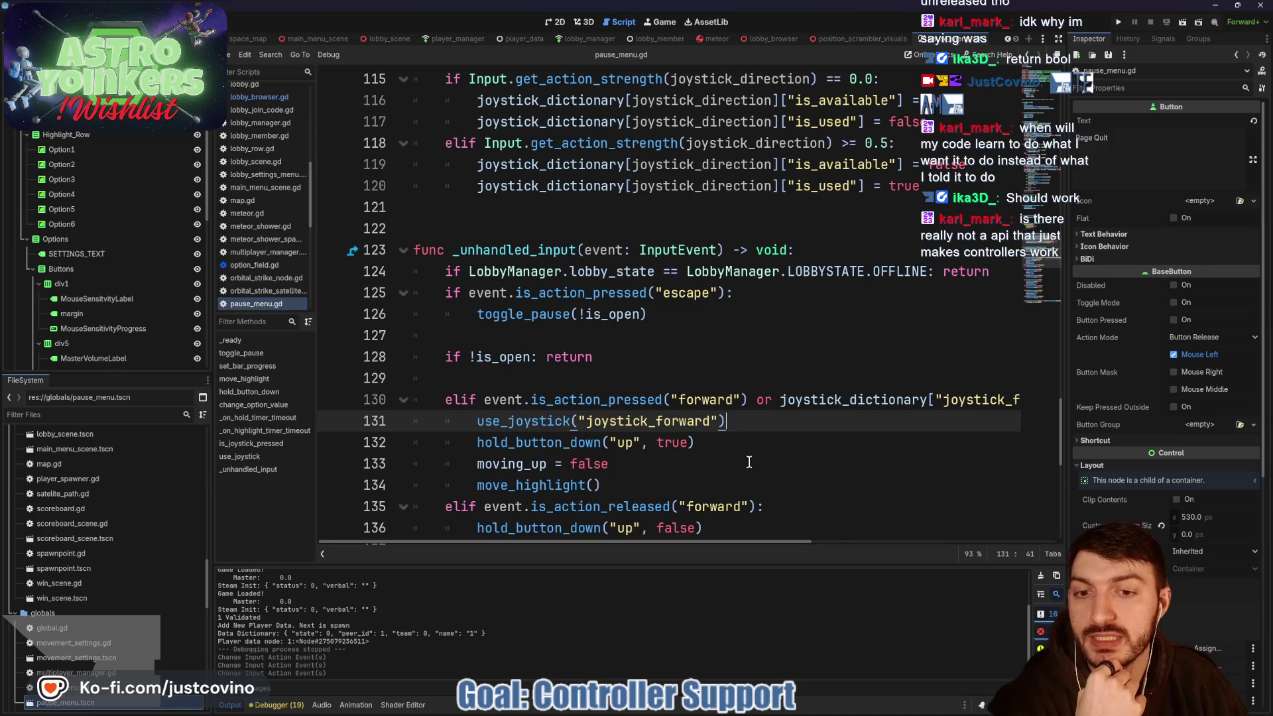
- Switch to the browser's Gamepad Tester page showing the Xbox 360 controller's inputs
key("alt+Tab")
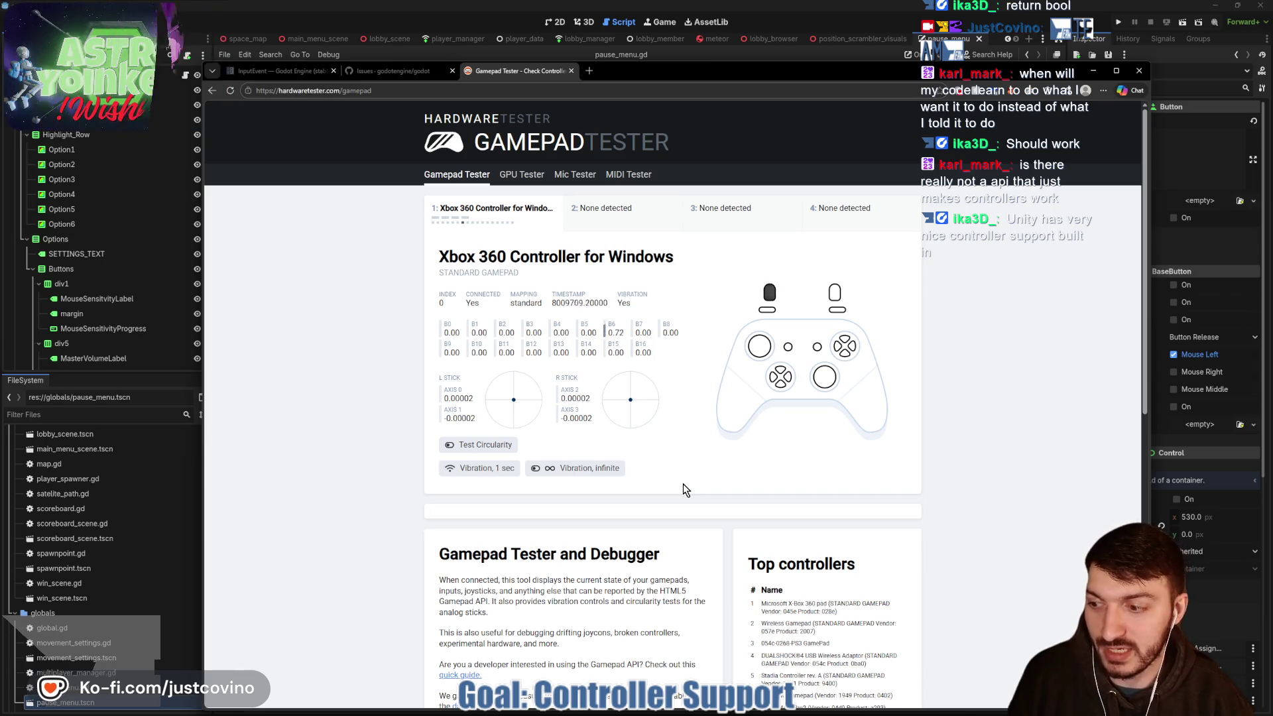
- Minimize the Gamepad Tester browser and return to pause_menu.gd at line 128
left_click(1089, 74)
left_click(690, 348)
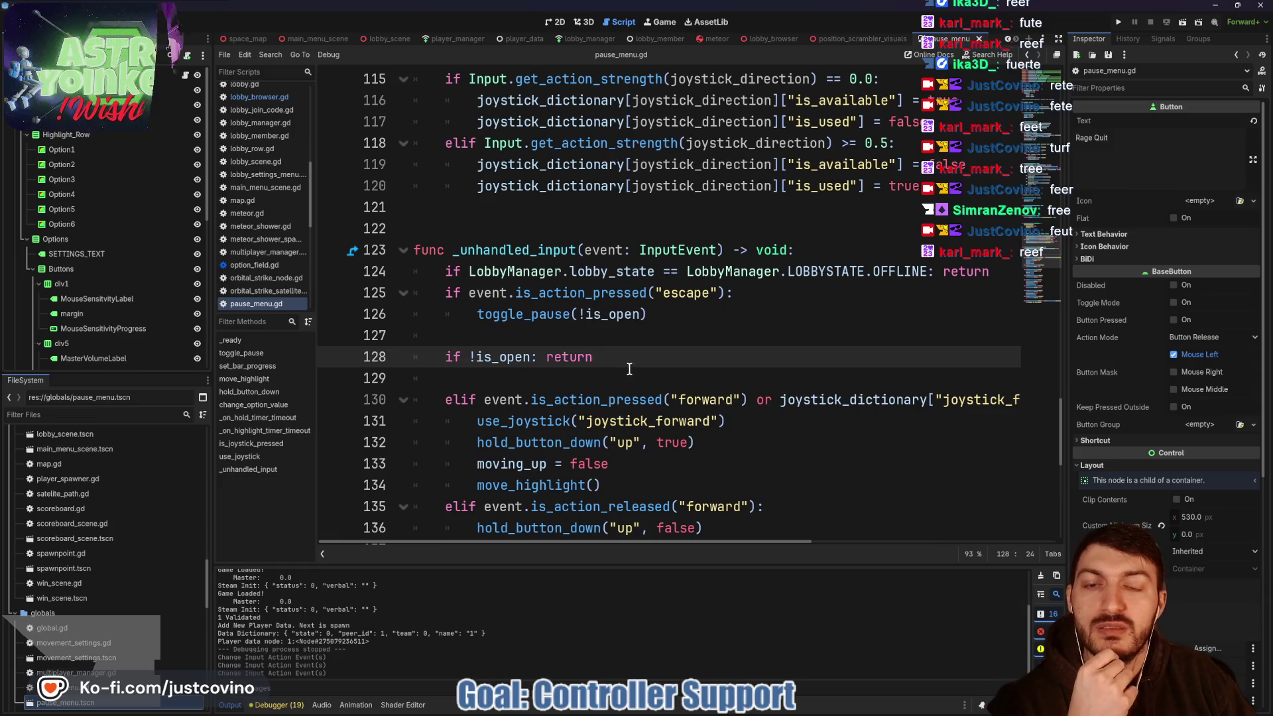
- Run the project, move the second game window aside, and host a private lobby
left_click(1118, 22)
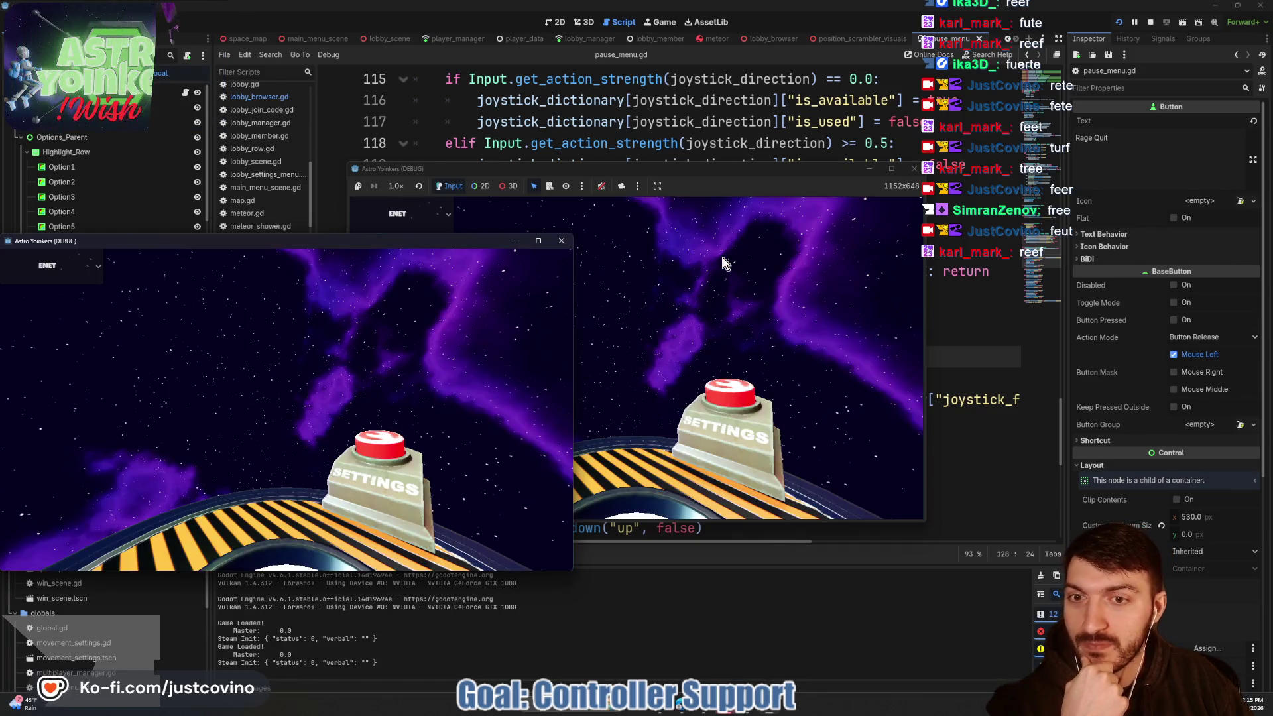
left_click_drag(694, 174, 806, 170)
left_click(556, 273)
left_click(744, 313)
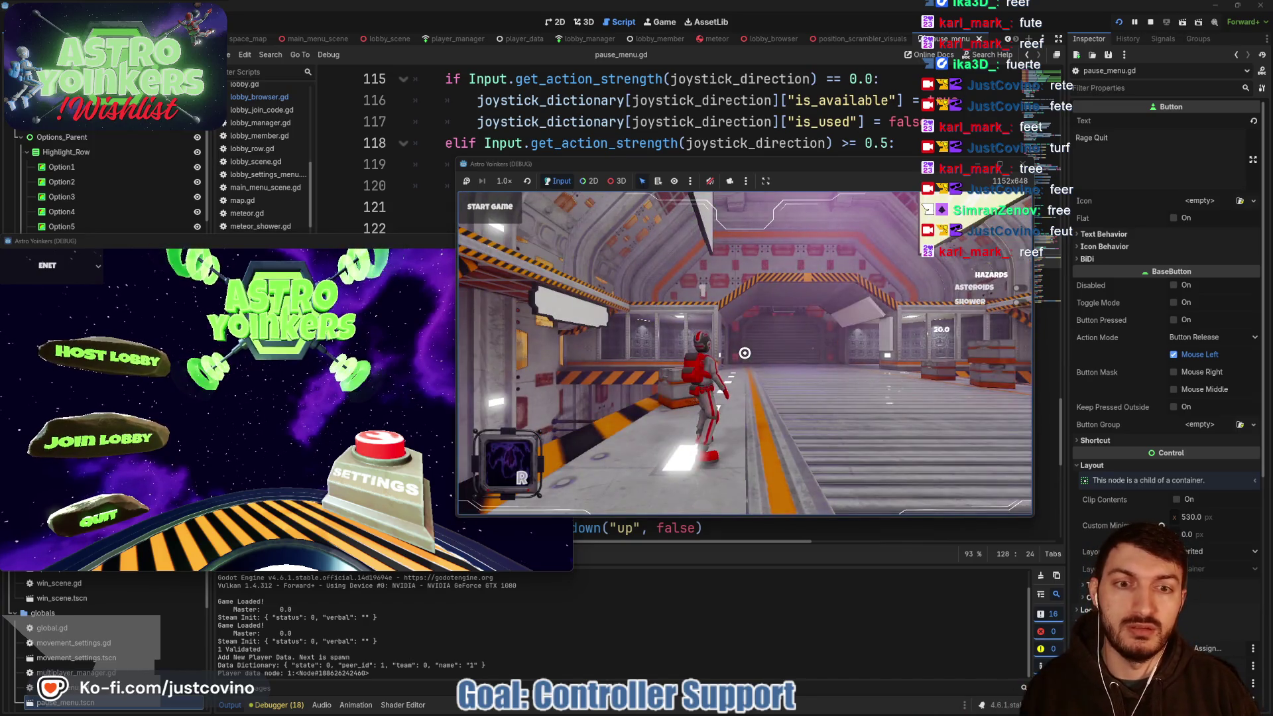
- In the Settings pause menu, cycle rows from Master Volume to Mouse Sensitivity, then close it and return to the editor
key("Escape")
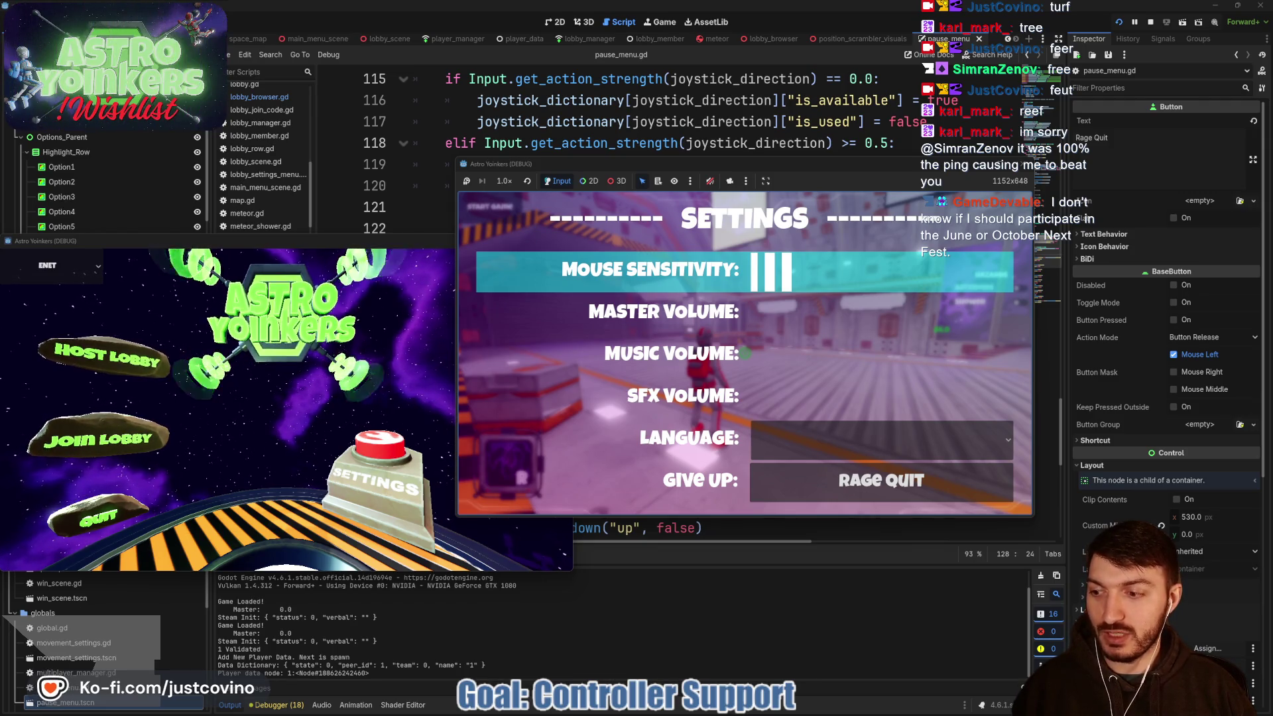
key("Up")
key("Up")
key("Up")
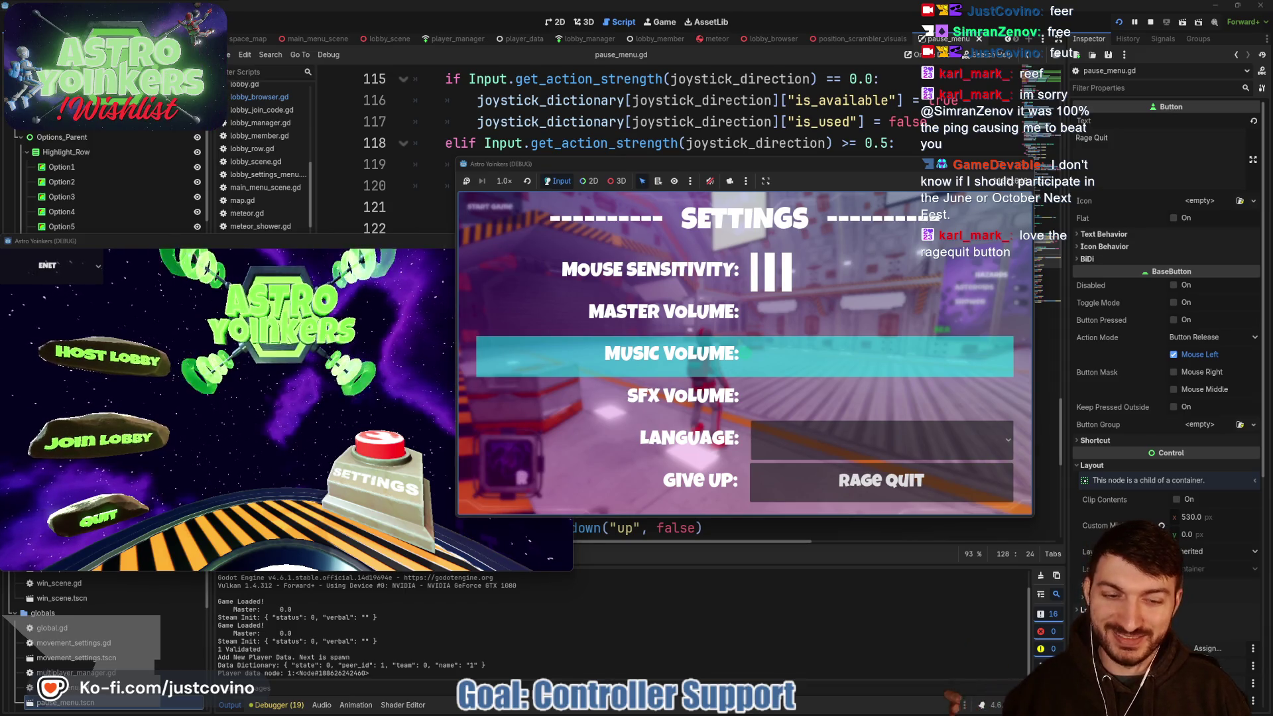
key("Down")
key("Down")
key("Down")
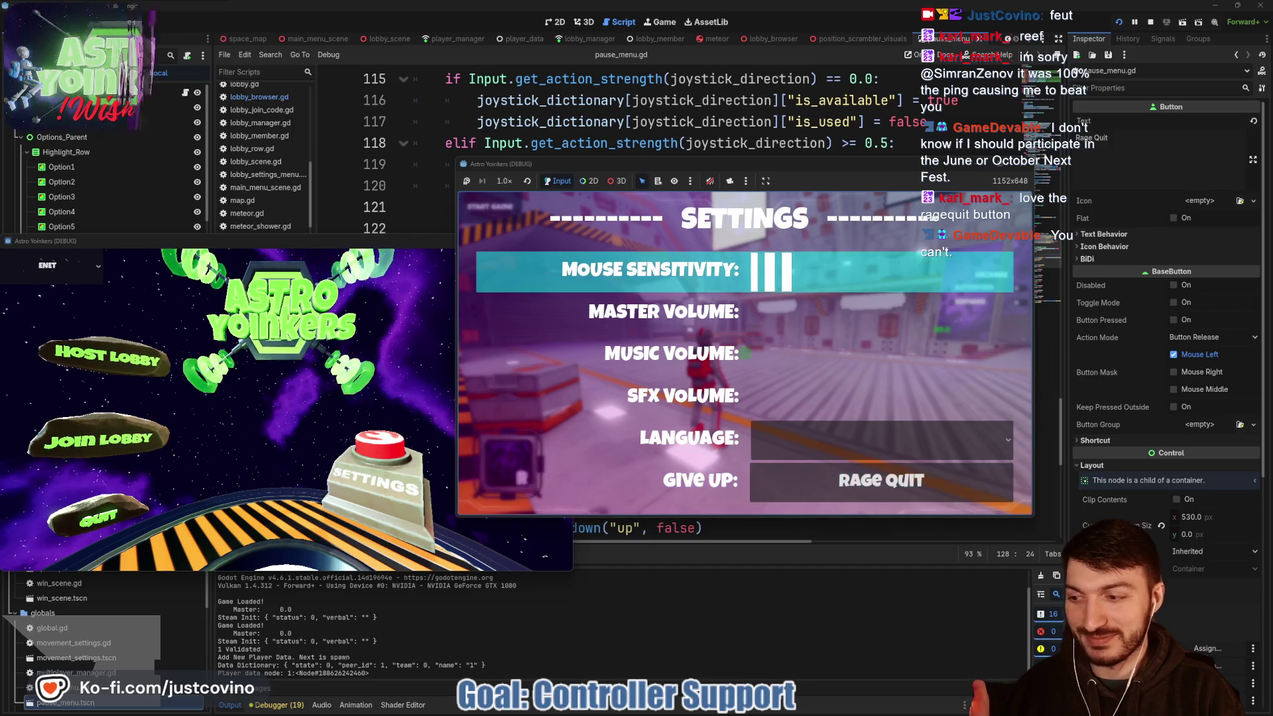
key("Up")
key("Up")
key("Up")
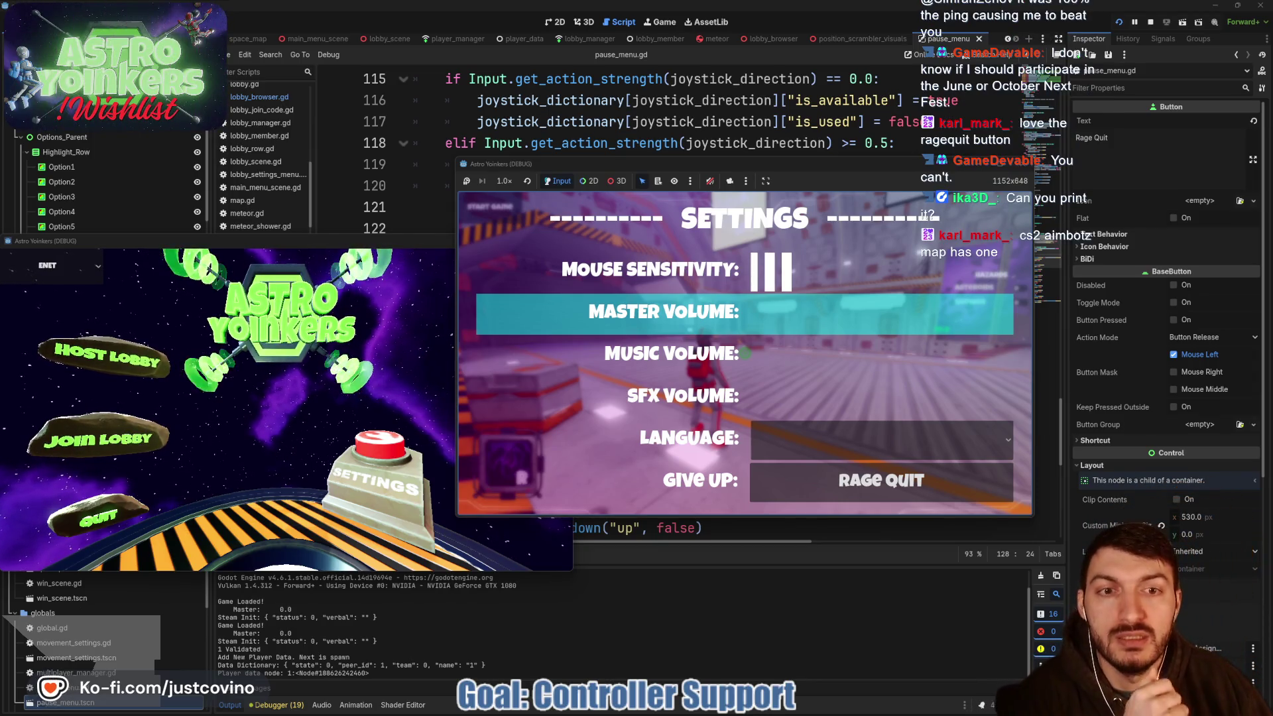
key("Escape")
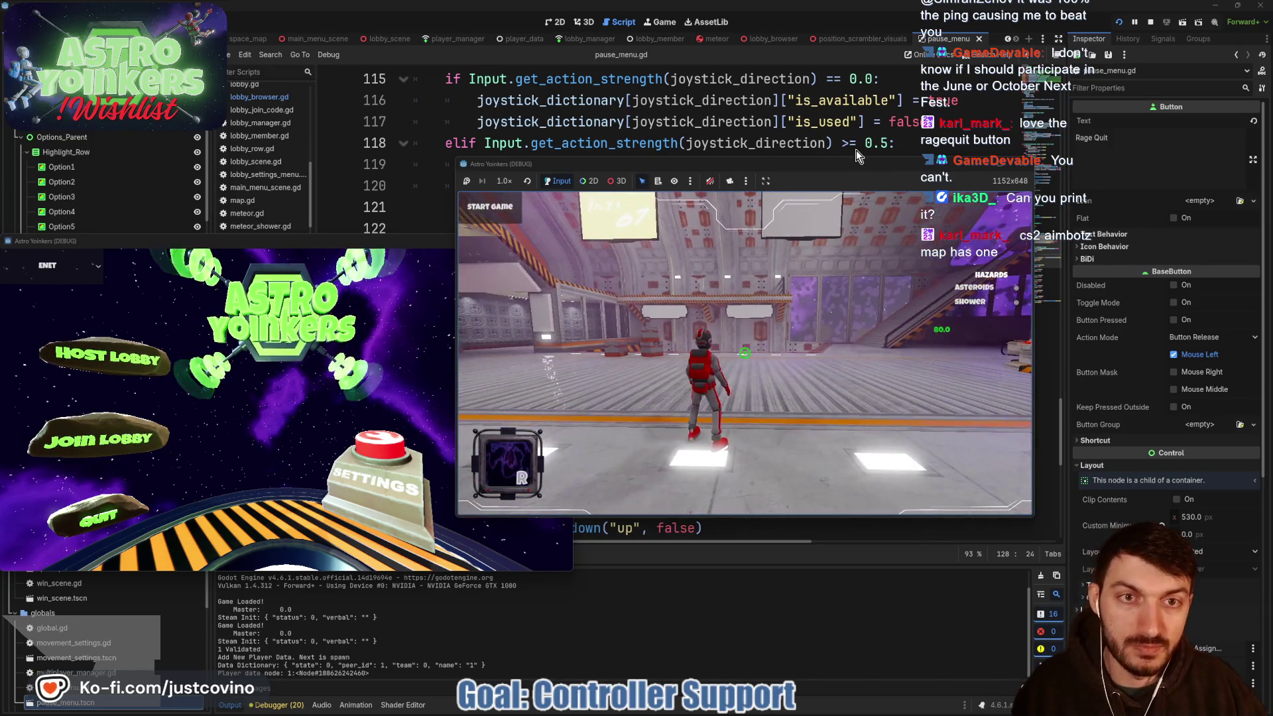
left_click(863, 143)
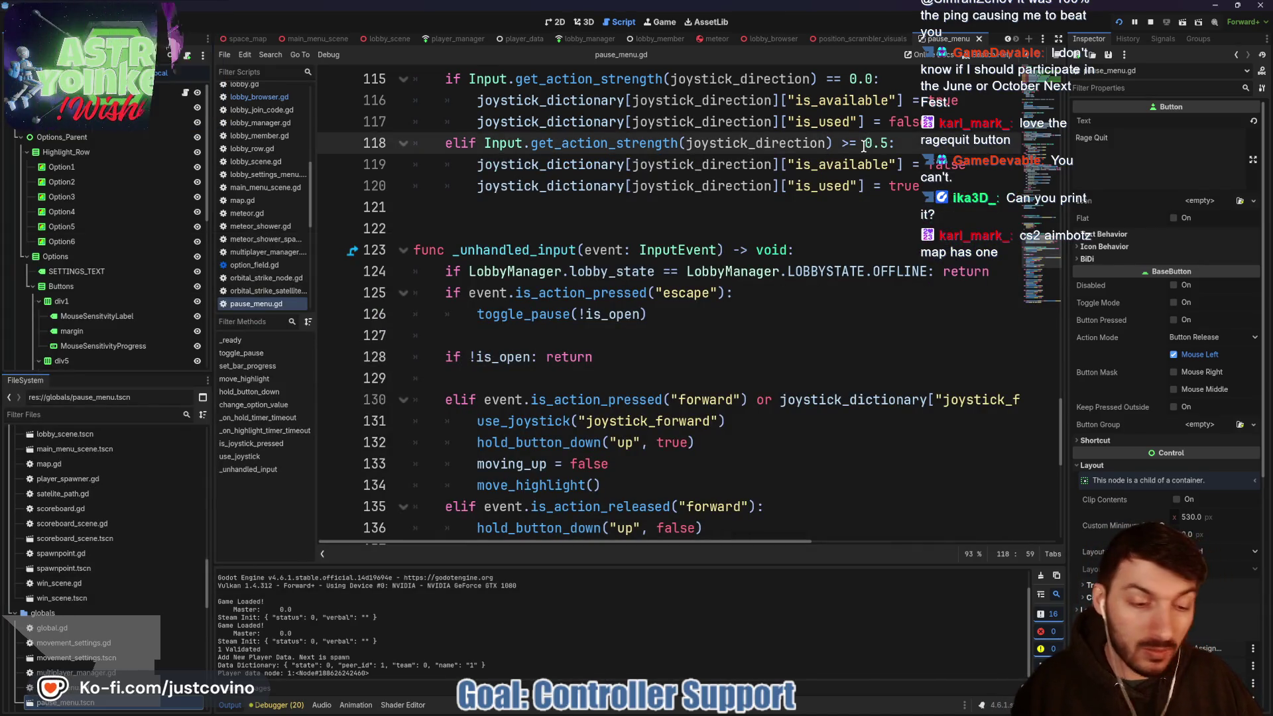
- Review the 0.5 strength check on line 118 of use_joystick
scroll(690, 292, "up", 3)
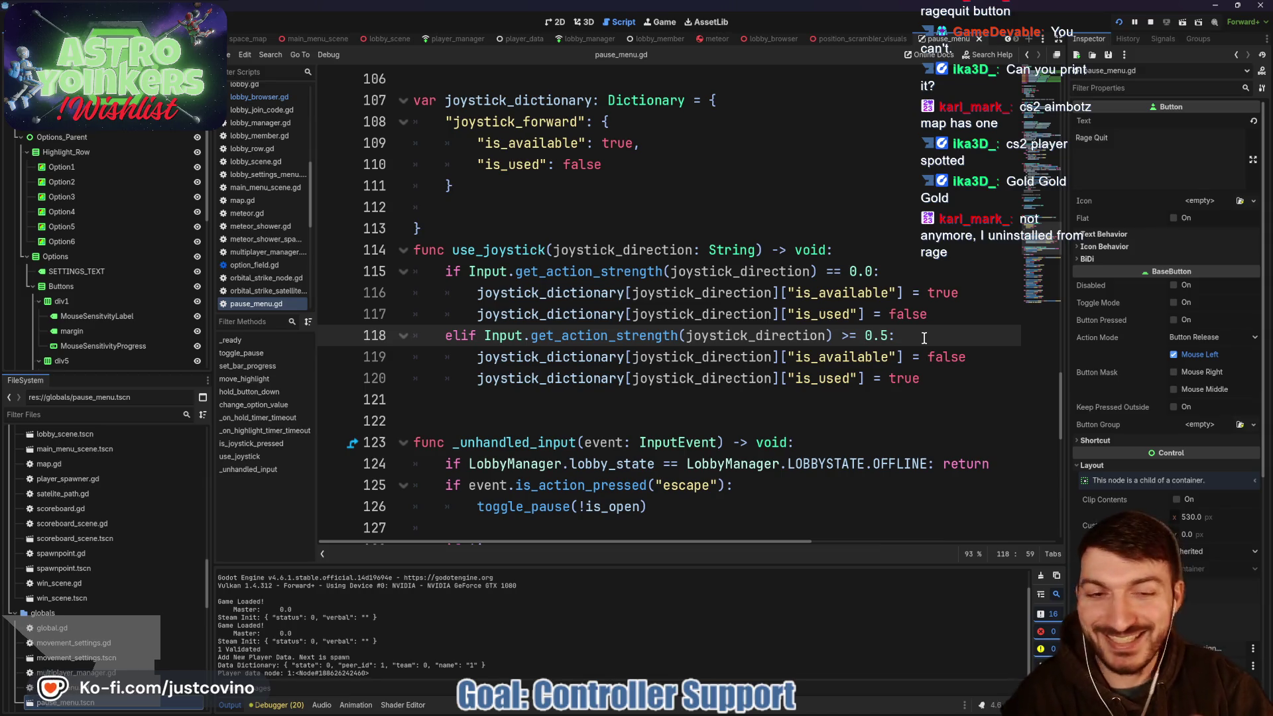
left_click(924, 338)
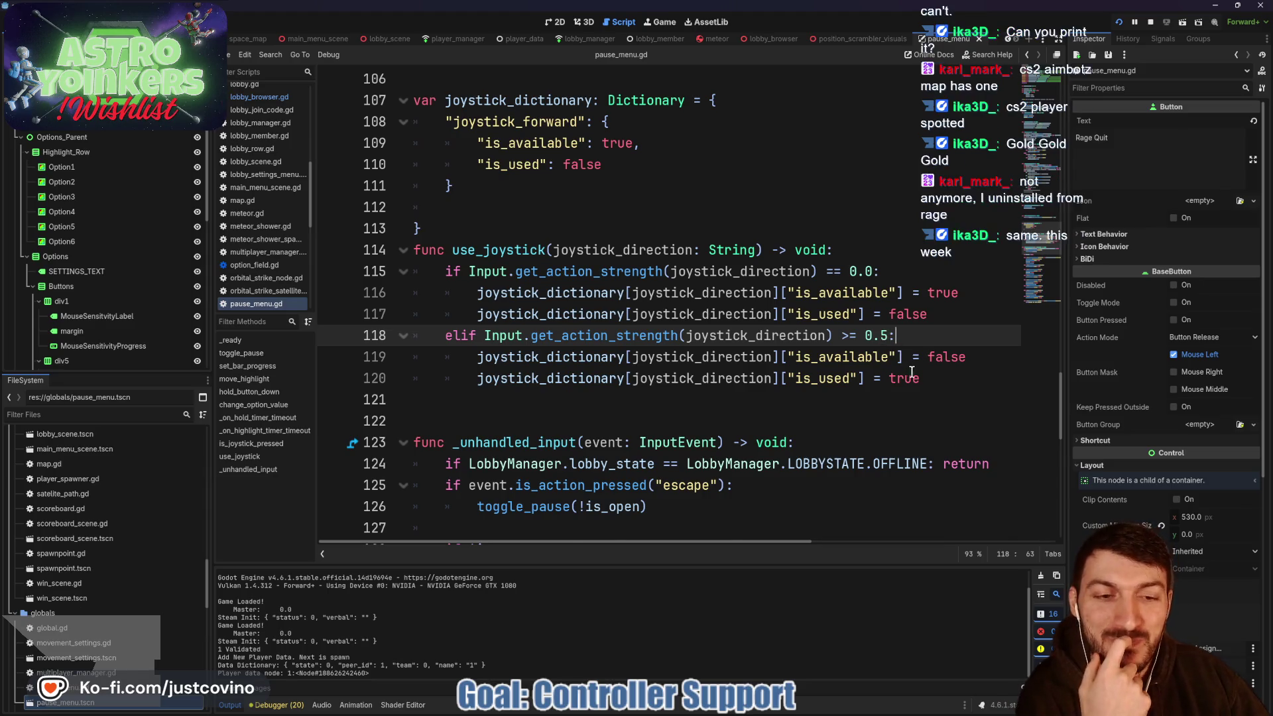
scroll(883, 426, "down", 2)
scroll(863, 478, "right", 5)
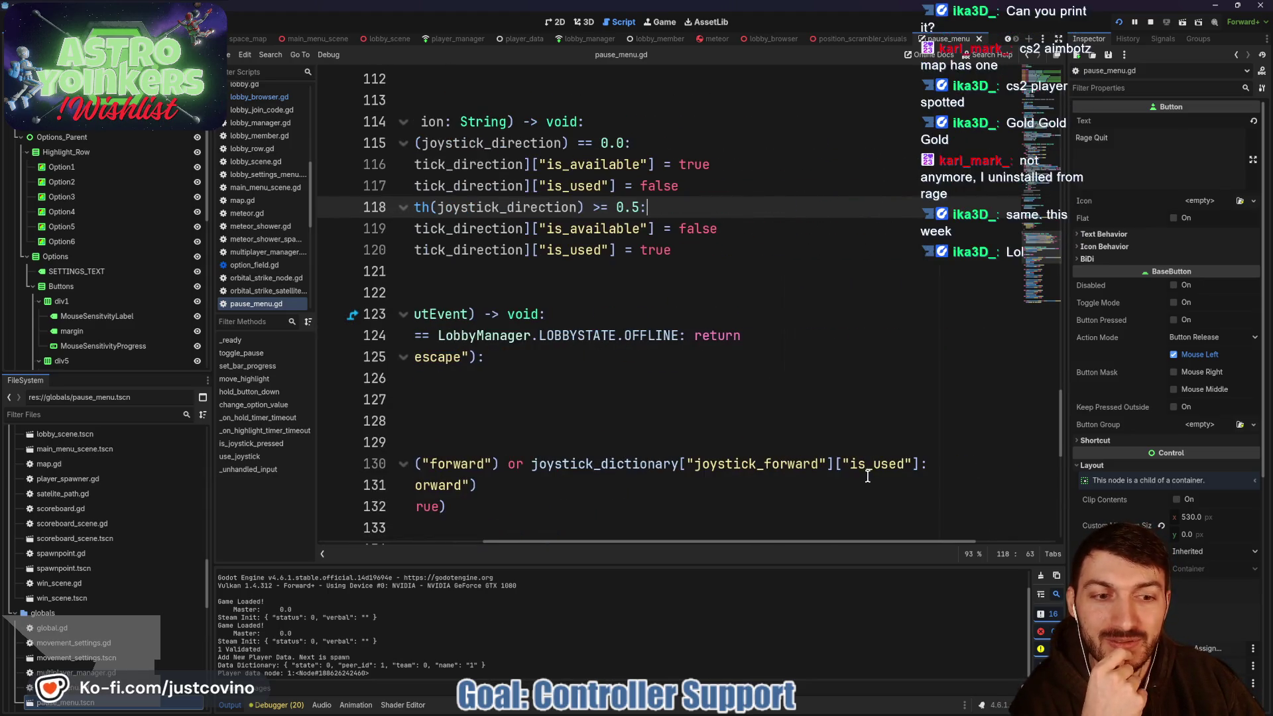
scroll(876, 461, "left", 4)
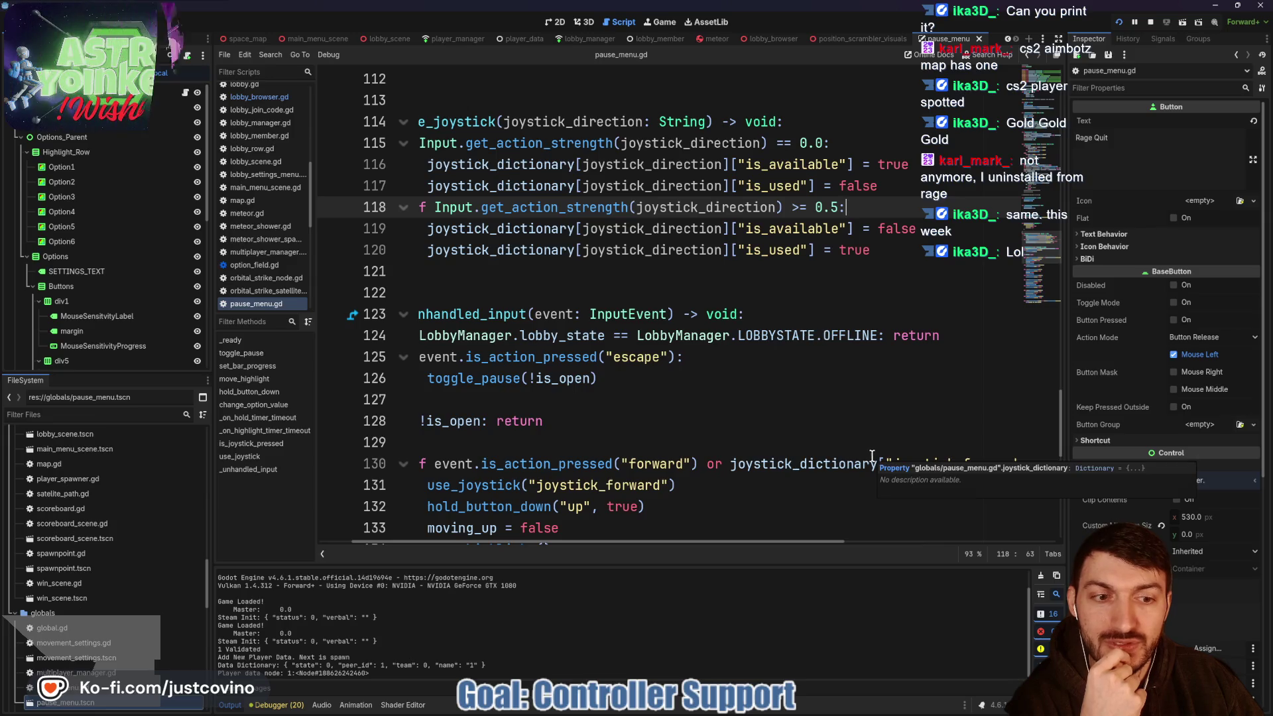
scroll(876, 454, "left", 1)
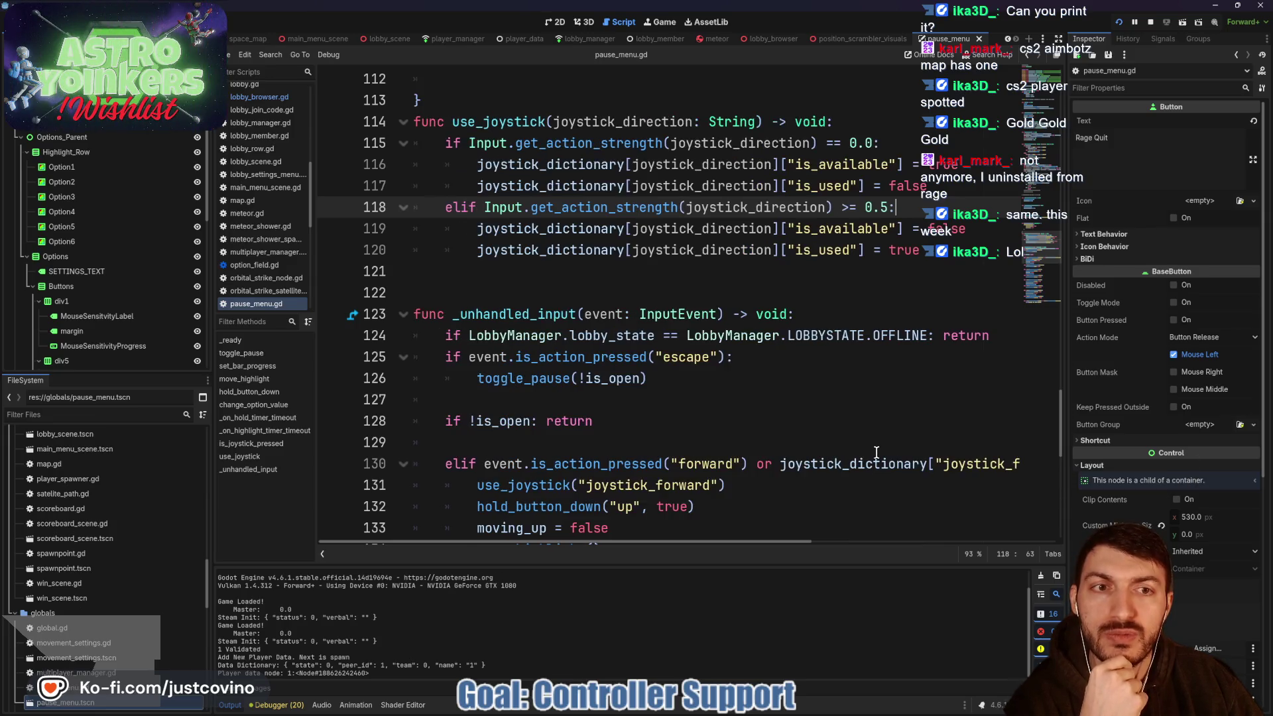
scroll(877, 455, "right", 3)
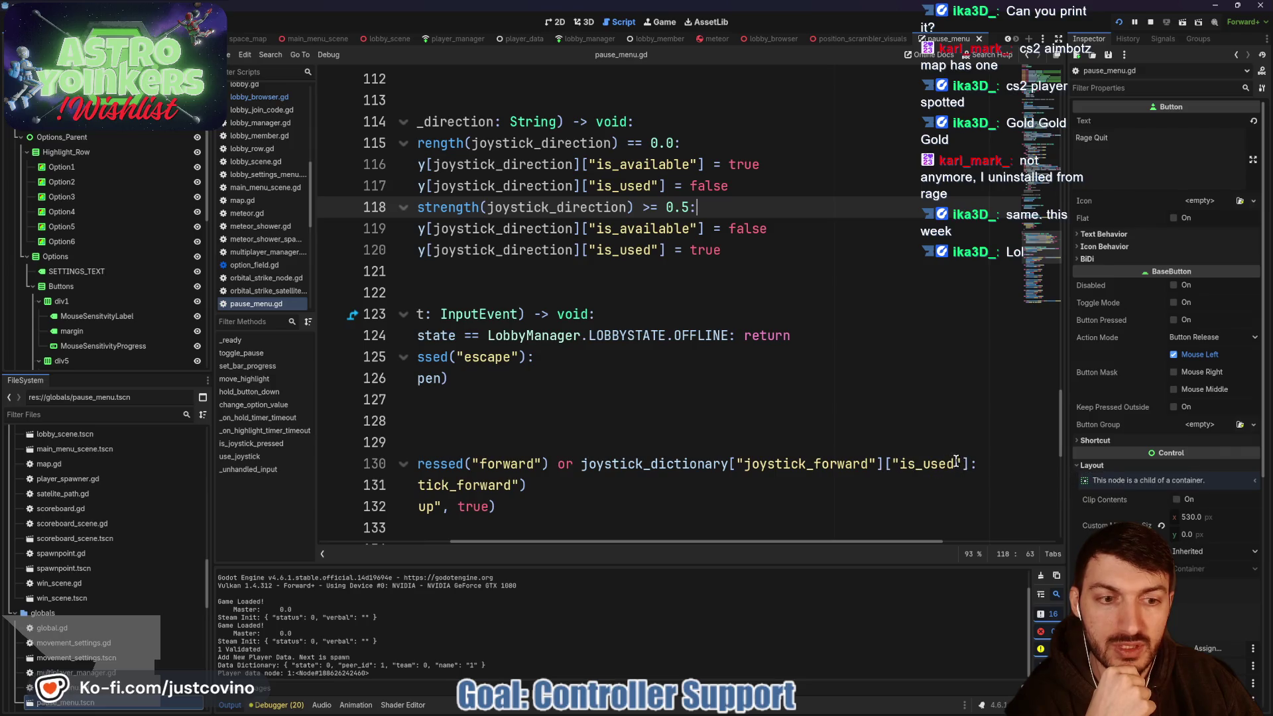
- Prefix line 130's joystick_dictionary is_used check with '!' and save pause_menu.gd
left_click(583, 463)
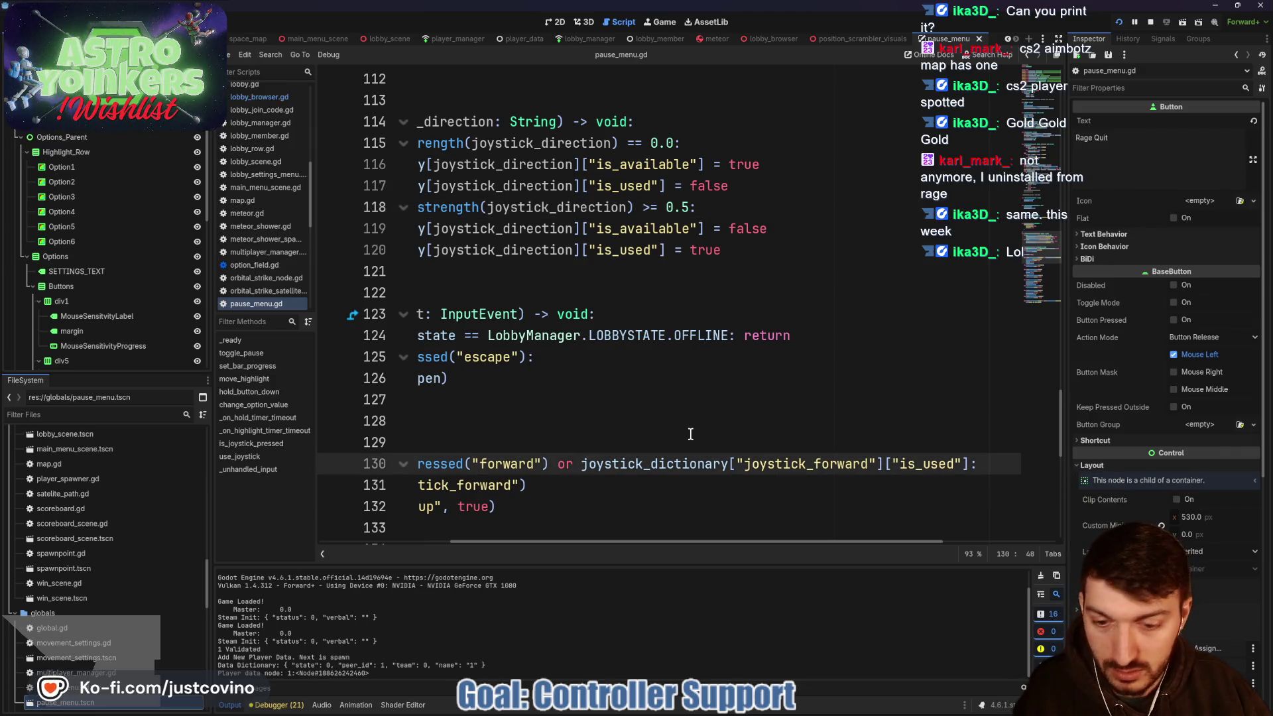
type("!")
left_click(674, 441)
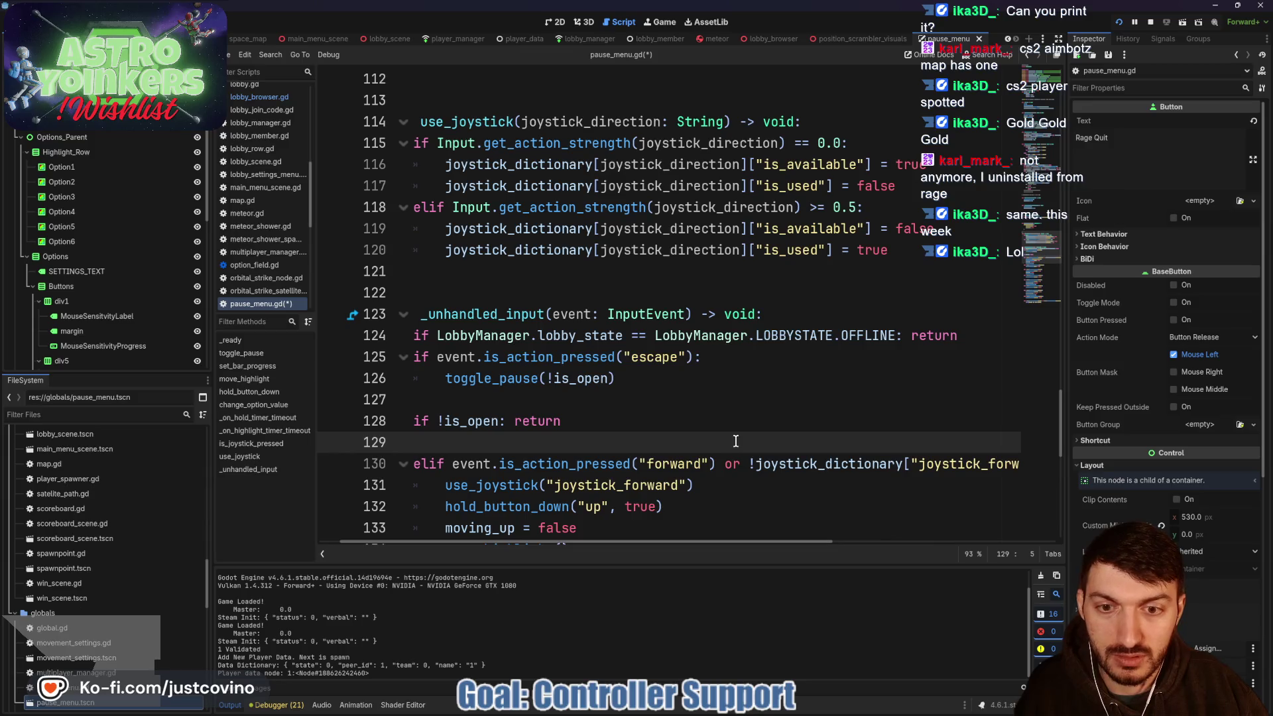
key("ctrl+s")
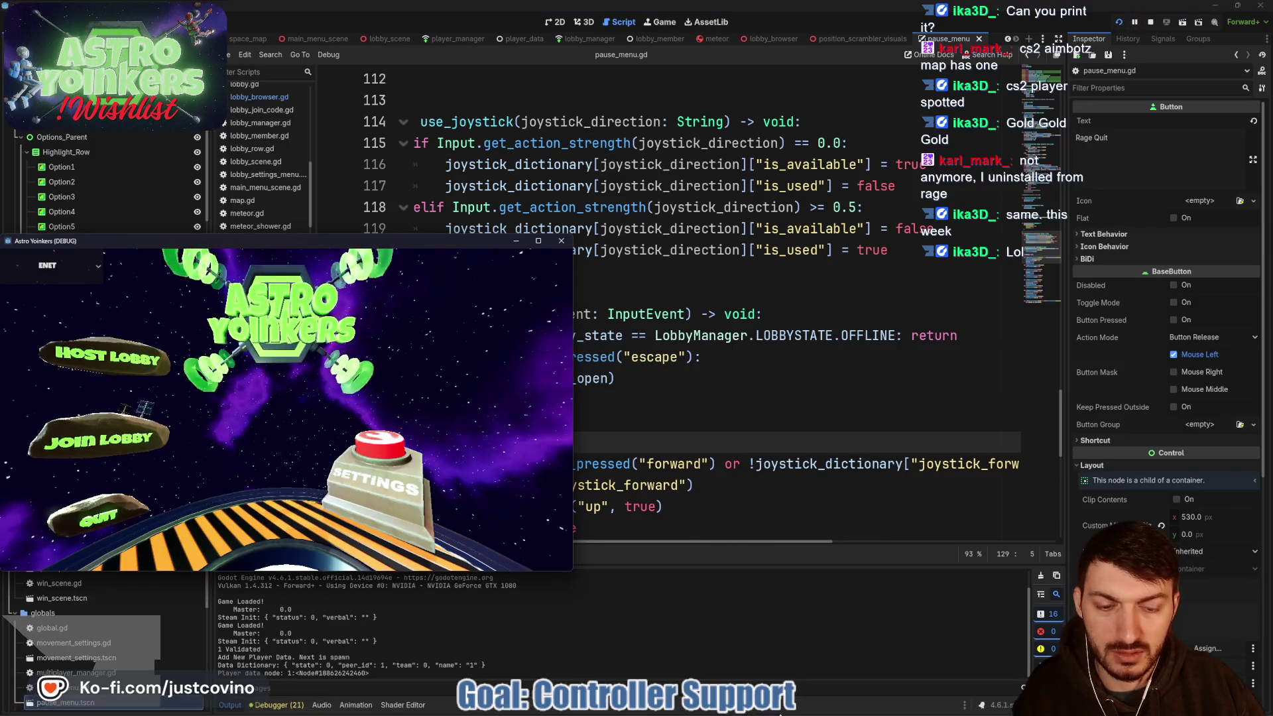
- In the second game window, open Settings, test joystick row navigation, then stop the game with F8
mouse_move(730, 712)
left_click(778, 595)
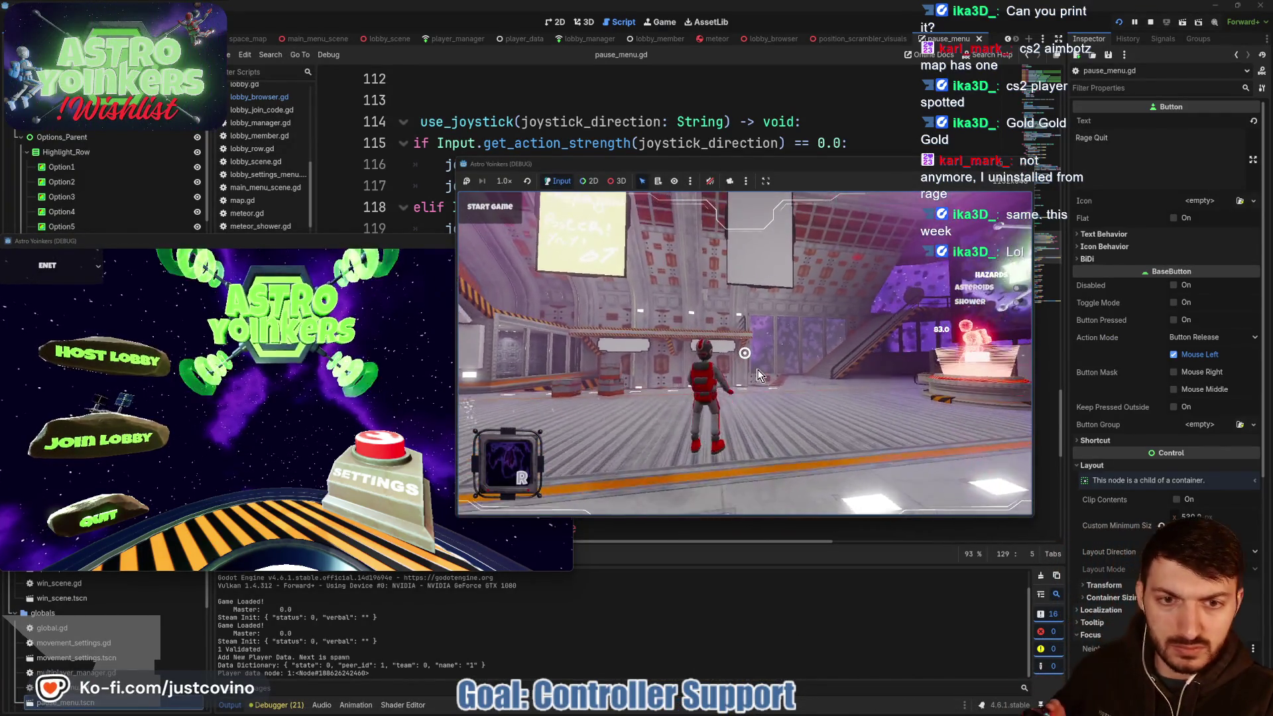
key("Escape")
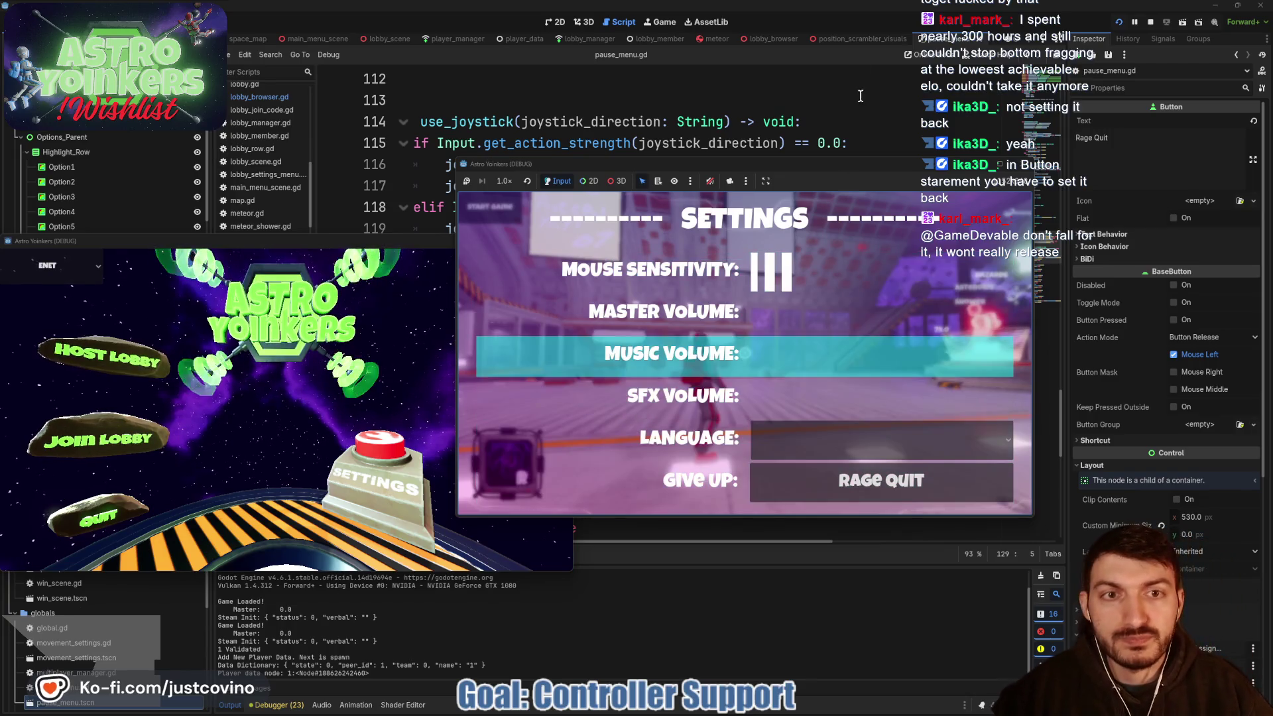
key("F8")
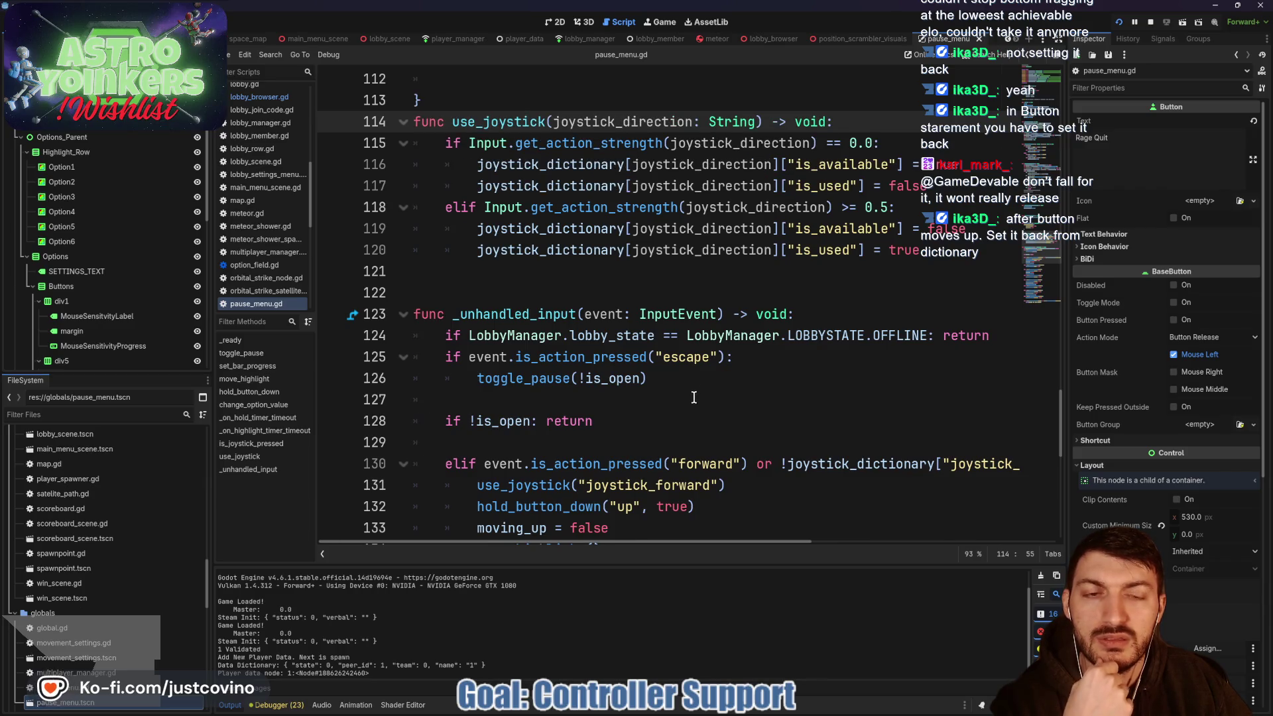
scroll(699, 380, "down", 1)
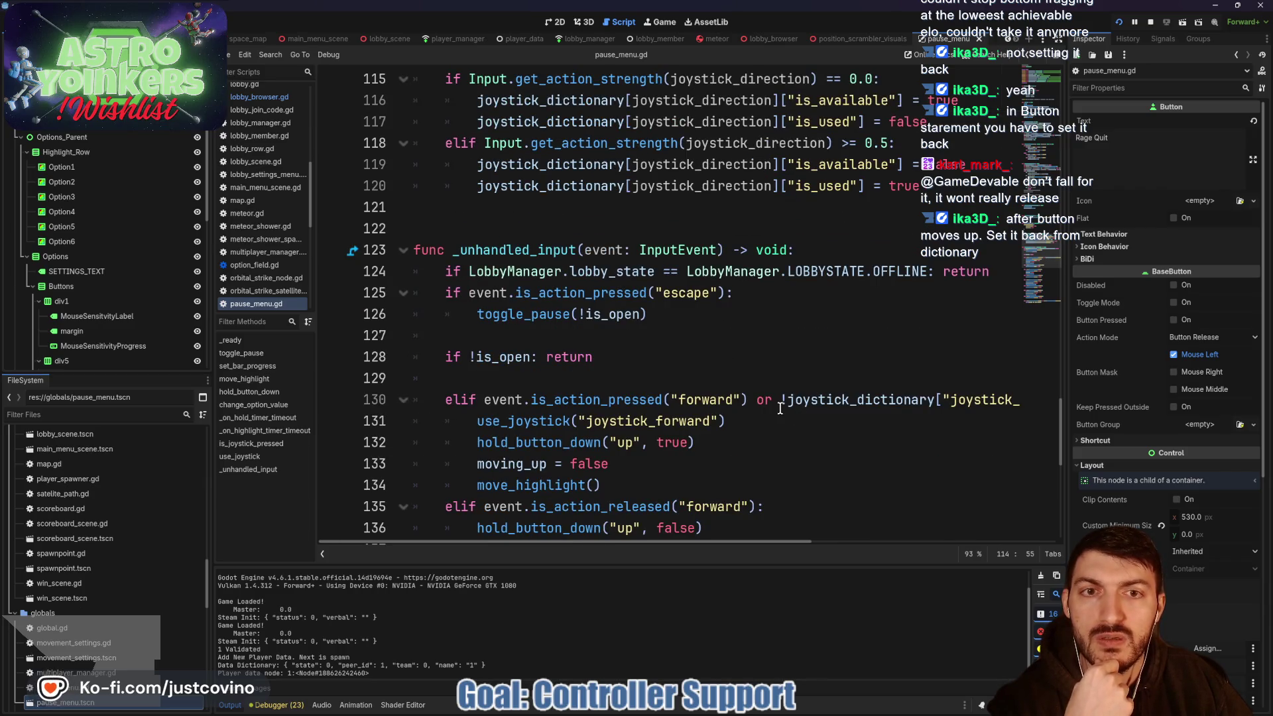
double_click(570, 423)
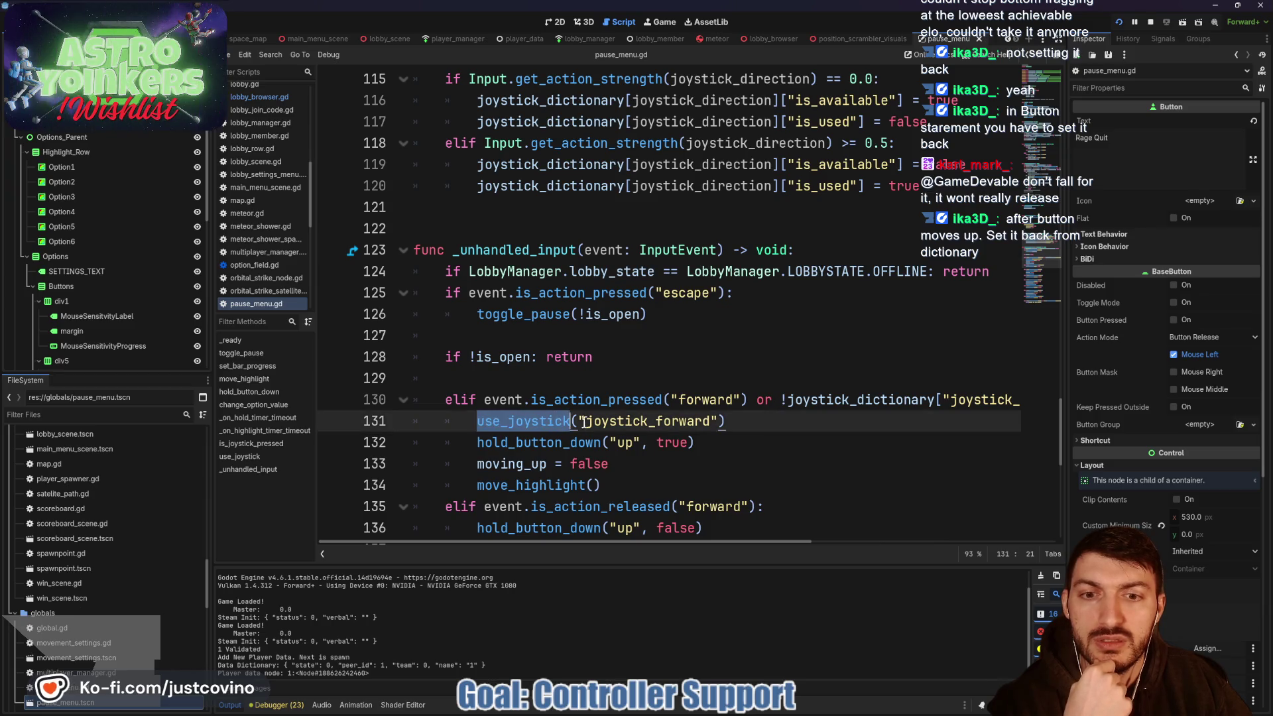
scroll(700, 415, "up", 2)
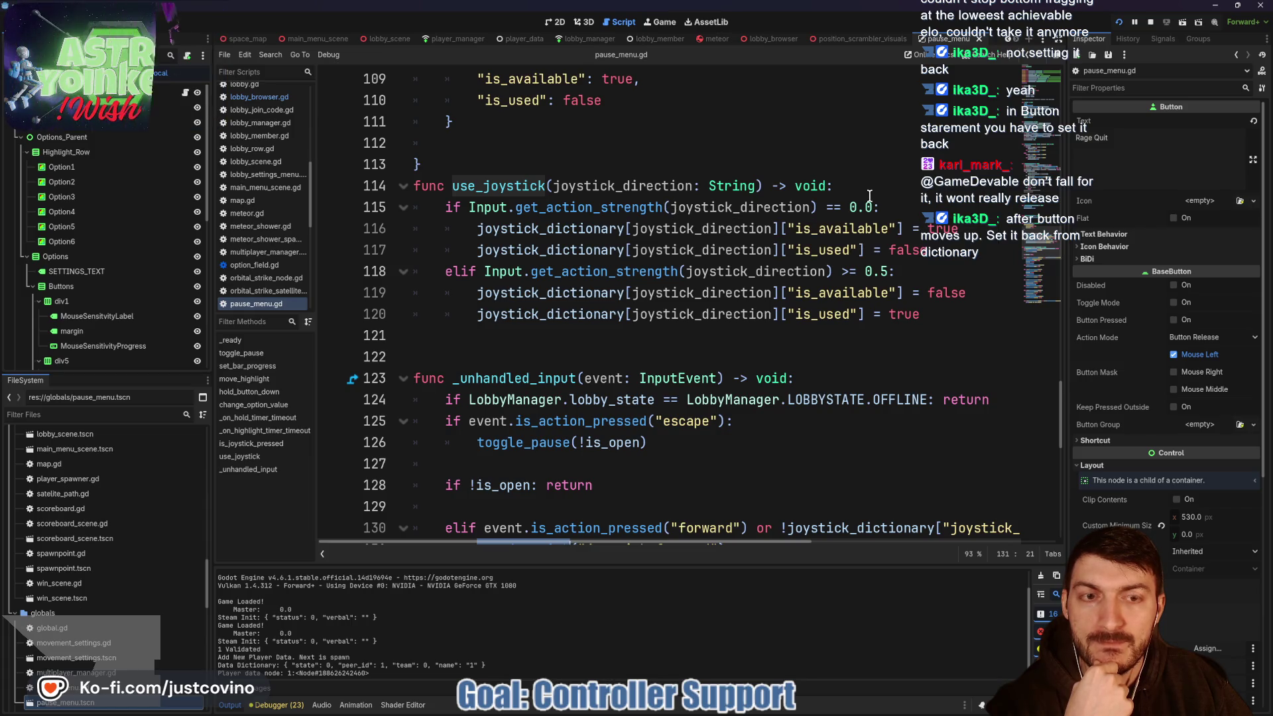
left_click_drag(936, 252, 490, 252)
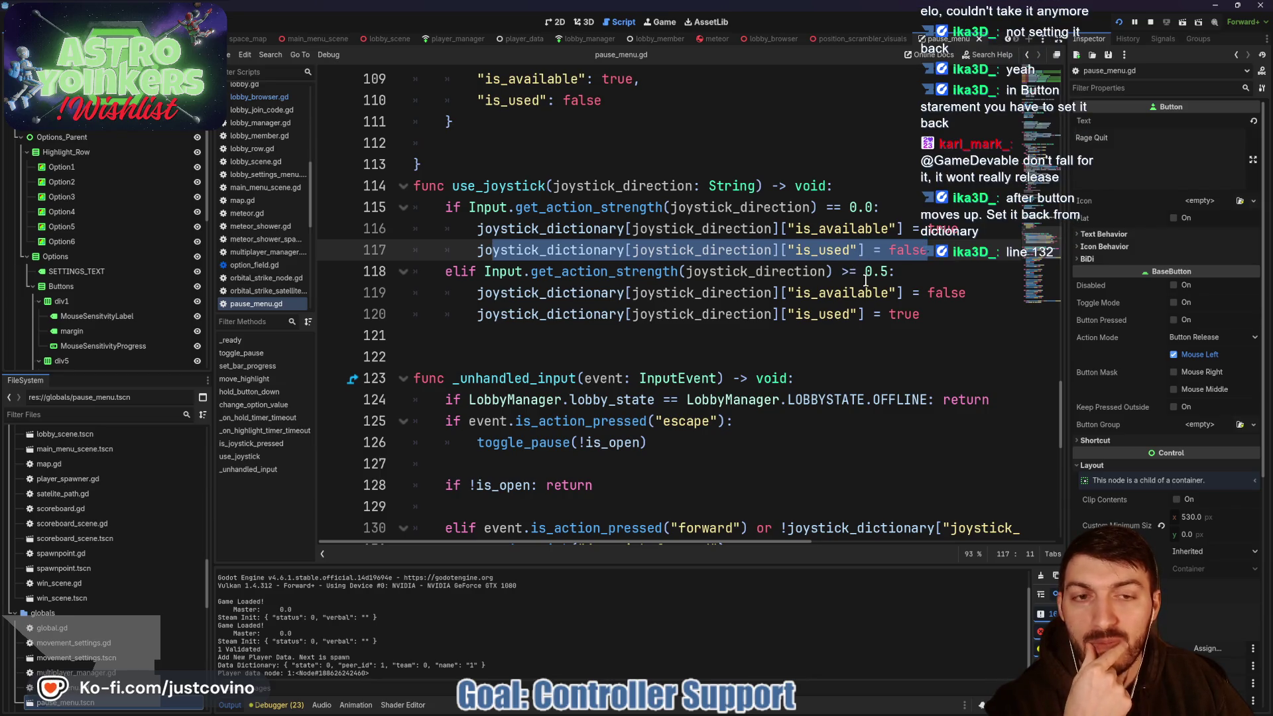
scroll(859, 332, "down", 2)
scroll(848, 391, "right", 5)
scroll(845, 392, "left", 3)
scroll(823, 400, "left", 1)
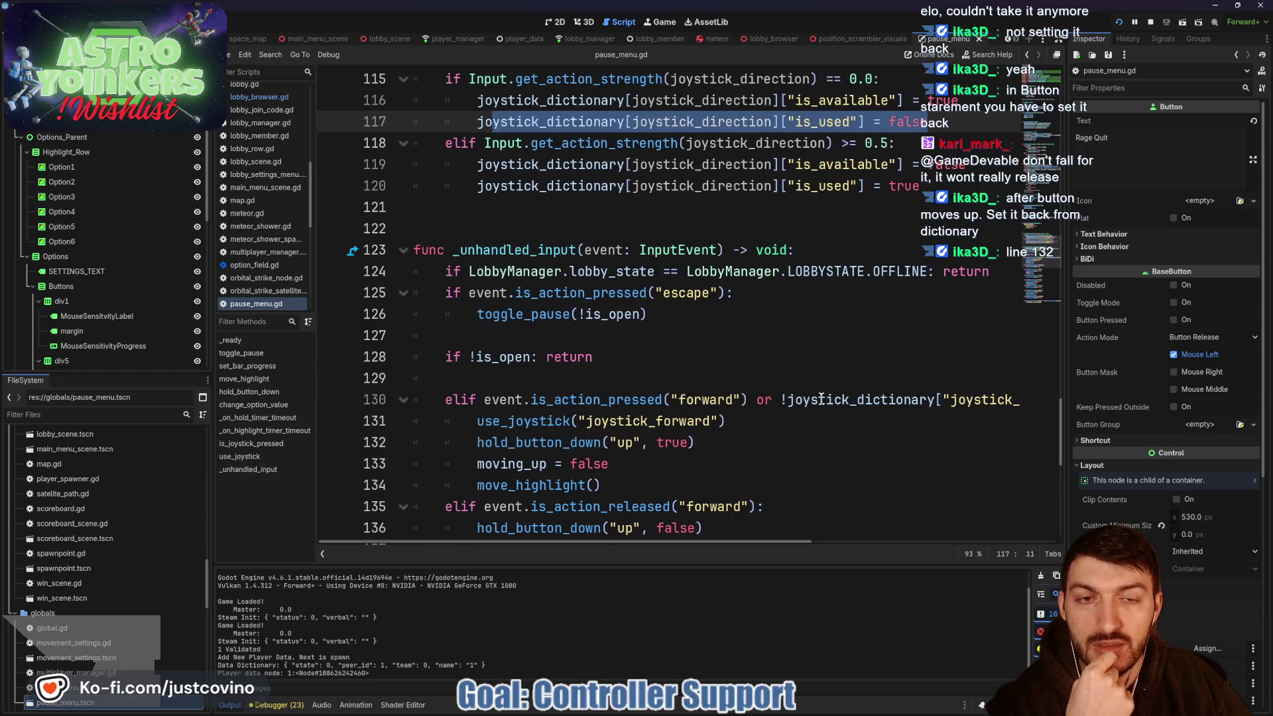
scroll(821, 398, "up", 1)
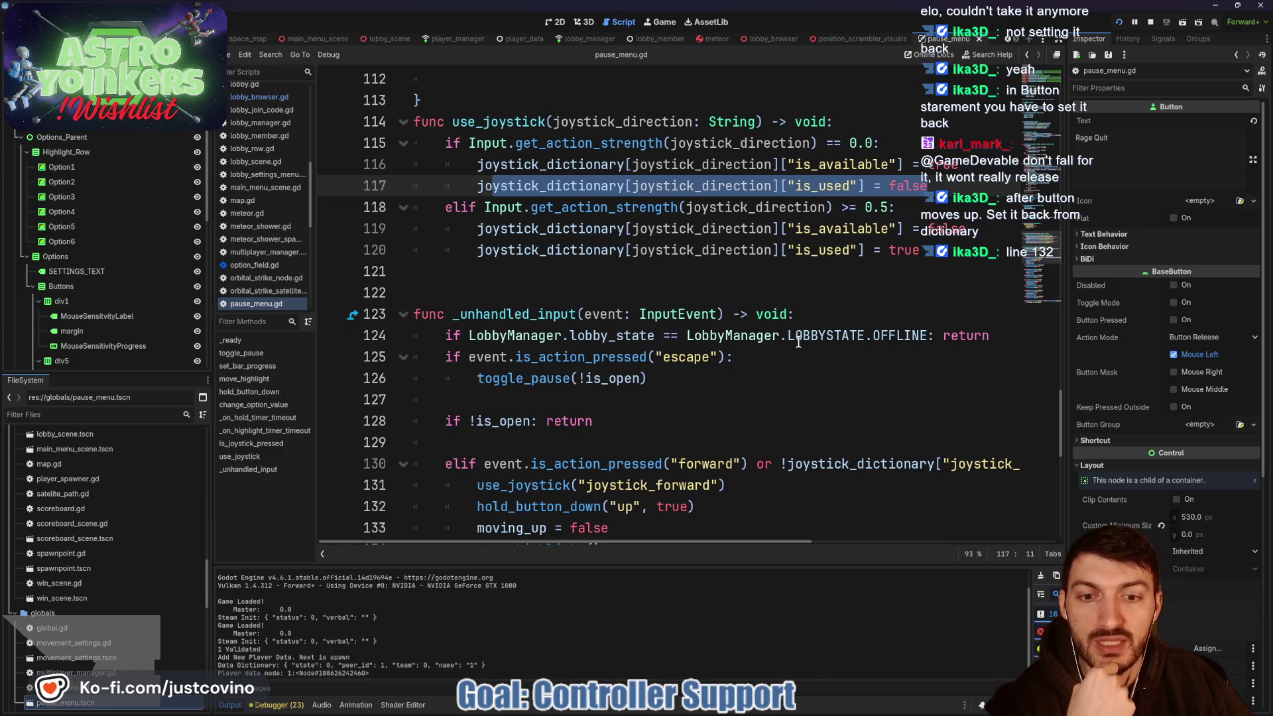
scroll(805, 364, "down", 1)
- Inspect the use_joystick call on line 131 and its strength check on lines 117–118
scroll(818, 405, "up", 1)
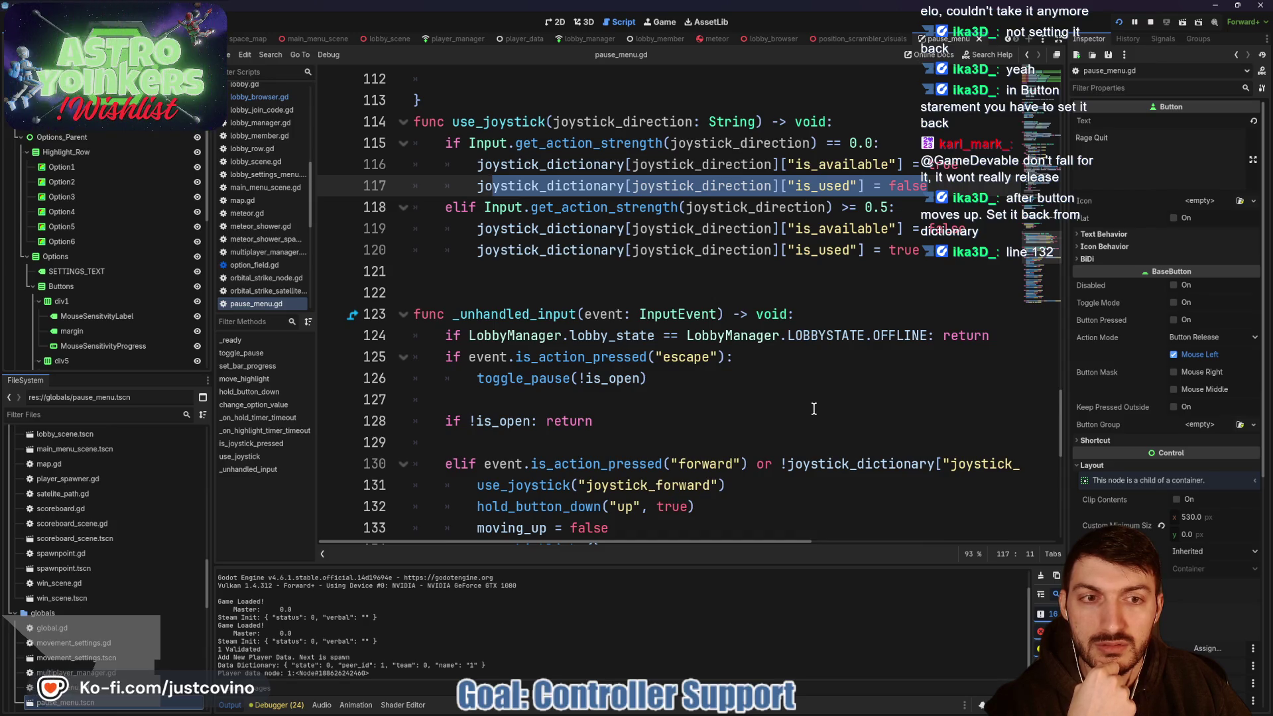
scroll(813, 407, "down", 1)
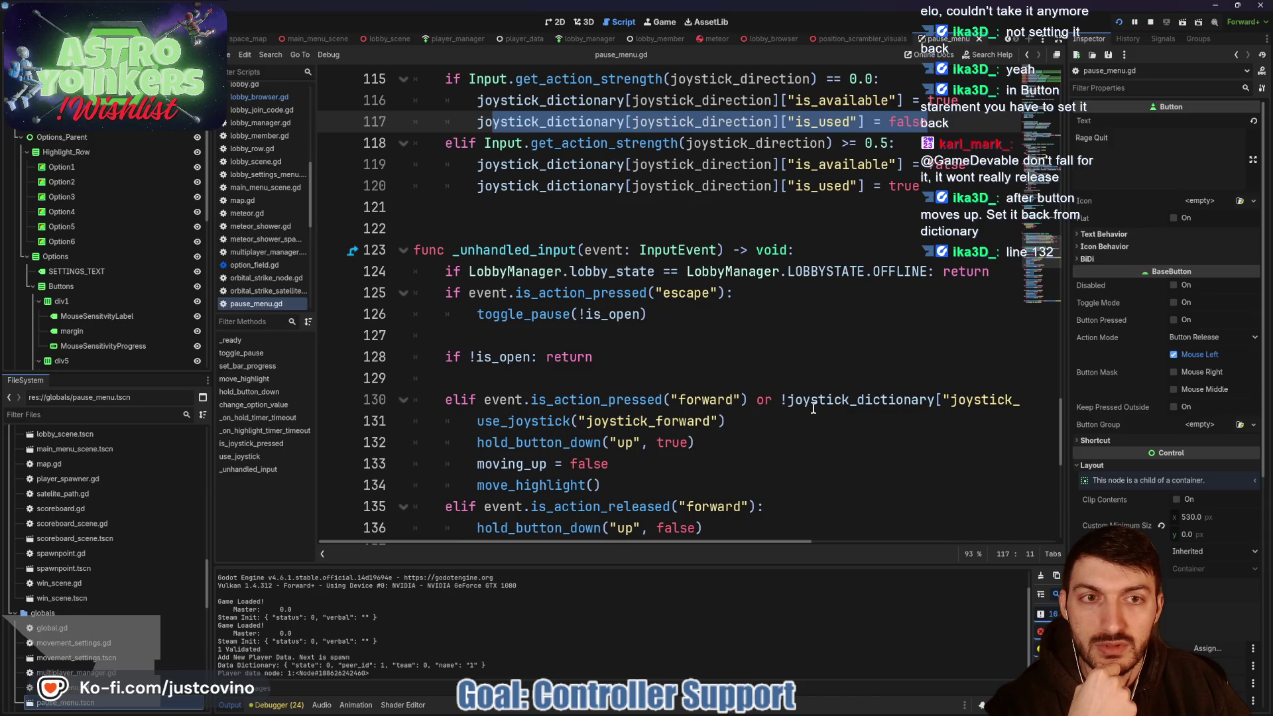
scroll(812, 407, "up", 1)
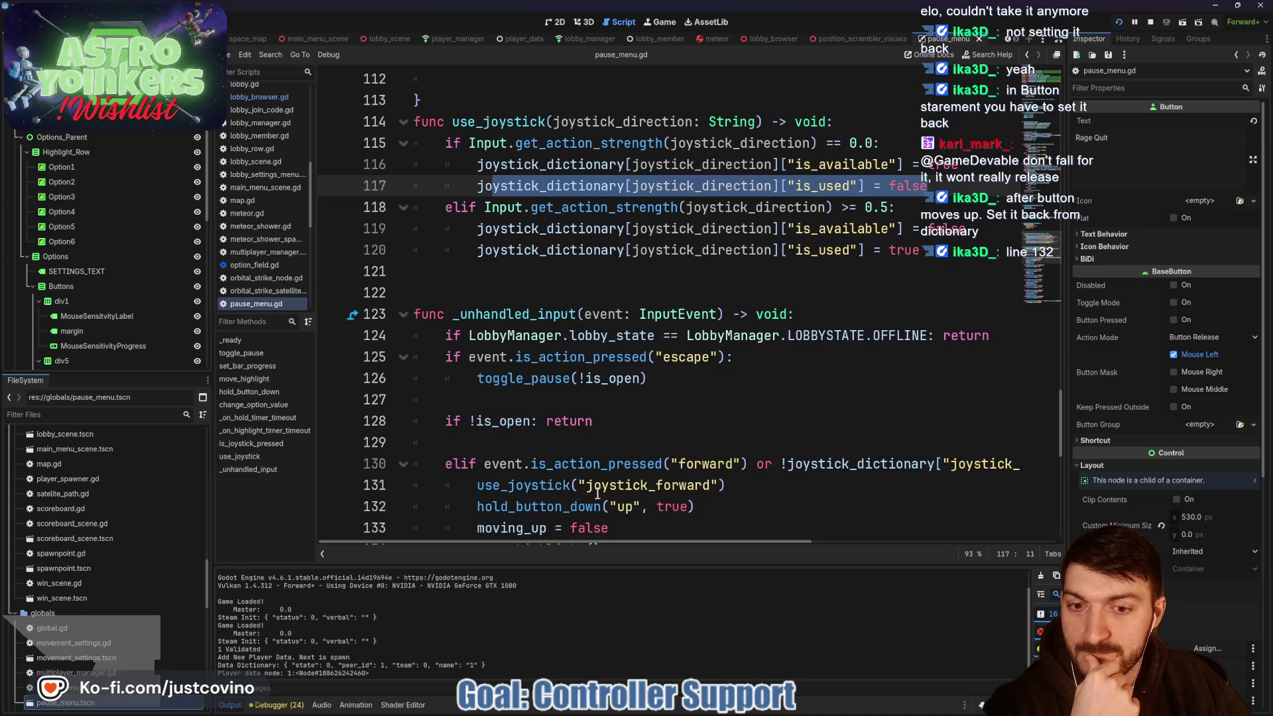
double_click(524, 487)
mouse_move(896, 208)
left_mouse_down()
mouse_move(625, 187)
mouse_move(398, 193)
mouse_move(398, 209)
left_mouse_up()
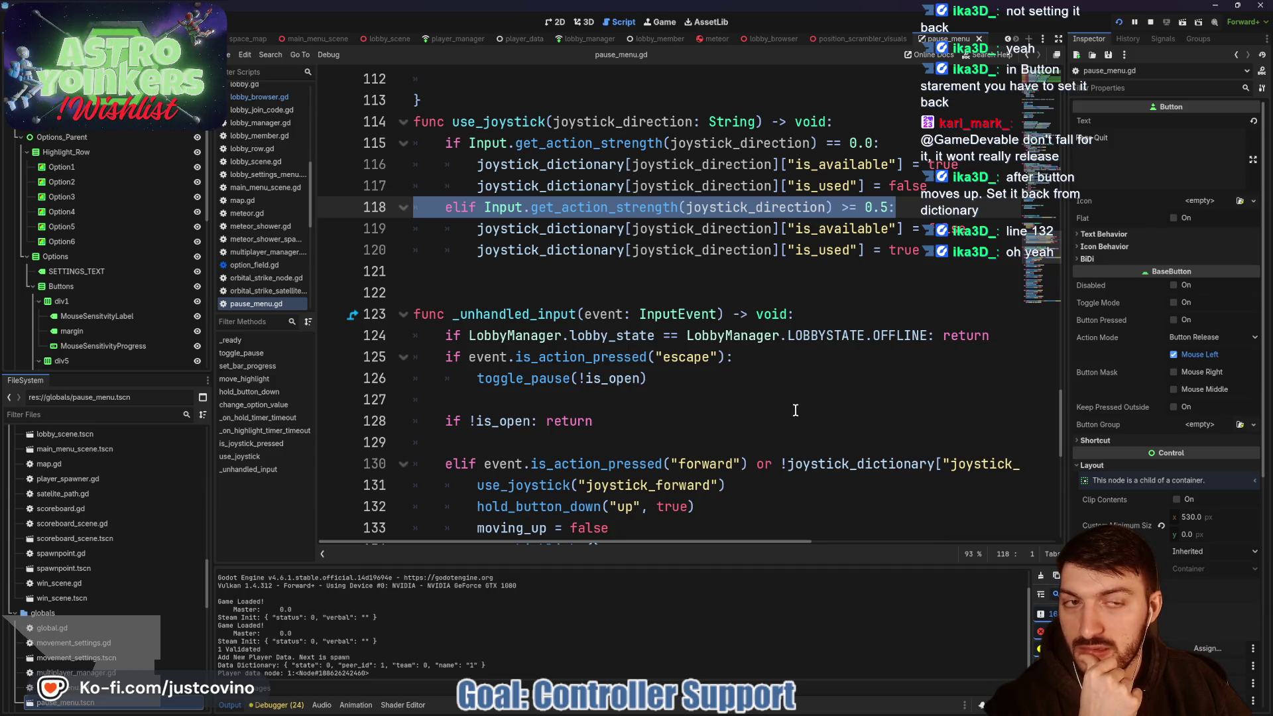
- On line 130, drop the '!' and change is_used to is_available
scroll(795, 410, "down", 1)
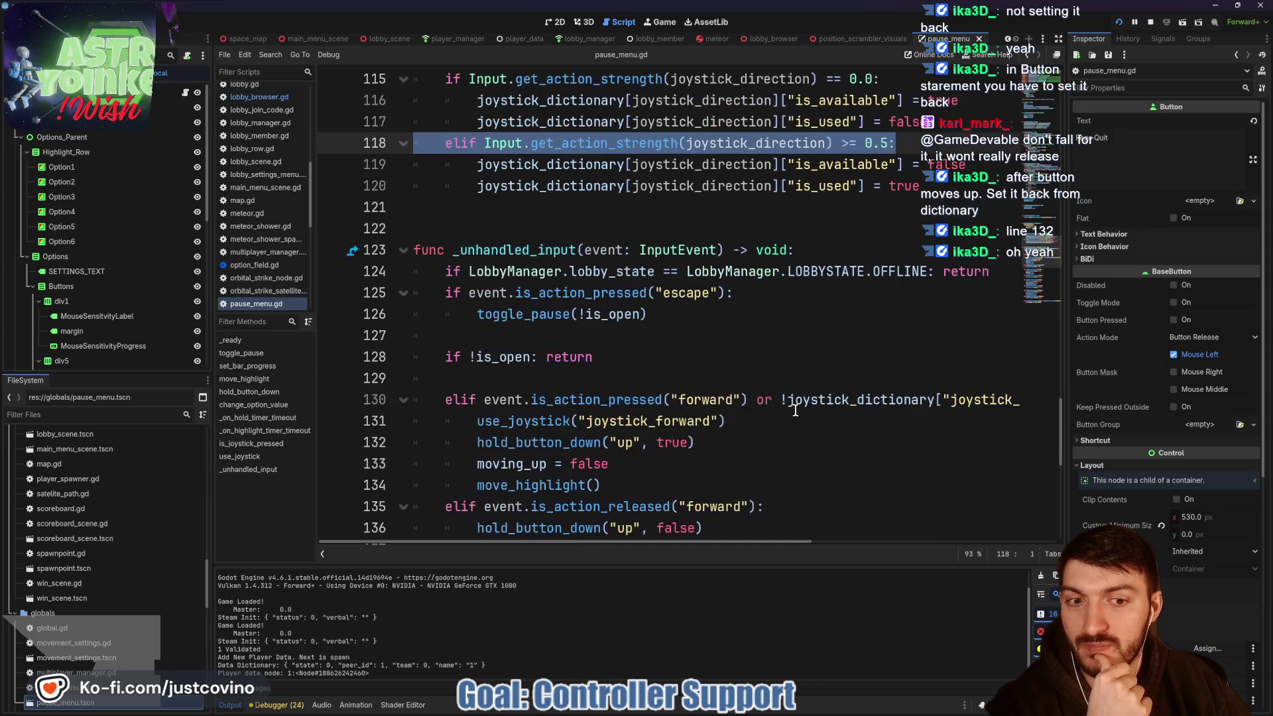
scroll(793, 410, "right", 4)
scroll(790, 409, "right", 2)
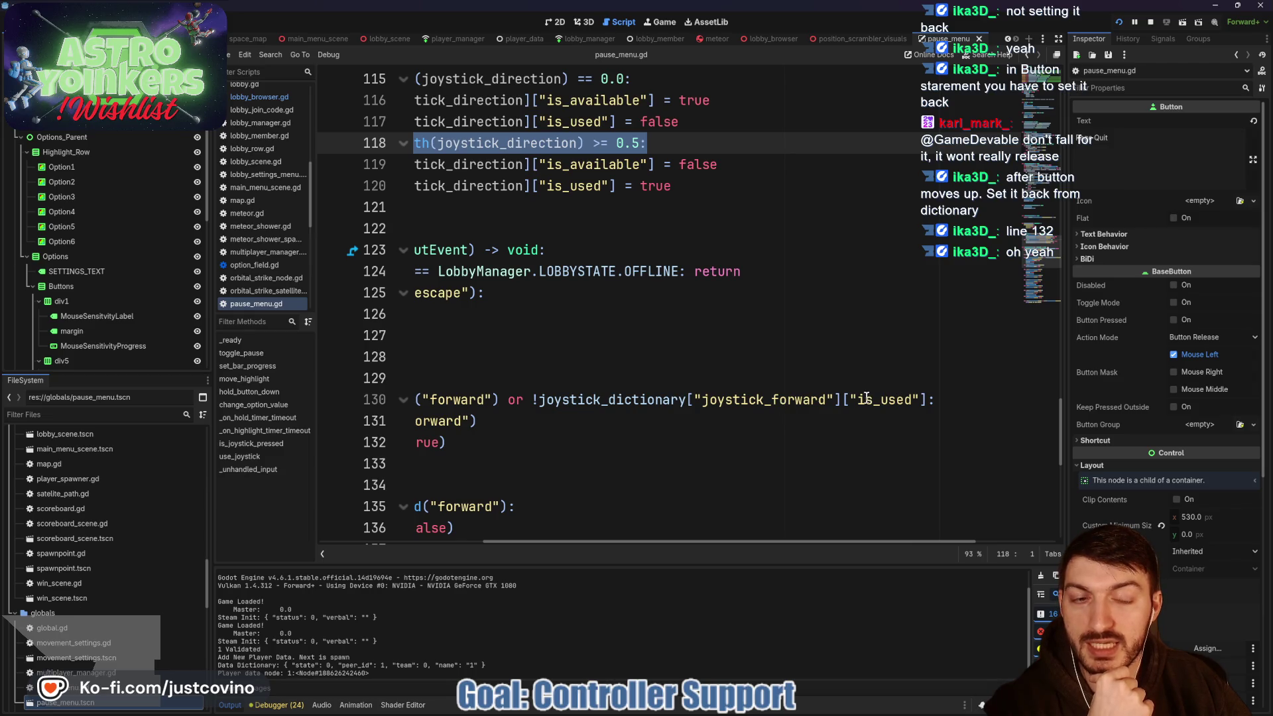
scroll(731, 404, "left", 4)
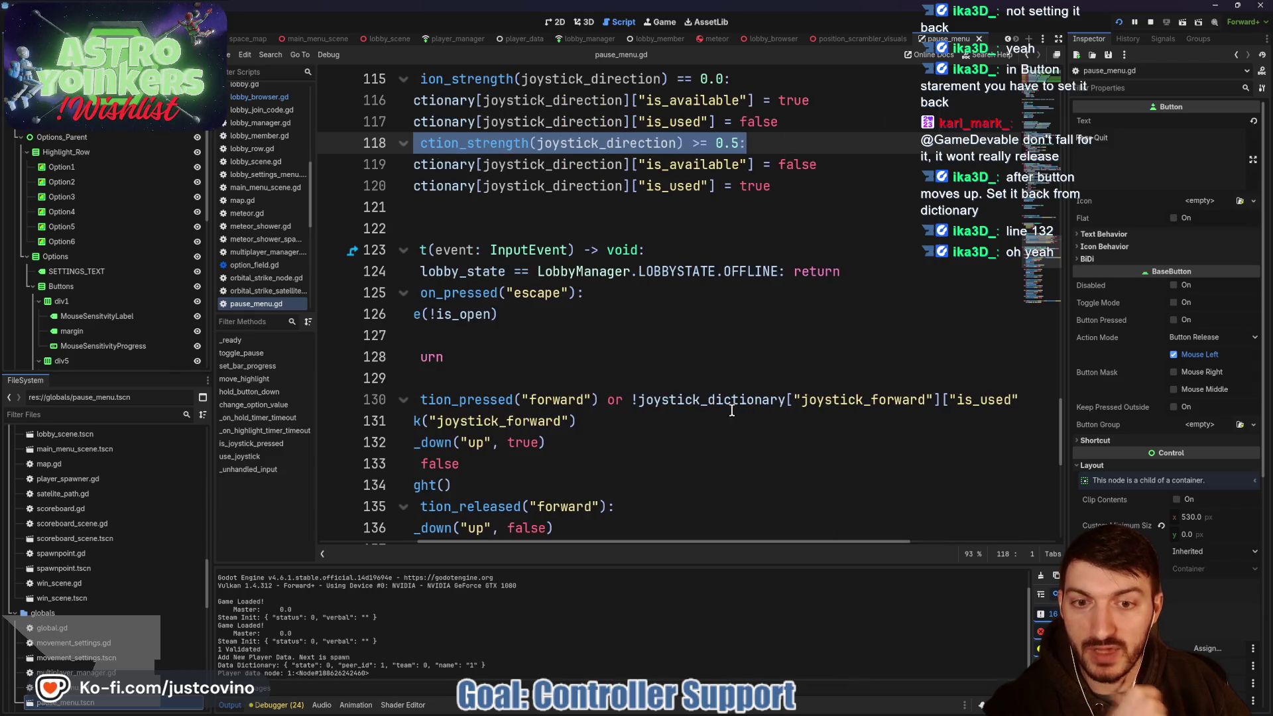
left_click(636, 399)
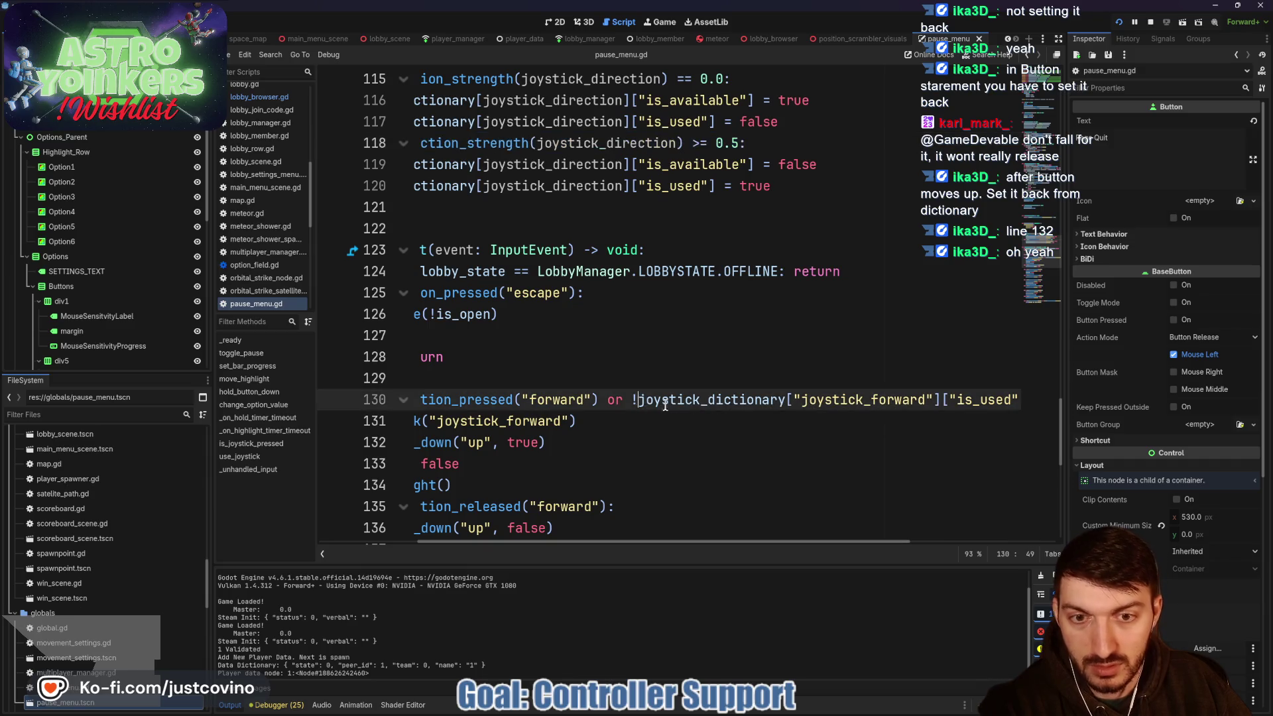
scroll(825, 399, "right", 2)
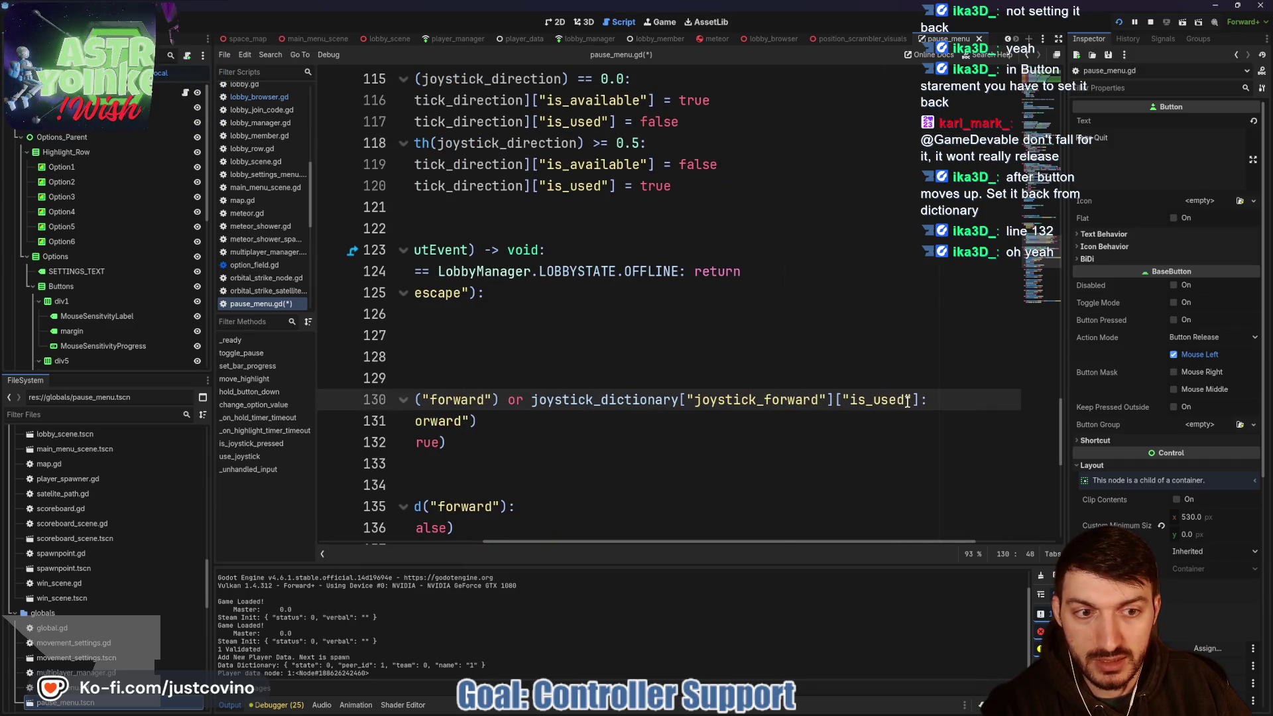
left_click_drag(903, 398, 889, 398)
type("availabl")
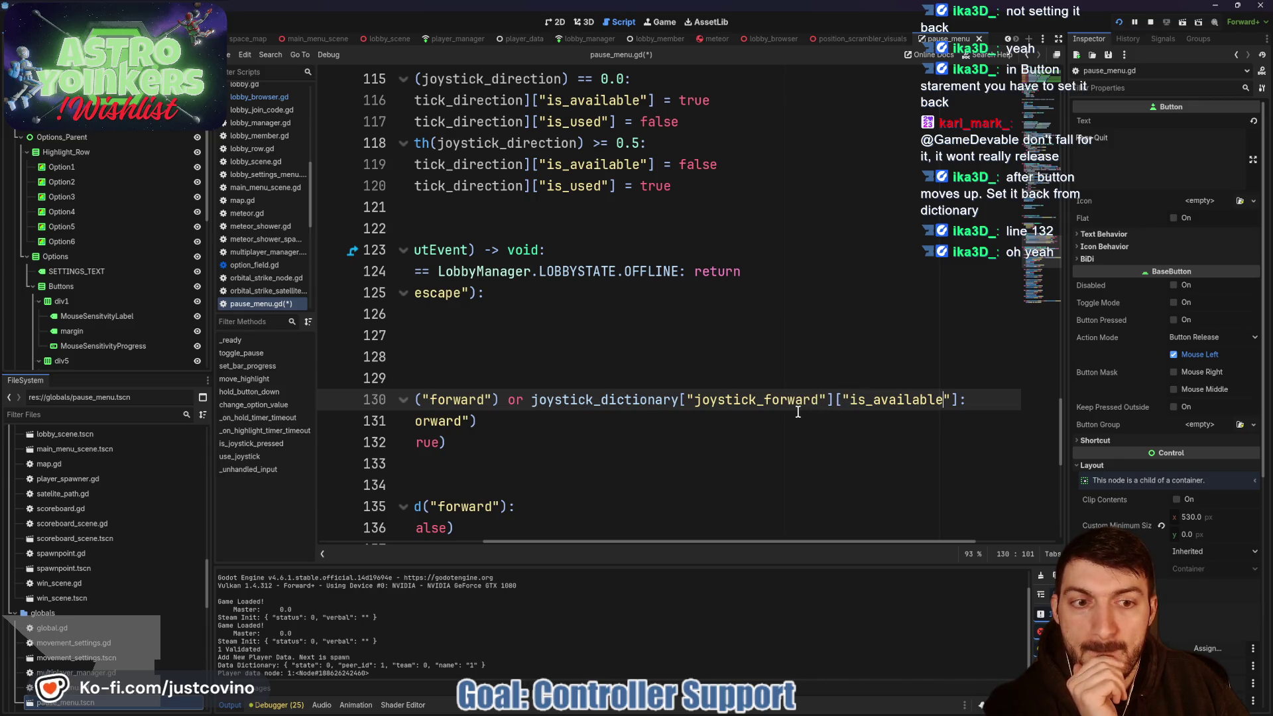
scroll(796, 411, "left", 4)
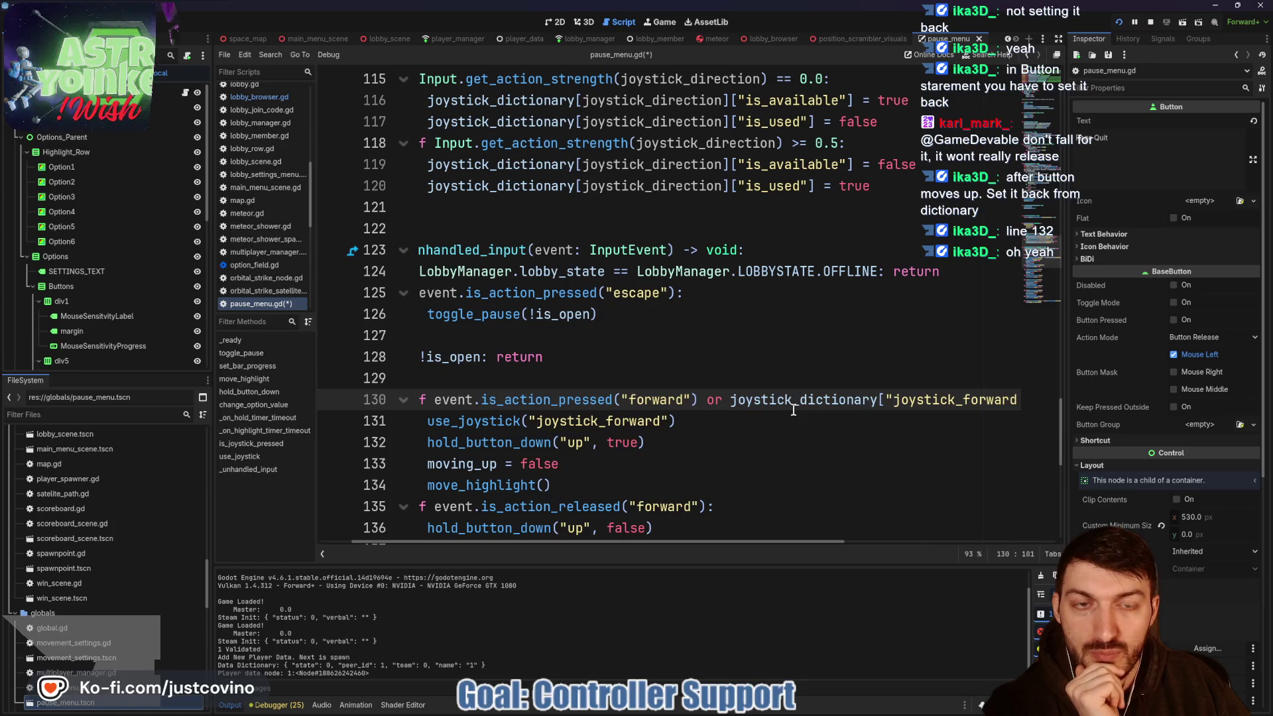
scroll(762, 415, "left", 1)
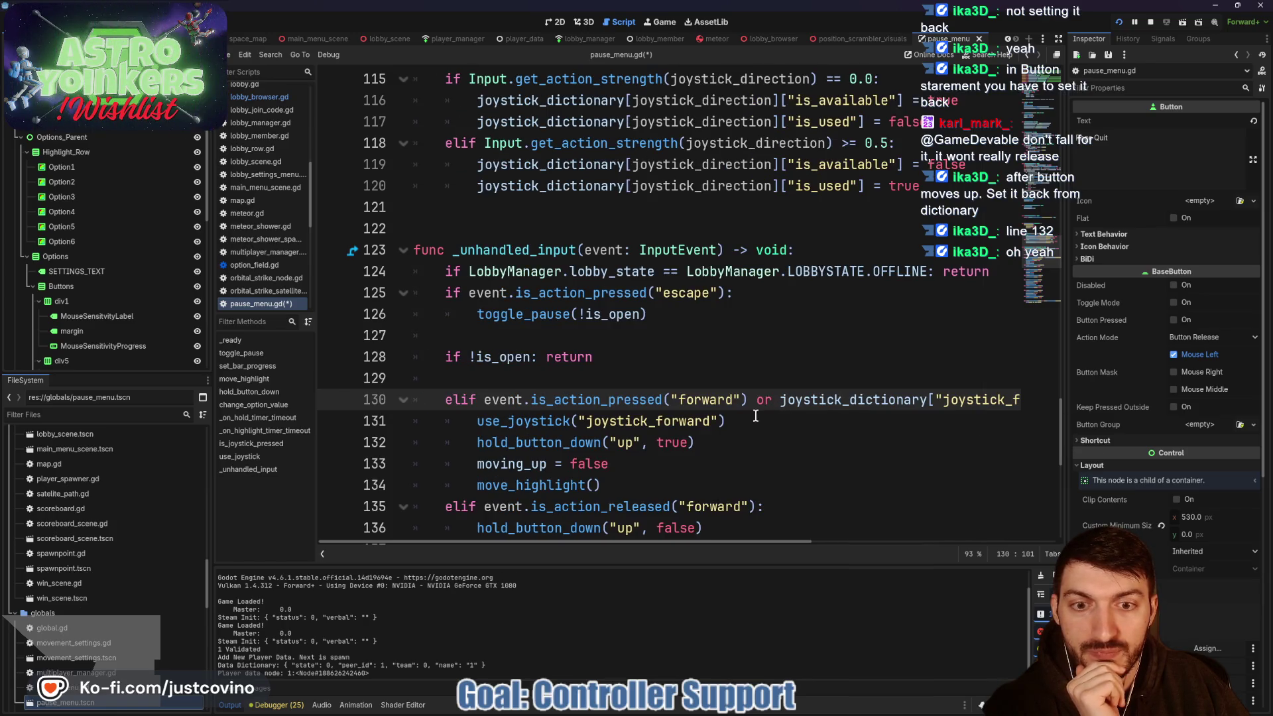
double_click(552, 424)
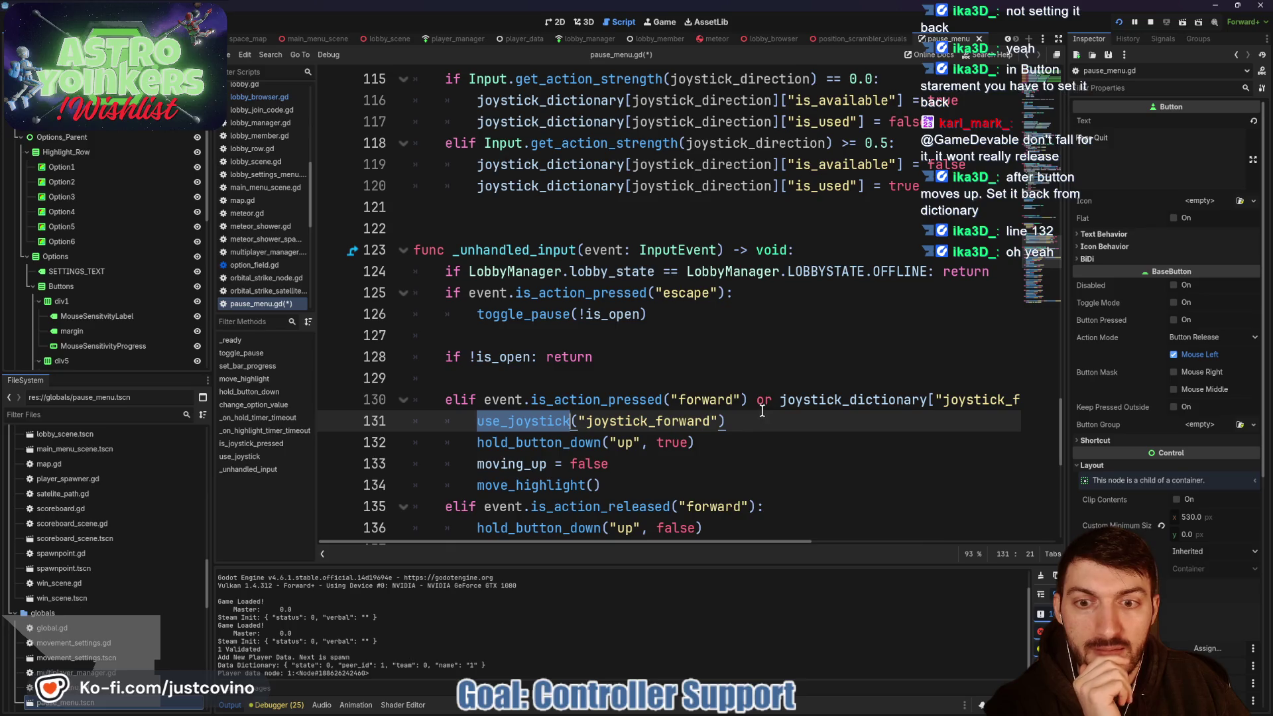
scroll(762, 411, "up", 1)
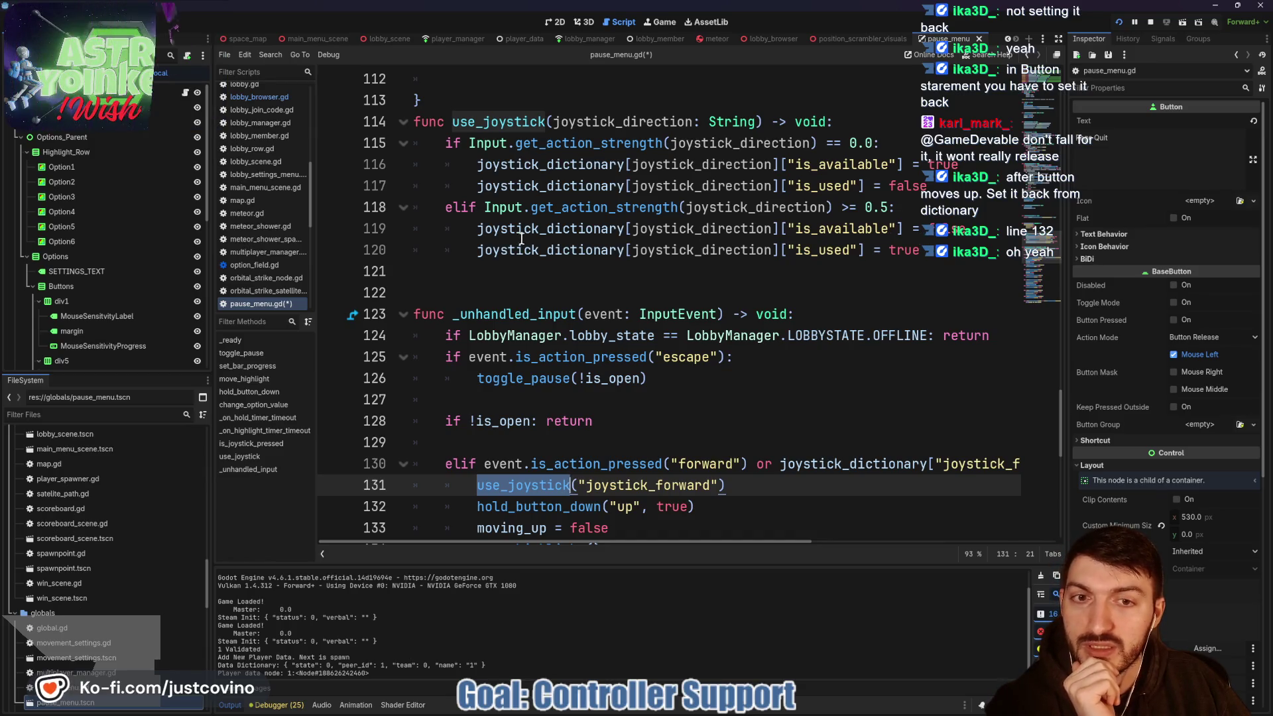
mouse_move(671, 241)
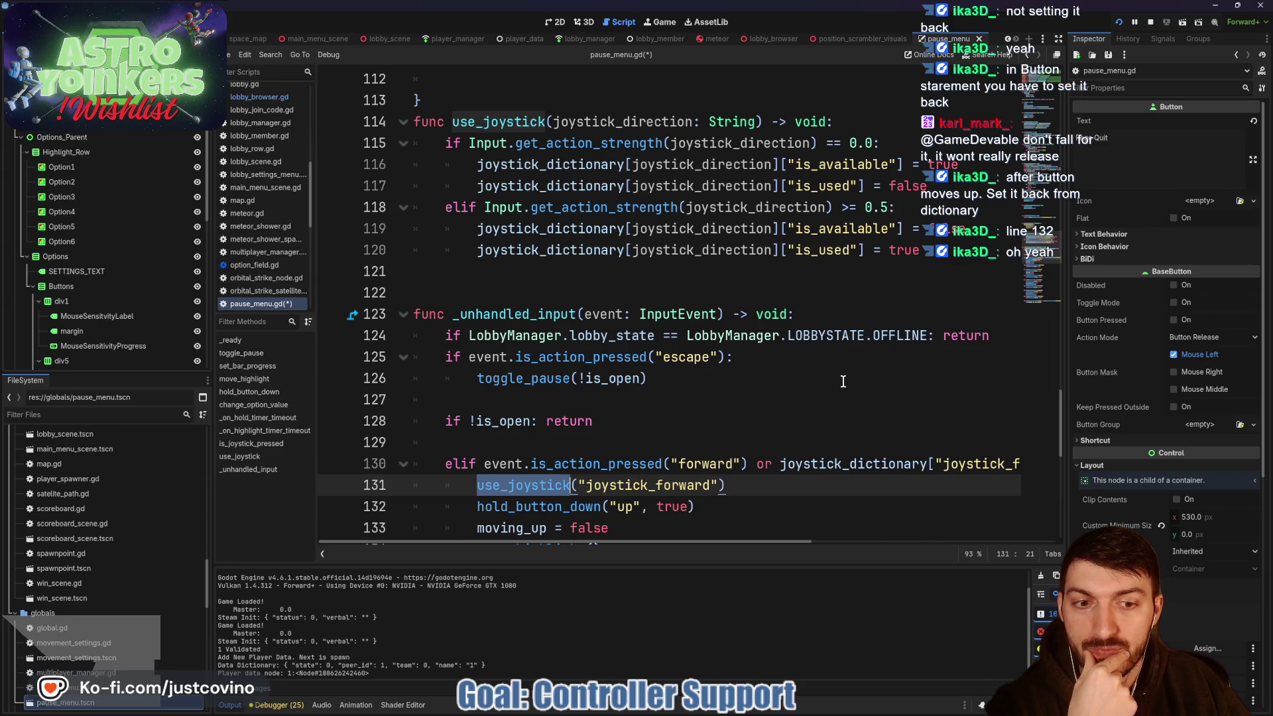
scroll(828, 410, "down", 1)
scroll(824, 416, "right", 1)
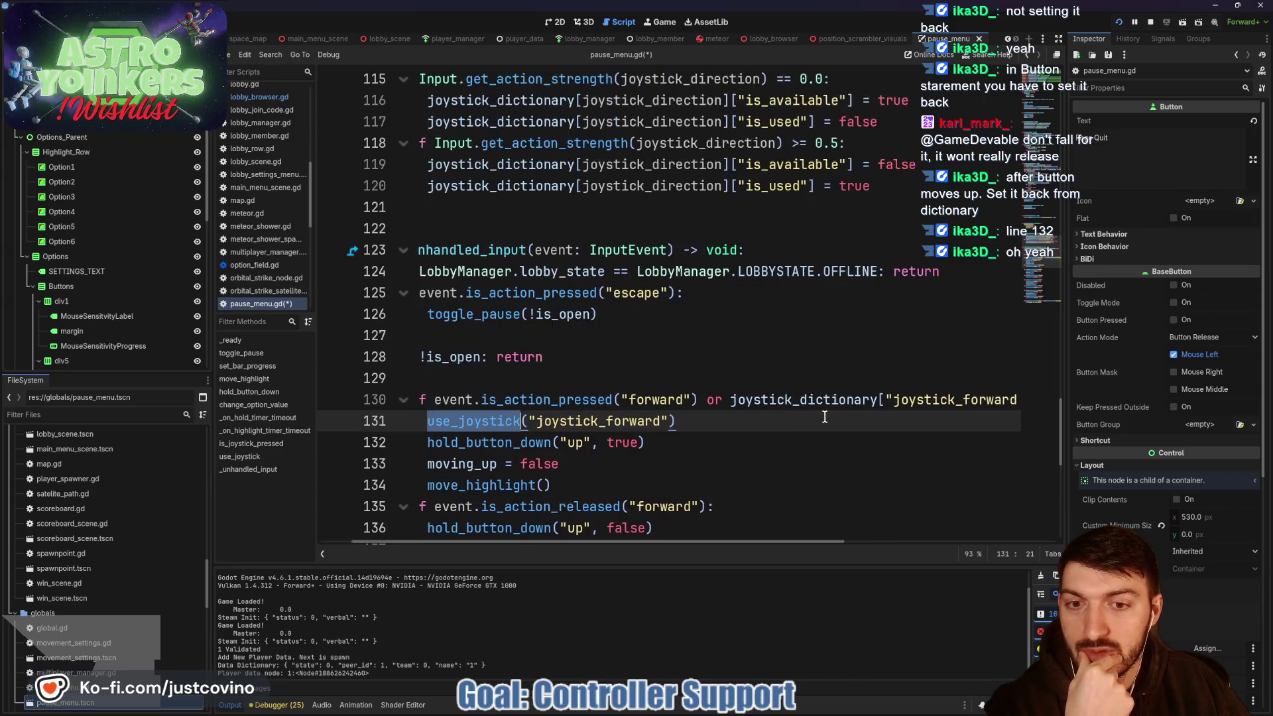
scroll(824, 417, "right", 5)
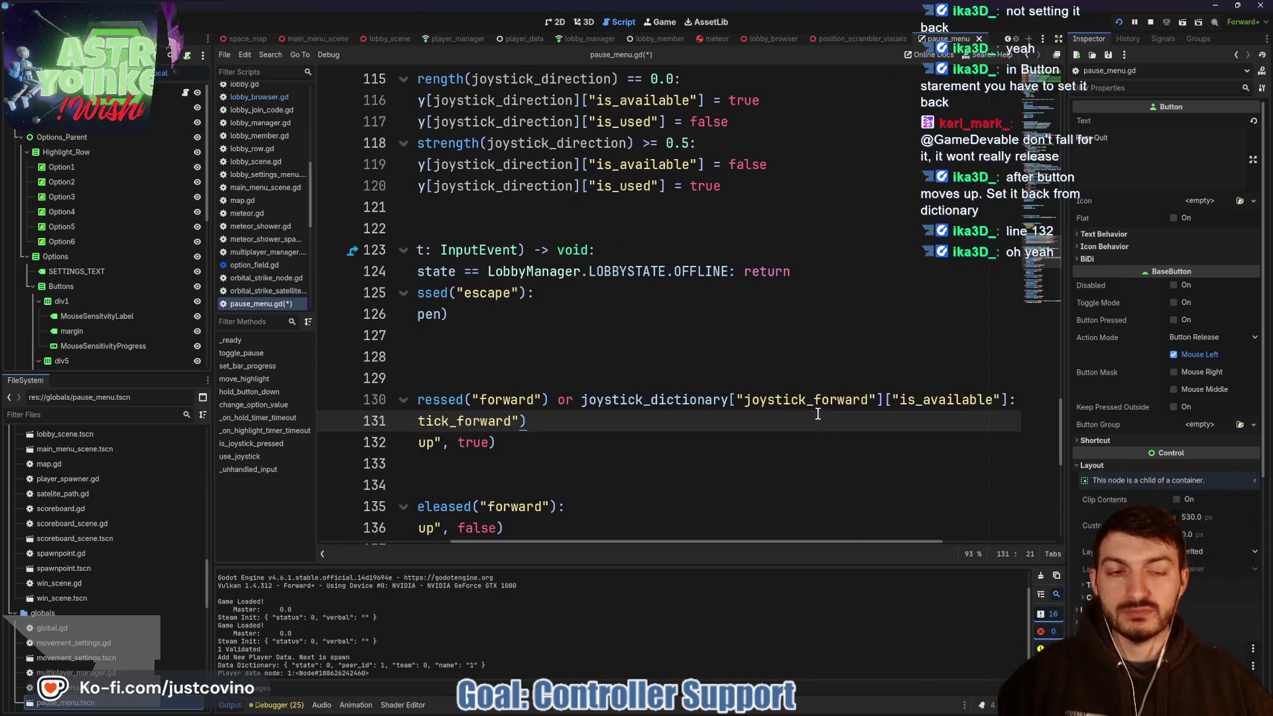
scroll(793, 400, "down", 1)
scroll(792, 401, "right", 2)
scroll(788, 391, "left", 7)
scroll(787, 385, "up", 1)
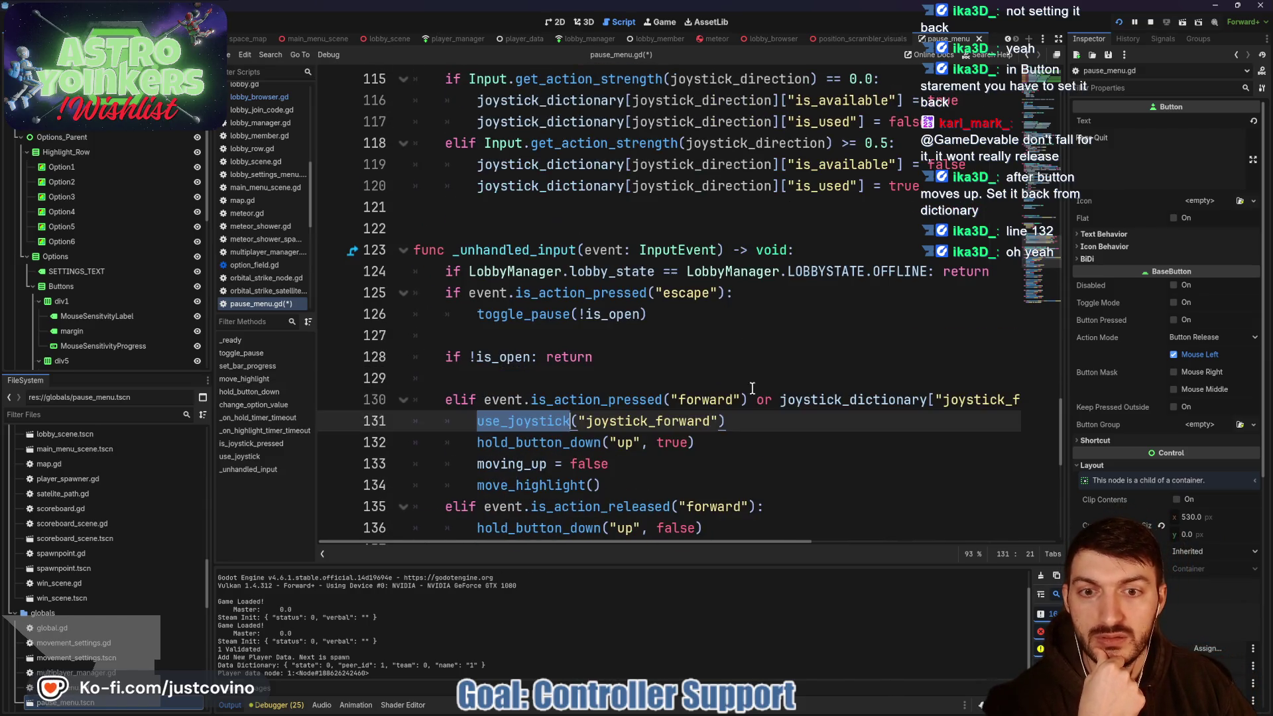
scroll(729, 147, "up", 1)
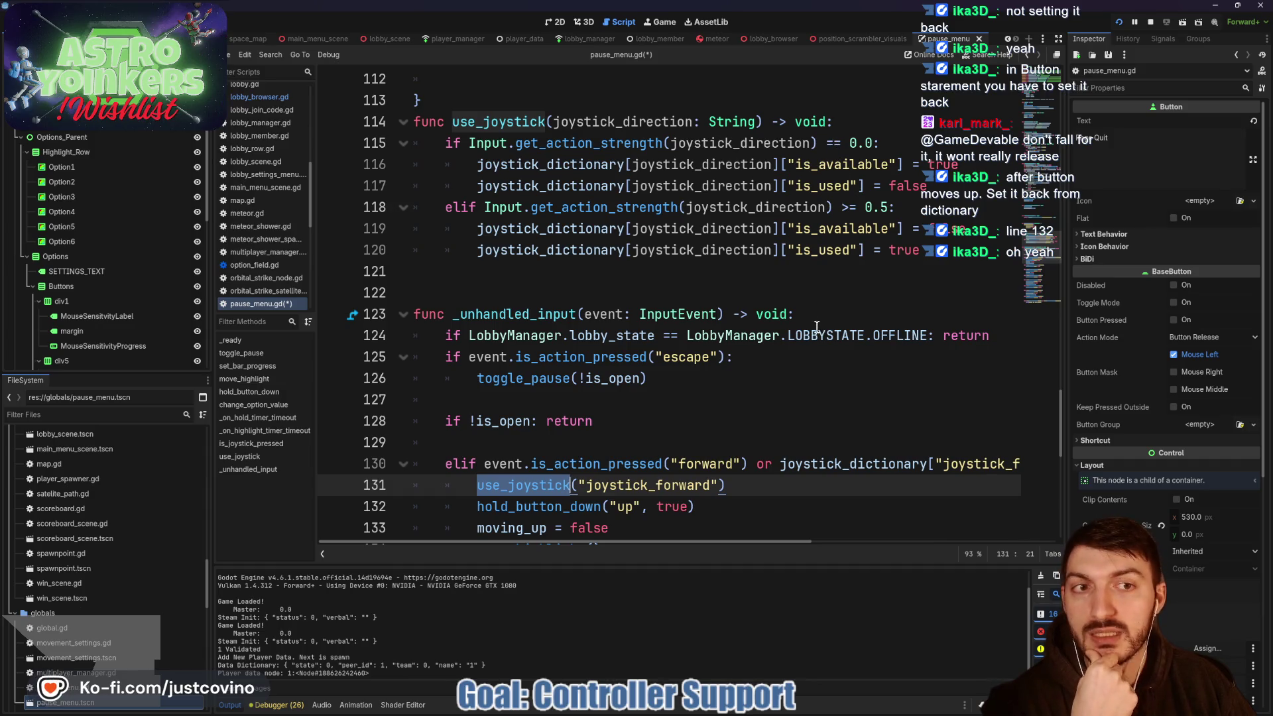
scroll(817, 332, "down", 1)
scroll(808, 371, "right", 6)
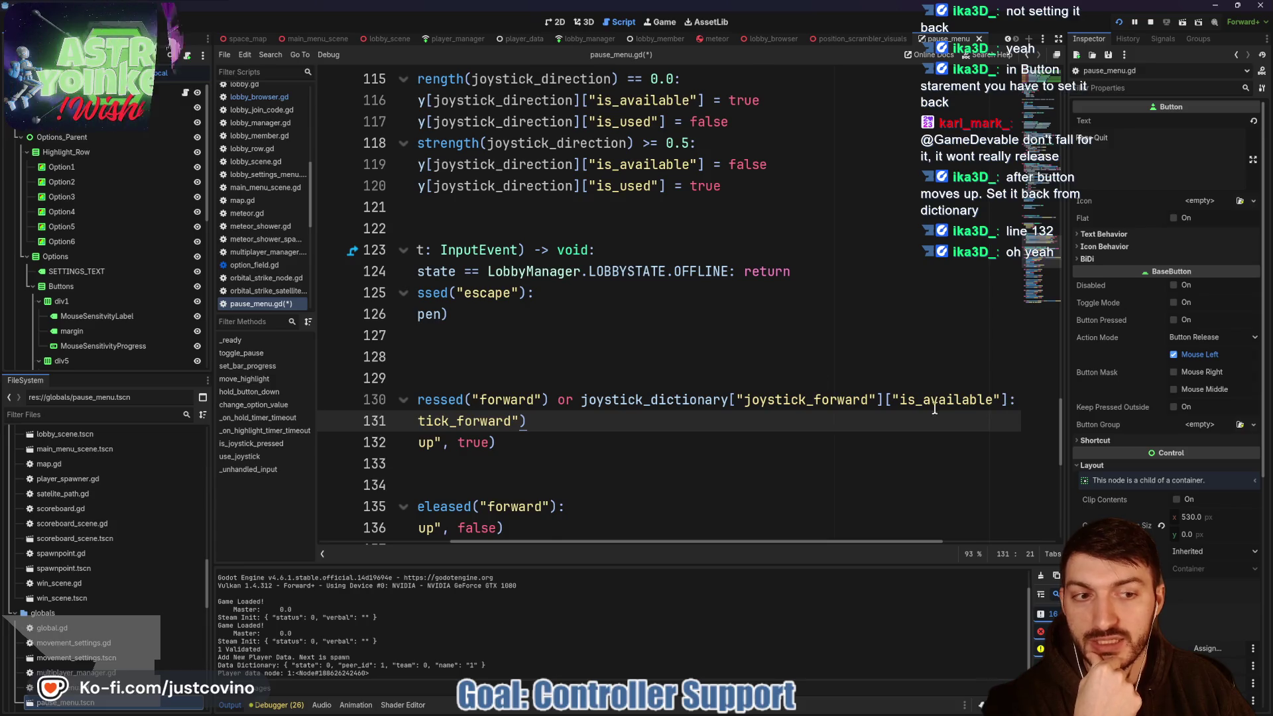
scroll(944, 409, "left", 5)
double_click(524, 420)
scroll(775, 291, "up", 1)
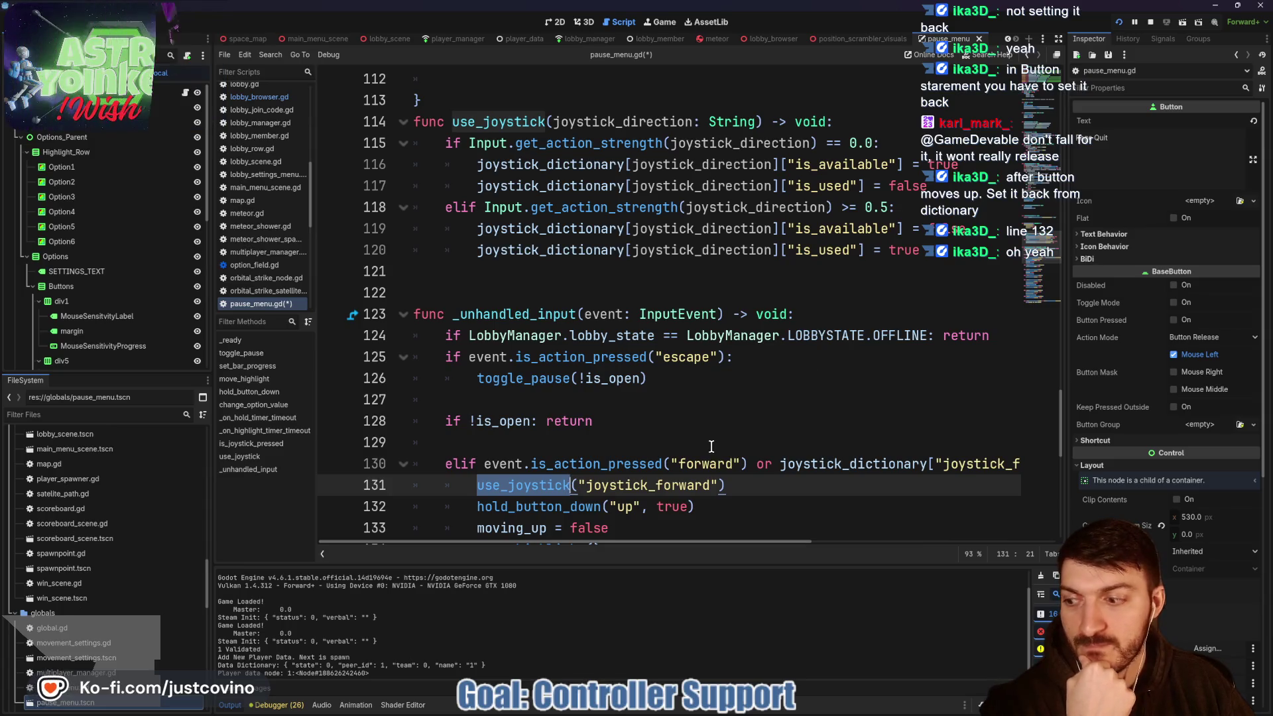
scroll(751, 438, "down", 3)
scroll(792, 415, "right", 5)
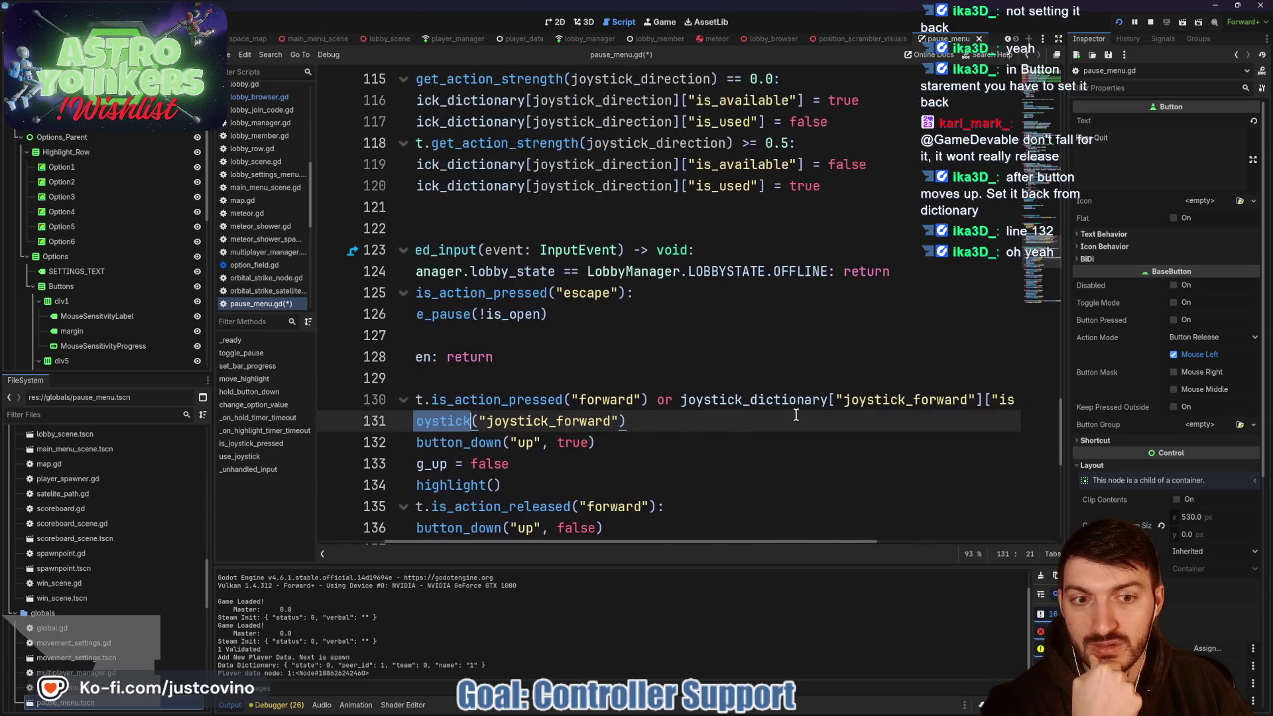
scroll(632, 400, "right", 3)
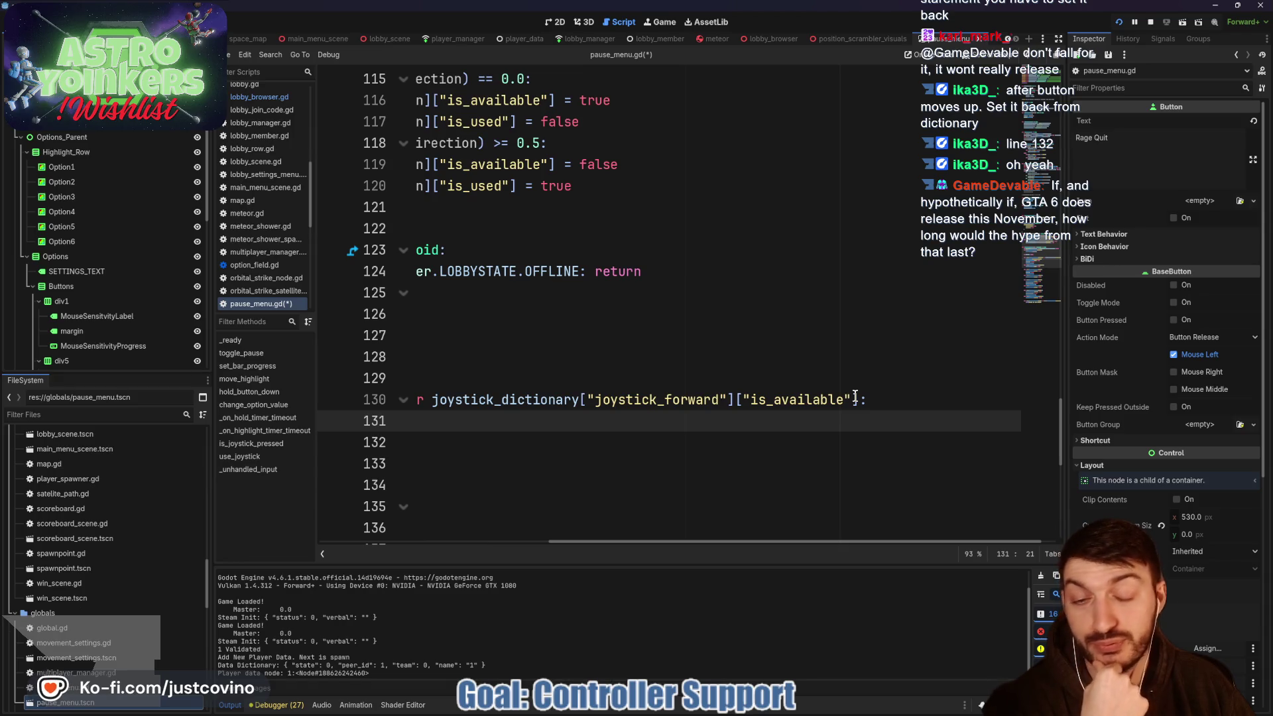
left_click(855, 399)
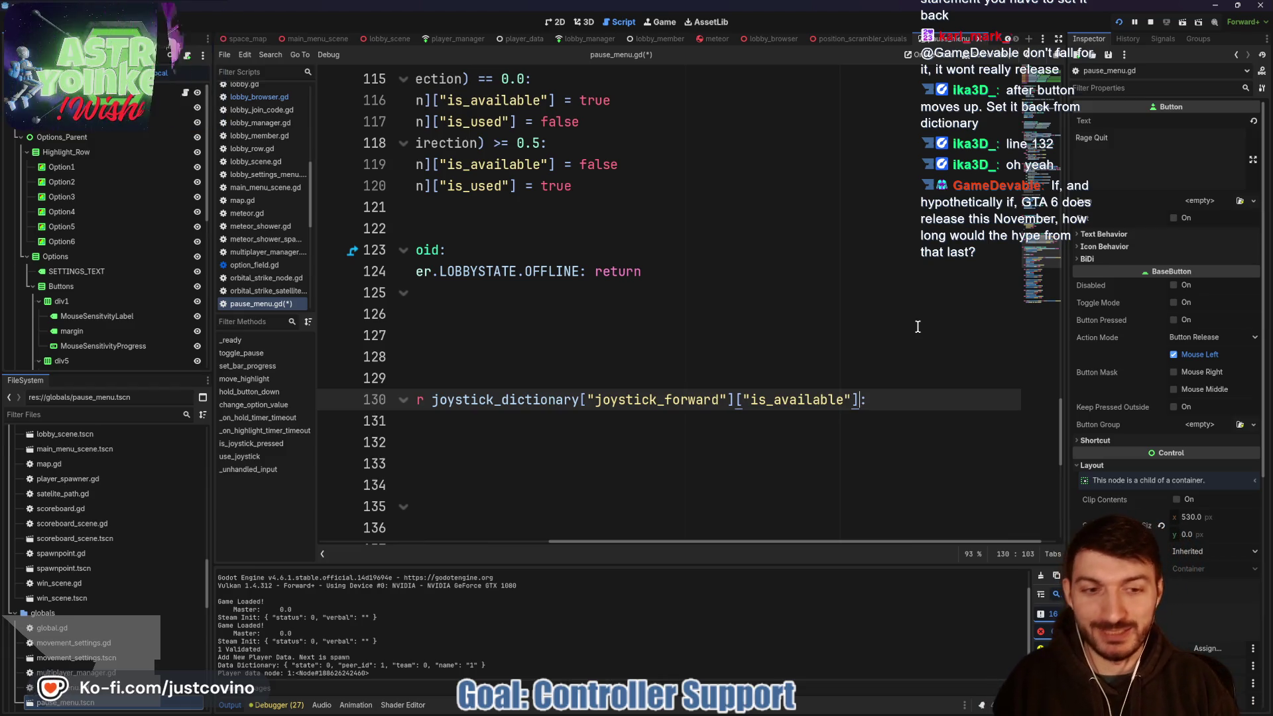
- Append 'and !joystick_dictionary["joystick_forward"]["is_used"]' to line 130's condition and save
type("and joy")
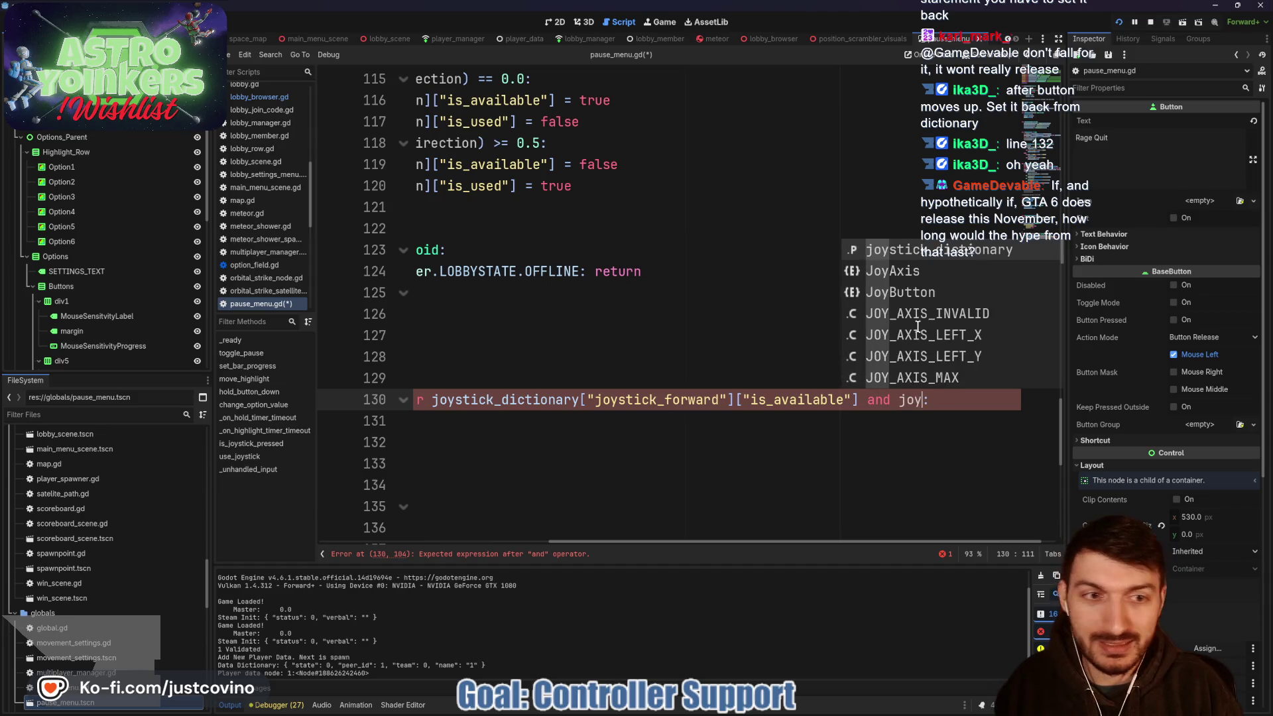
key("Return")
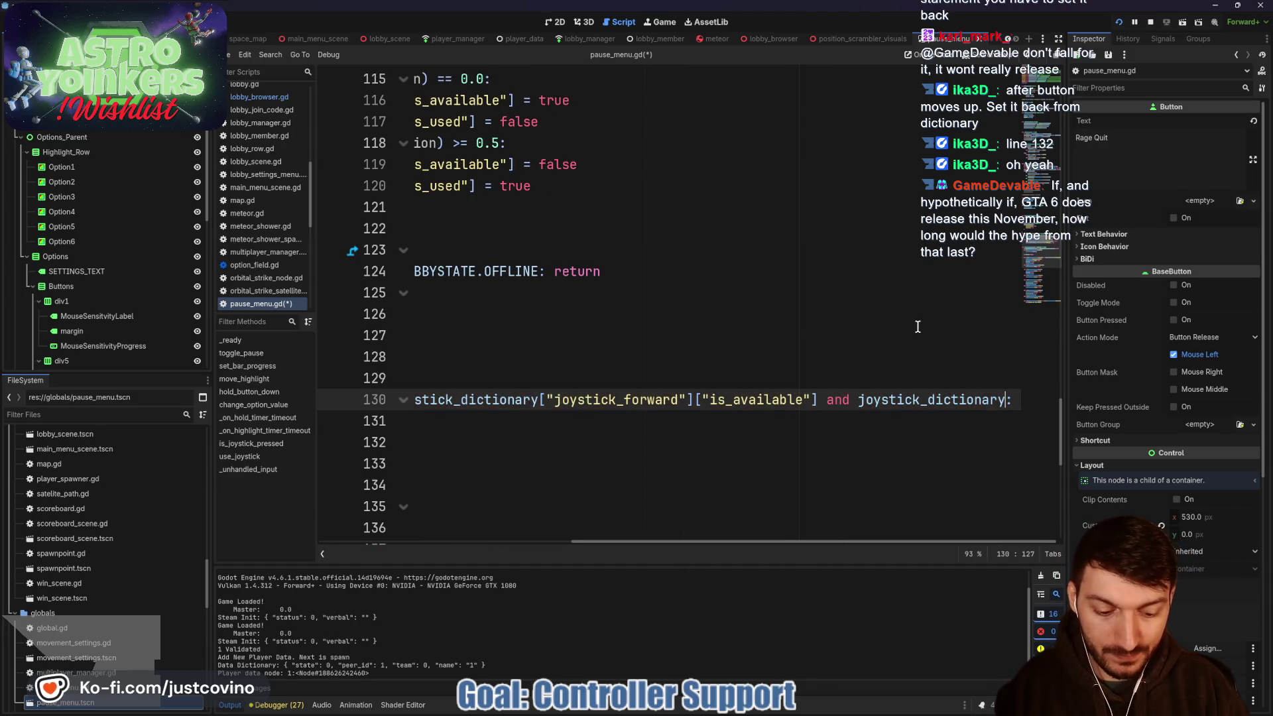
type("[\"j")
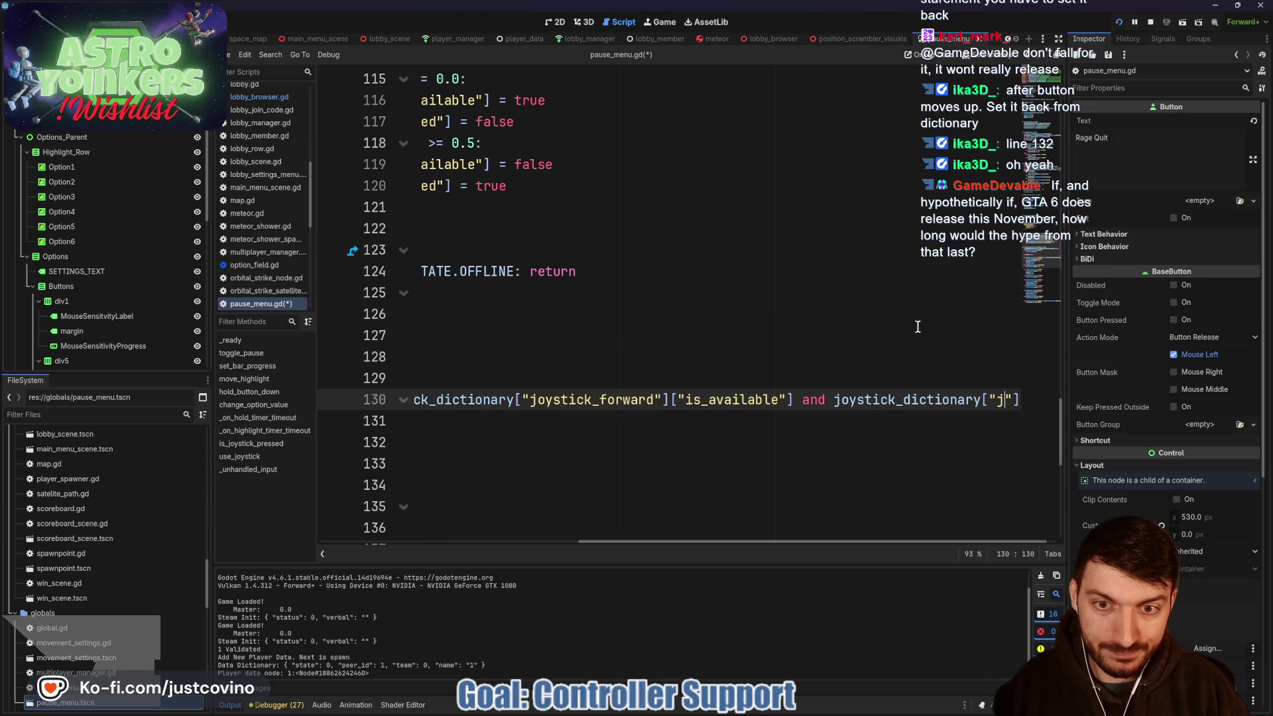
type("oyystick_fo")
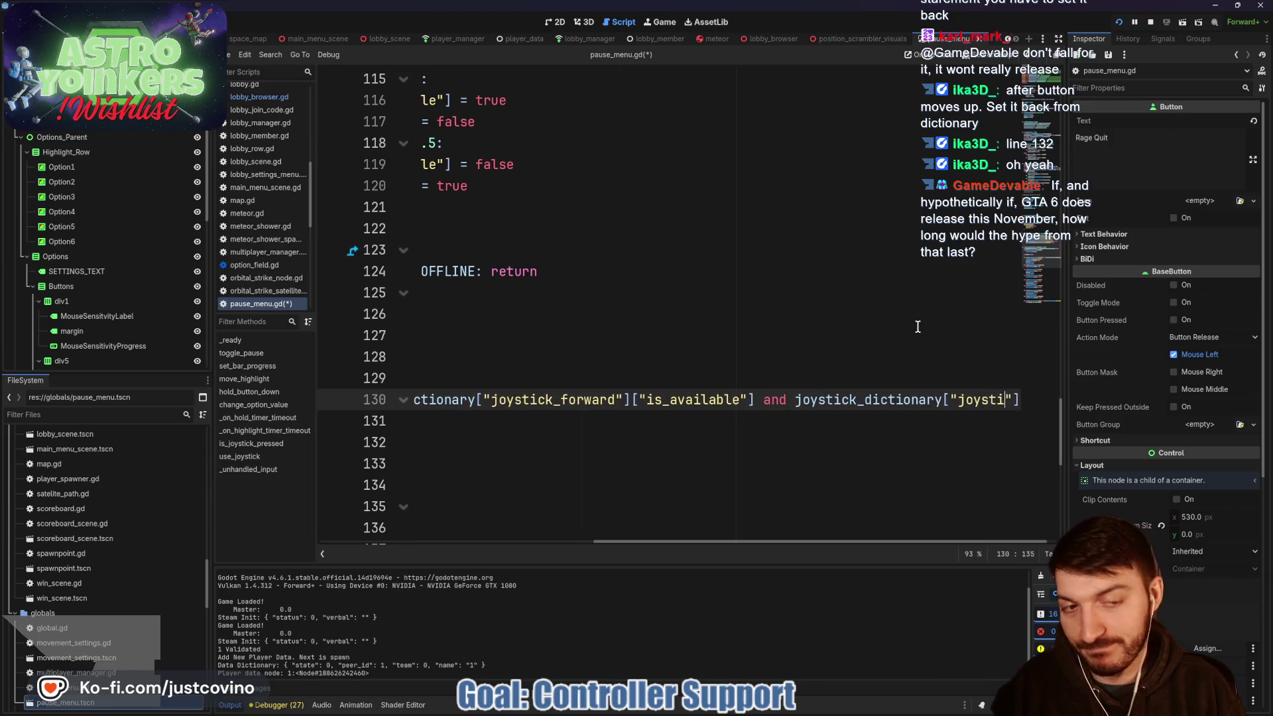
type("rward")
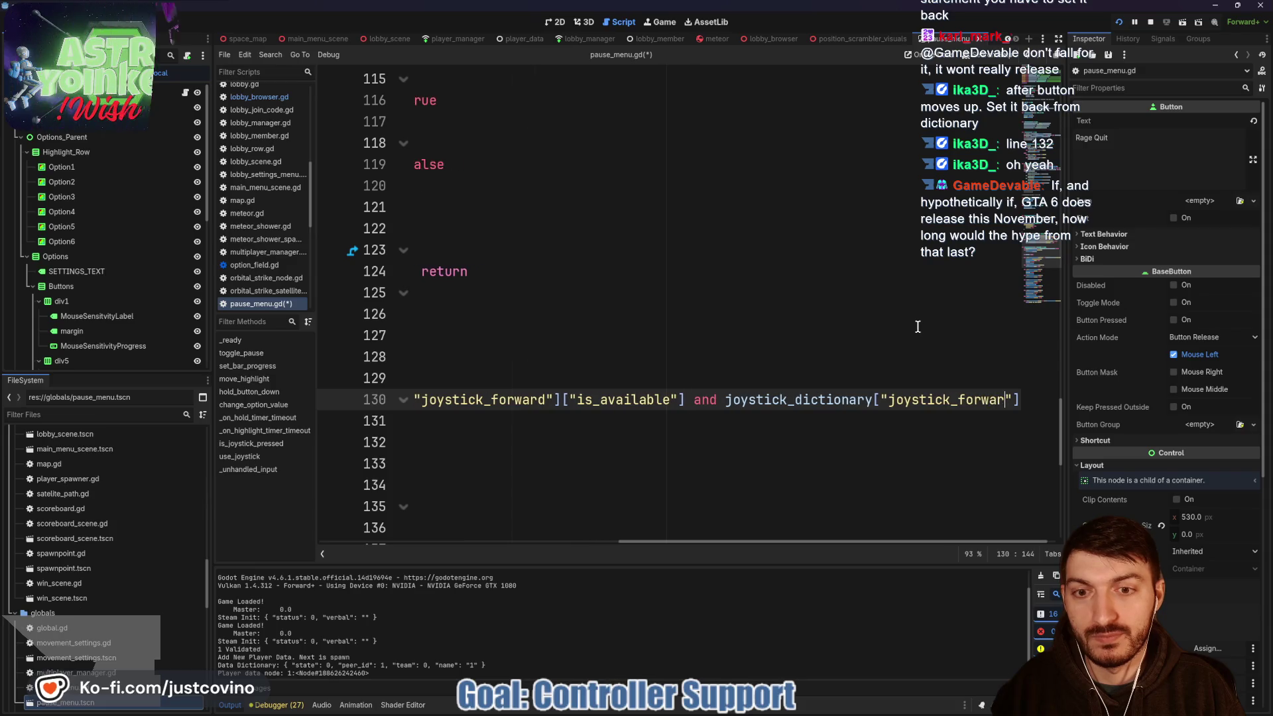
type("\"]:")
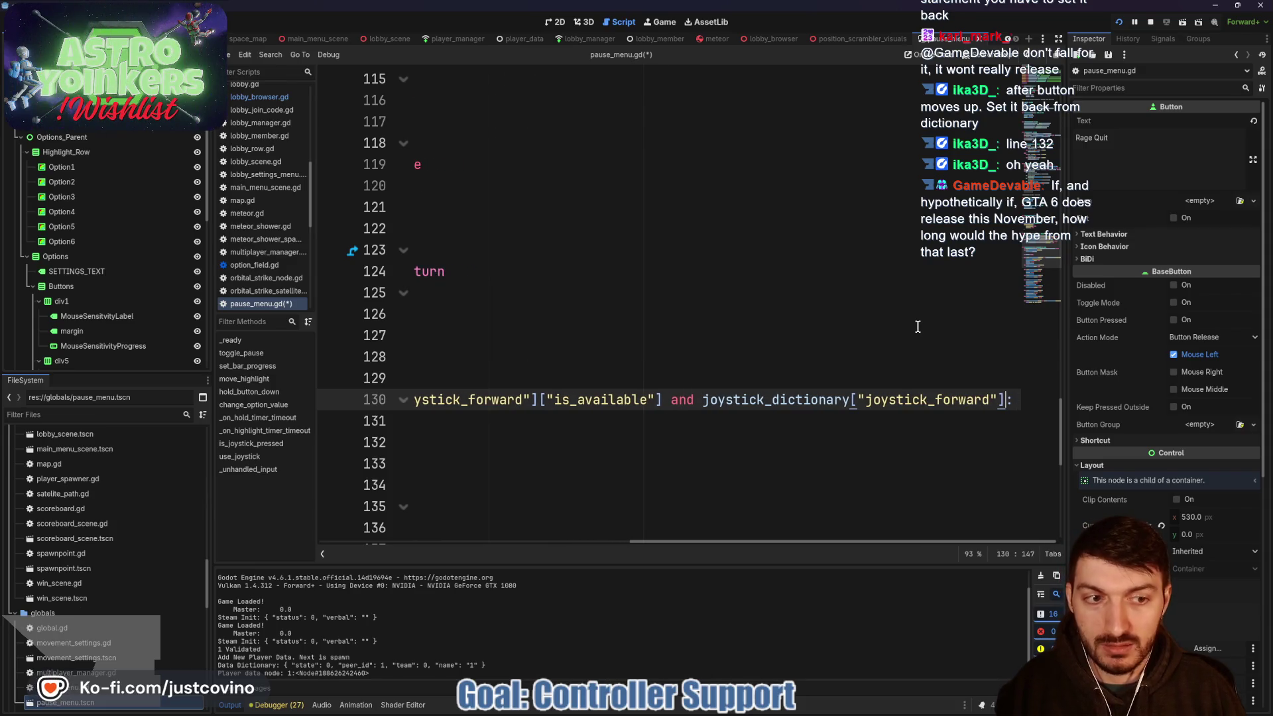
type("[\"")
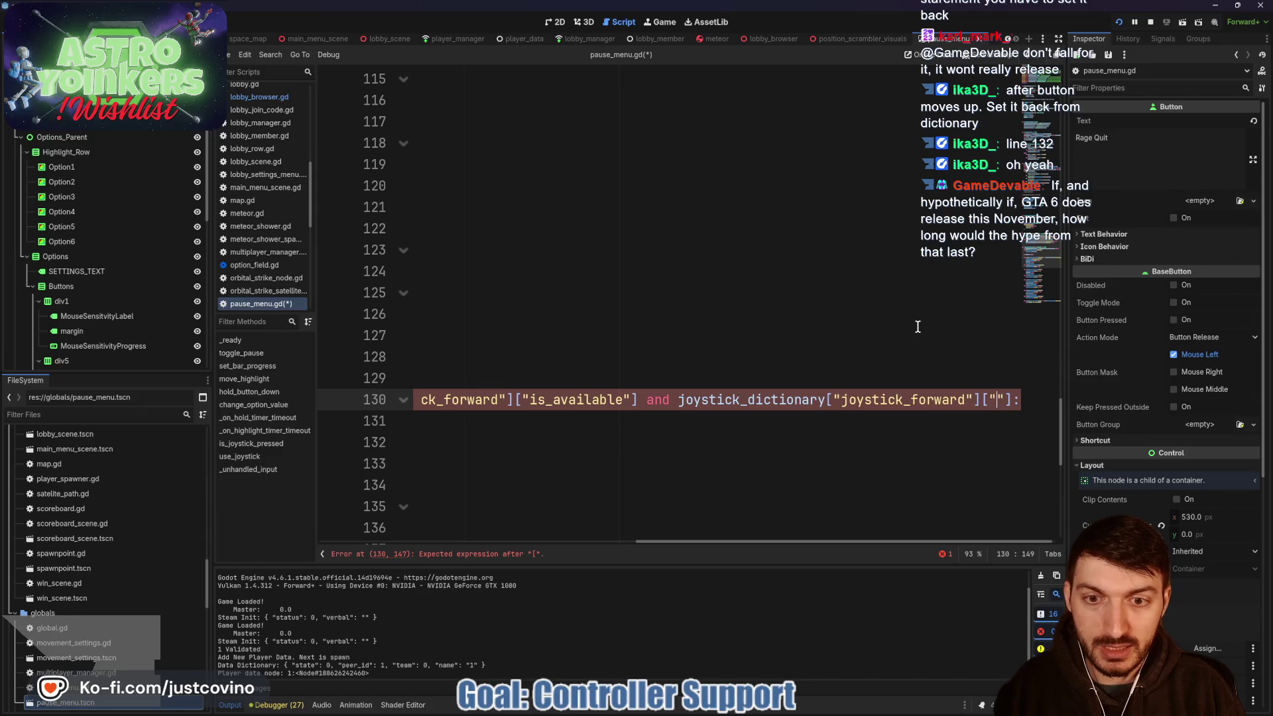
type("is_us")
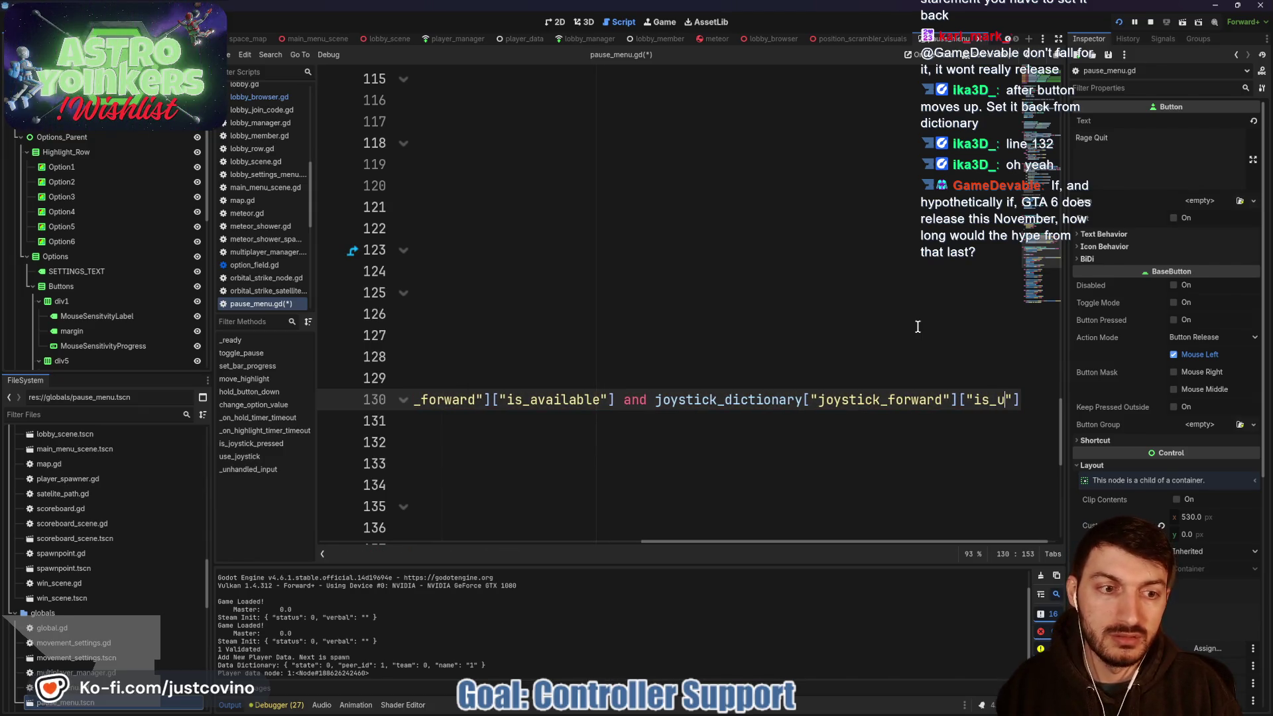
type("ed")
left_click(631, 399)
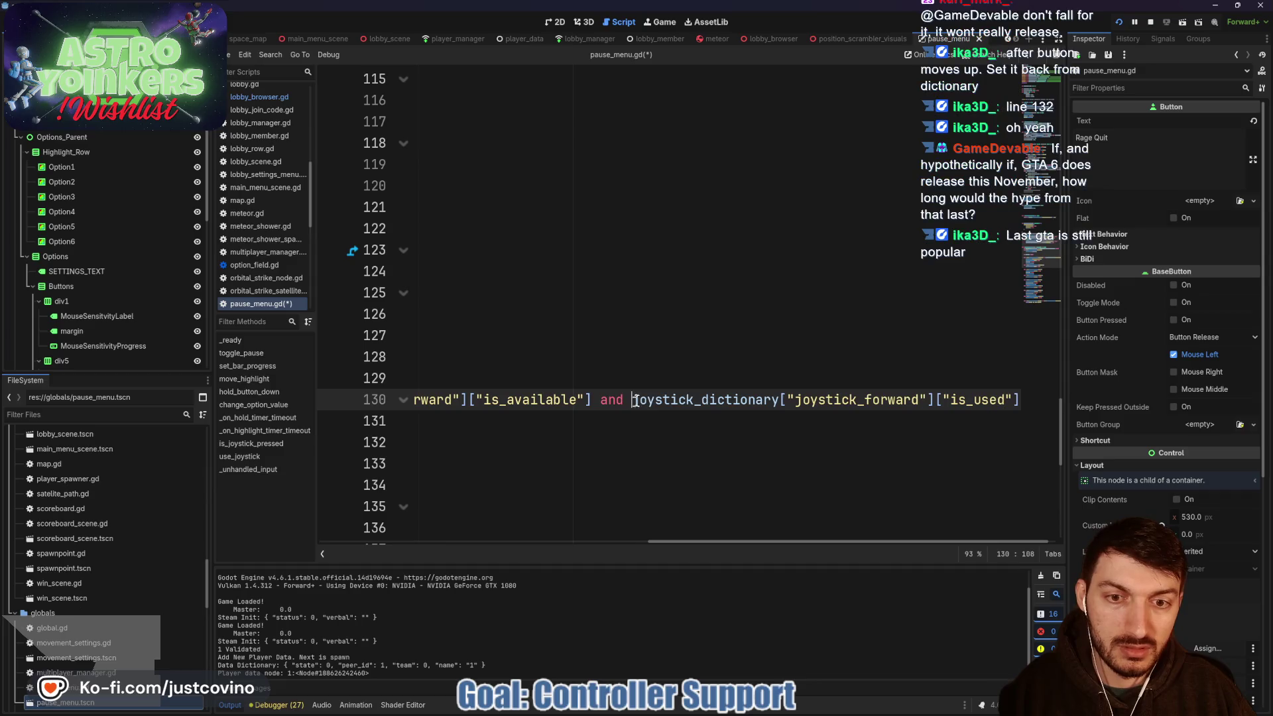
type("!")
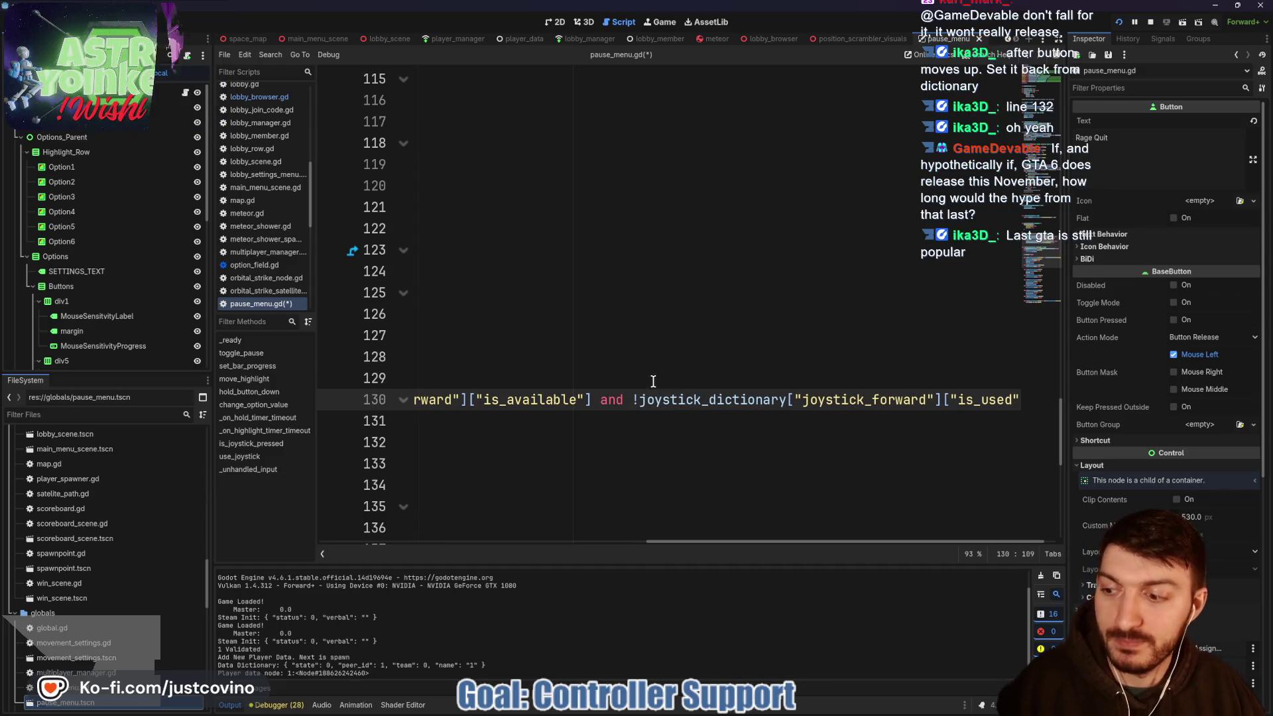
left_click(623, 379)
key("ctrl+s")
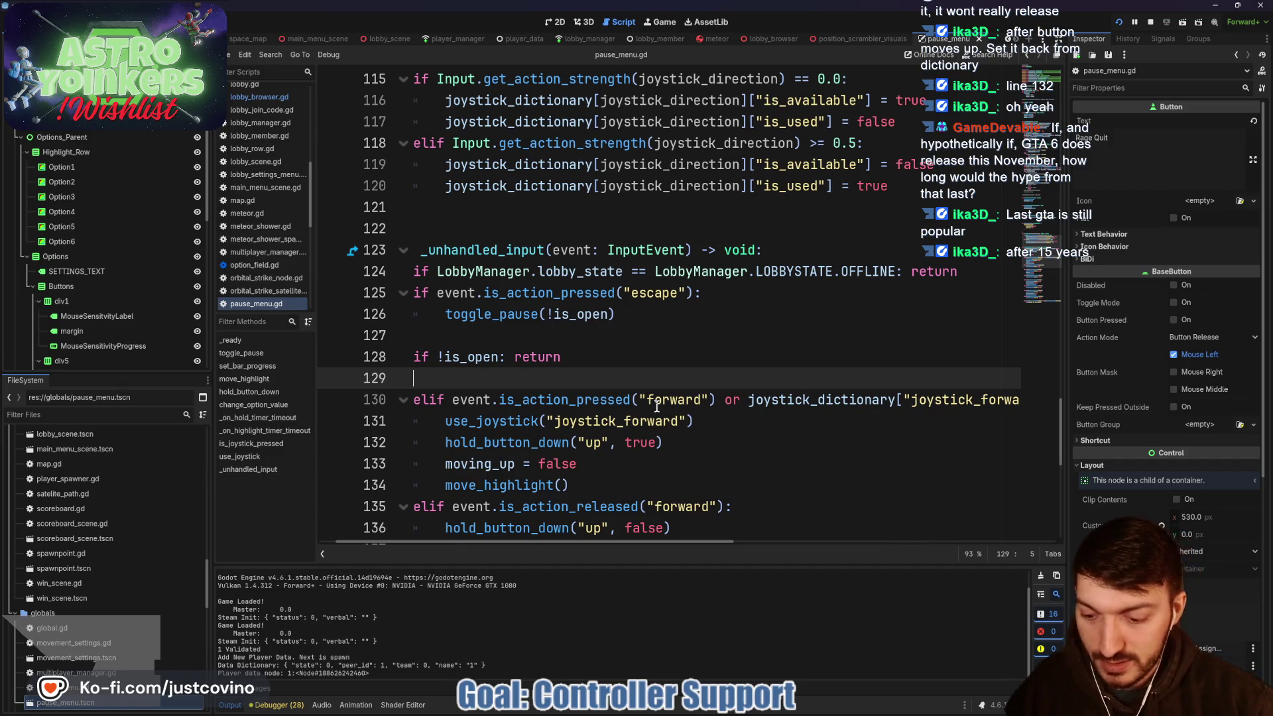
mouse_move(316, 344)
left_mouse_down()
mouse_move(347, 297)
mouse_move(382, 183)
mouse_move(438, 176)
mouse_move(459, 245)
left_mouse_up()
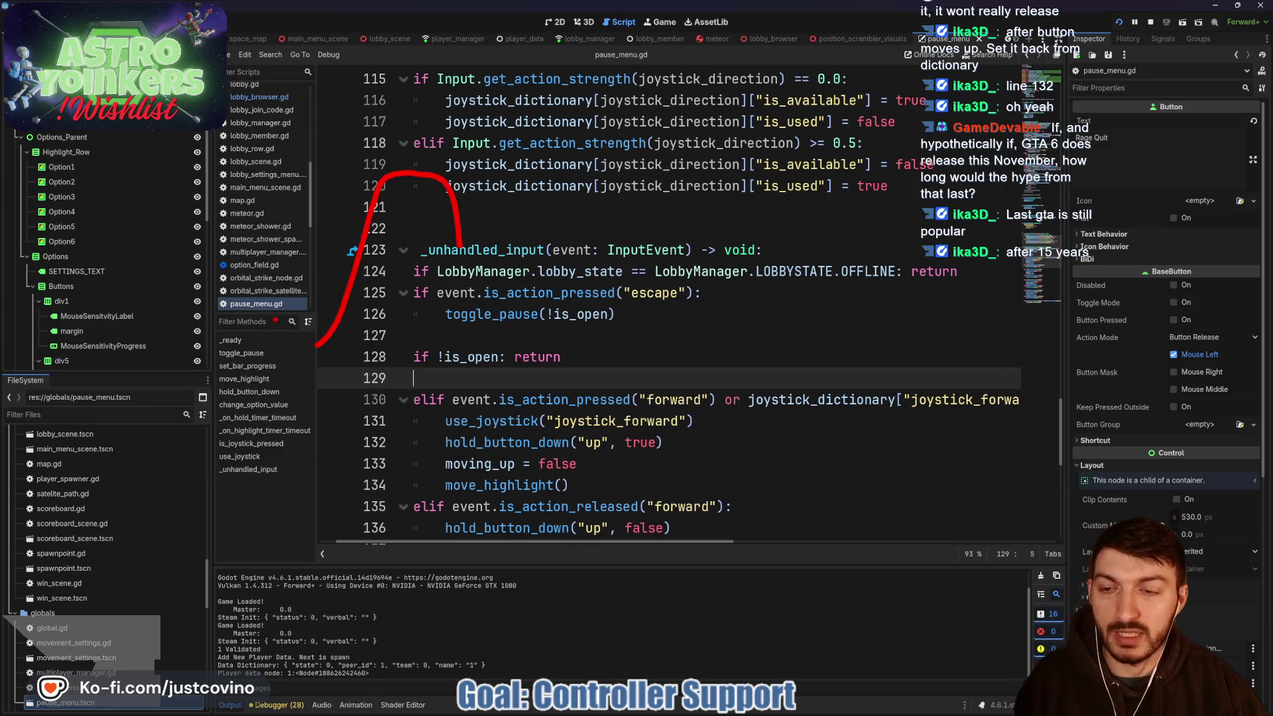
left_click_drag(249, 343, 281, 350)
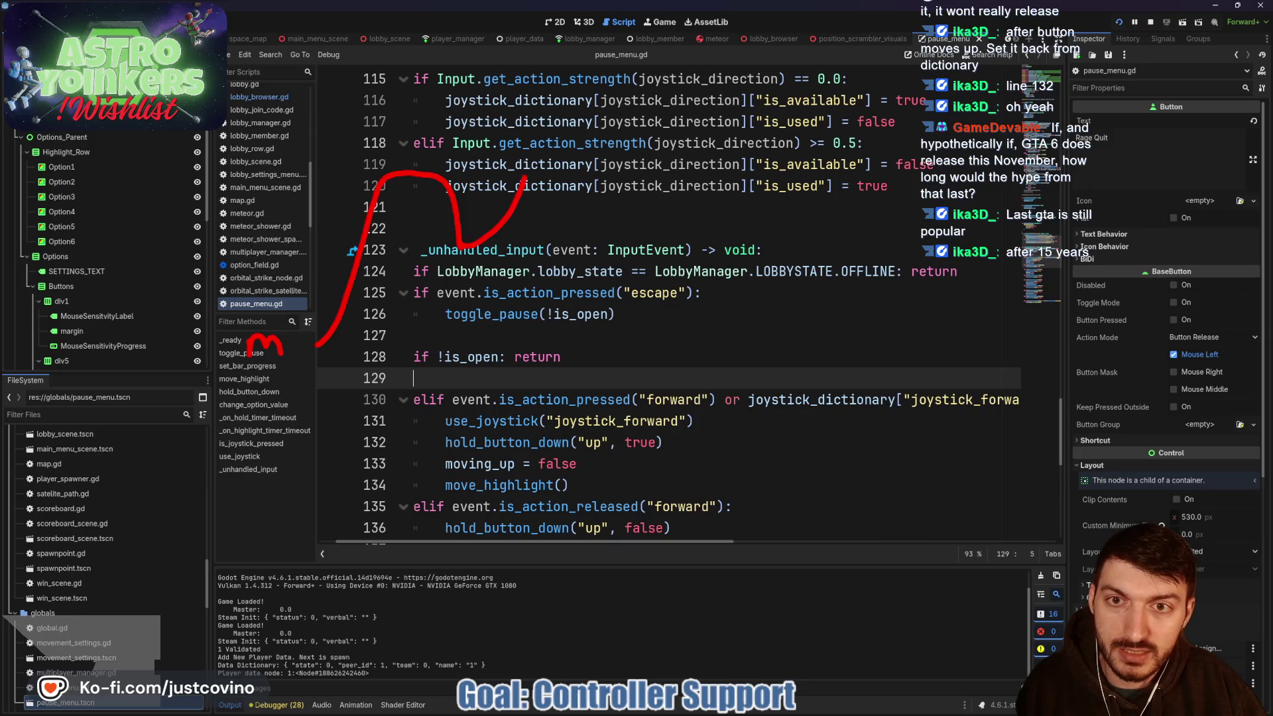
mouse_move(545, 78)
left_mouse_down()
mouse_move(658, 65)
mouse_move(709, 122)
mouse_move(873, 126)
left_mouse_up()
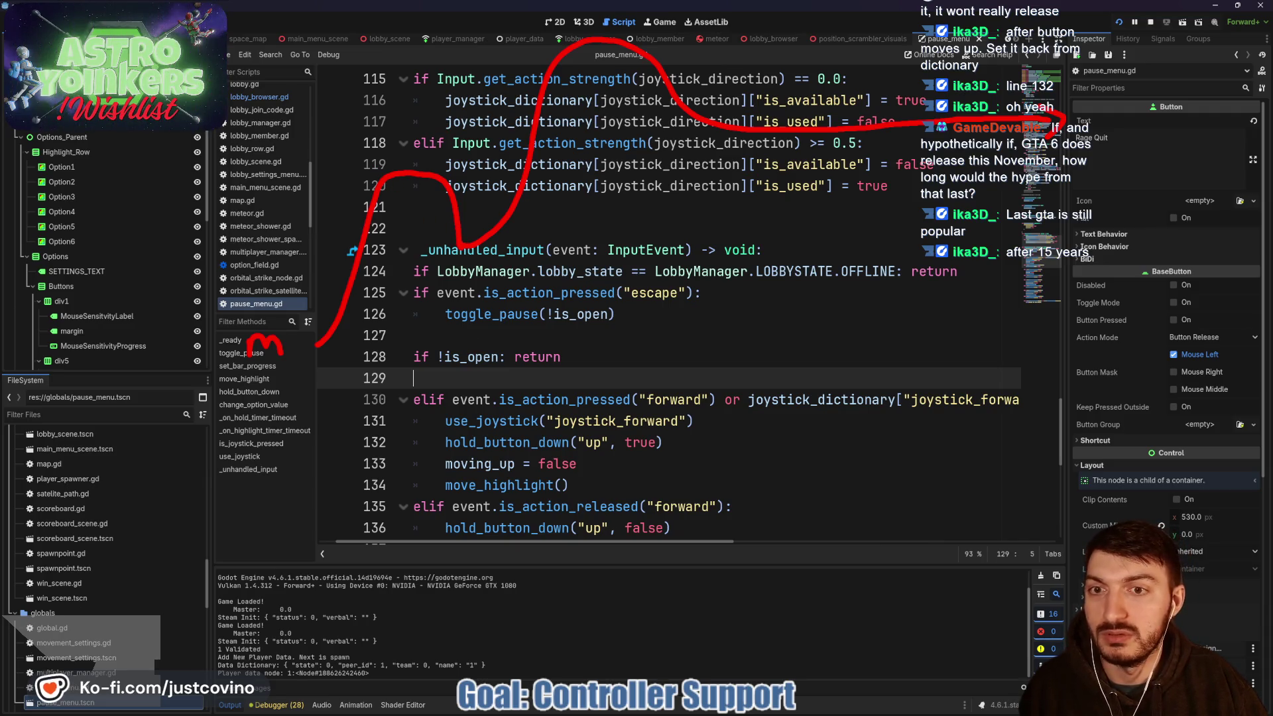
left_click_drag(462, 244, 462, 412)
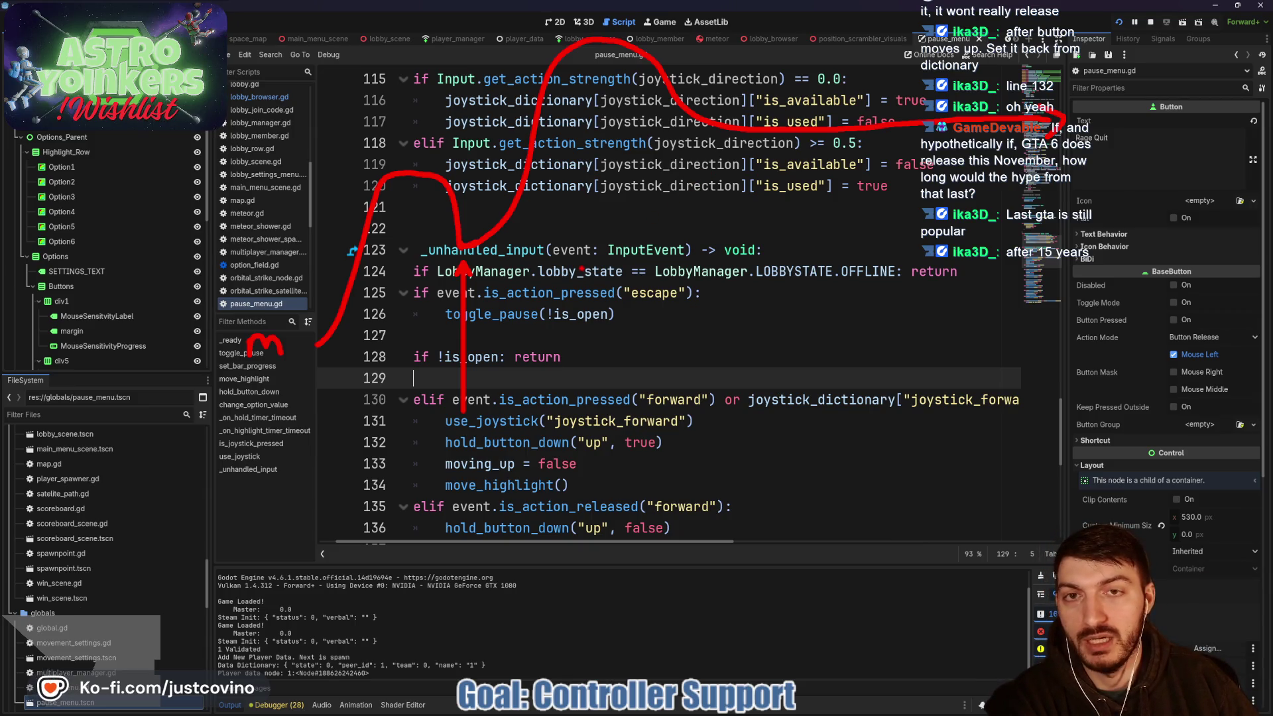
left_click_drag(539, 199, 663, 228)
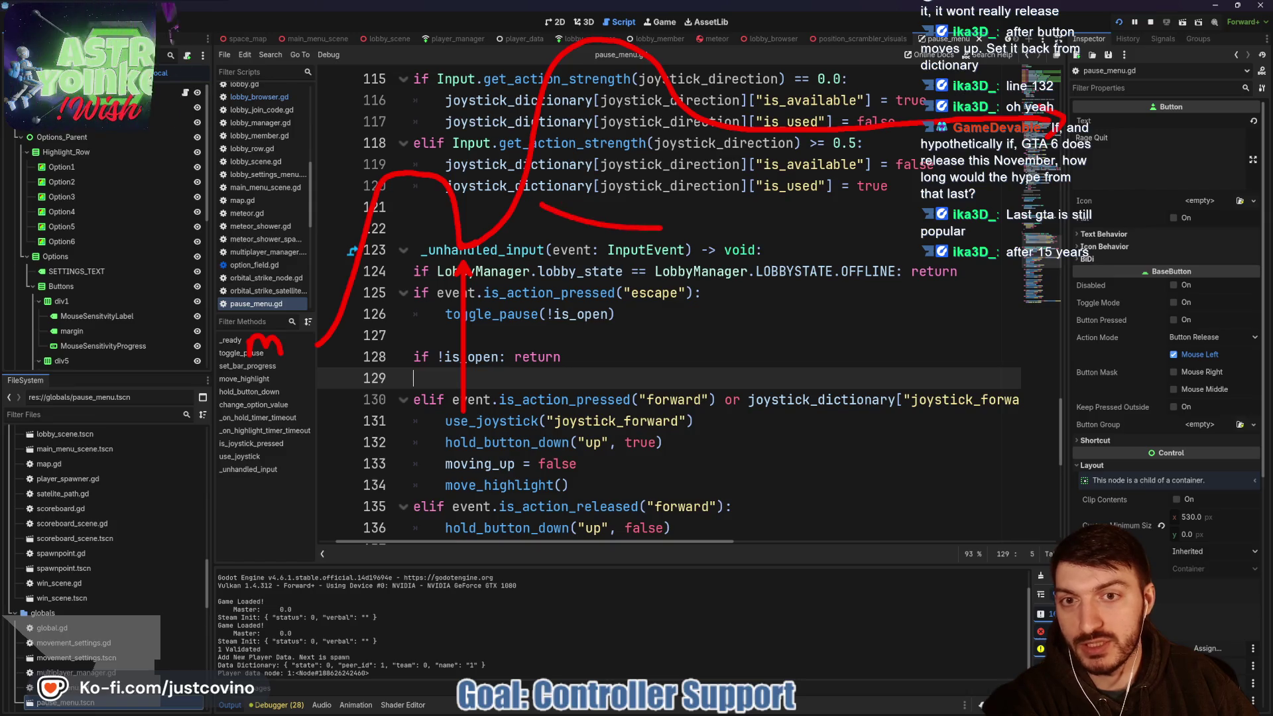
left_click_drag(547, 192, 551, 218)
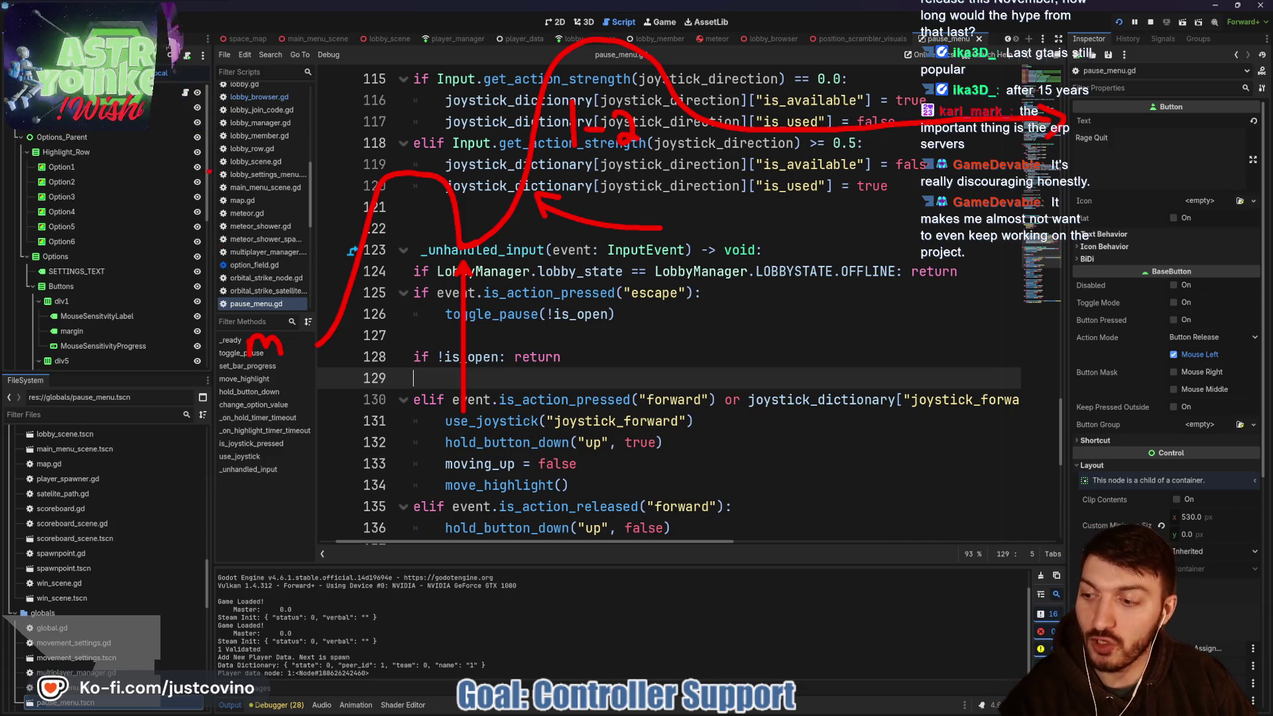
mouse_move(348, 55)
left_mouse_down()
mouse_move(217, 171)
mouse_move(211, 450)
mouse_move(820, 406)
mouse_move(1155, 361)
mouse_move(990, 15)
mouse_move(352, 55)
left_mouse_up()
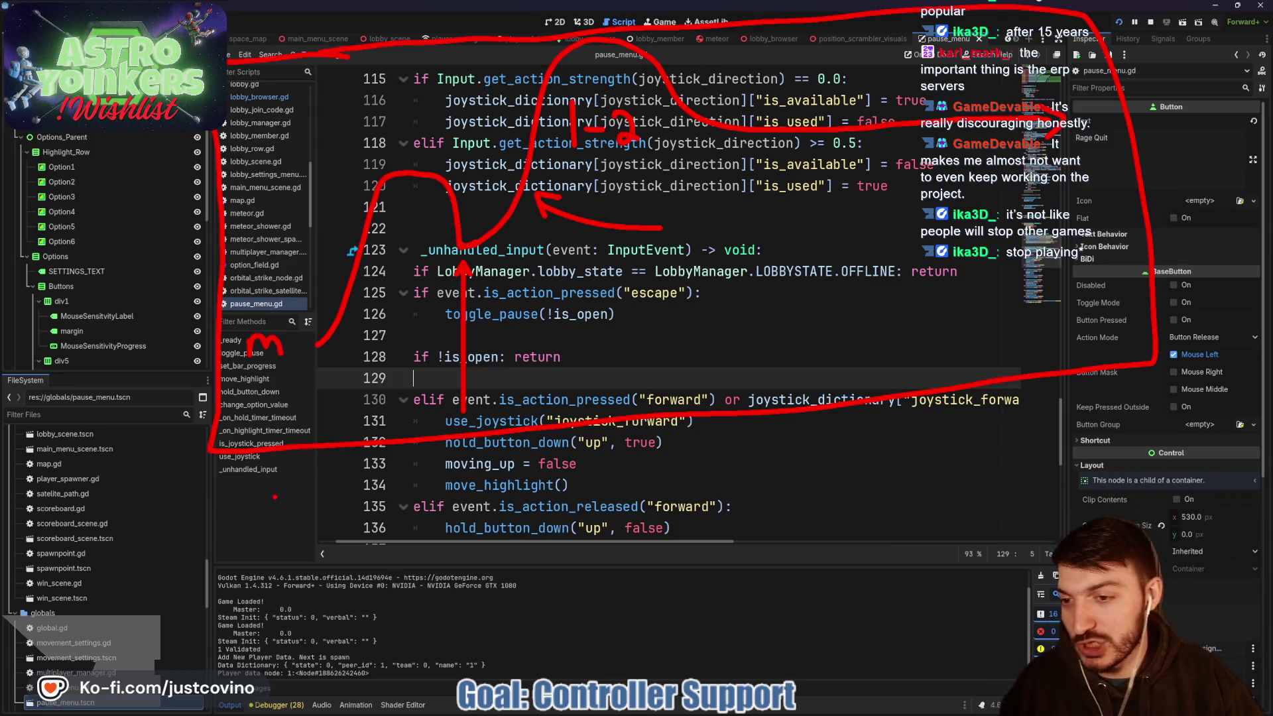
mouse_move(218, 509)
left_mouse_down()
mouse_move(744, 620)
mouse_move(1252, 658)
mouse_move(1108, 656)
left_mouse_up()
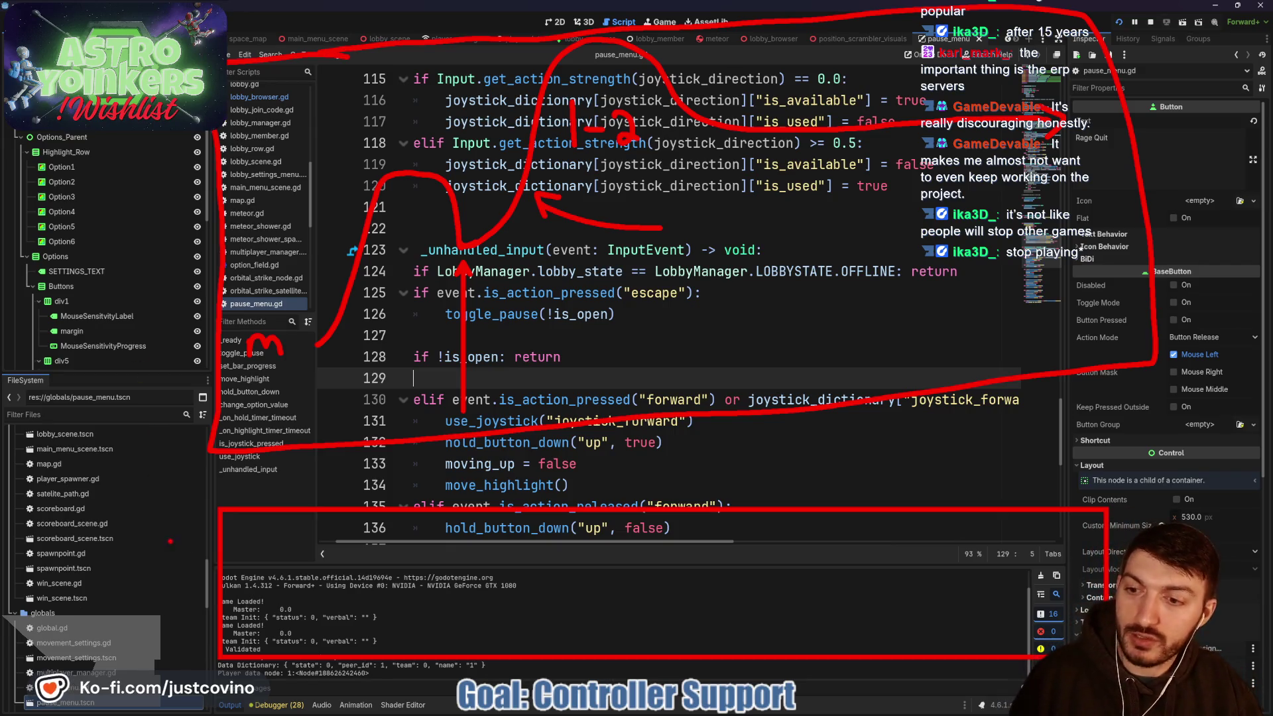
left_click_drag(196, 420, 147, 549)
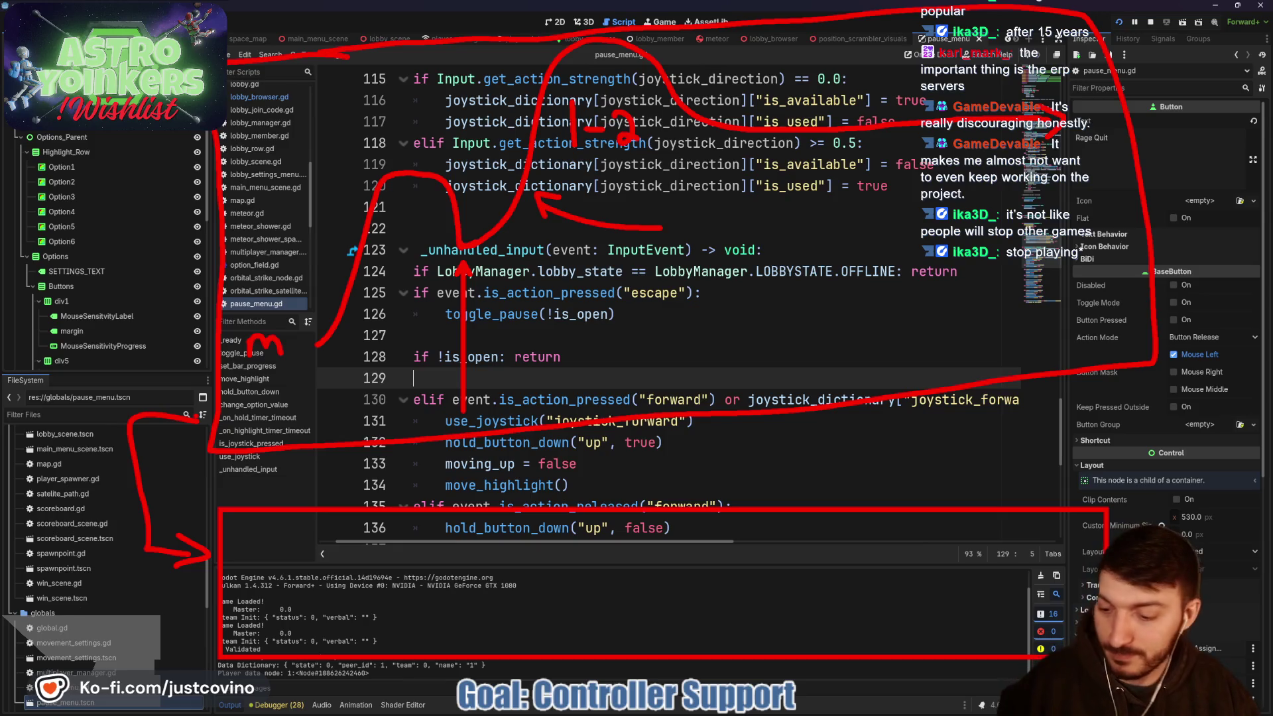
key("Escape")
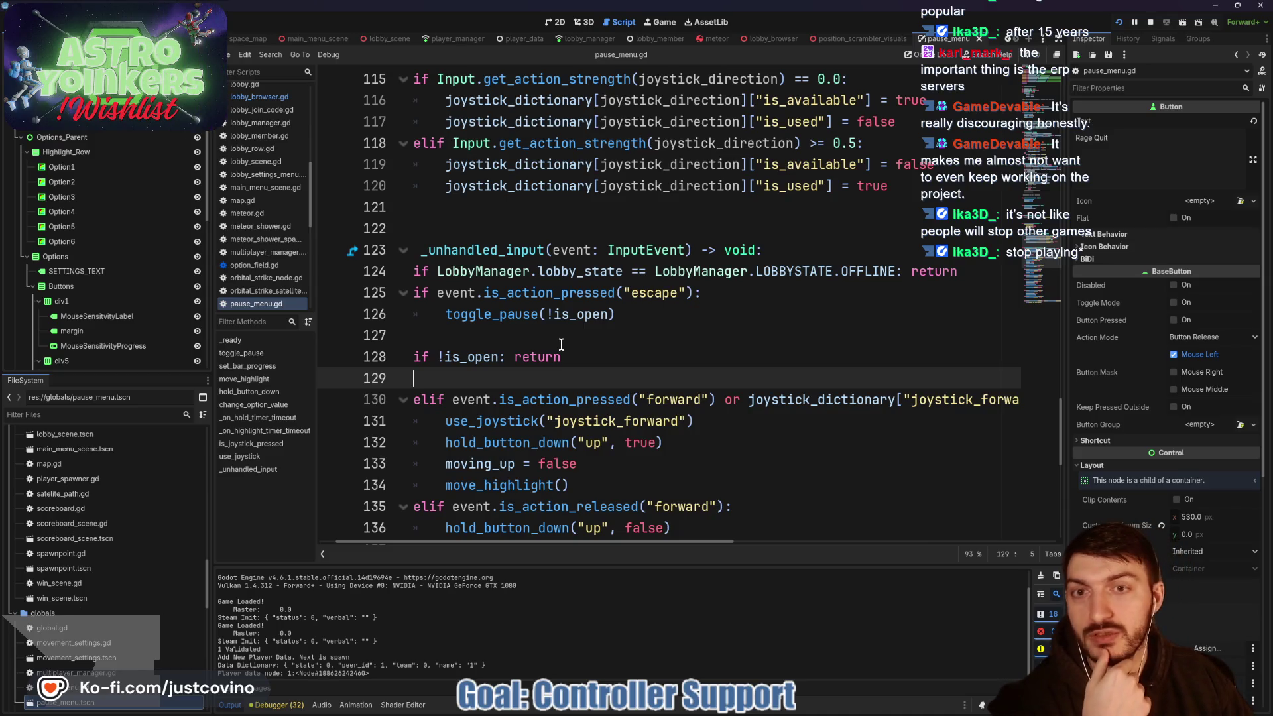
left_click(541, 337)
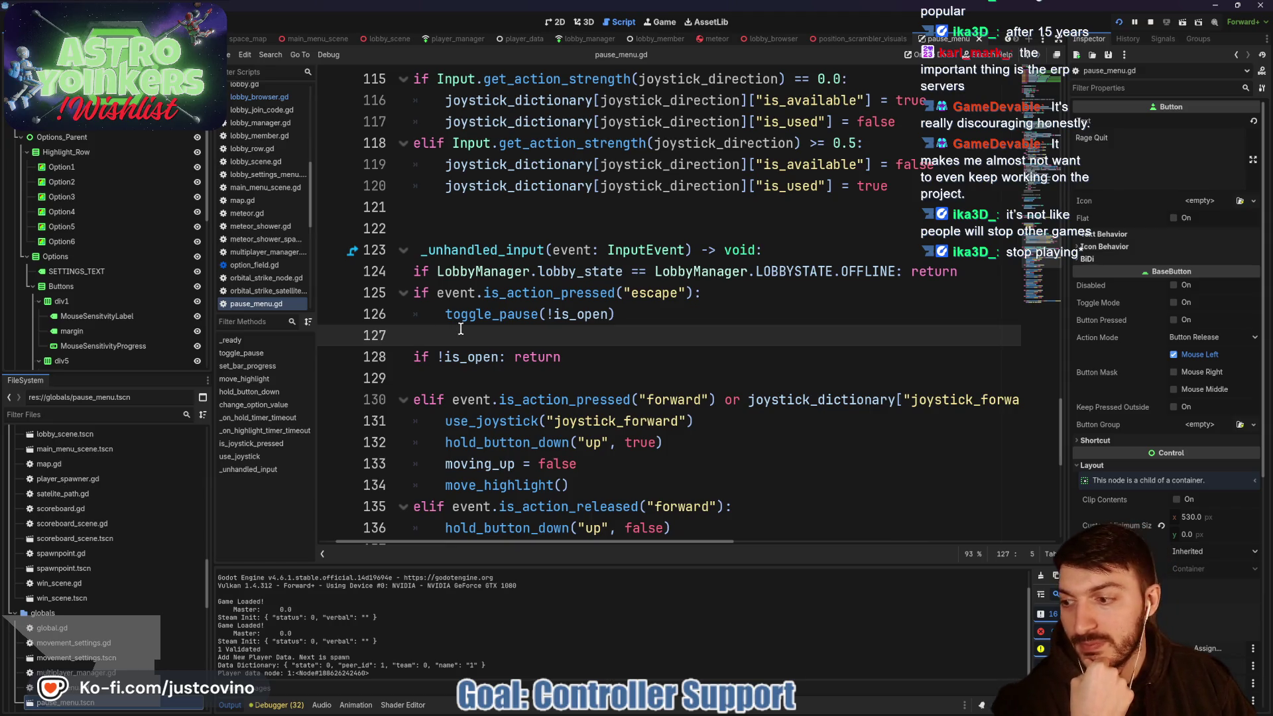
key("Down")
key("Down")
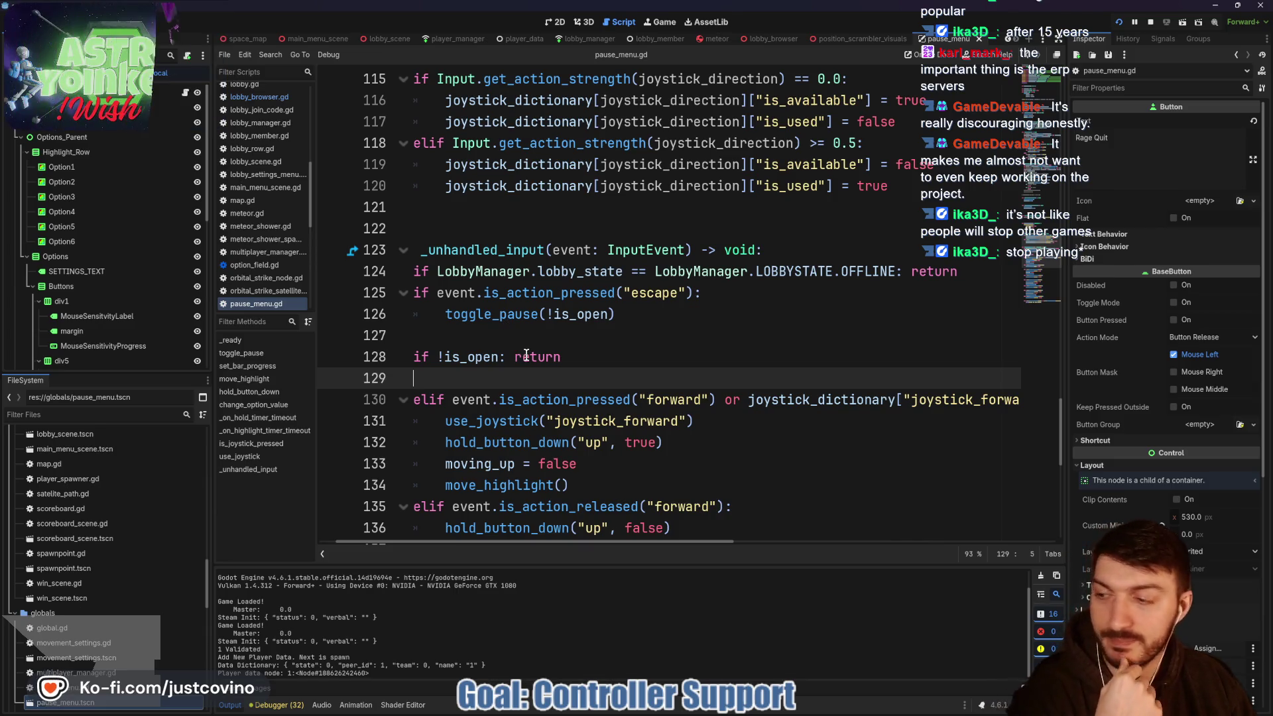
scroll(534, 358, "down", 1)
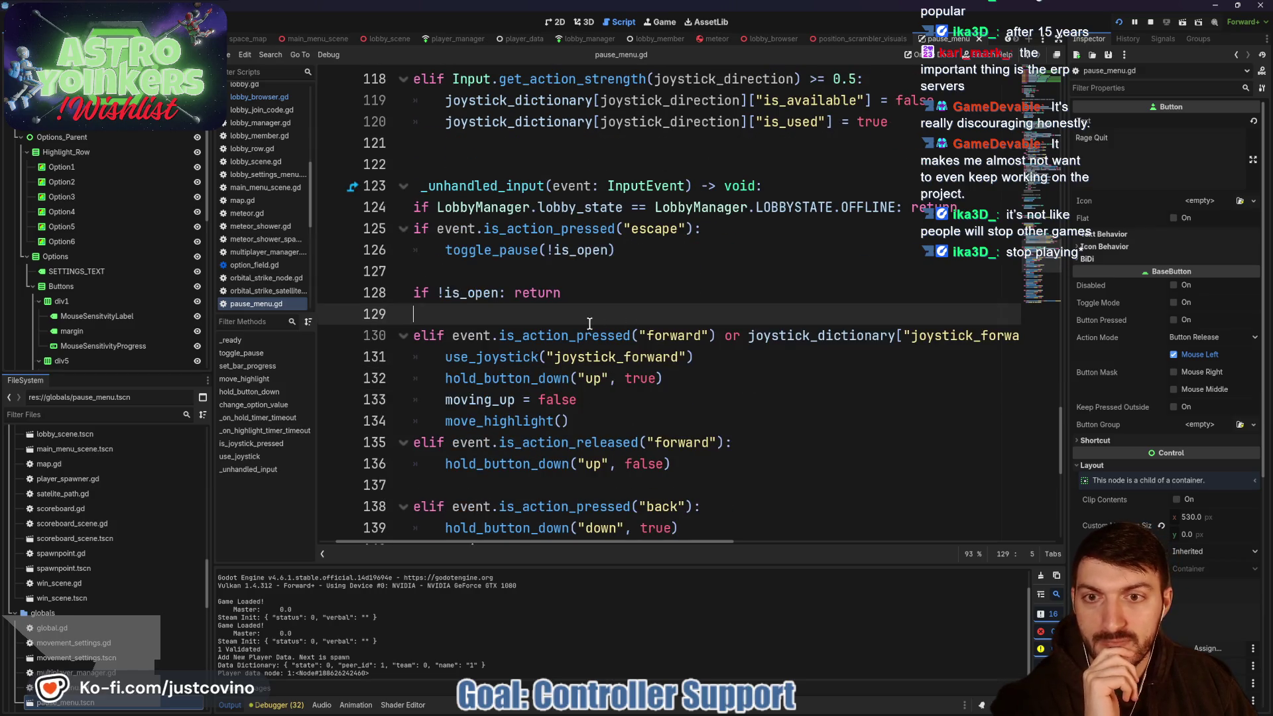
scroll(534, 358, "up", 3)
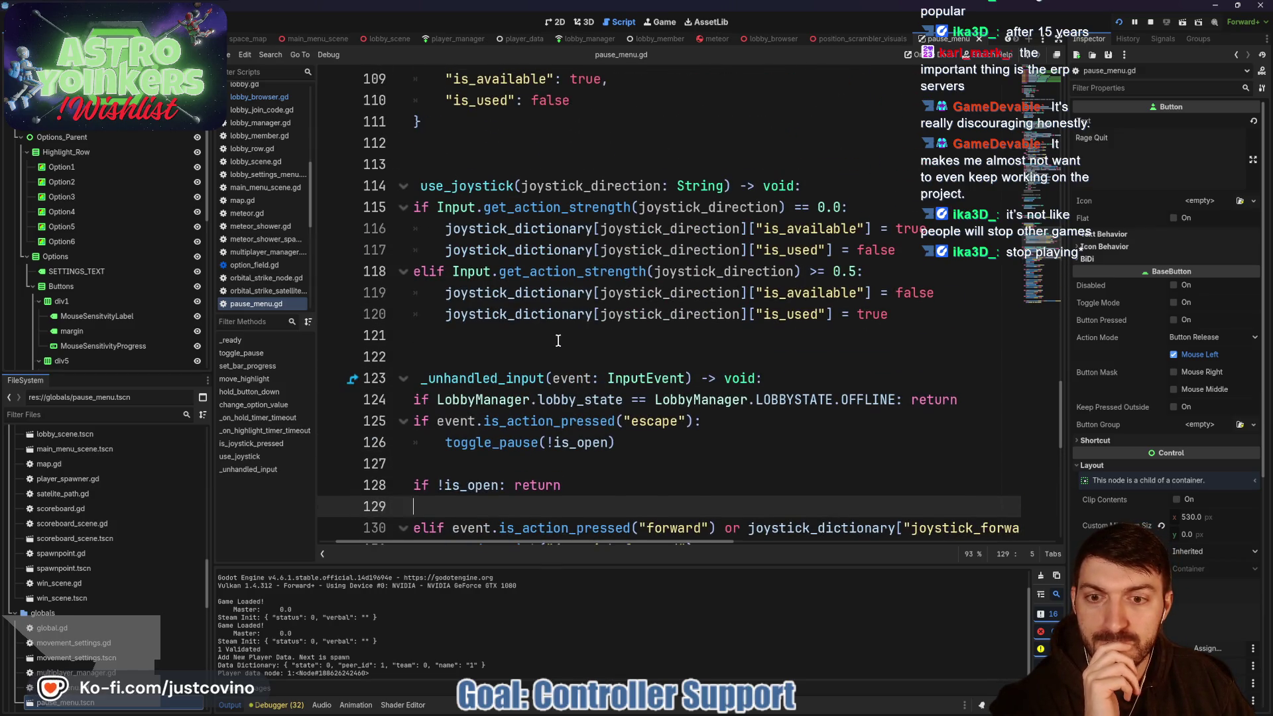
scroll(558, 340, "down", 2)
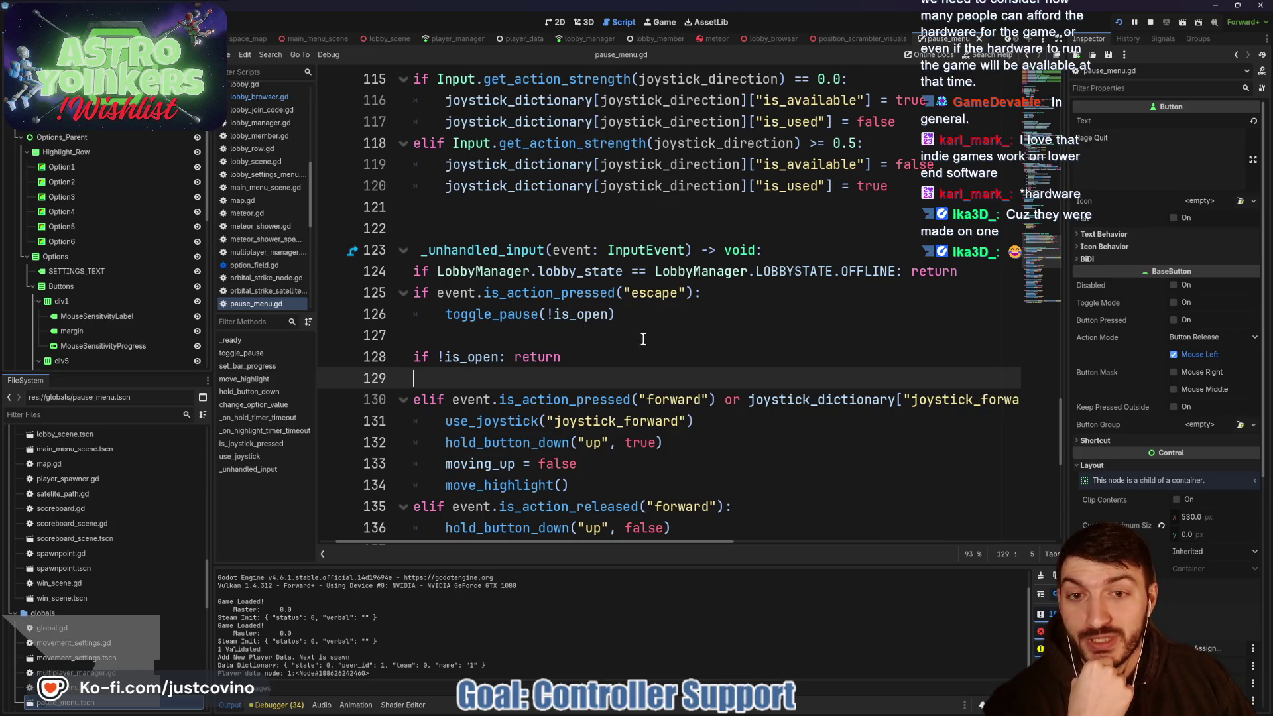
scroll(643, 338, "up", 1)
scroll(720, 296, "down", 1)
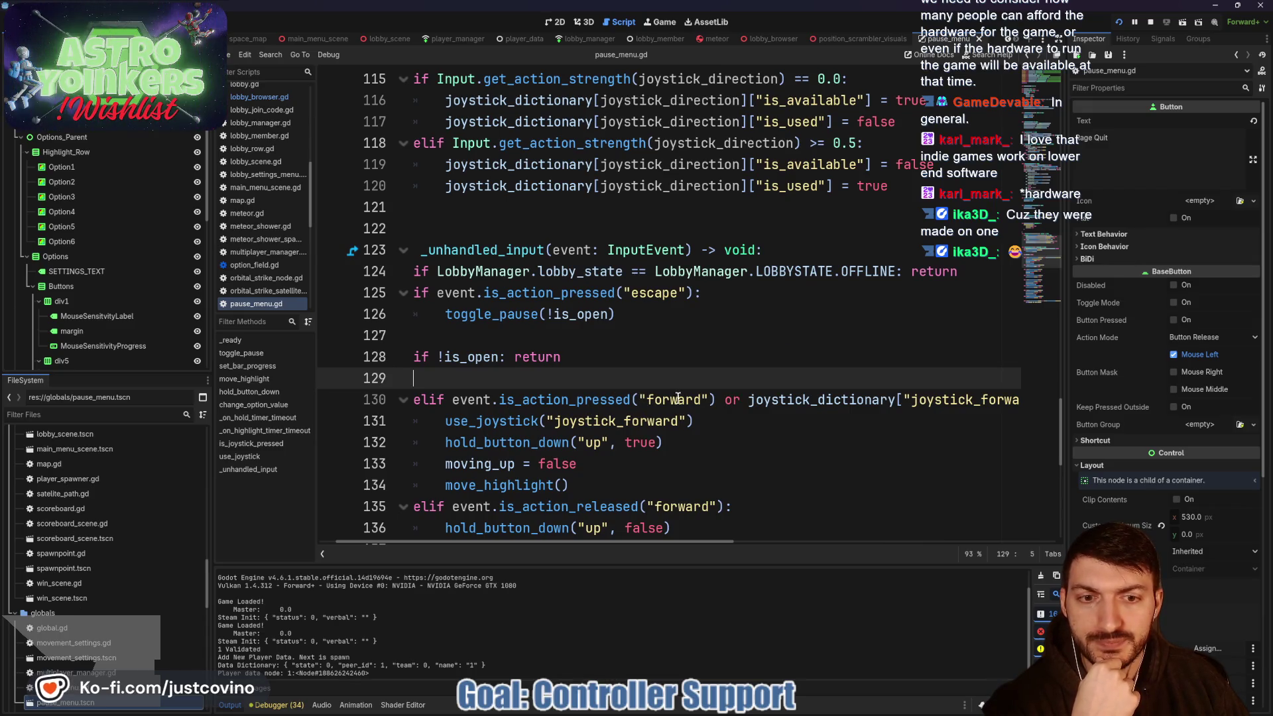
scroll(677, 396, "right", 10)
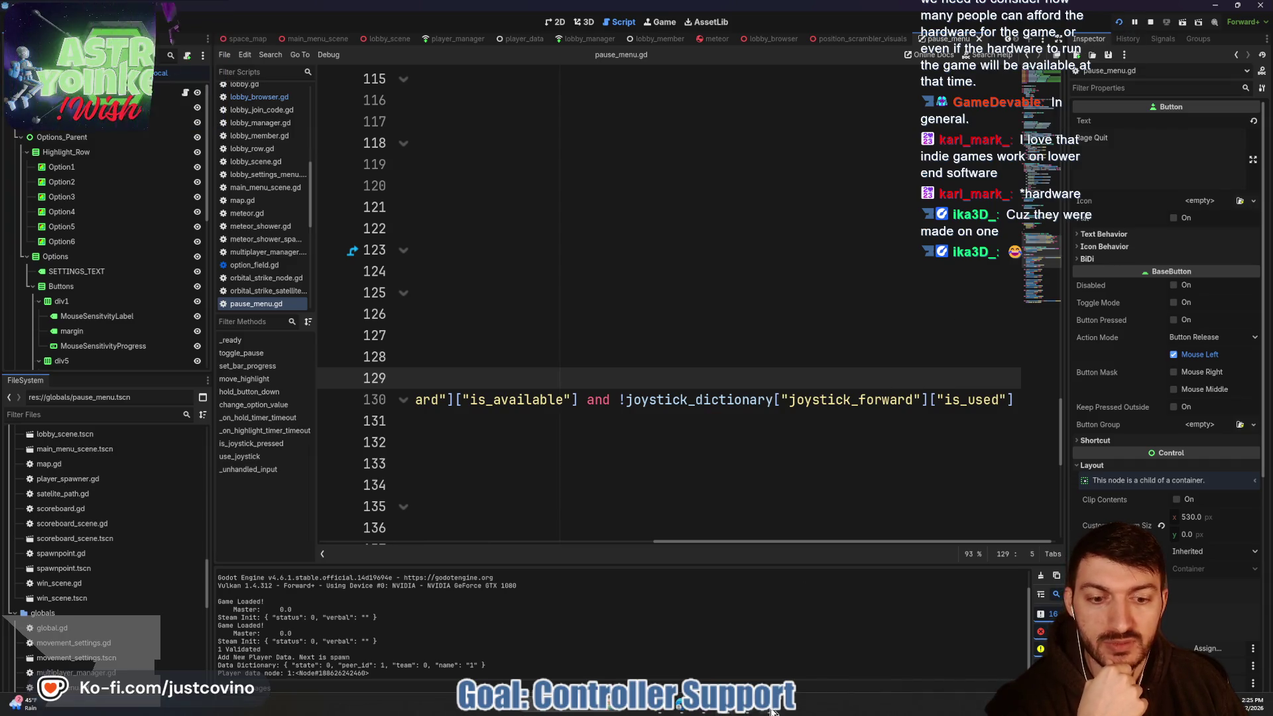
- Bring the game window forward, walk into the corridor, and reopen the Settings pause menu
mouse_move(724, 710)
left_click(769, 653)
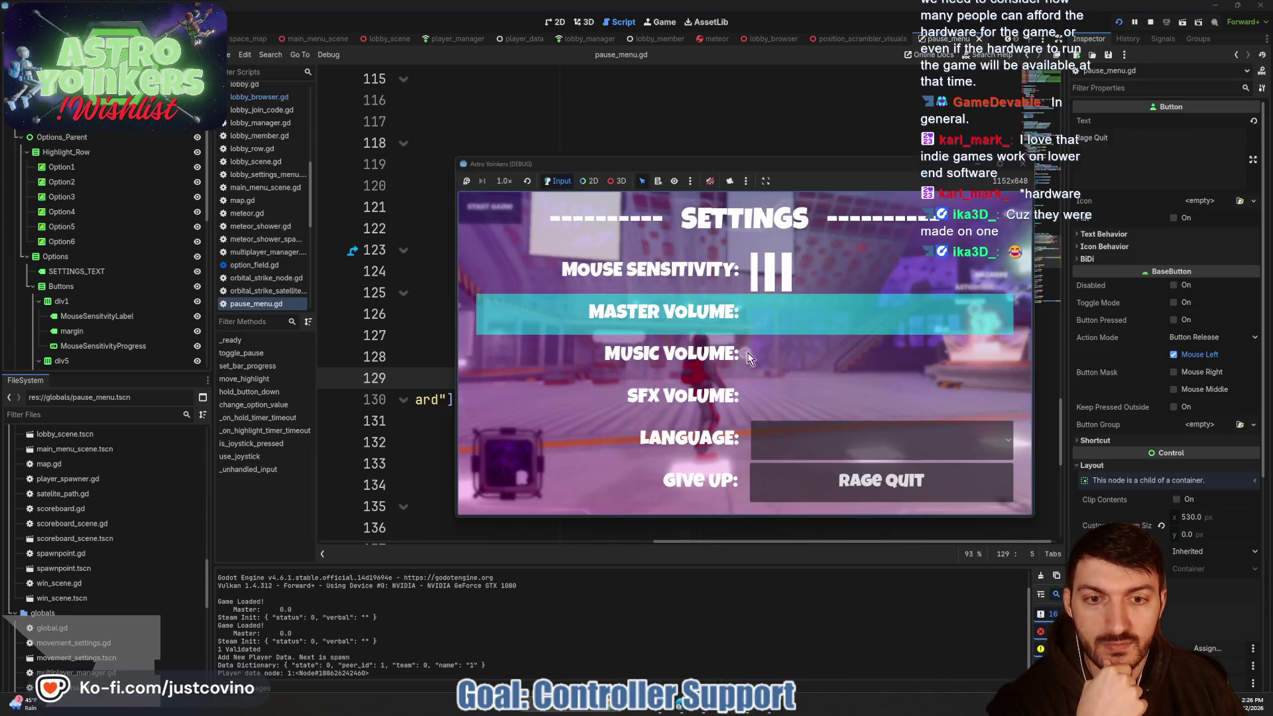
key("Escape")
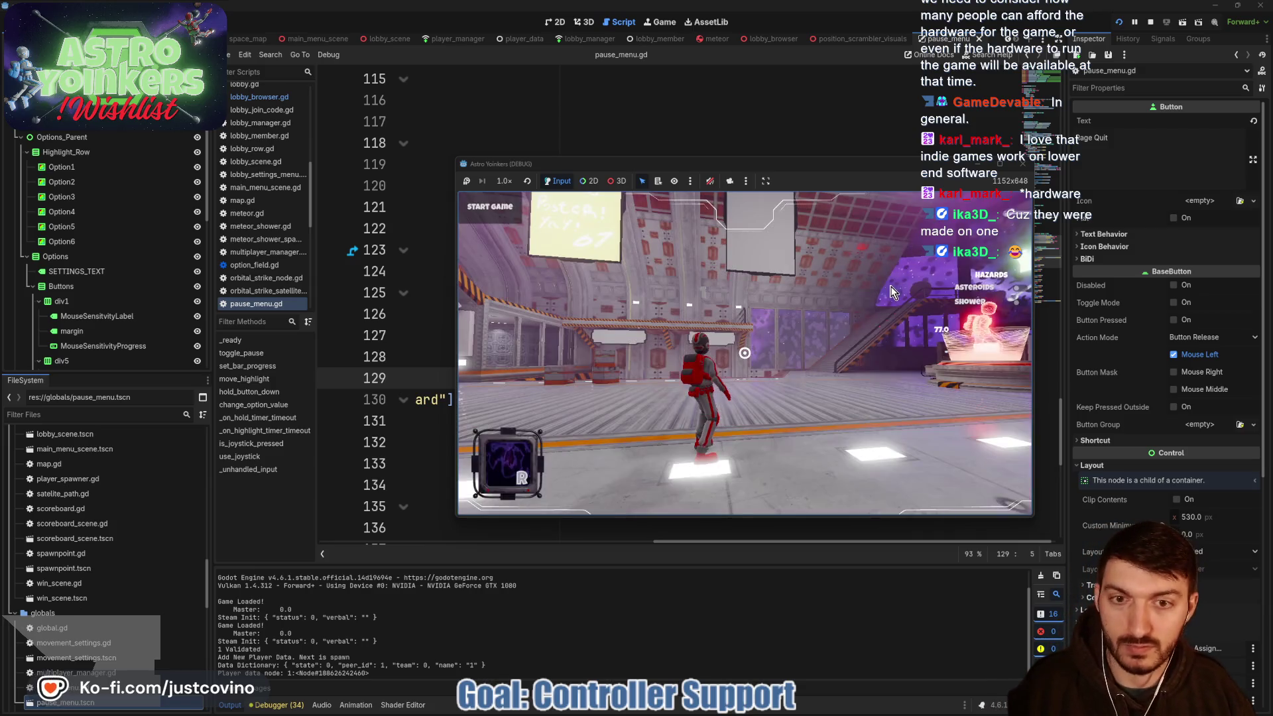
key("w")
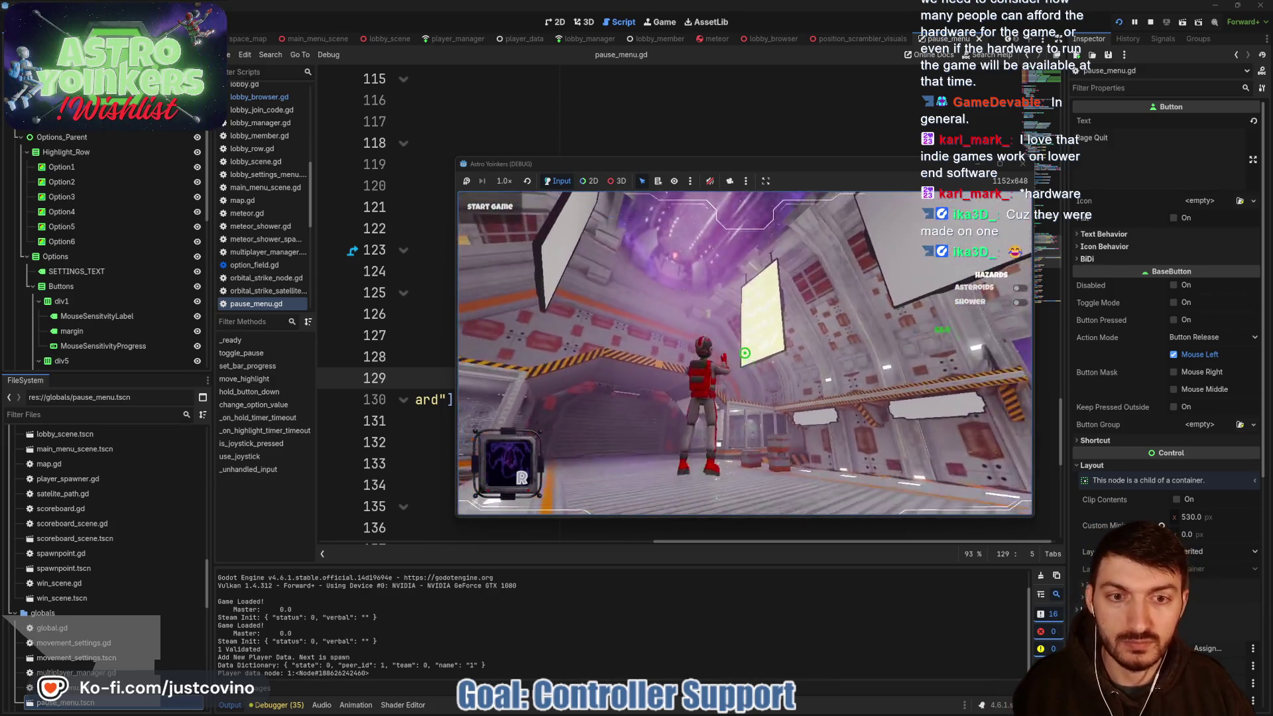
key("Escape")
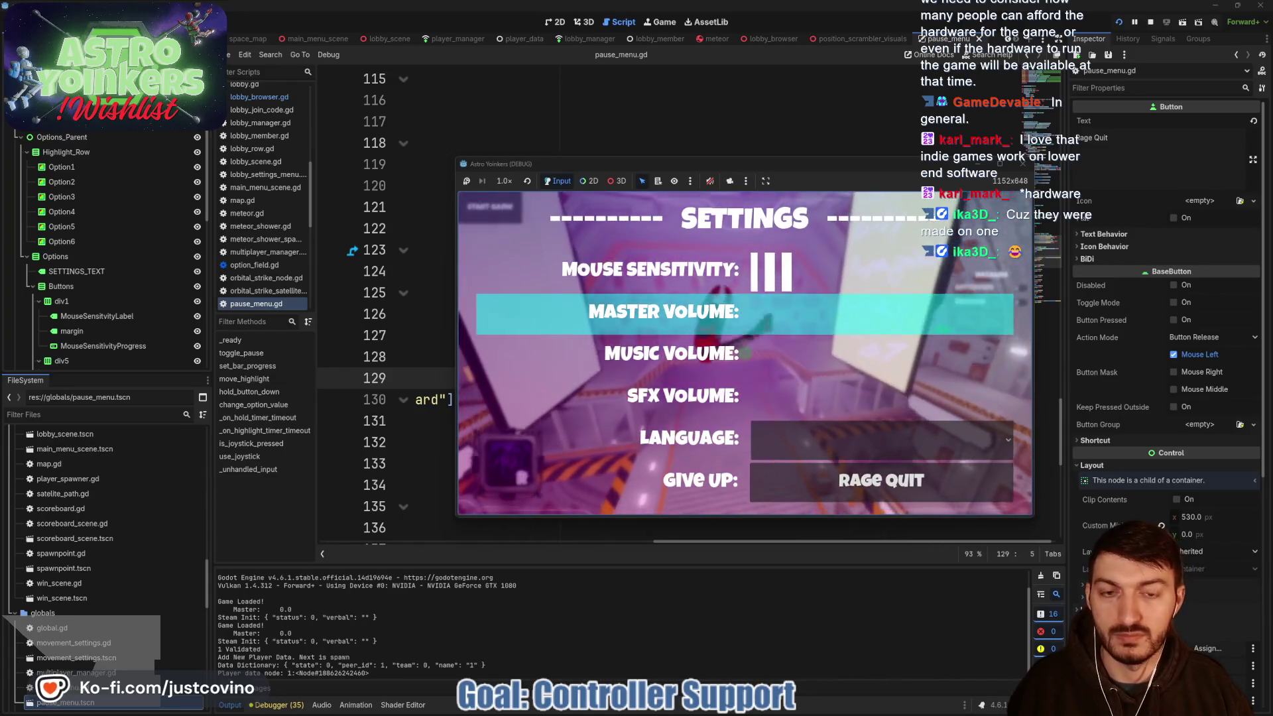
- Step the Settings highlight upward through all rows repeatedly, then stop the game with F8
key("Up")
key("Up")
key("Up")
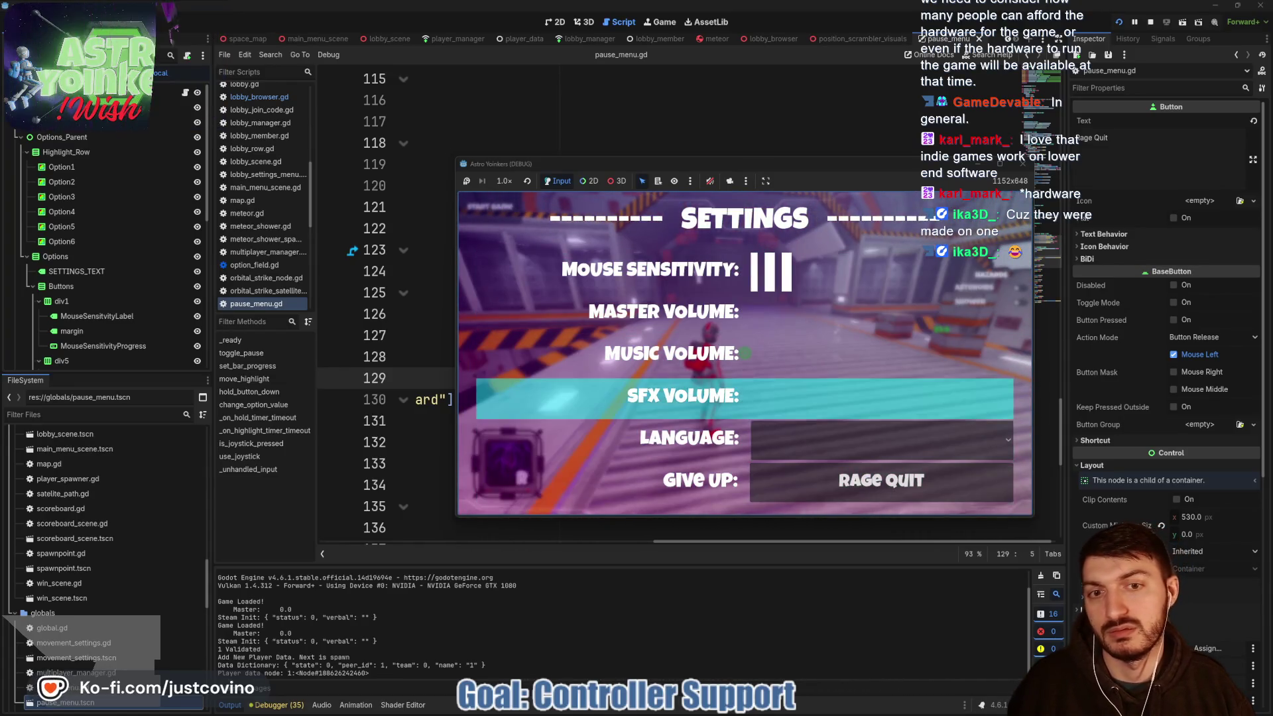
key("Up")
key("Up")
key("Up")
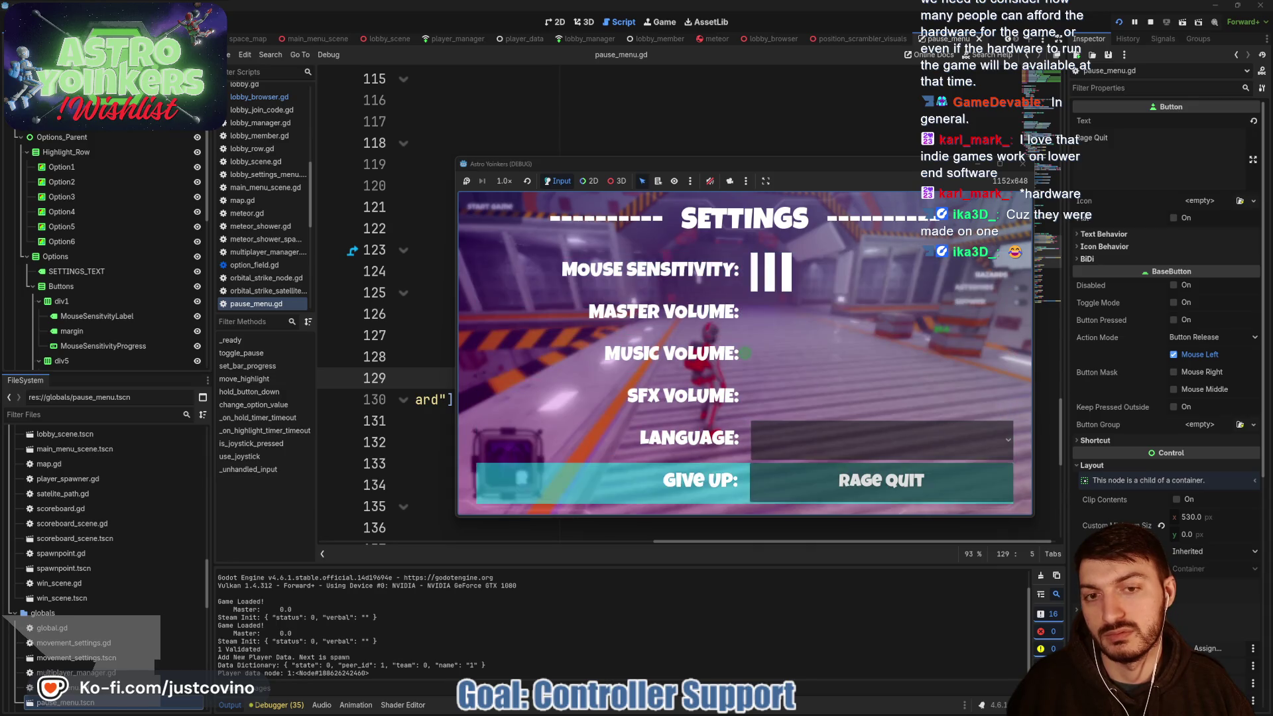
key("Up")
key("Up")
key("Up")
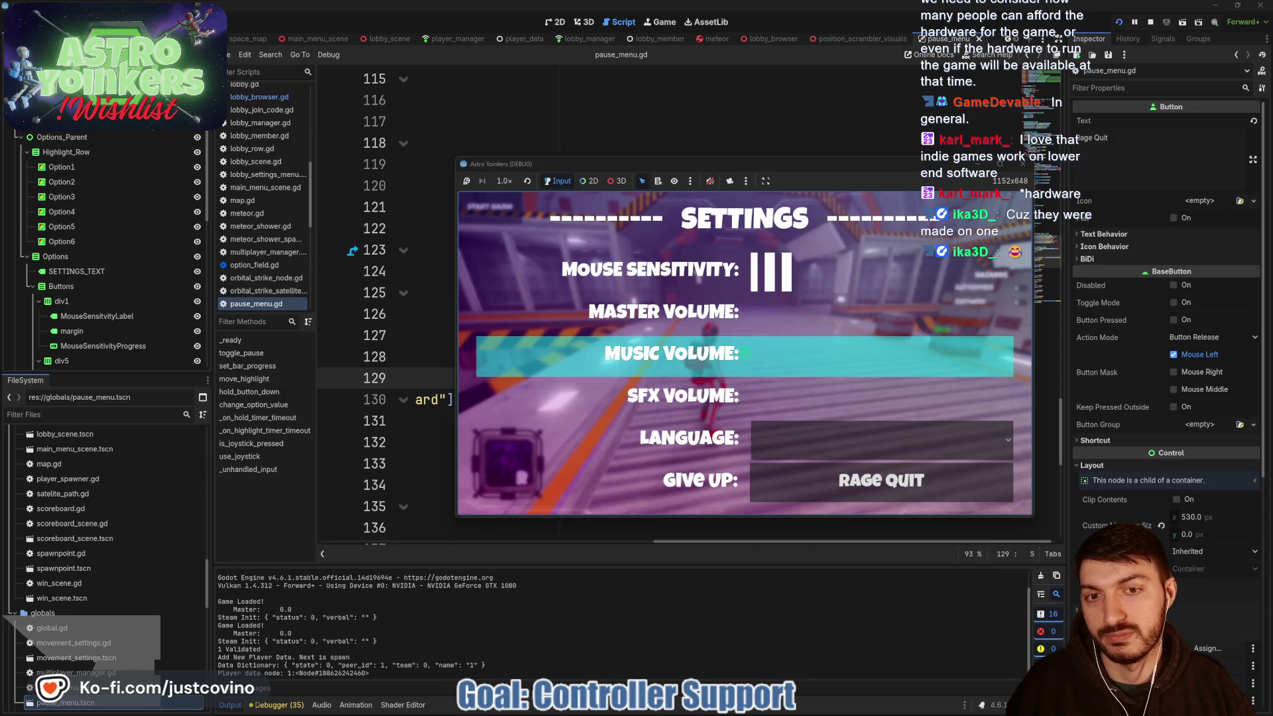
key("Up")
key("Up")
key("Up")
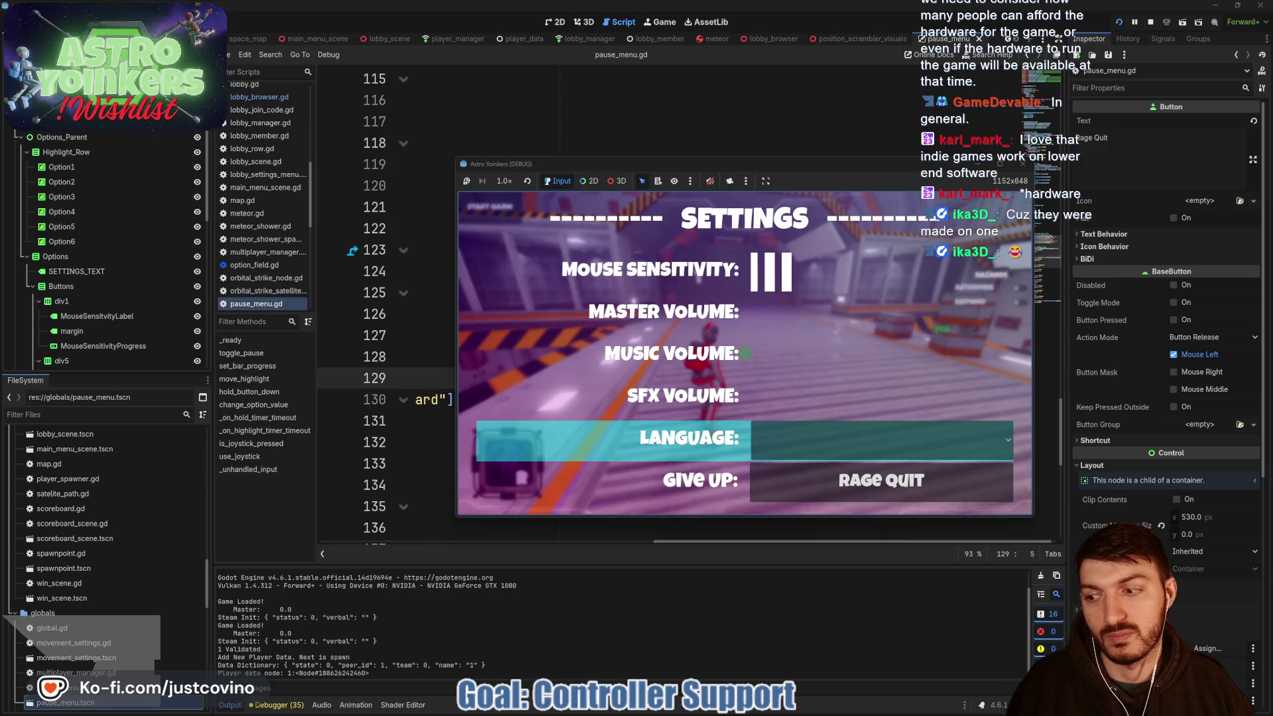
key("Up")
key("Up")
key("Up")
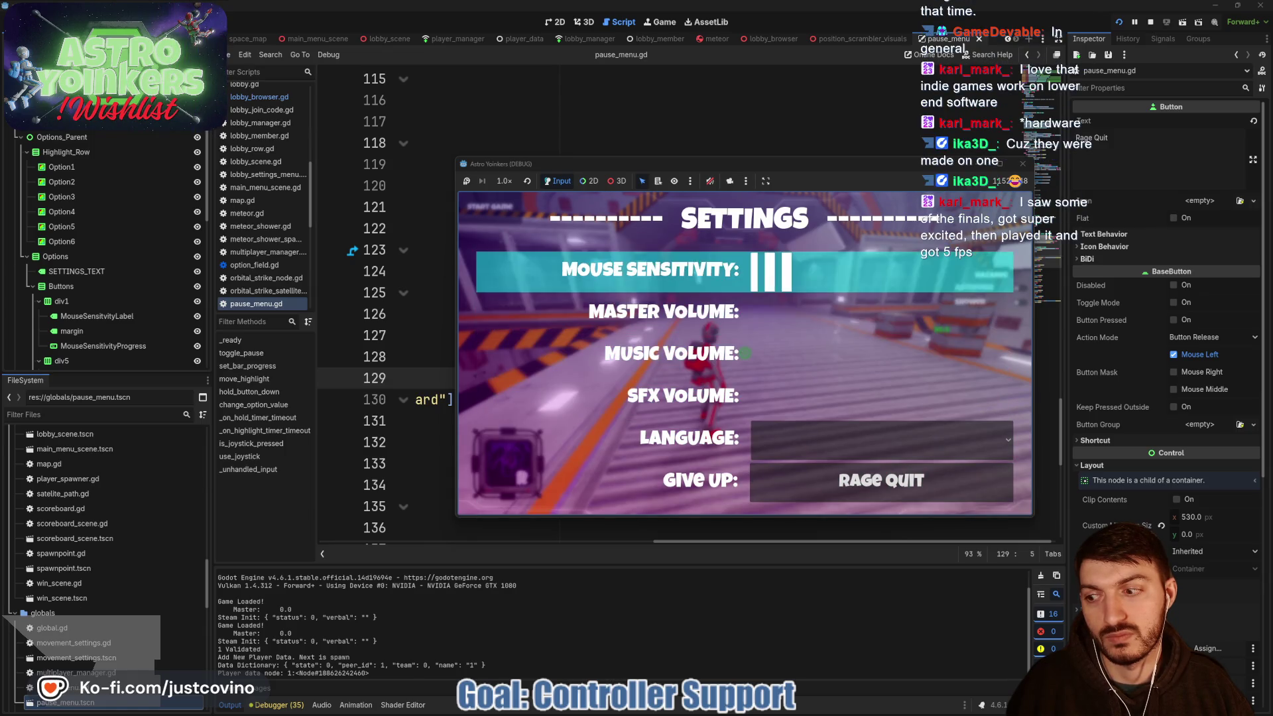
key("Up")
key("Up")
key("Up")
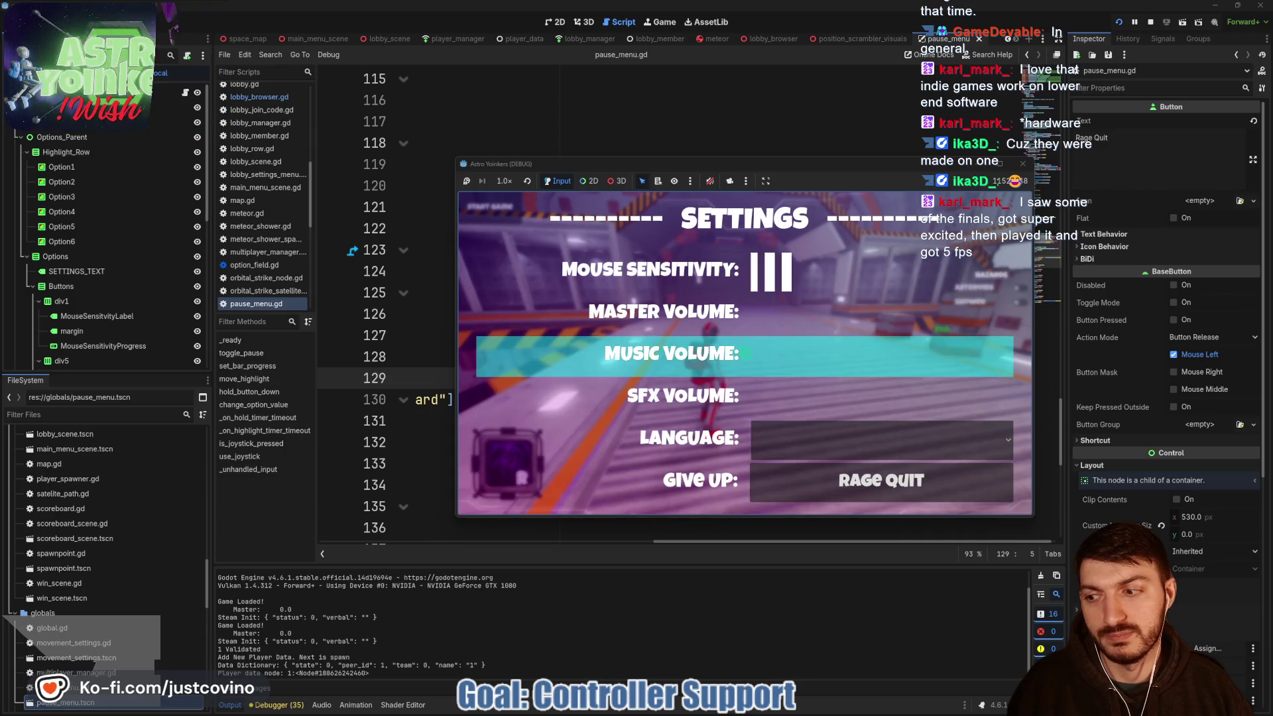
key("Up")
key("Up")
key("Up")
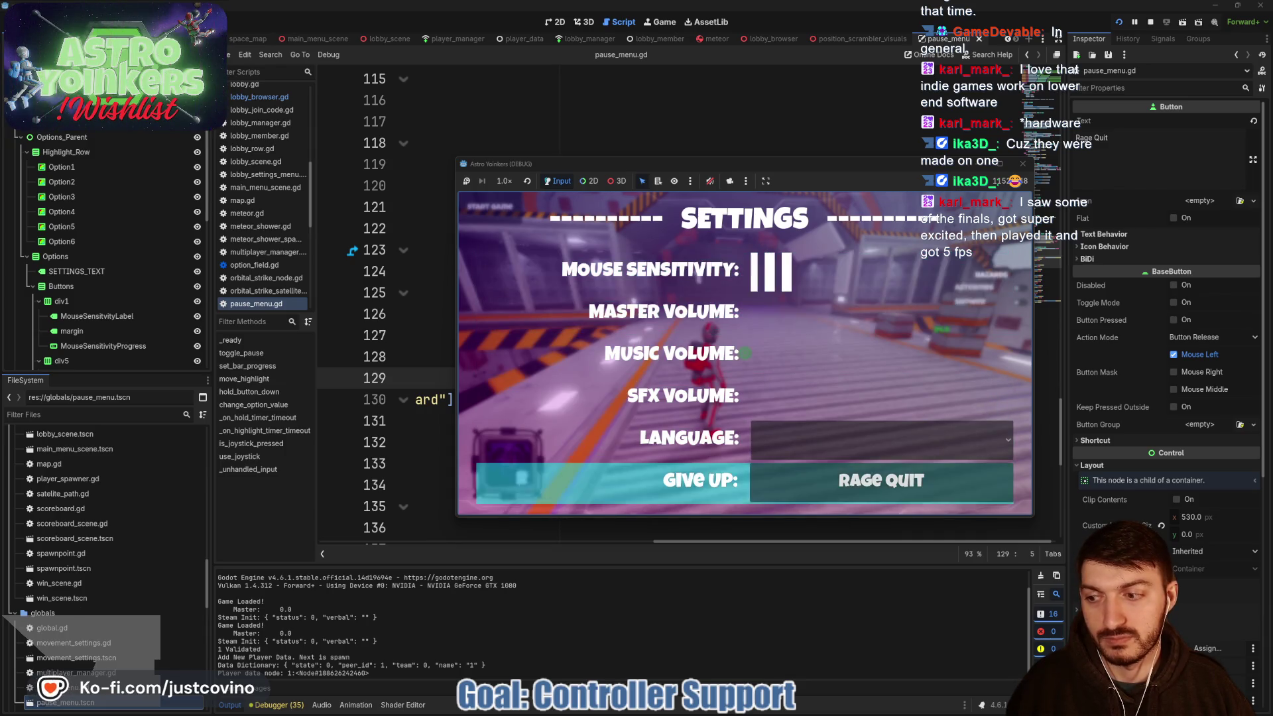
key("Up")
key("Up")
key("Up")
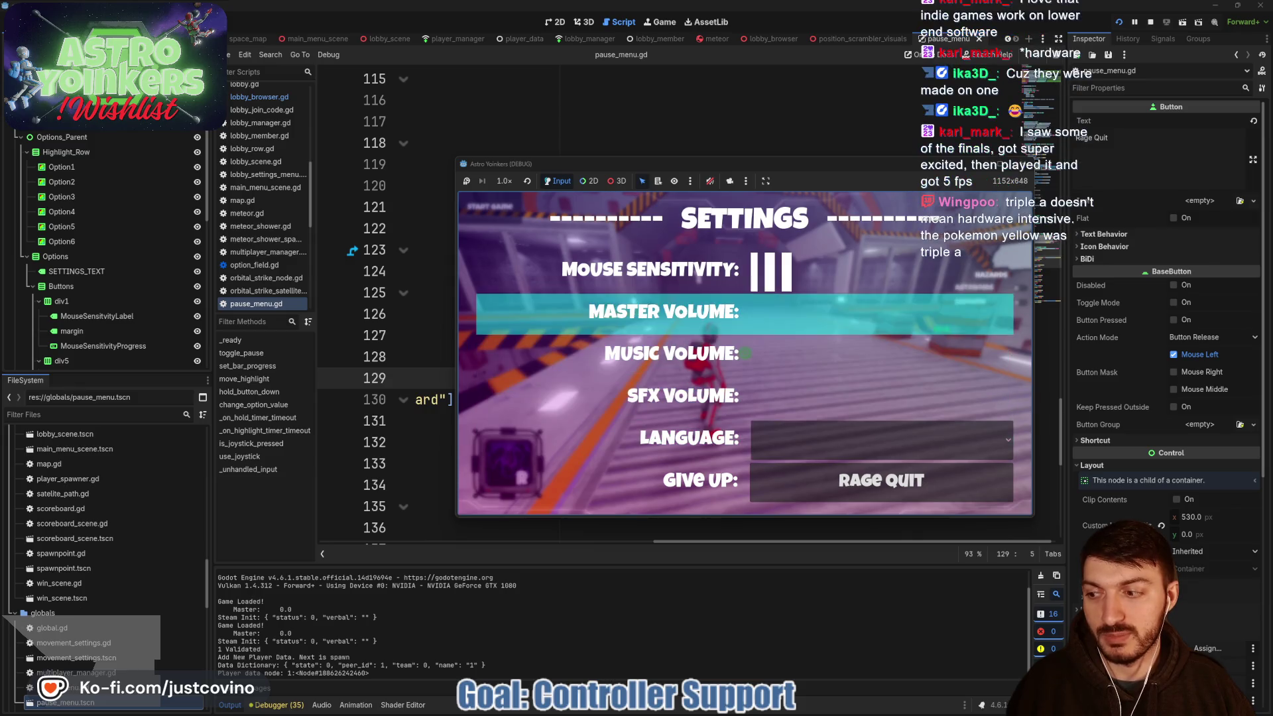
key("Up")
key("Up")
key("Up")
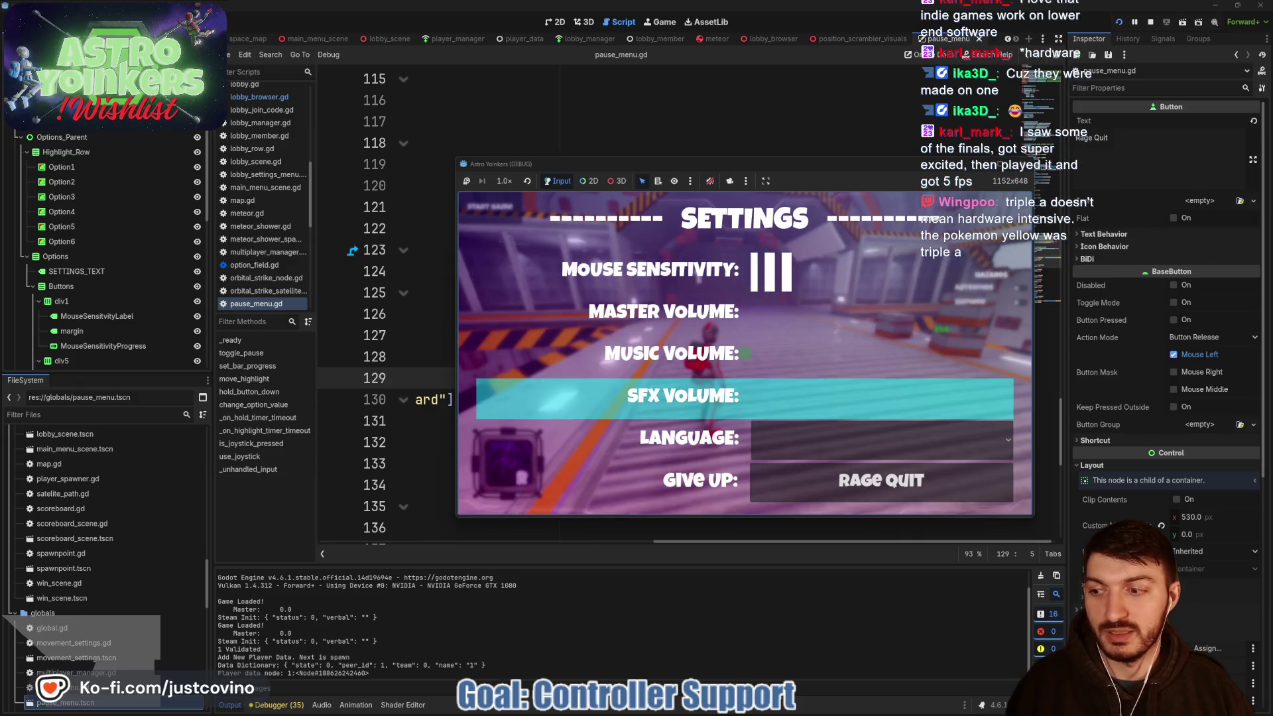
key("Up")
key("Up")
key("Up")
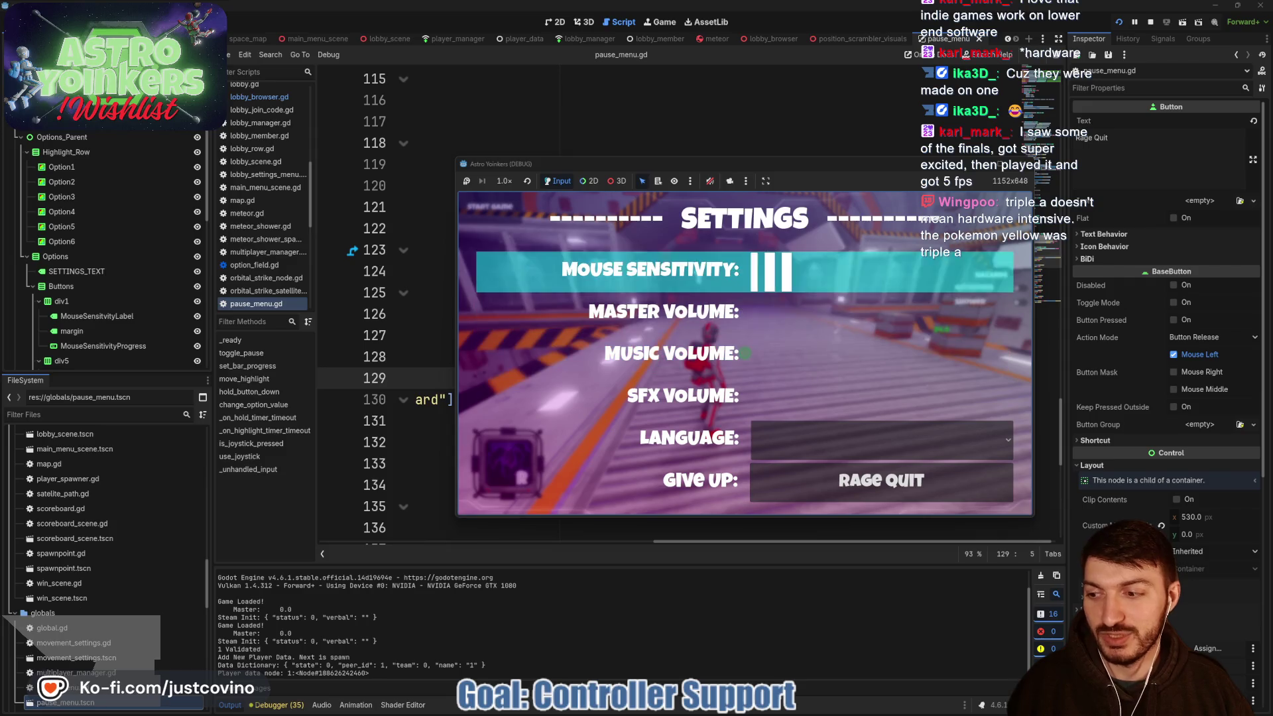
key("Up")
key("Up")
key("Up")
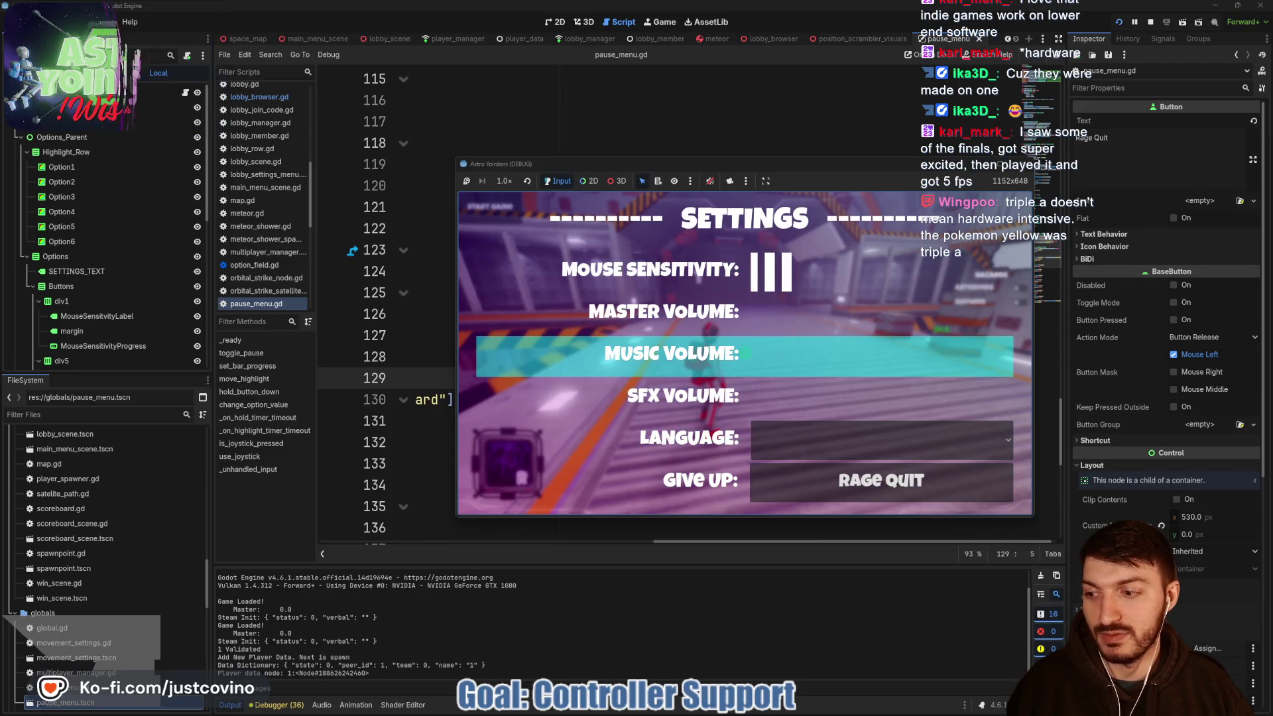
key("Up")
key("Up")
key("Up")
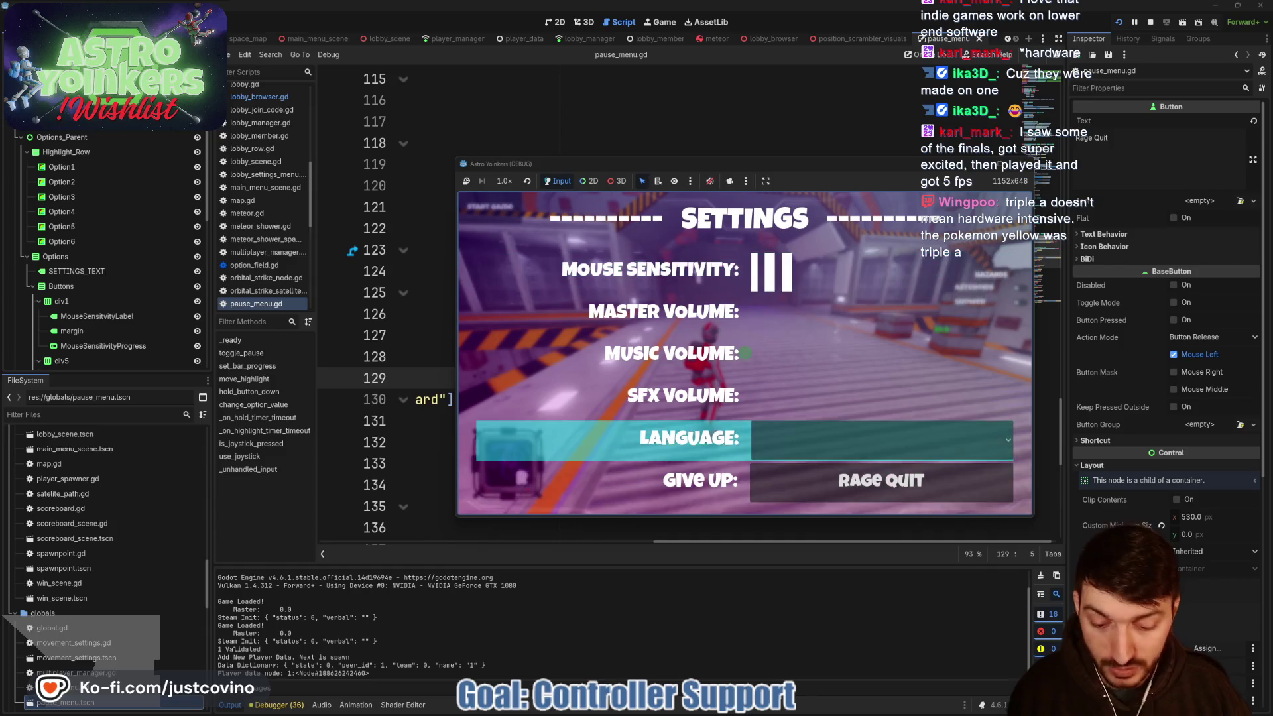
key("F8")
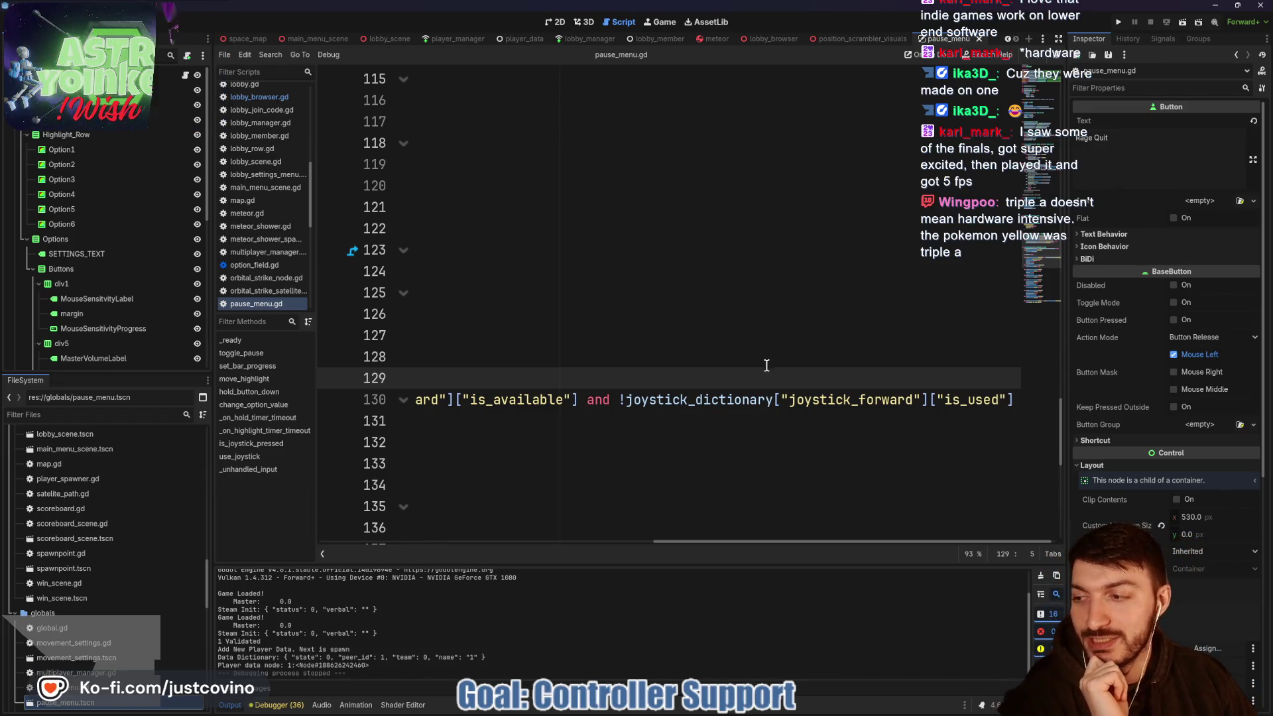
- Select the use_joystick call on line 131 and scroll up to its function definition
scroll(791, 391, "left", 10)
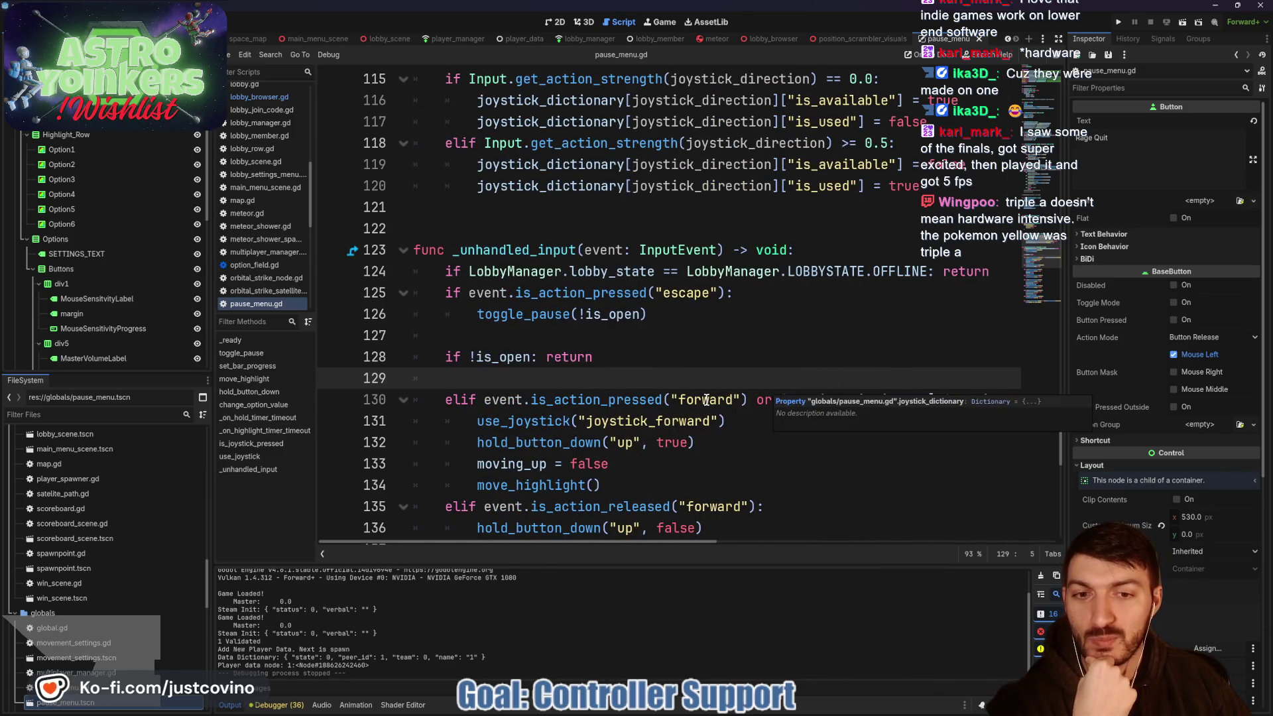
scroll(706, 400, "down", 1)
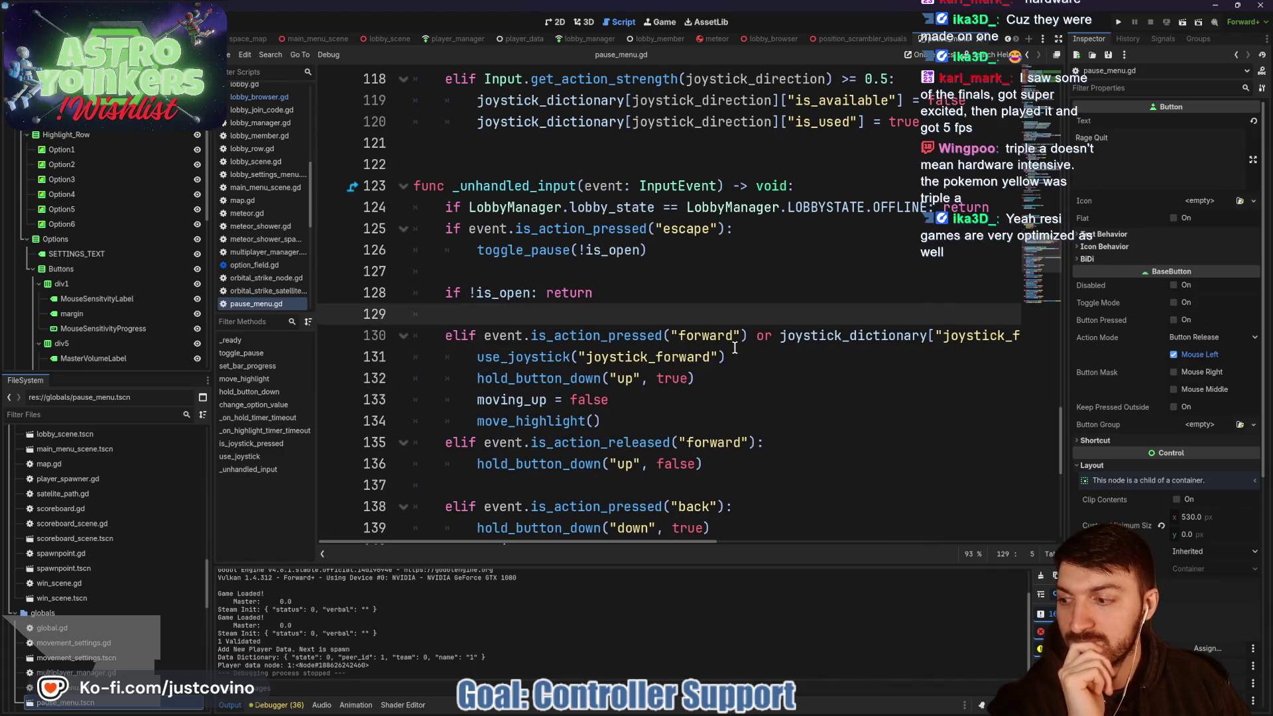
double_click(524, 356)
scroll(725, 357, "up", 2)
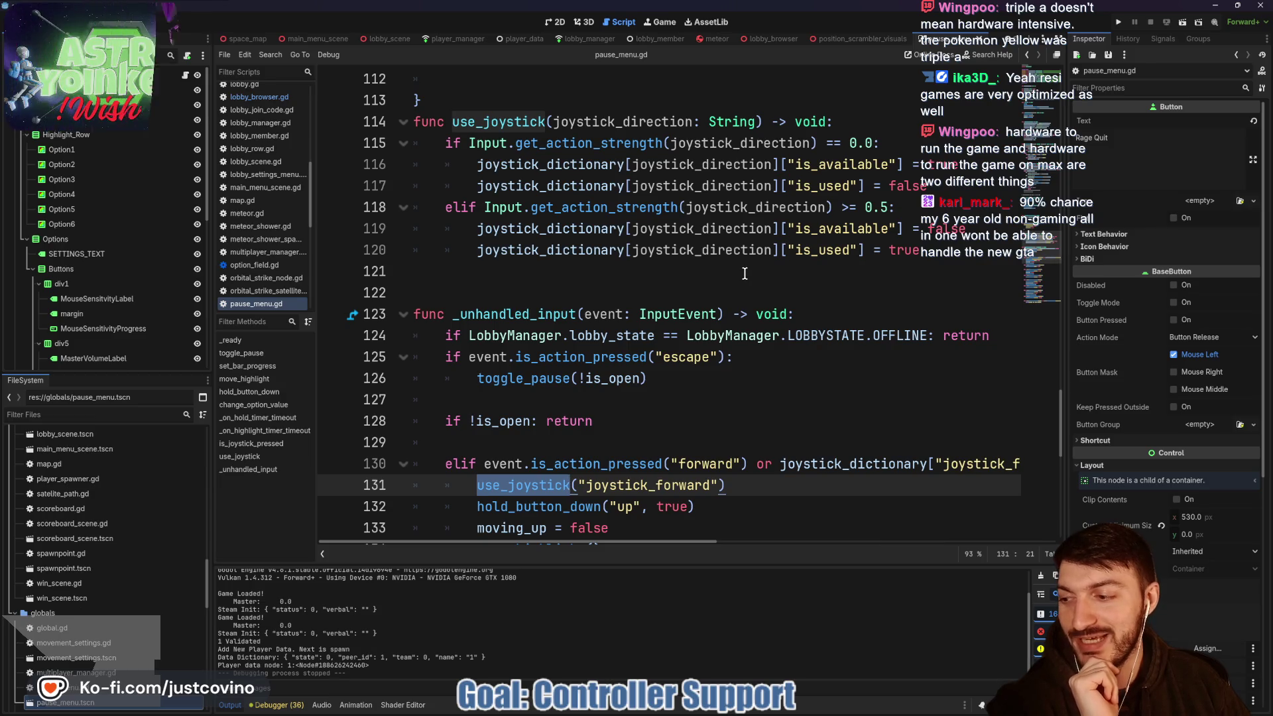
left_click(685, 292)
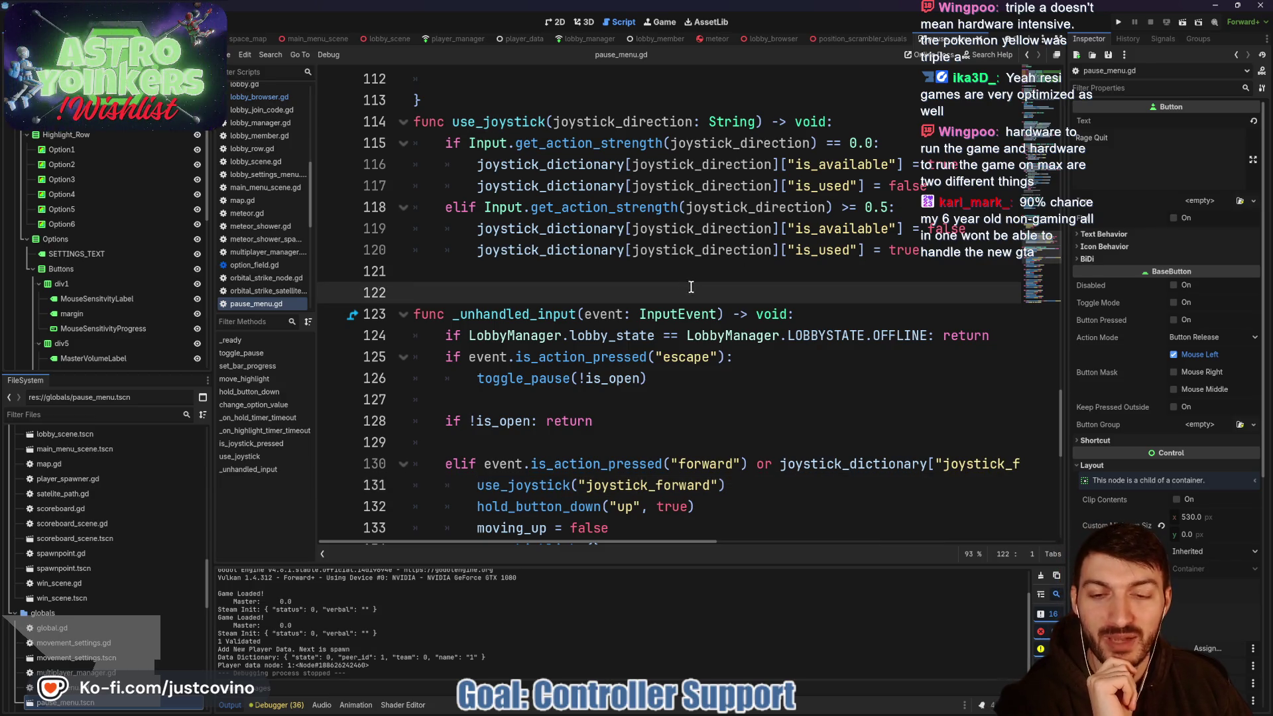
left_click(575, 438)
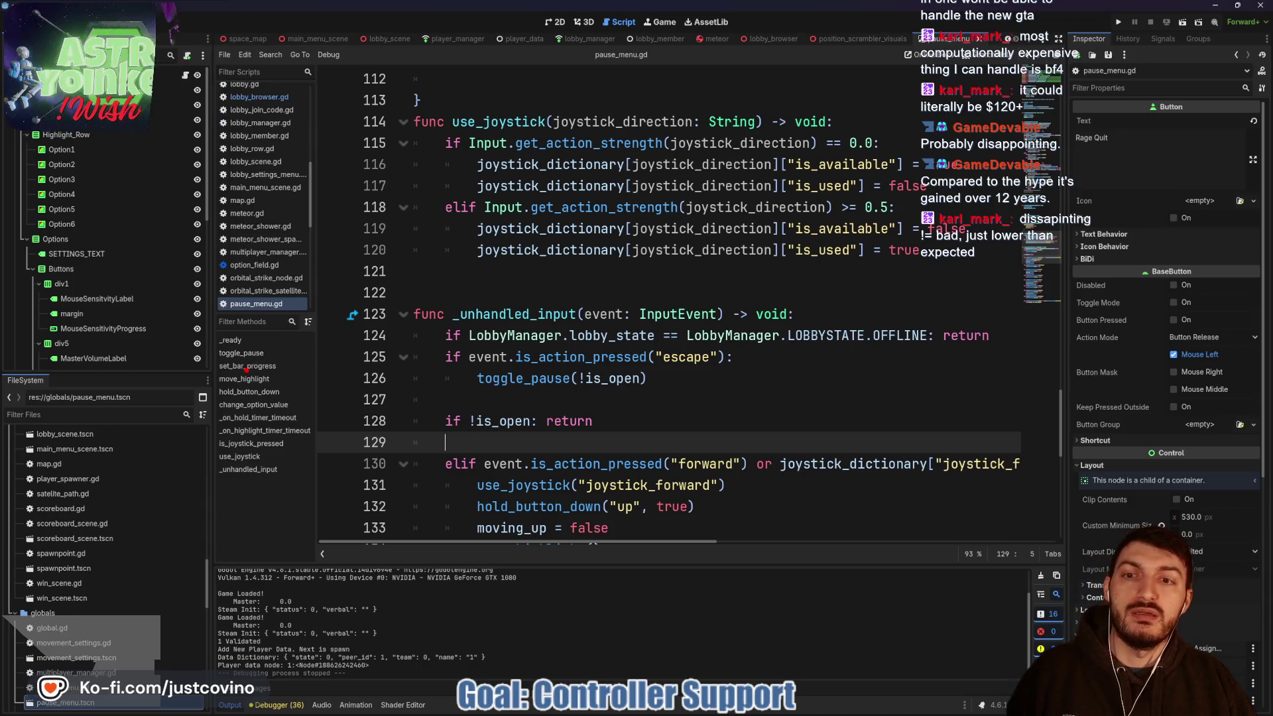
mouse_move(247, 369)
left_mouse_down()
mouse_move(358, 294)
mouse_move(535, 124)
left_mouse_up()
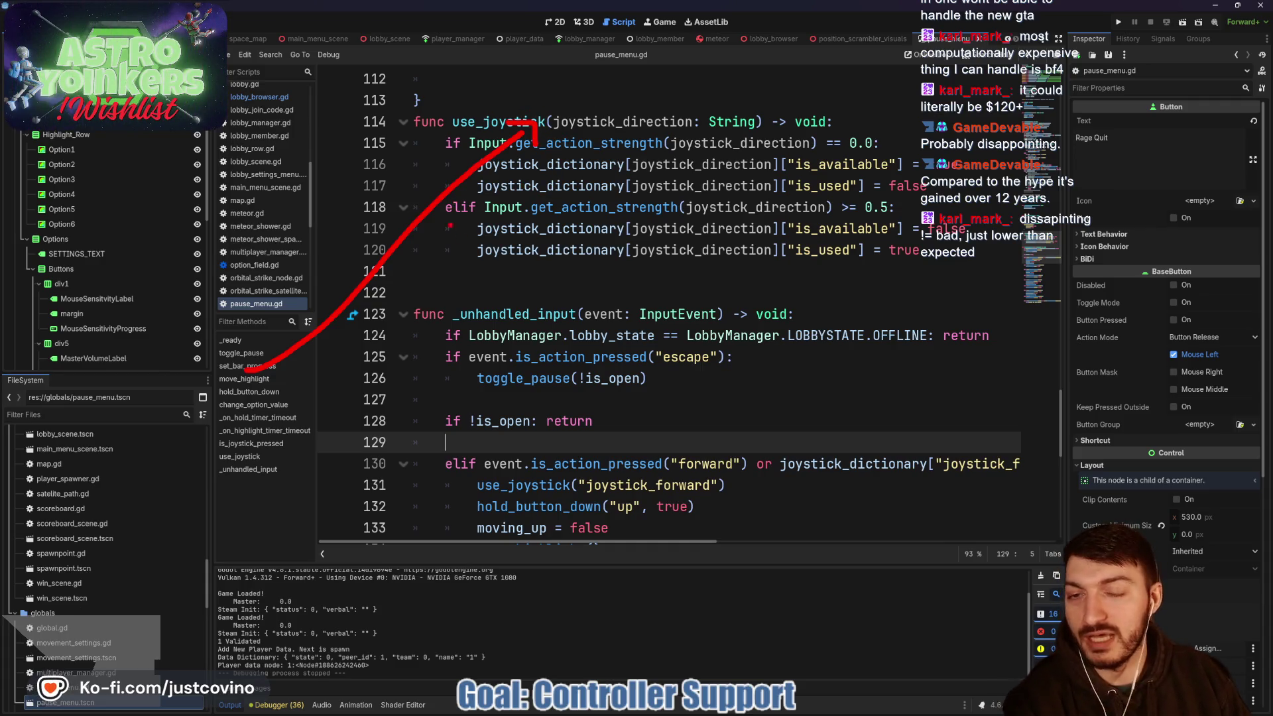
mouse_move(318, 381)
left_mouse_down()
mouse_move(411, 331)
mouse_move(577, 158)
mouse_move(602, 171)
left_mouse_up()
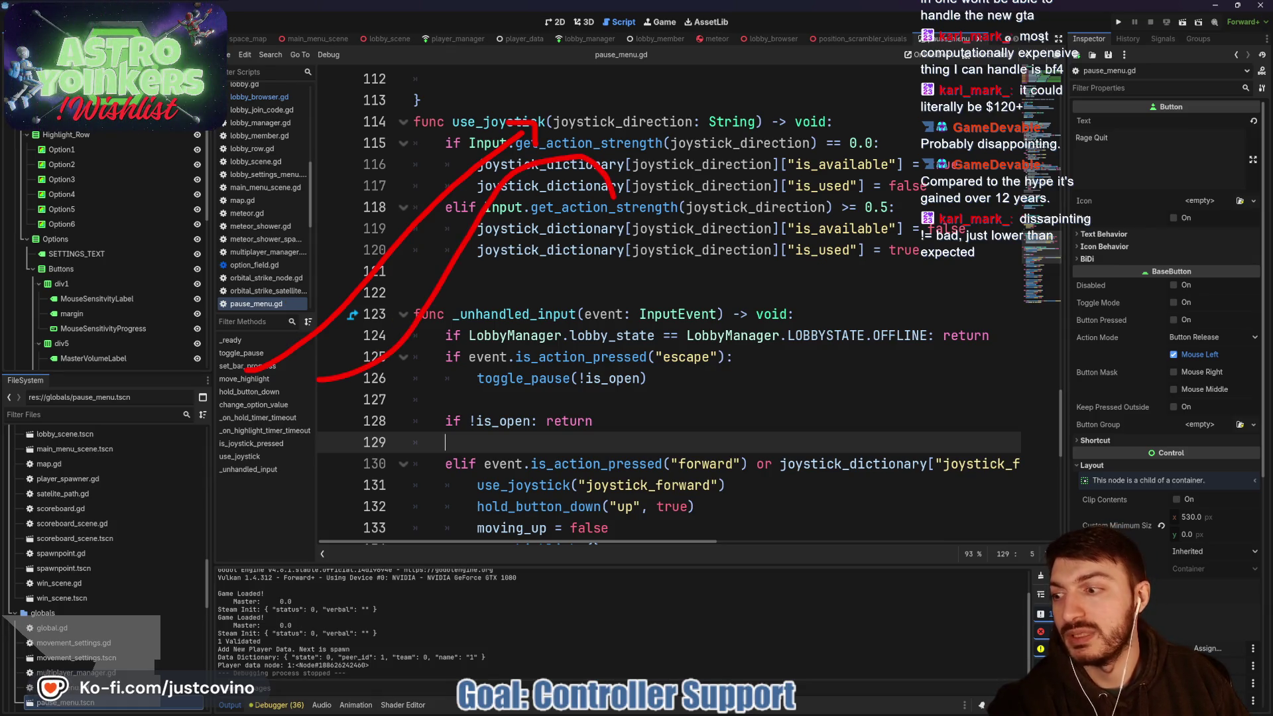
mouse_move(676, 187)
left_mouse_down()
mouse_move(510, 265)
mouse_move(600, 190)
left_mouse_up()
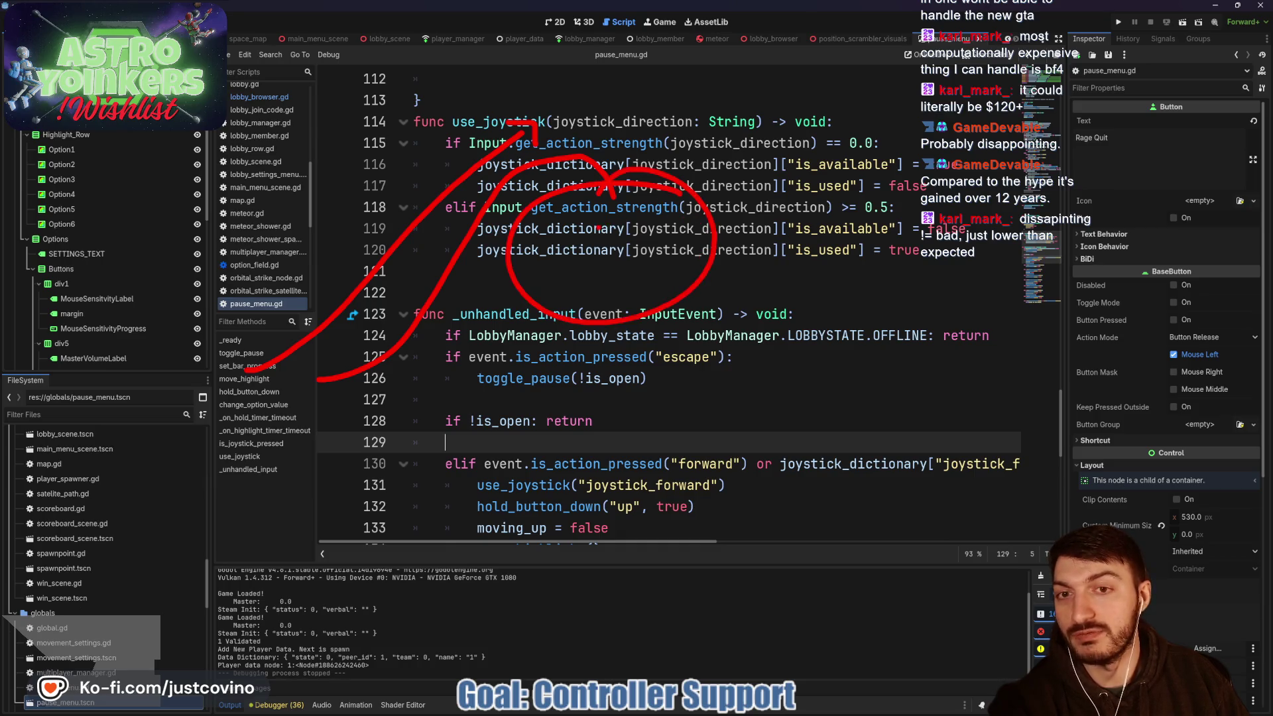
left_click_drag(663, 120, 593, 144)
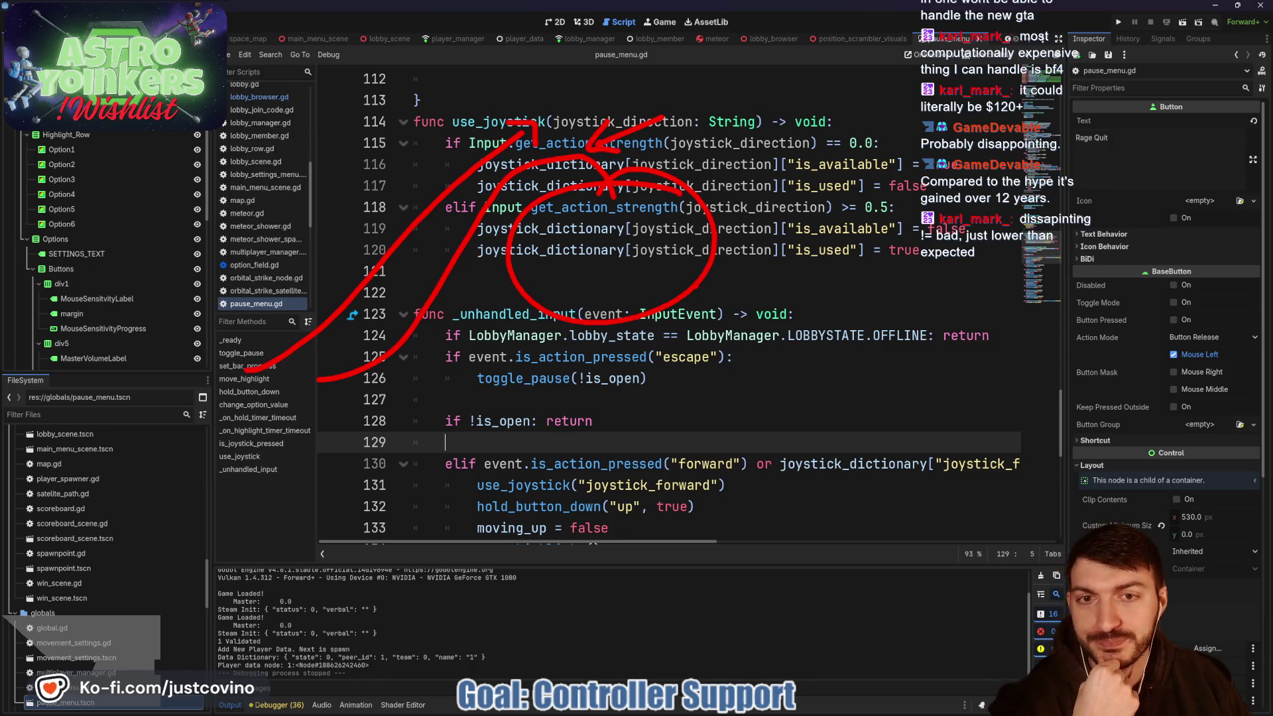
key("Escape")
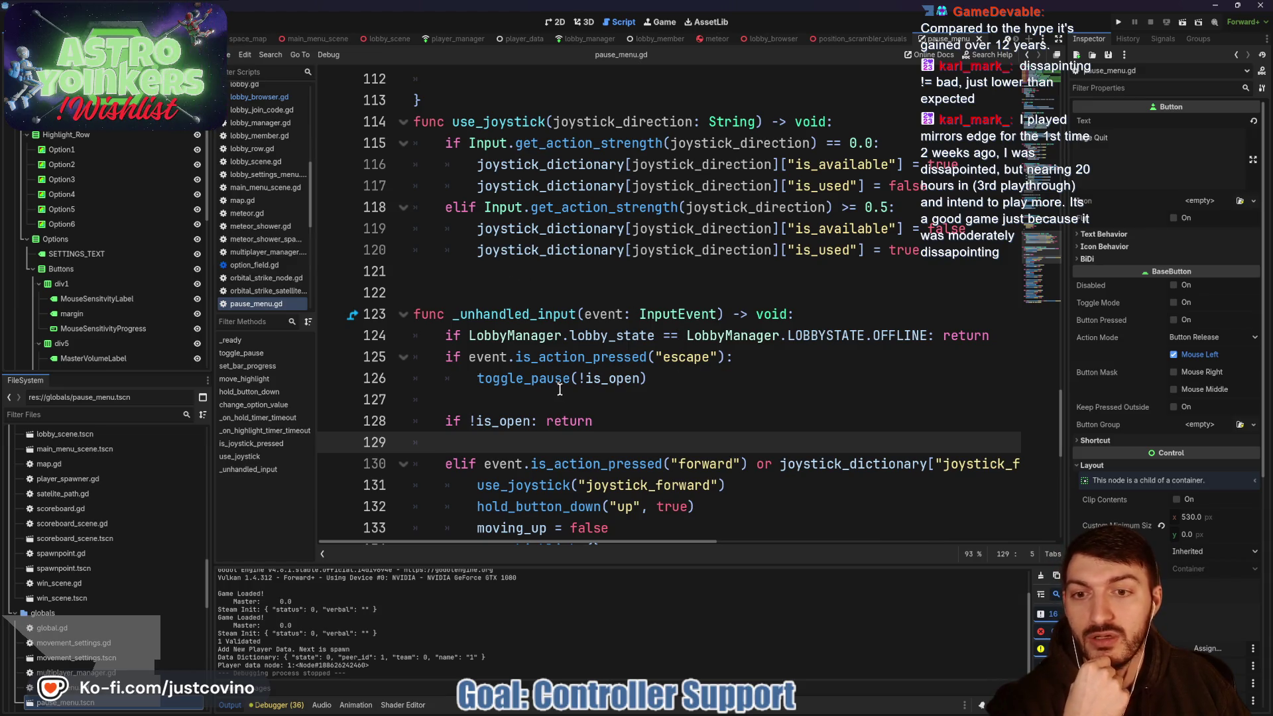
left_click(564, 271)
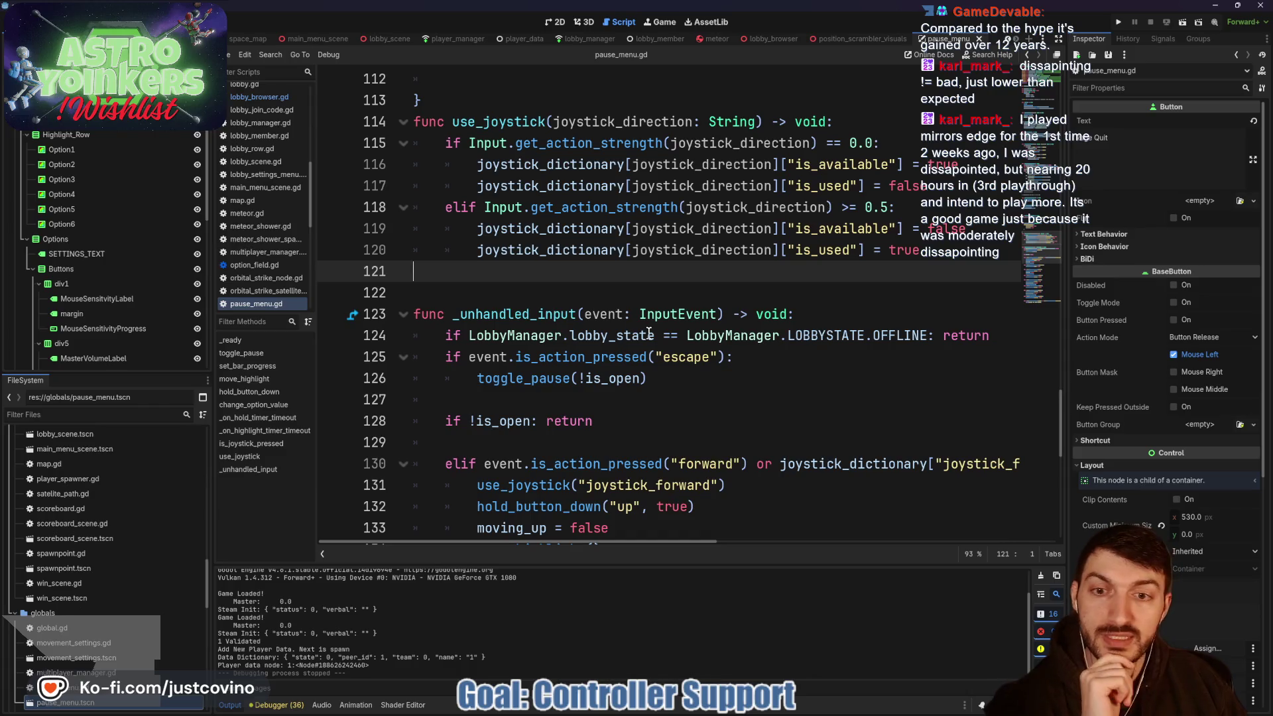
left_click(646, 392)
left_click(732, 293)
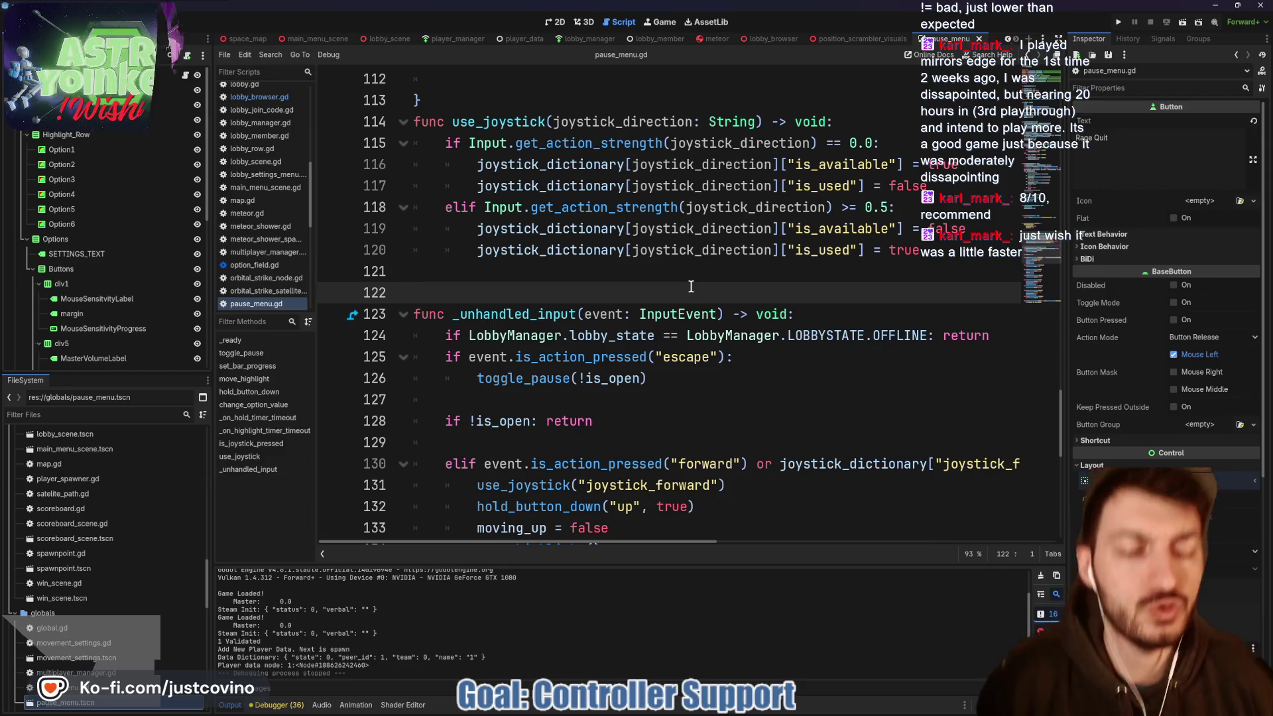
left_click(637, 207)
left_click(602, 186)
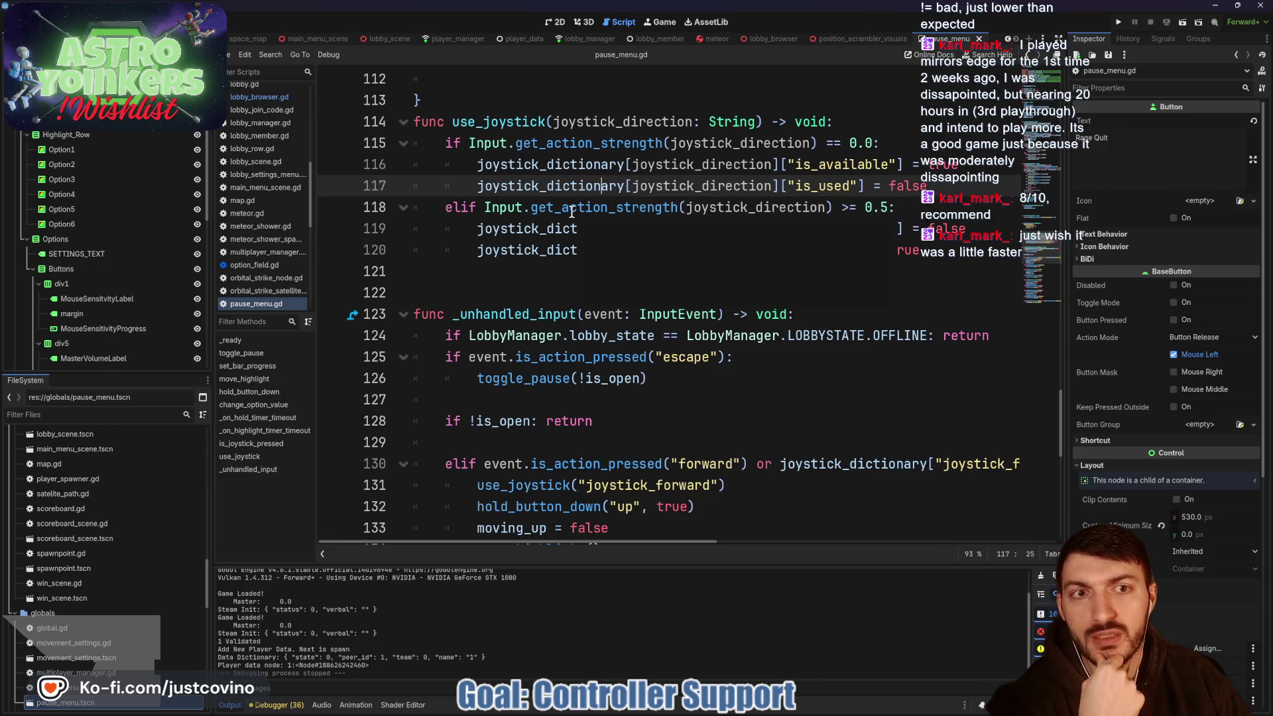
left_click_drag(968, 166, 477, 164)
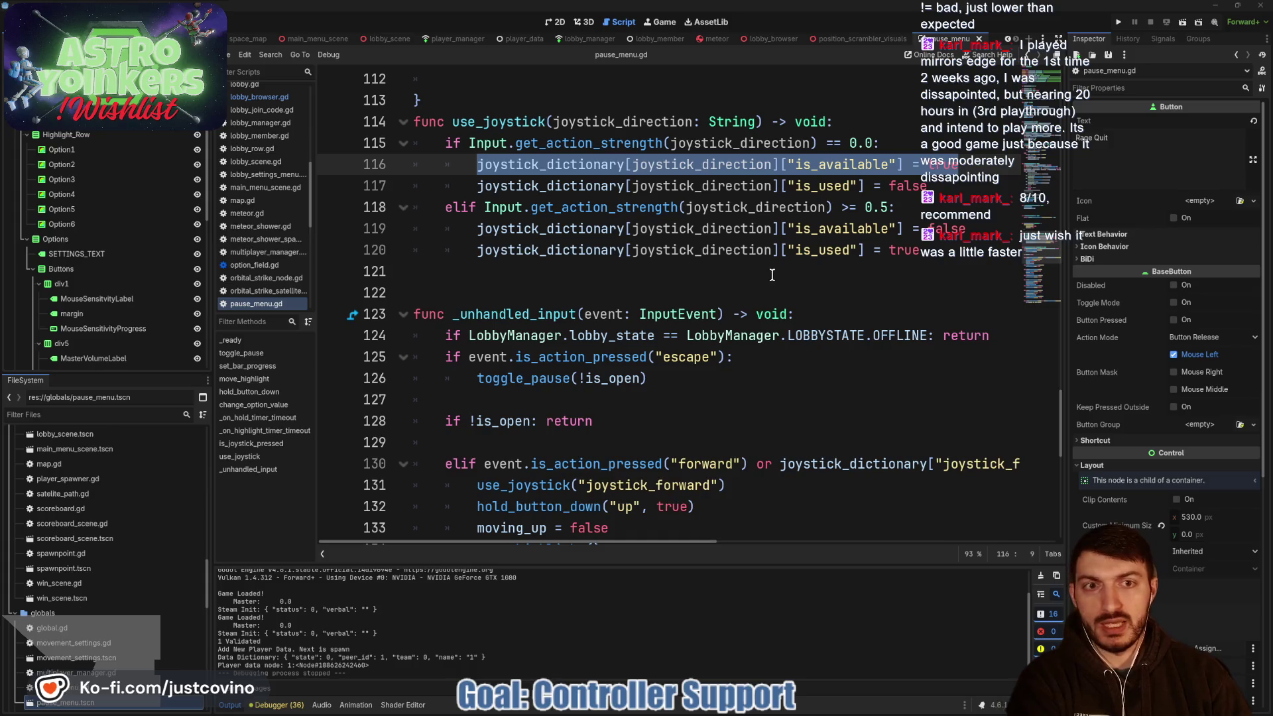
left_click(471, 185)
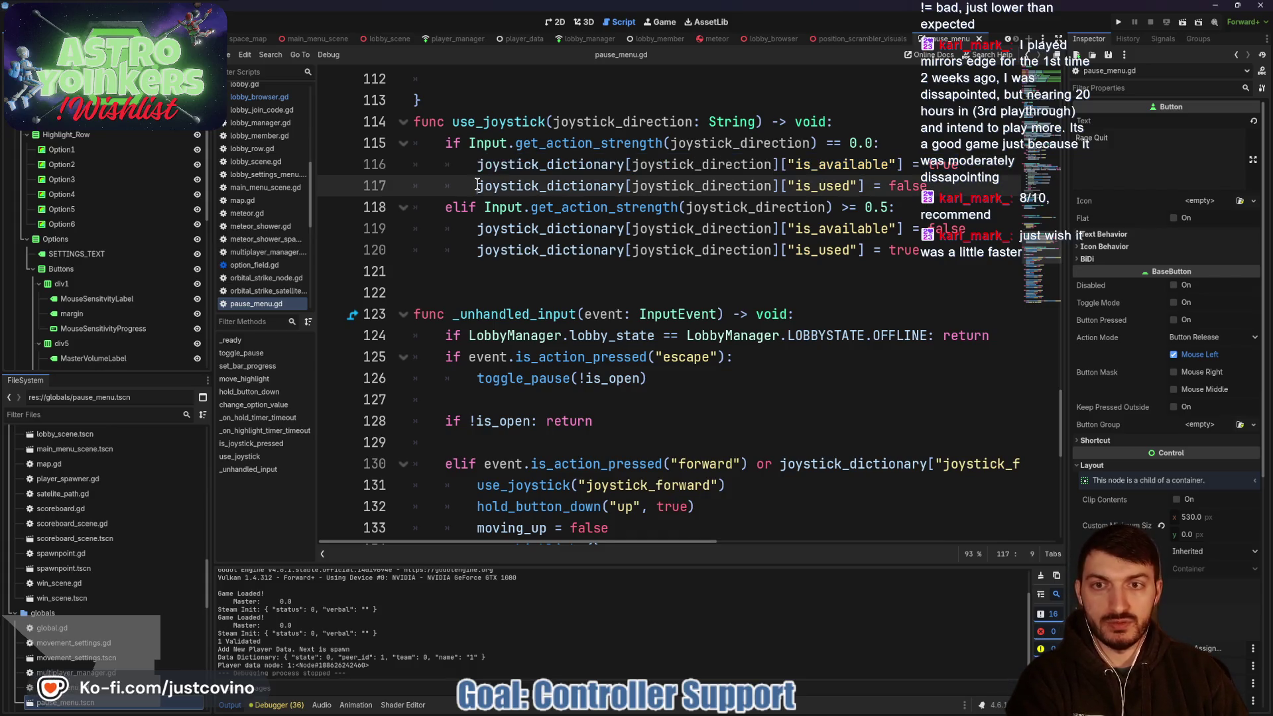
type("#")
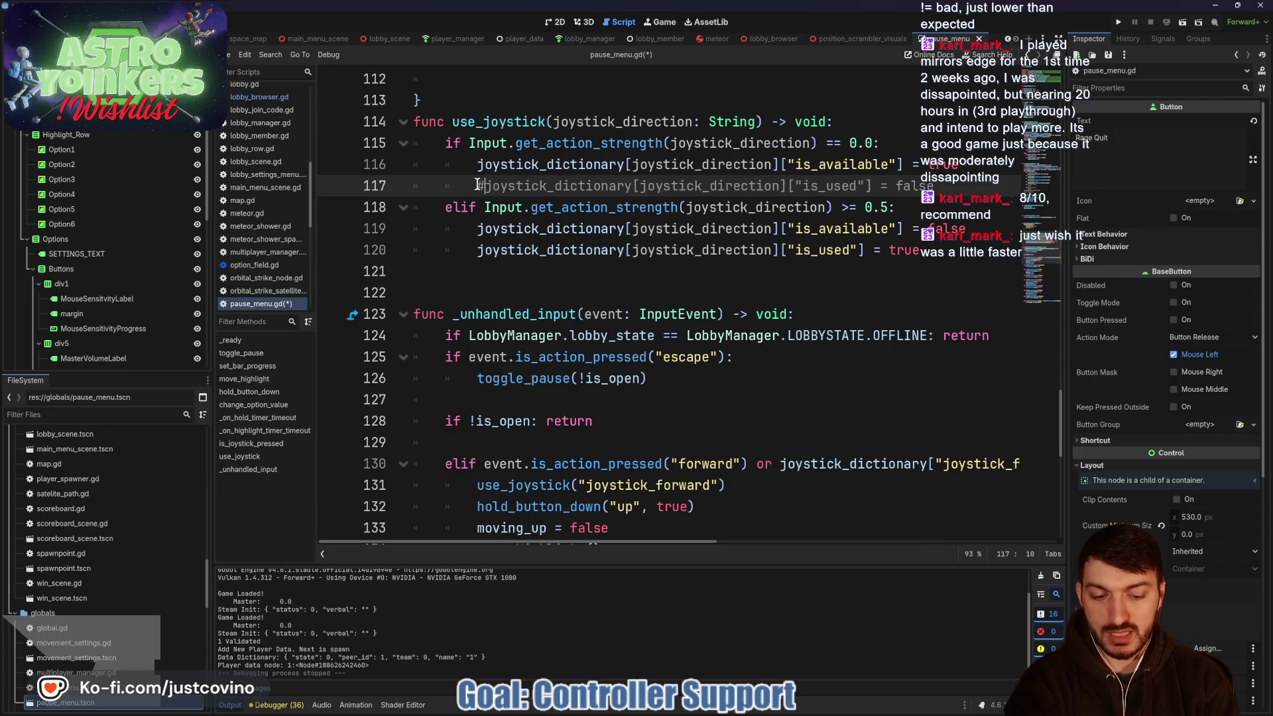
key("BackSpace")
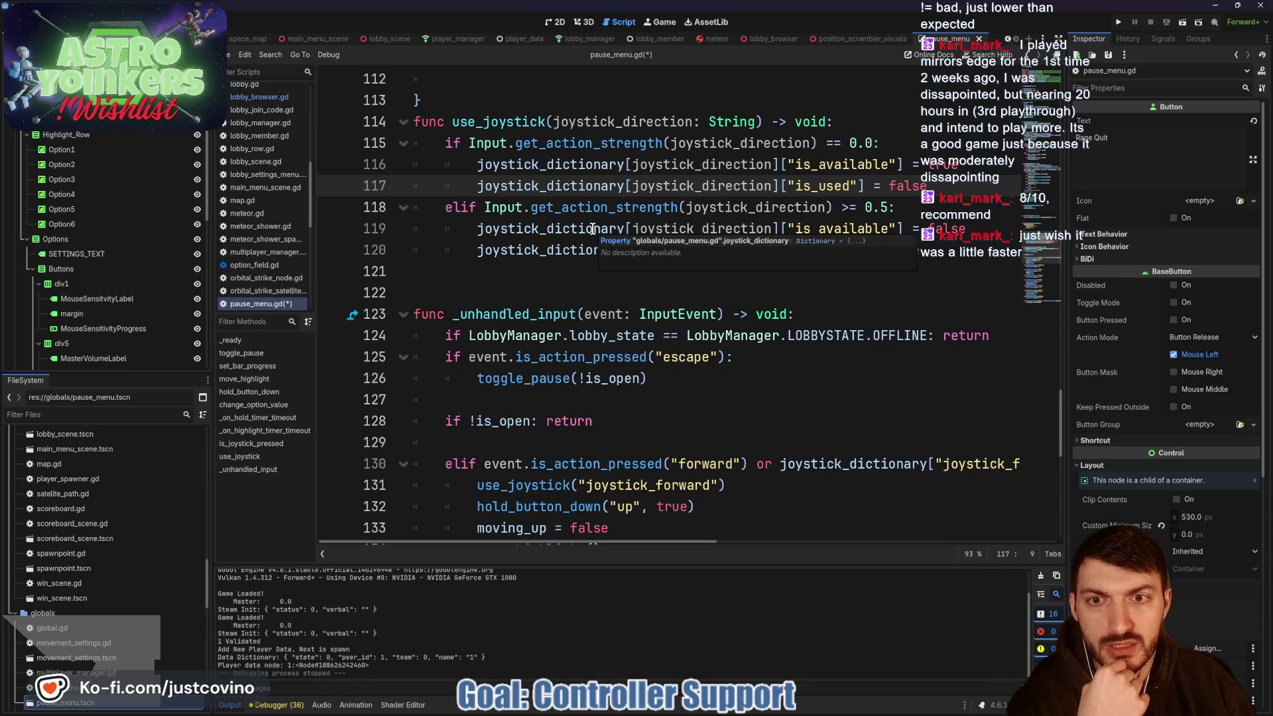
left_click(948, 228)
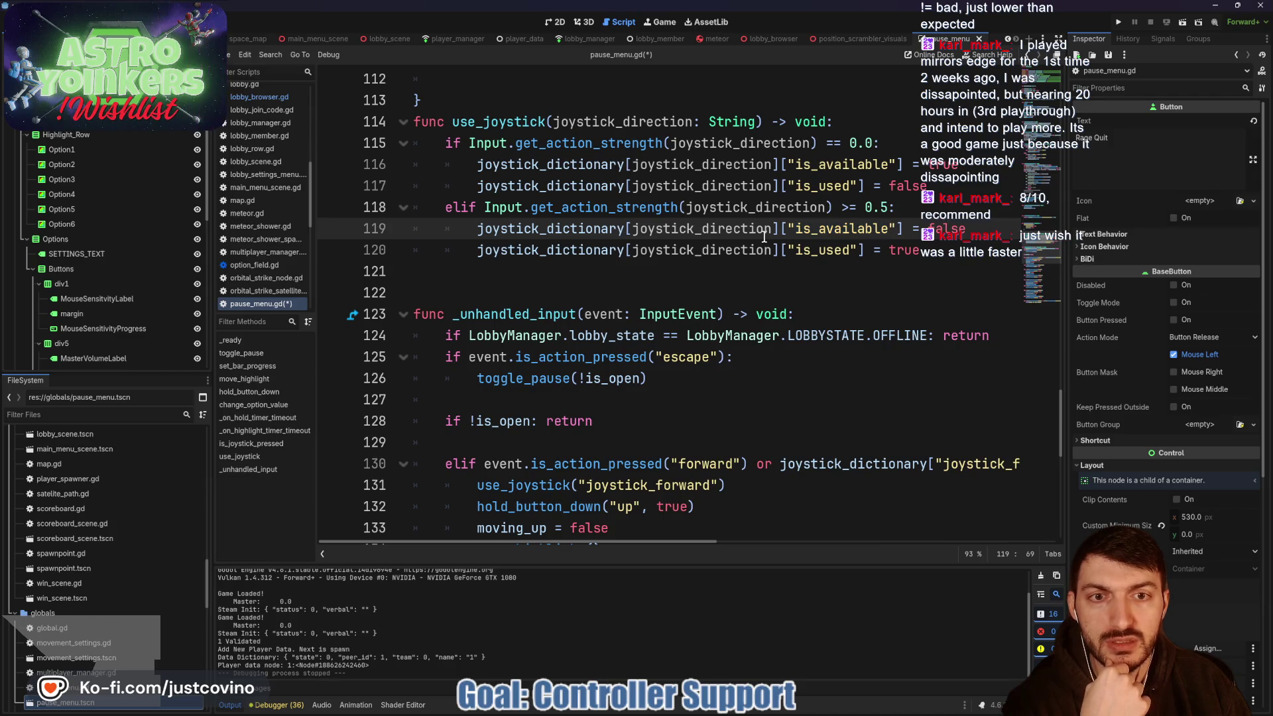
left_click_drag(841, 206, 898, 207)
key("Down")
key("Down")
key("shift+Home")
key("shift+Home")
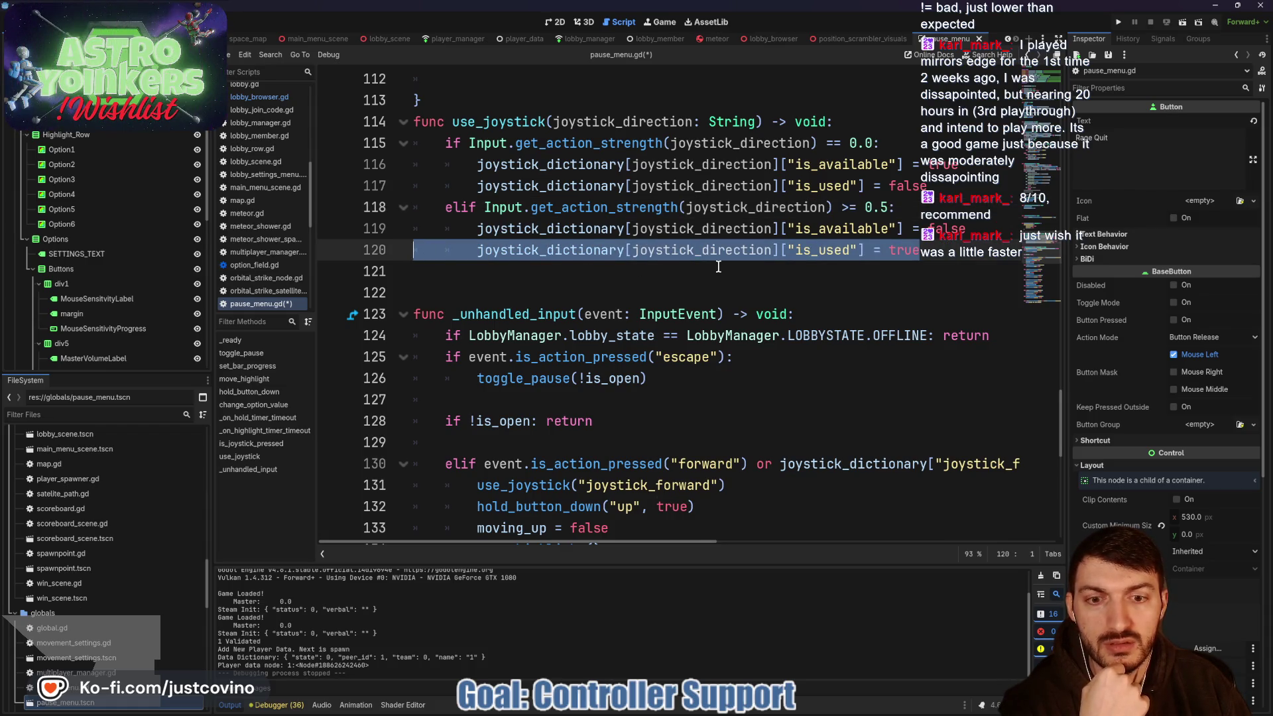
scroll(718, 266, "down", 2)
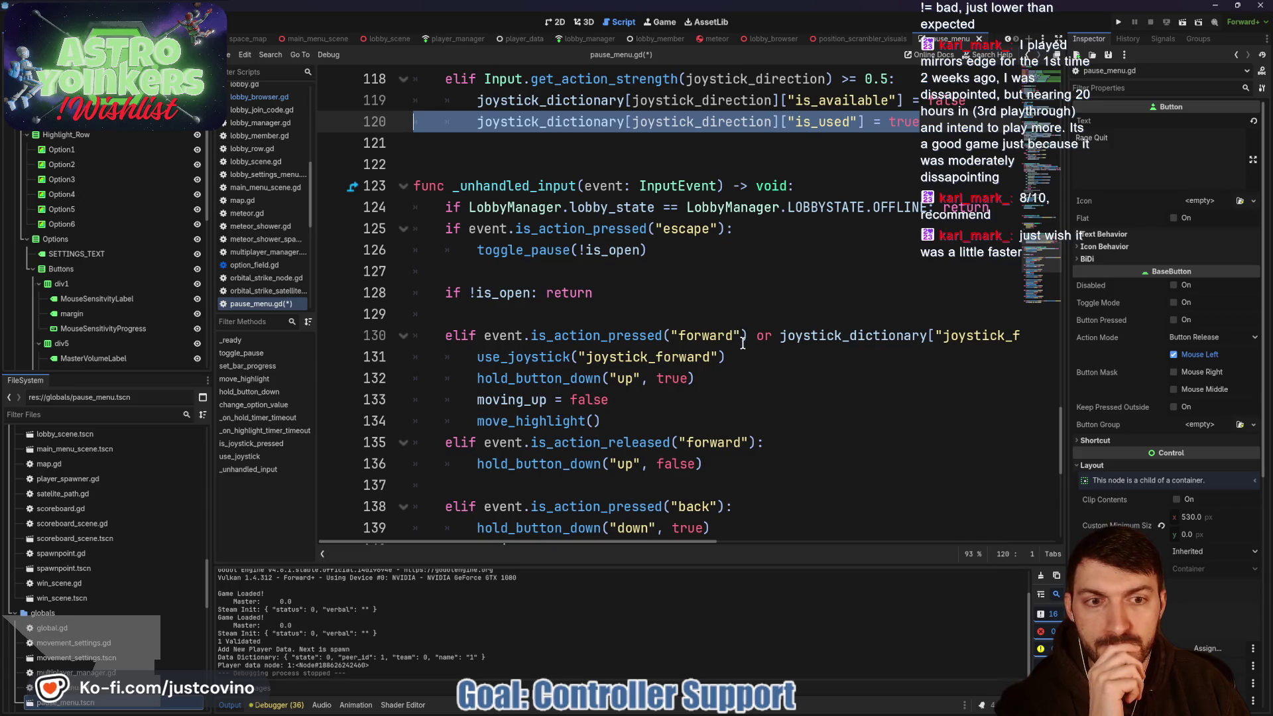
scroll(742, 341, "right", 3)
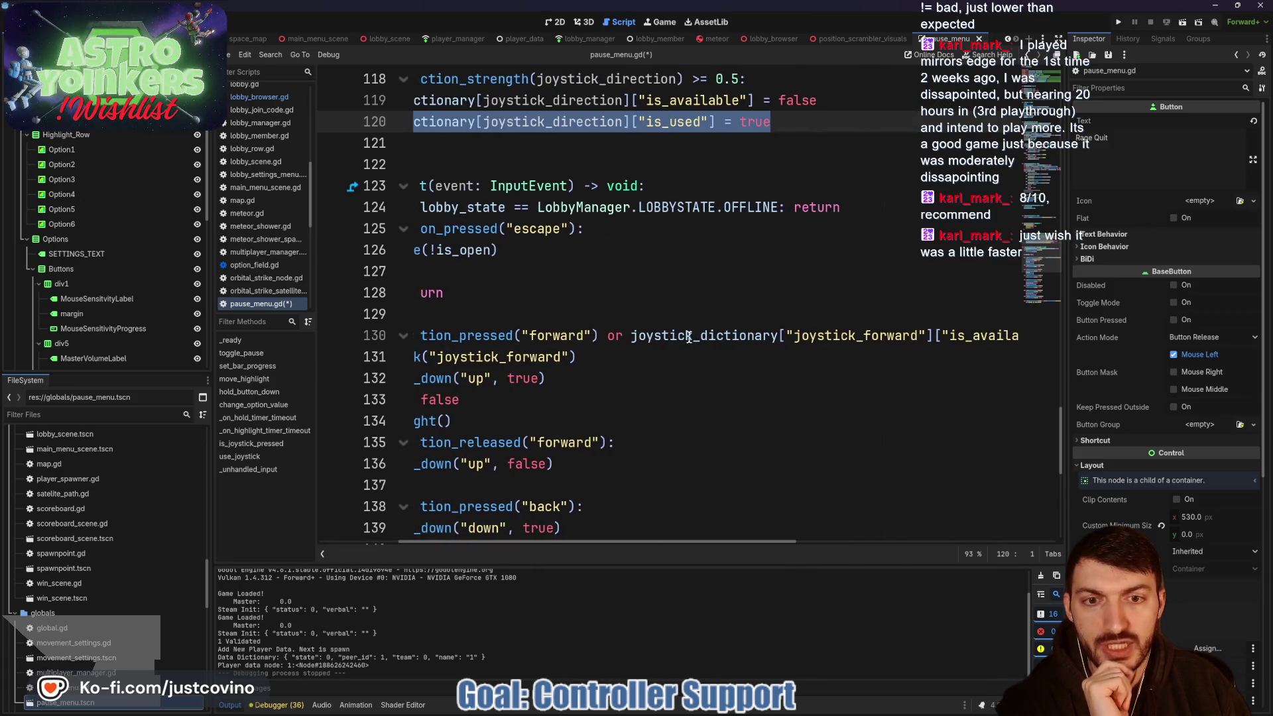
scroll(688, 337, "right", 4)
left_click_drag(431, 335, 1034, 338)
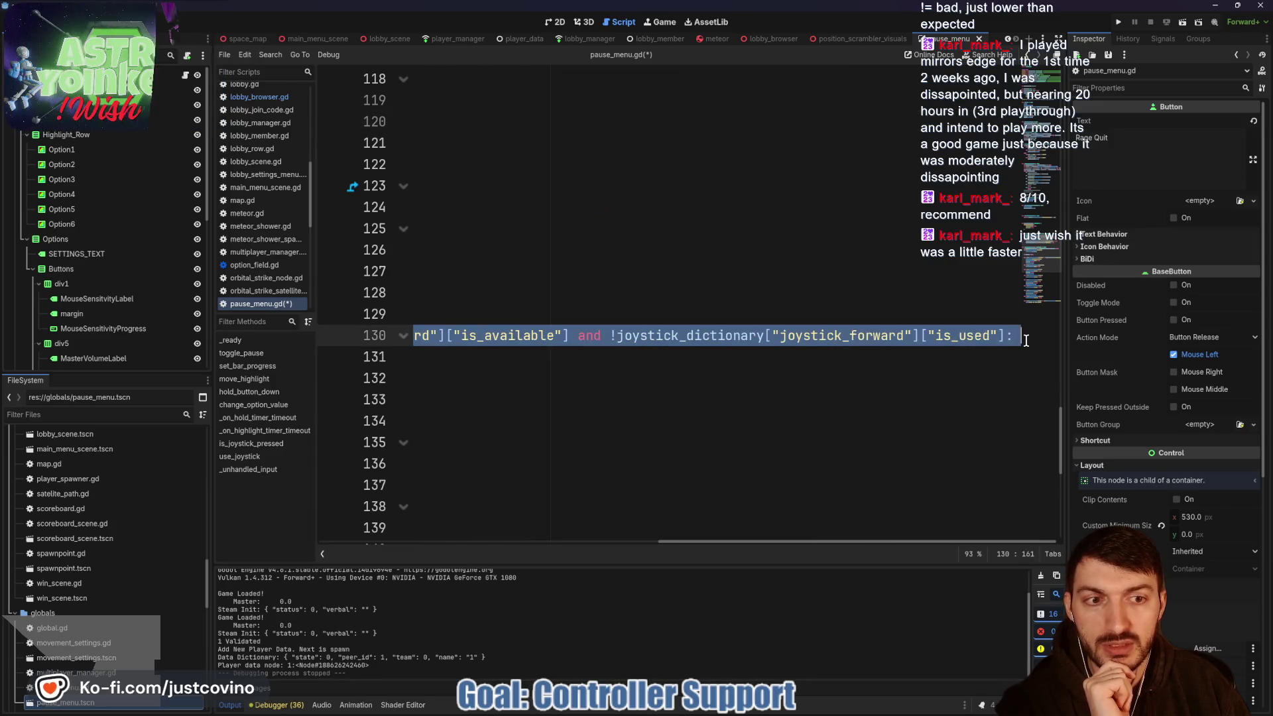
scroll(822, 340, "left", 1)
scroll(821, 339, "left", 8)
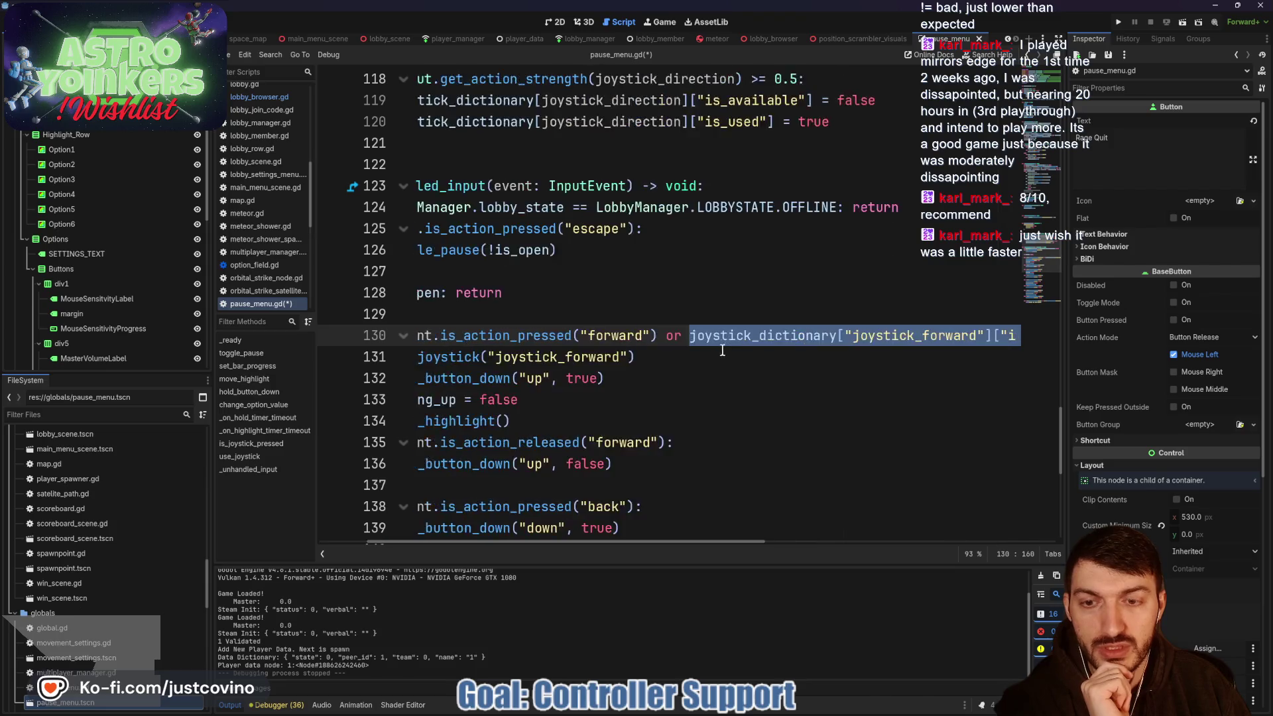
double_click(512, 358)
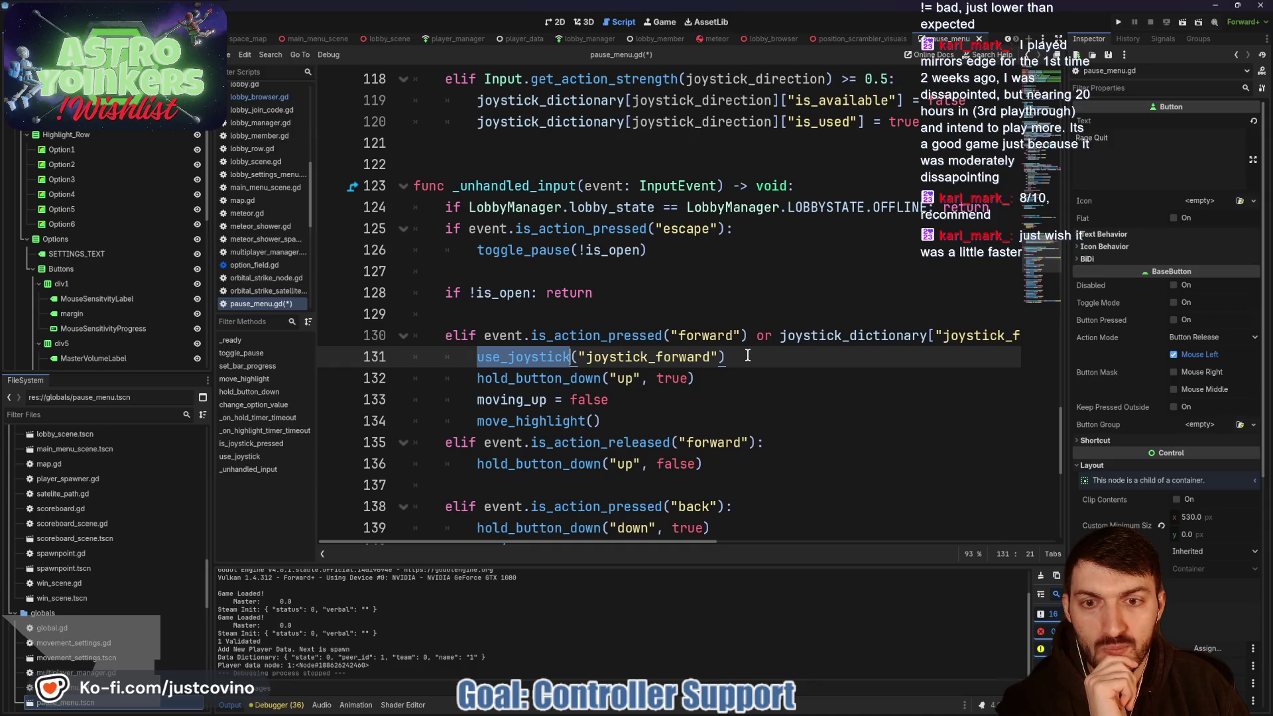
scroll(744, 356, "up", 3)
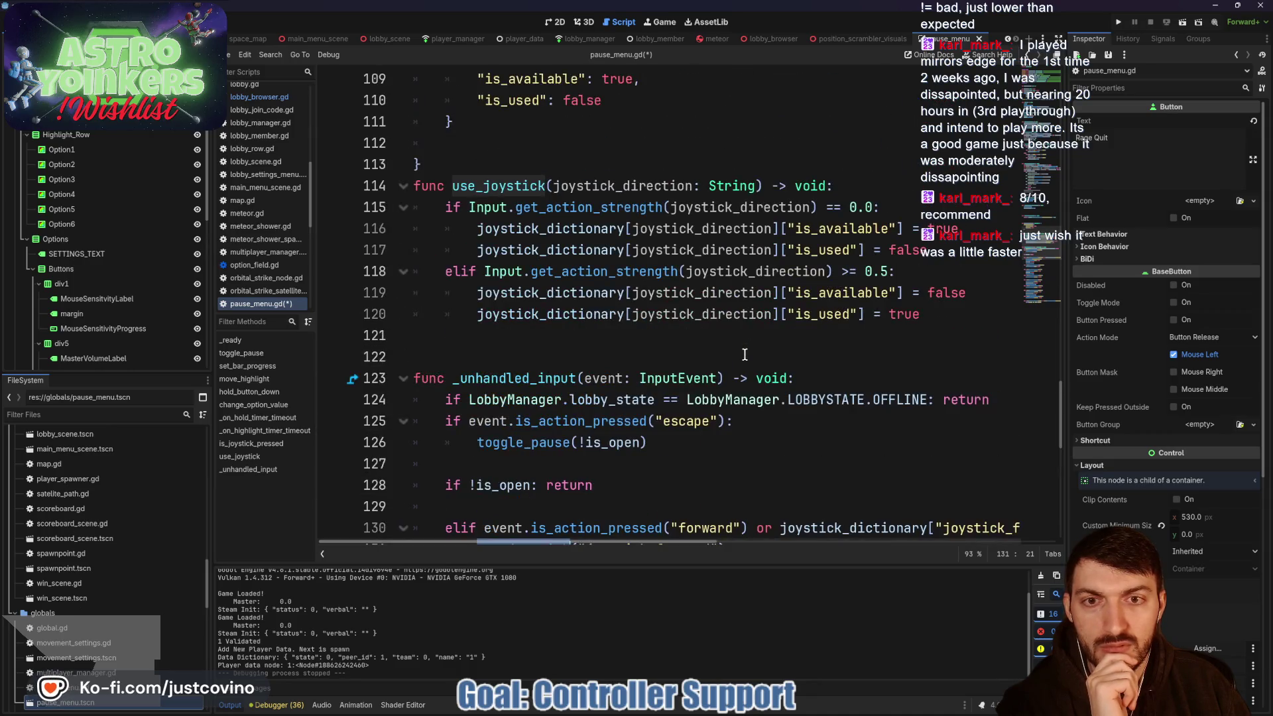
left_click(739, 206)
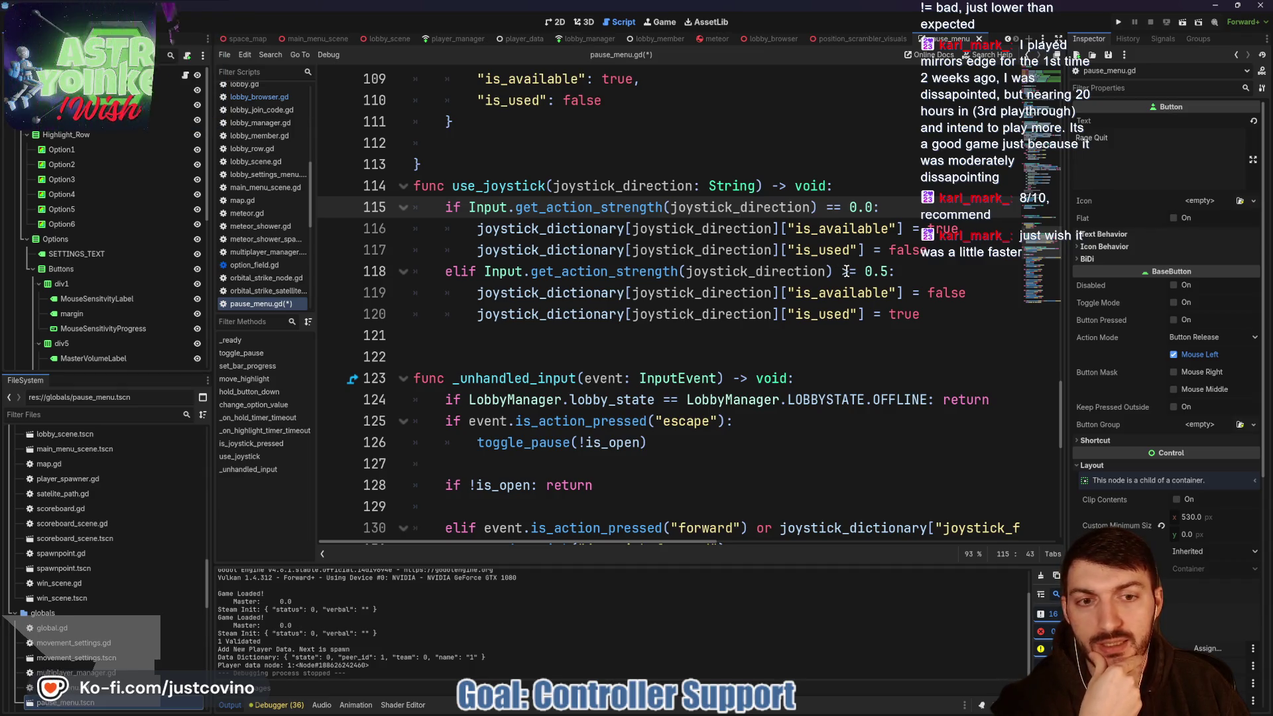
scroll(833, 259, "down", 2)
scroll(833, 259, "up", 1)
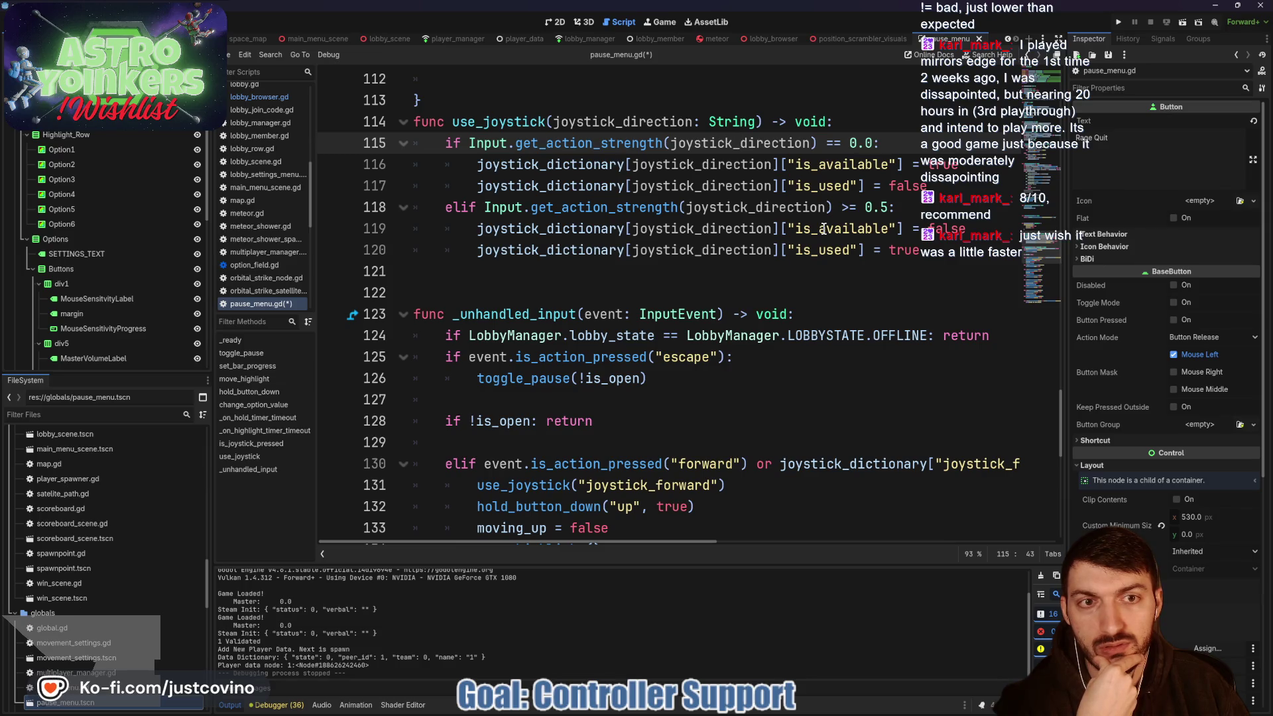
left_click_drag(958, 164, 477, 164)
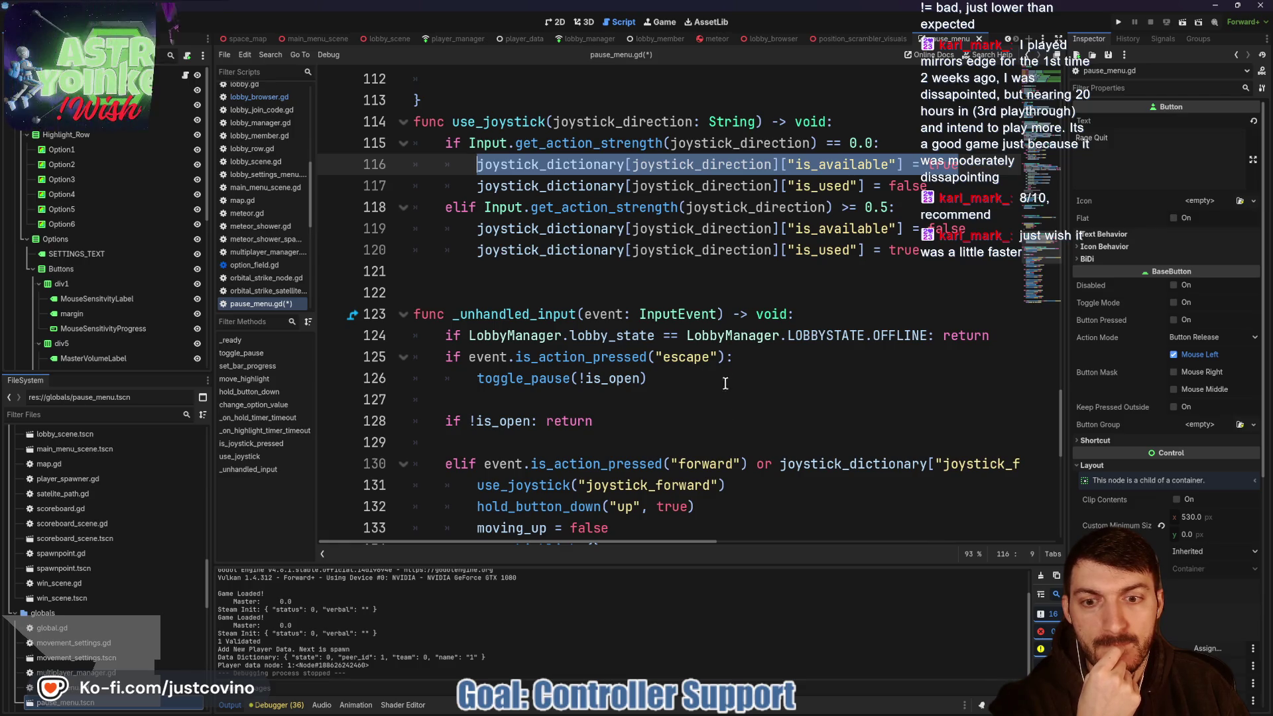
left_click(609, 292)
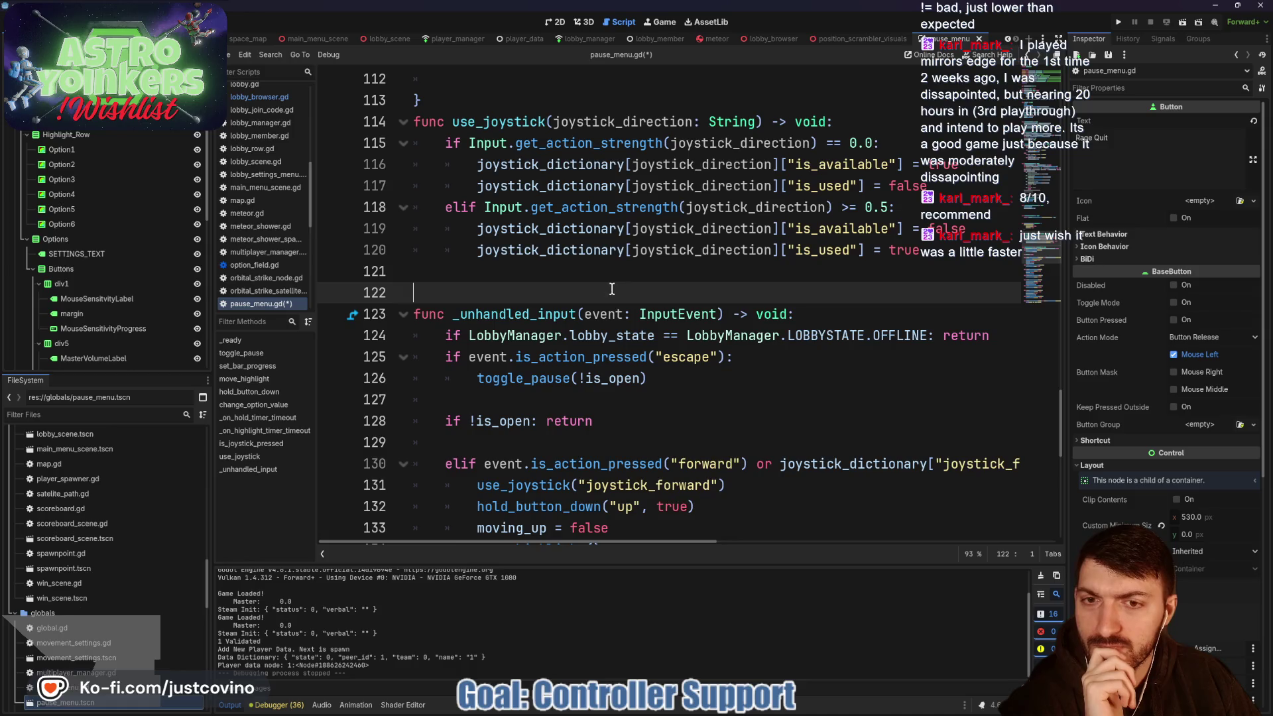
scroll(611, 288, "down", 2)
scroll(683, 358, "right", 5)
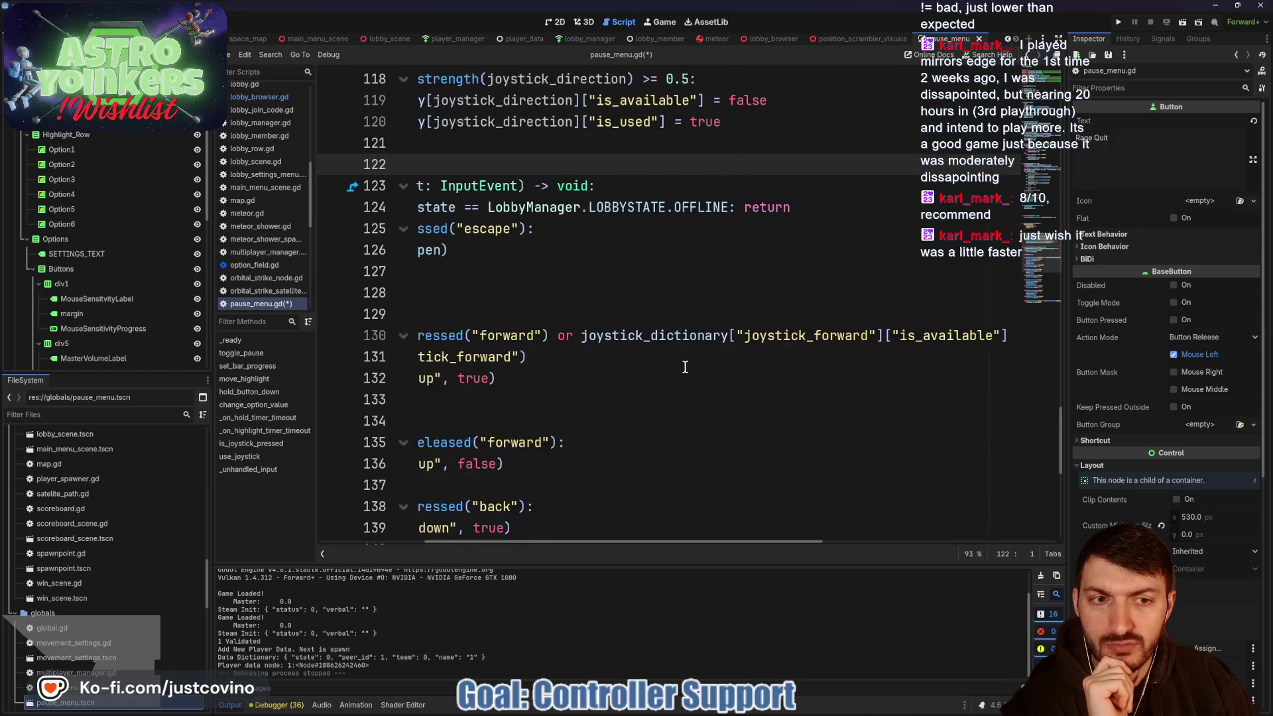
scroll(690, 356, "right", 6)
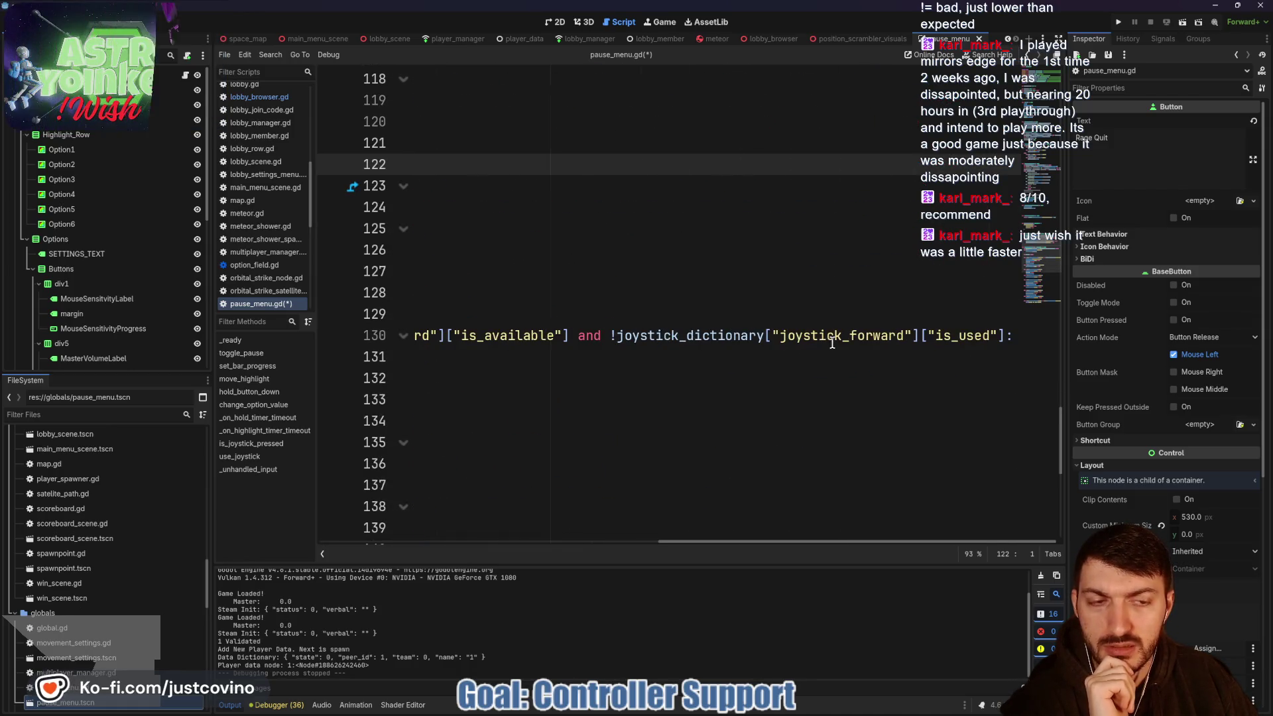
scroll(821, 335, "left", 10)
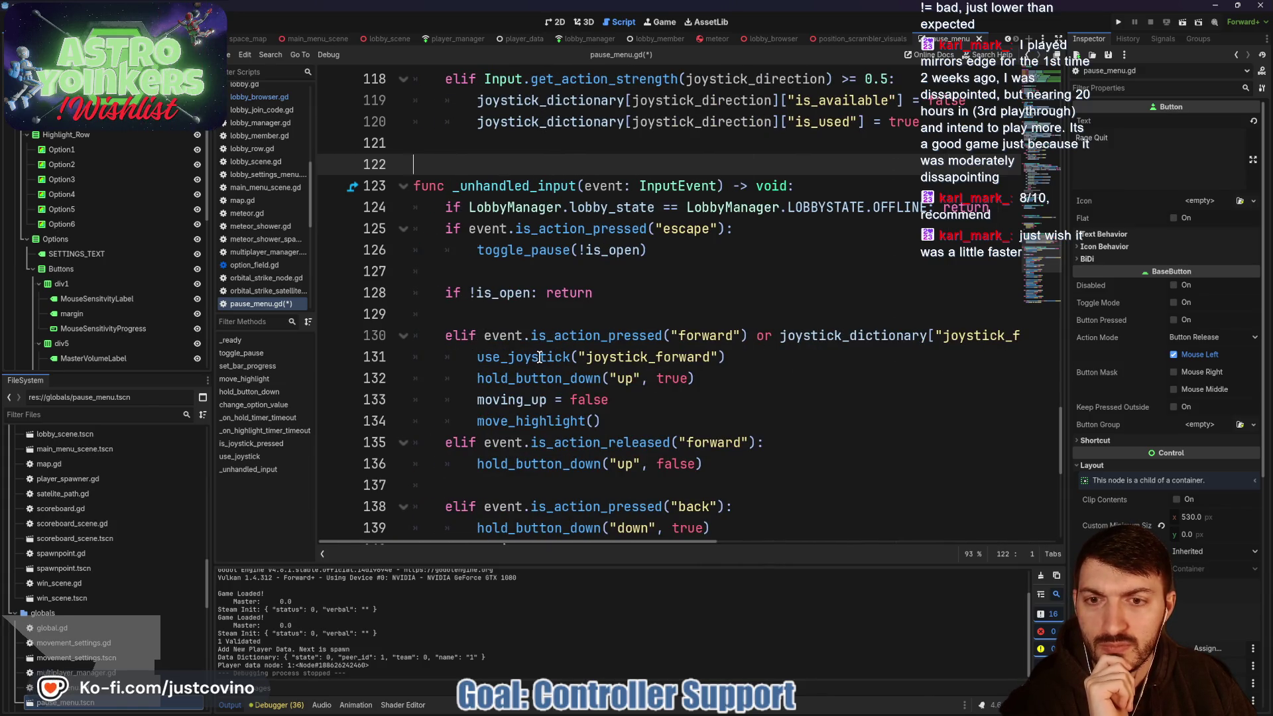
double_click(539, 358)
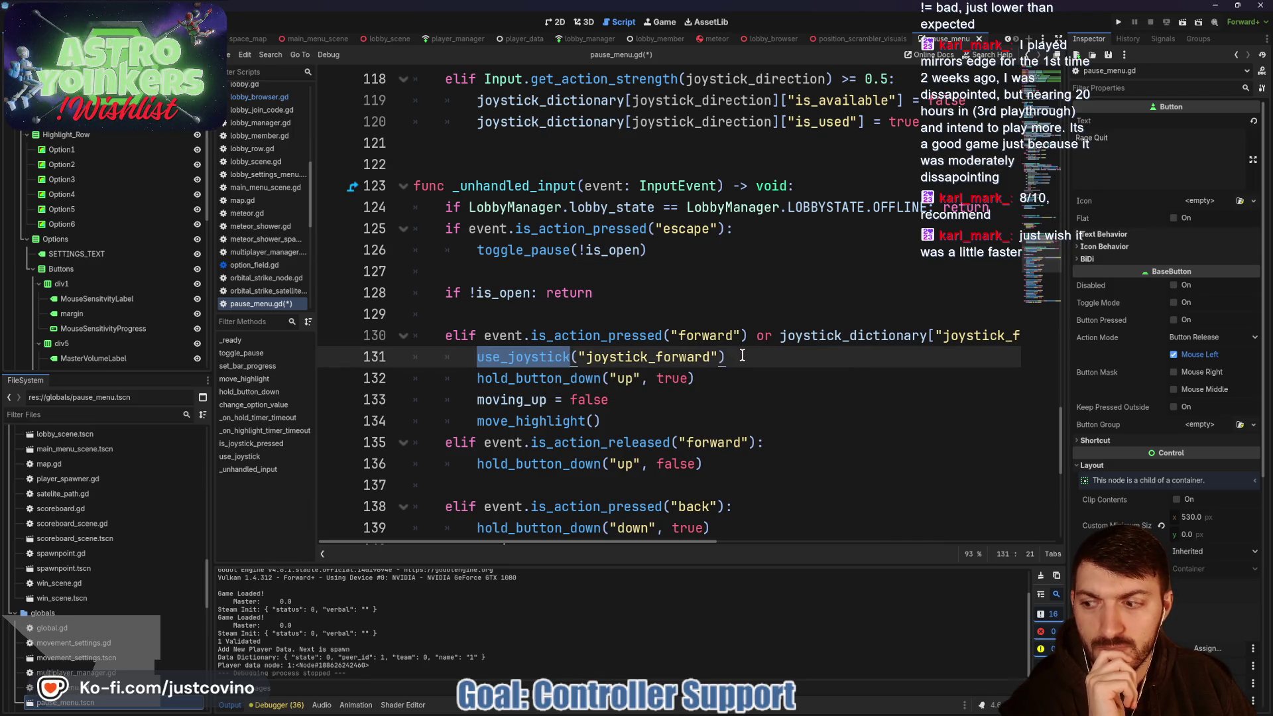
scroll(741, 356, "up", 2)
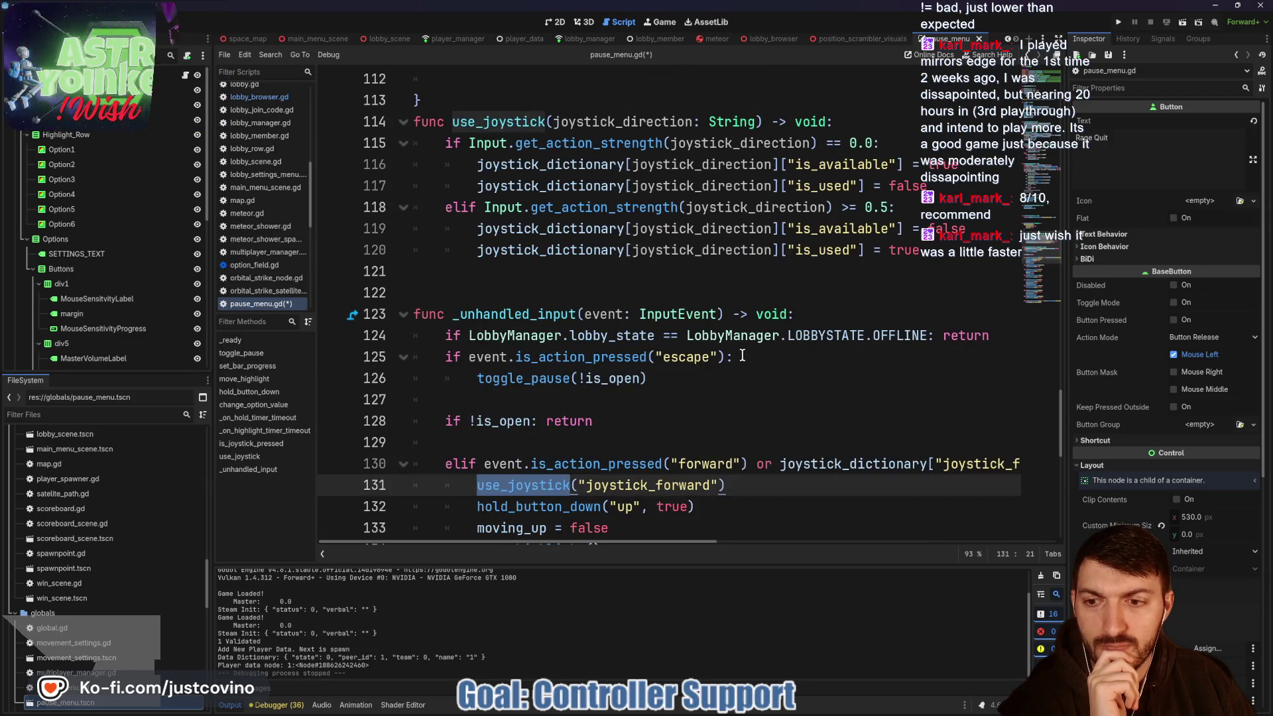
scroll(741, 356, "down", 1)
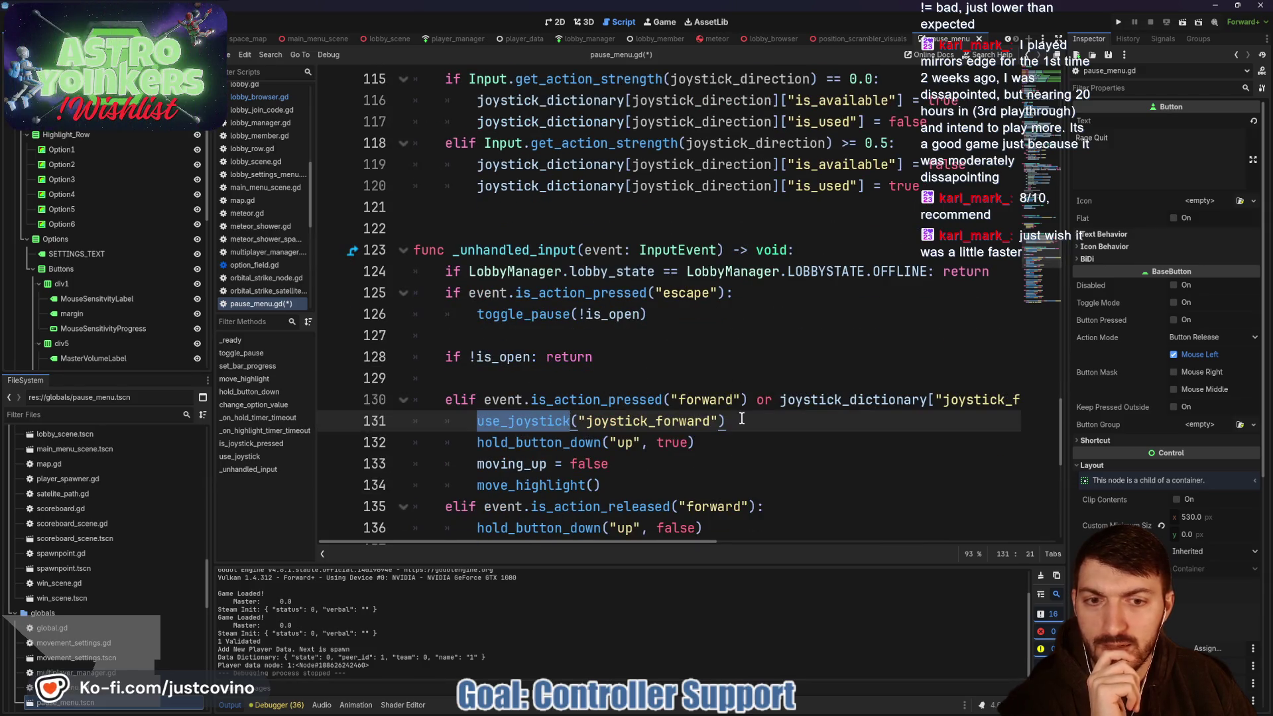
left_click_drag(741, 418, 463, 427)
scroll(807, 375, "up", 3)
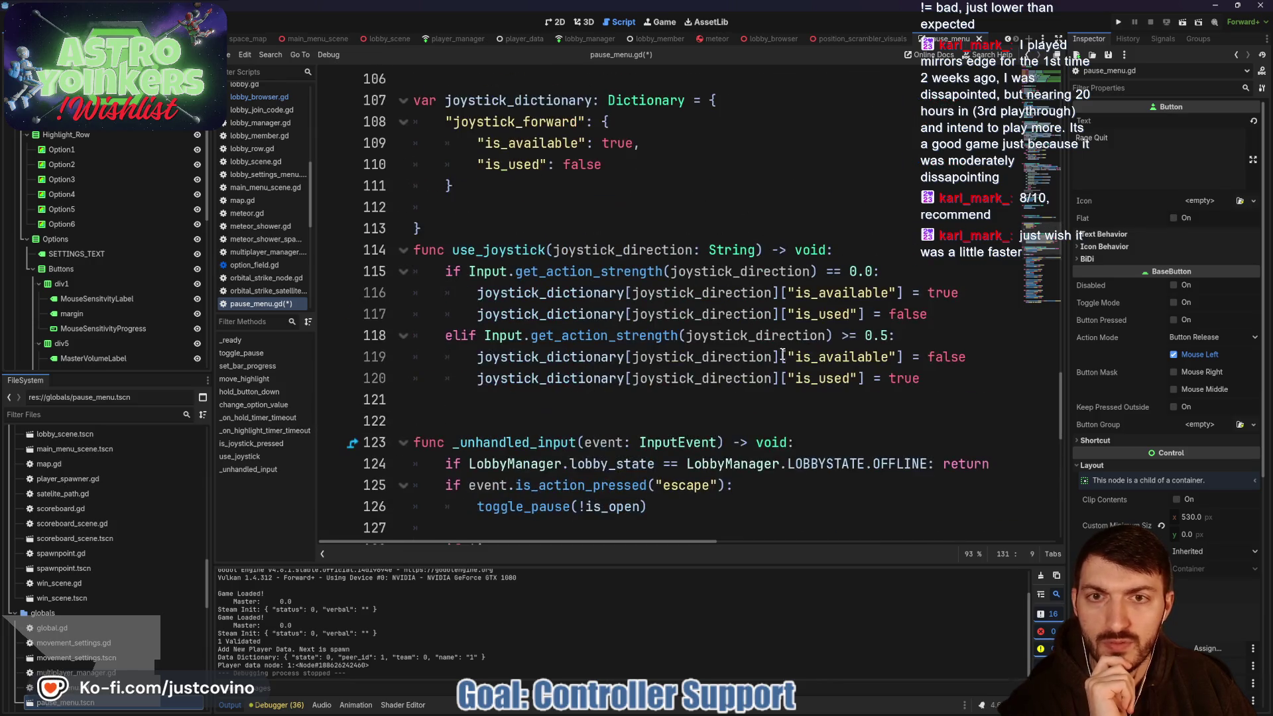
scroll(709, 325, "up", 1)
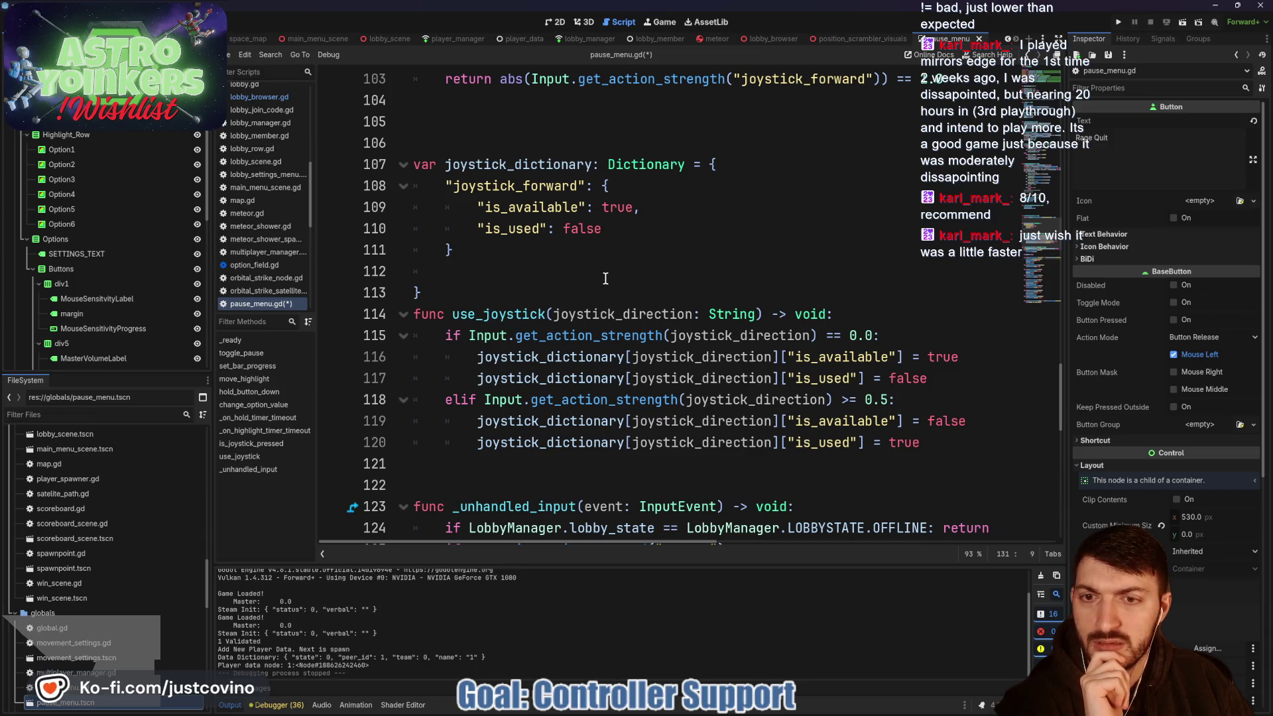
key("F5")
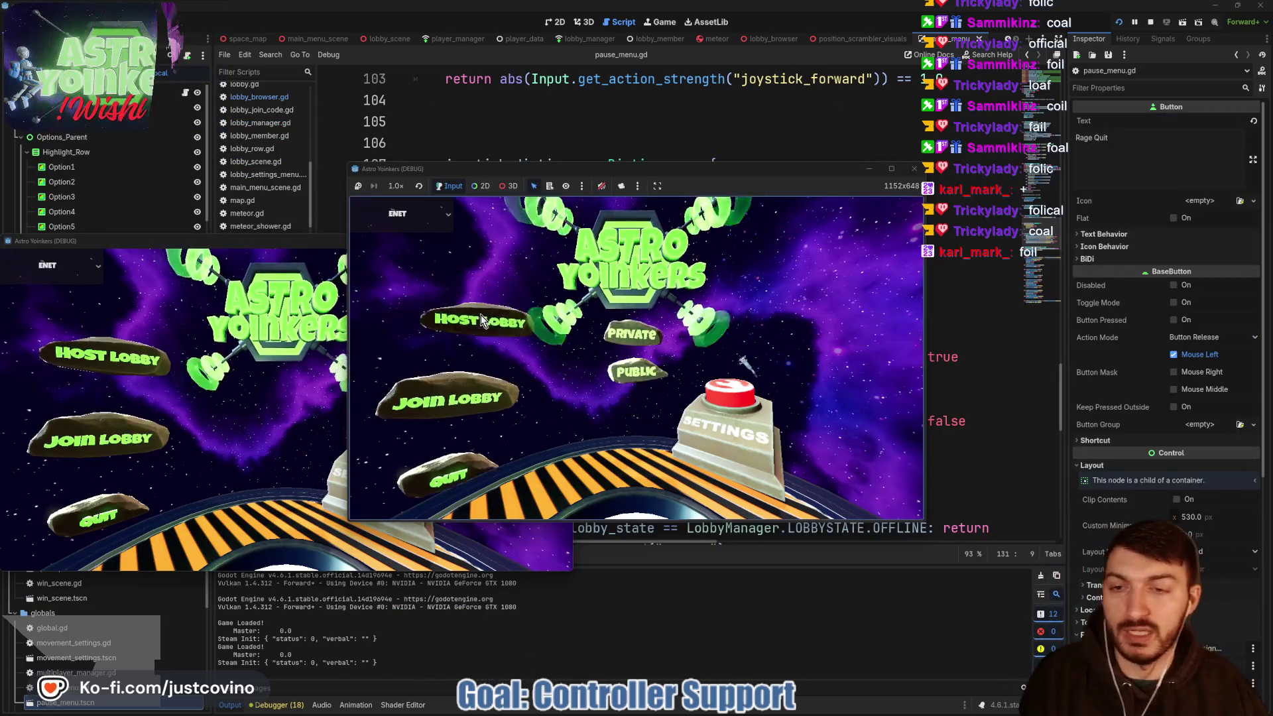
- Host a lobby, open the settings pause menu, and step the highlight up and down
left_click(594, 286)
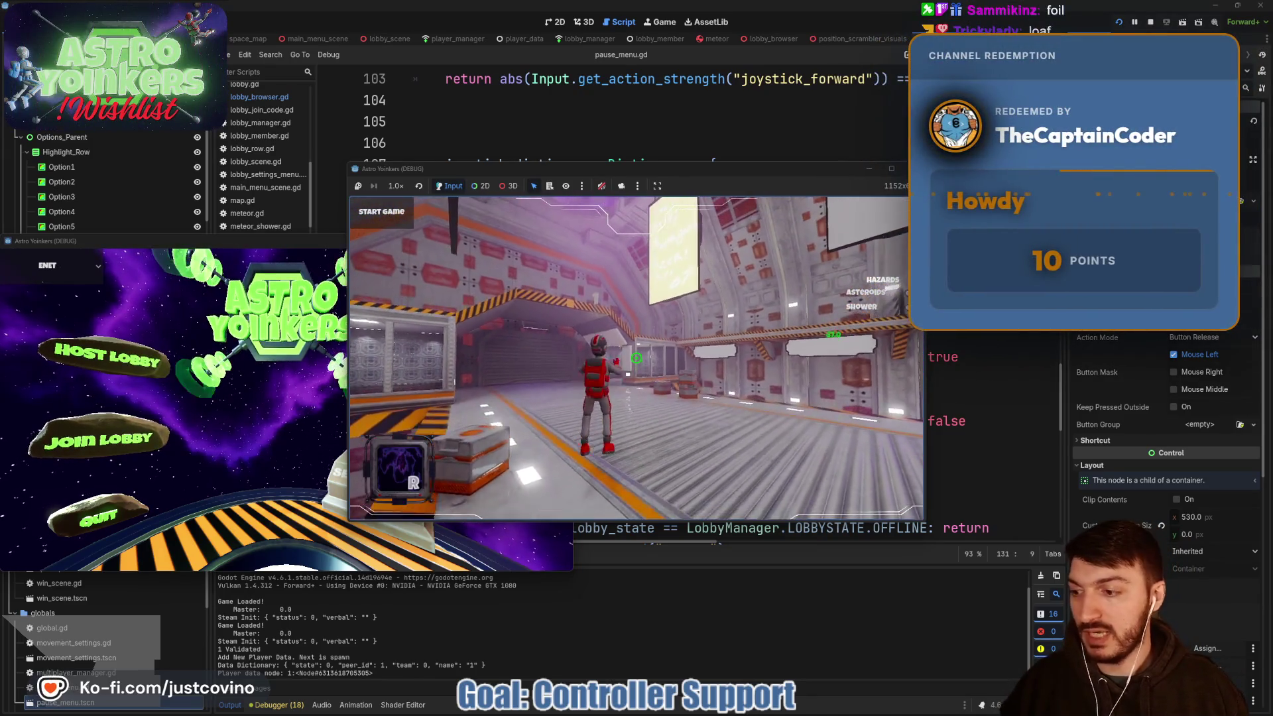
key("Escape")
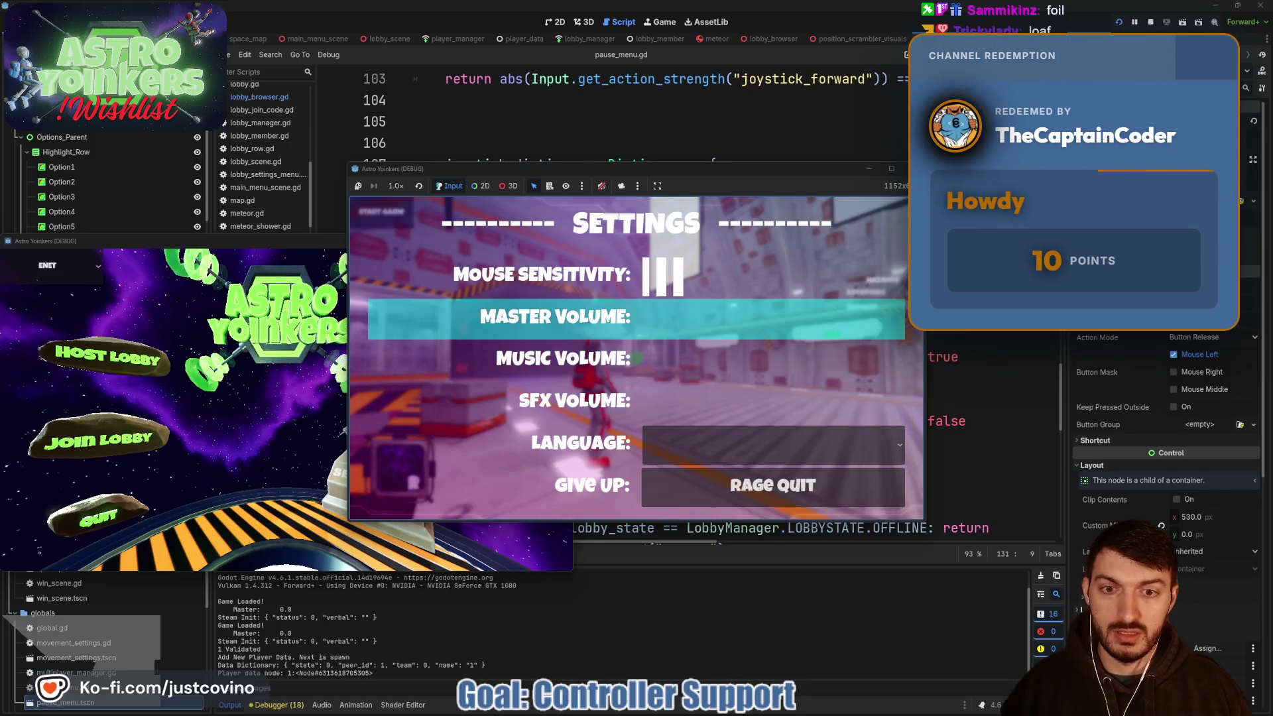
key("Up")
key("Up")
key("Down")
key("Down")
key("Down")
key("Up")
key("Up")
key("Down")
key("Down")
key("Down")
- Cycle the settings highlight upward through the rows, then stop the game with F8
key("Up")
key("Up")
key("Up")
key("Up")
key("Up")
key("Up")
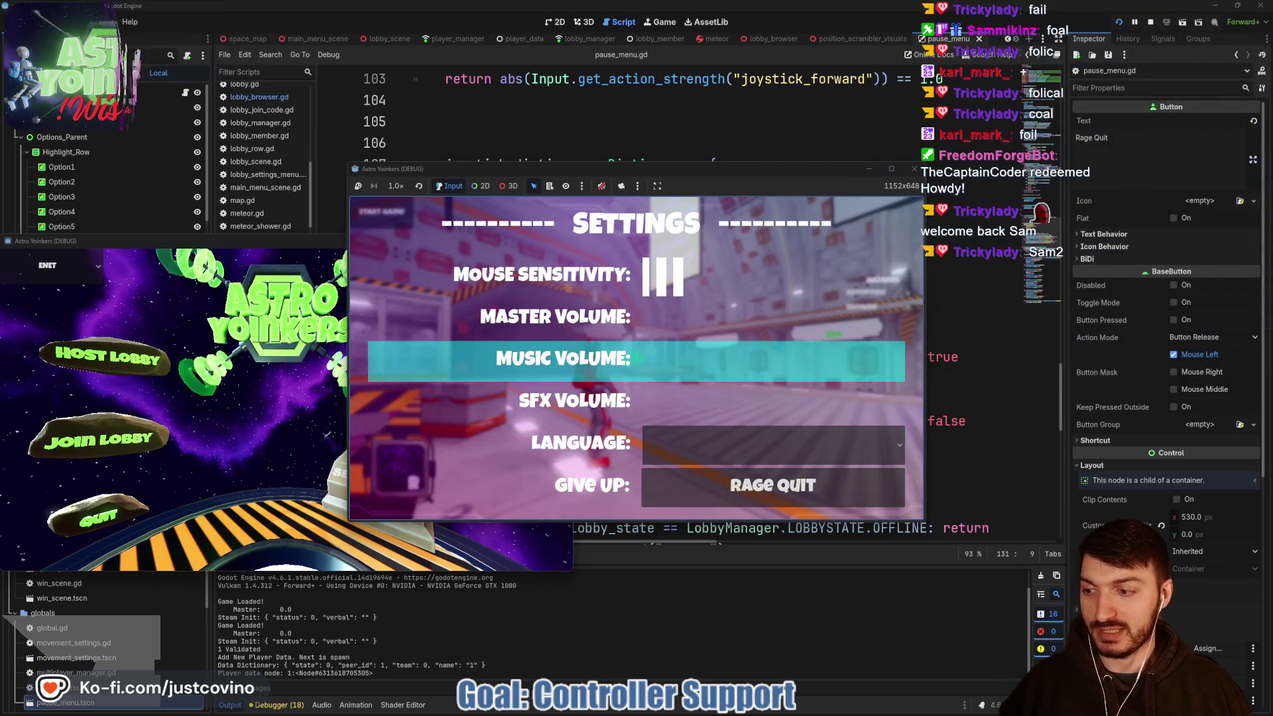
key("Up")
key("Up")
key("Up")
key("Up")
key("Up")
key("Up")
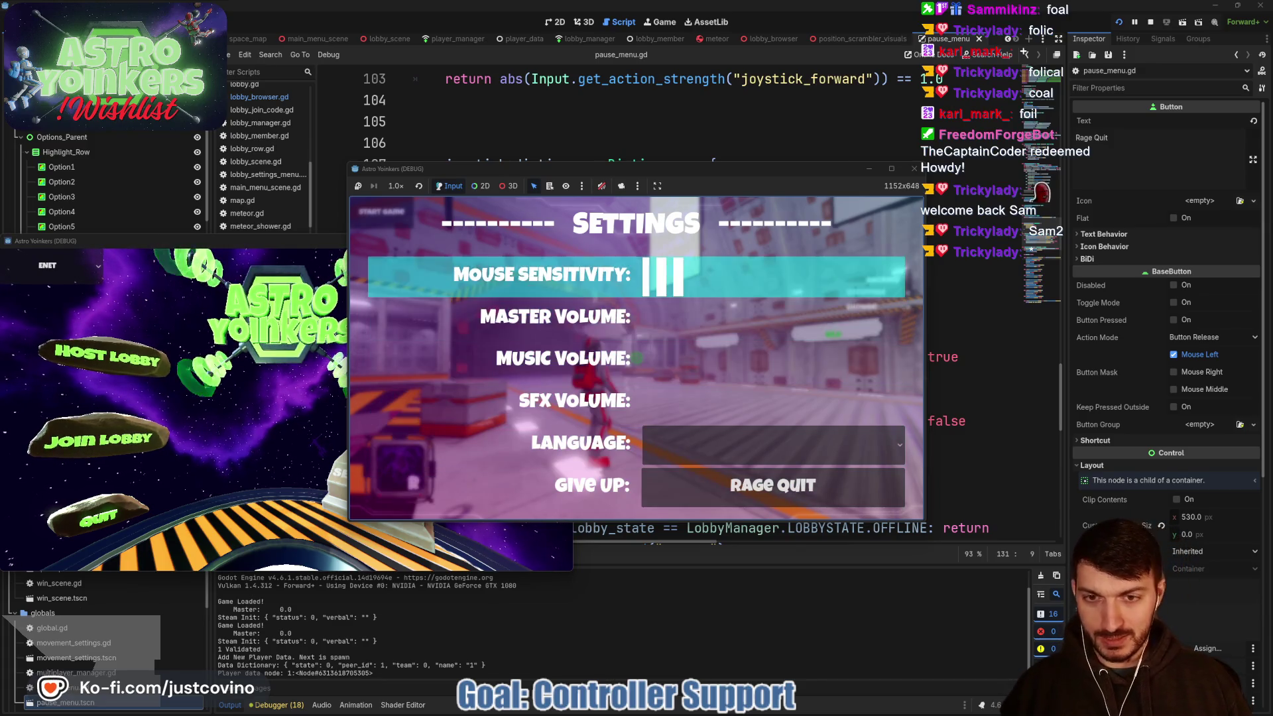
key("Up")
key("Up")
key("Up")
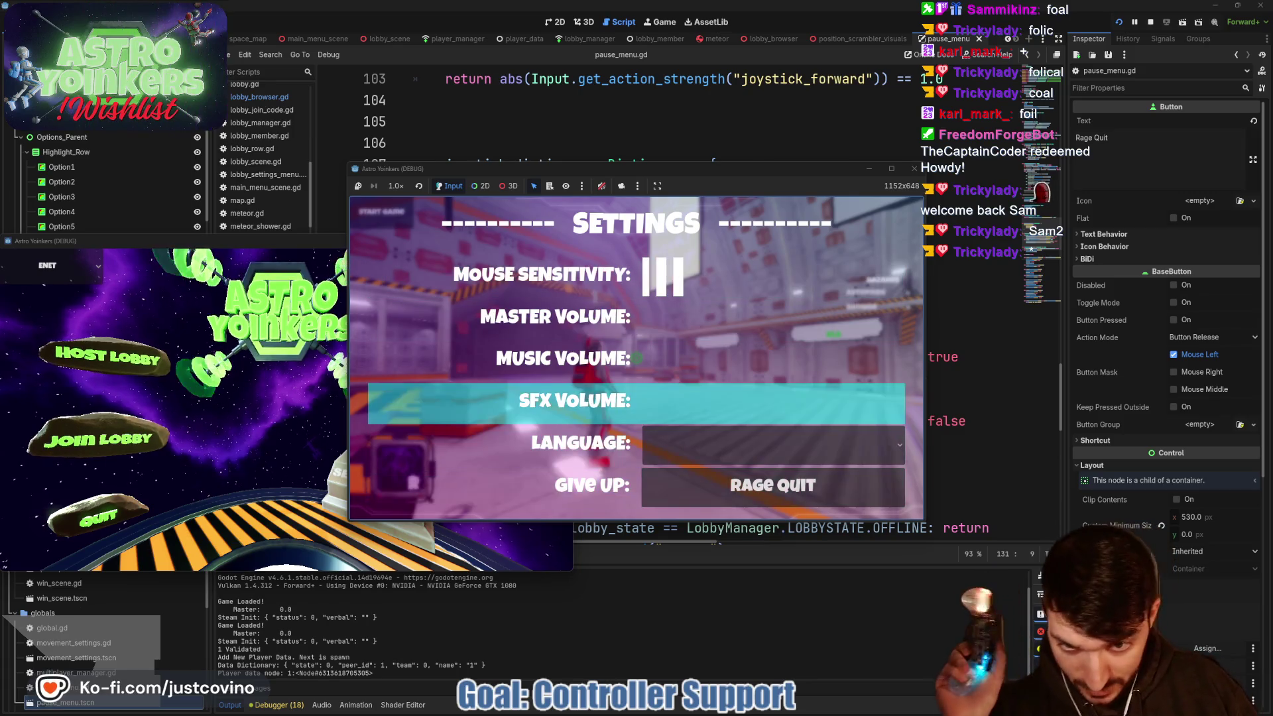
key("Up")
key("Up")
key("Up")
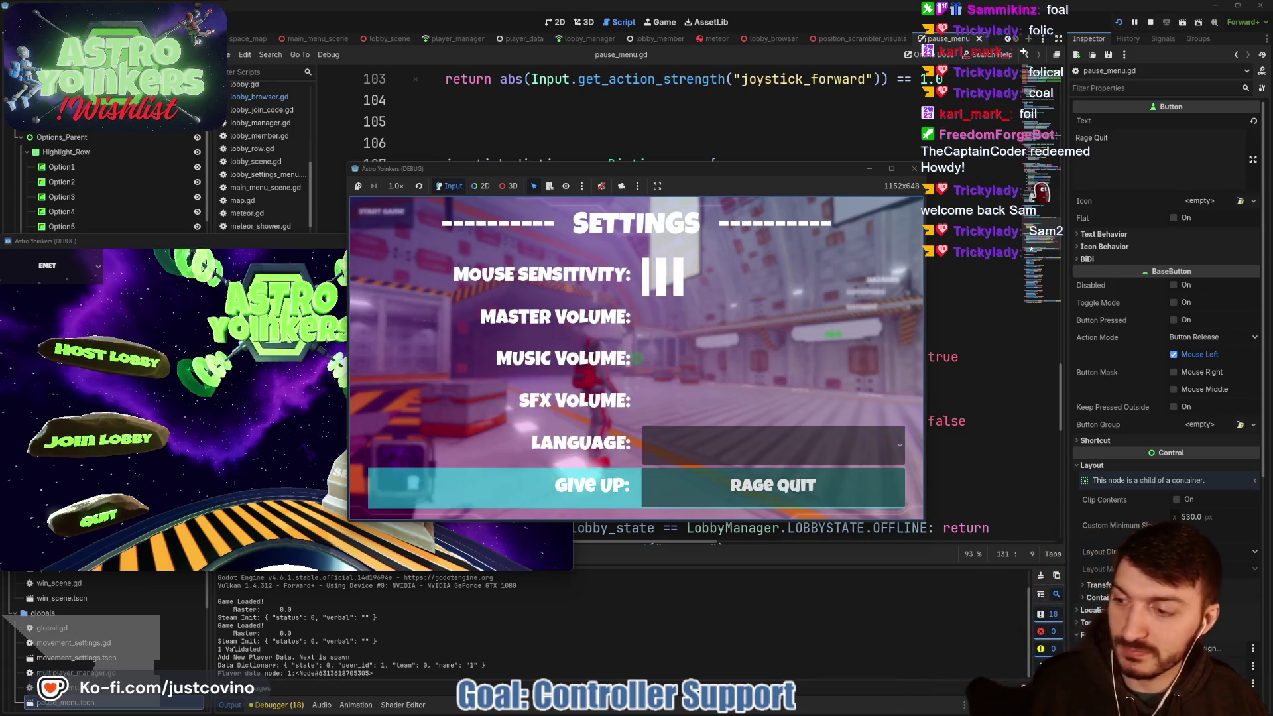
key("Up")
key("Up")
key("Up")
key("F8")
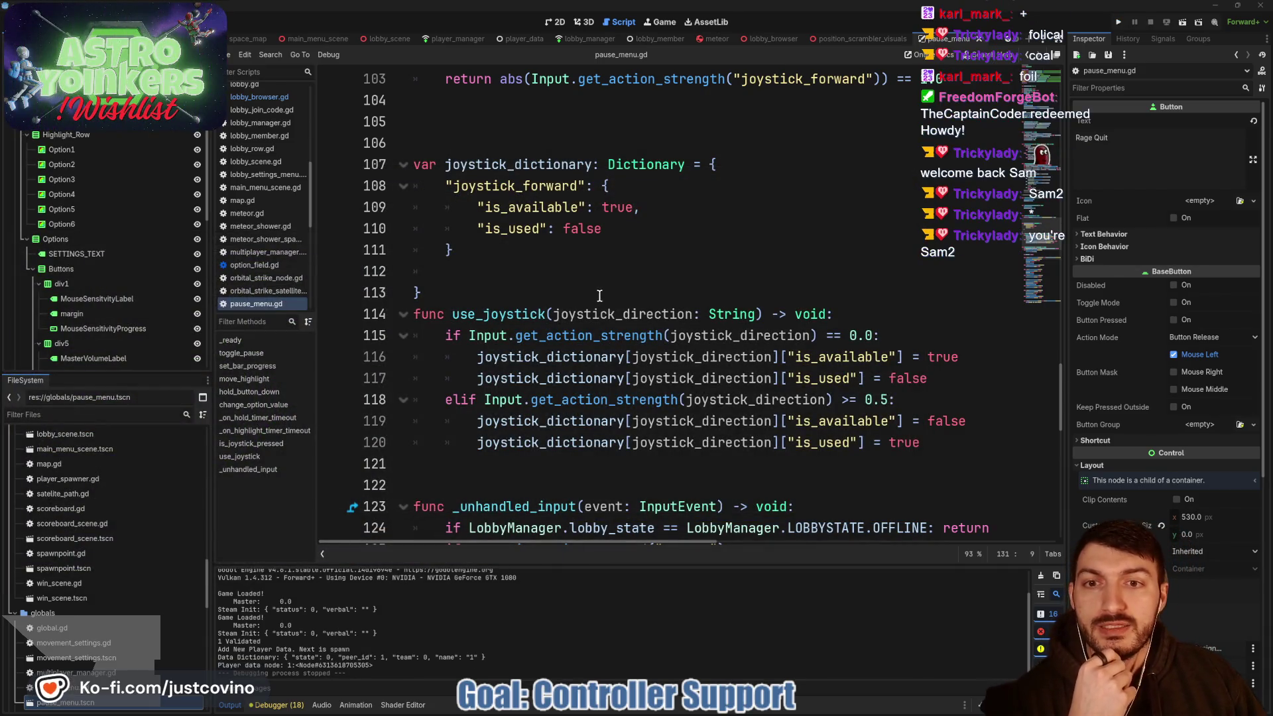
scroll(606, 288, "down", 3)
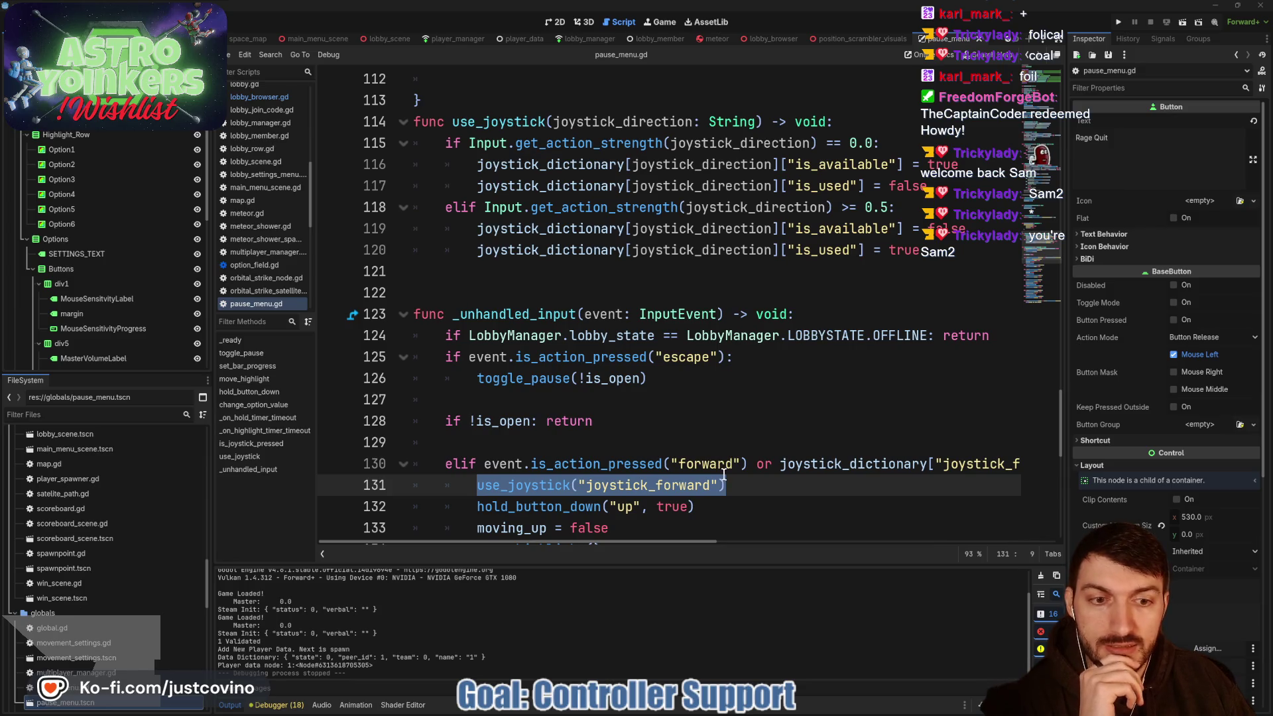
left_click(779, 464)
scroll(784, 465, "right", 3)
scroll(784, 464, "right", 10)
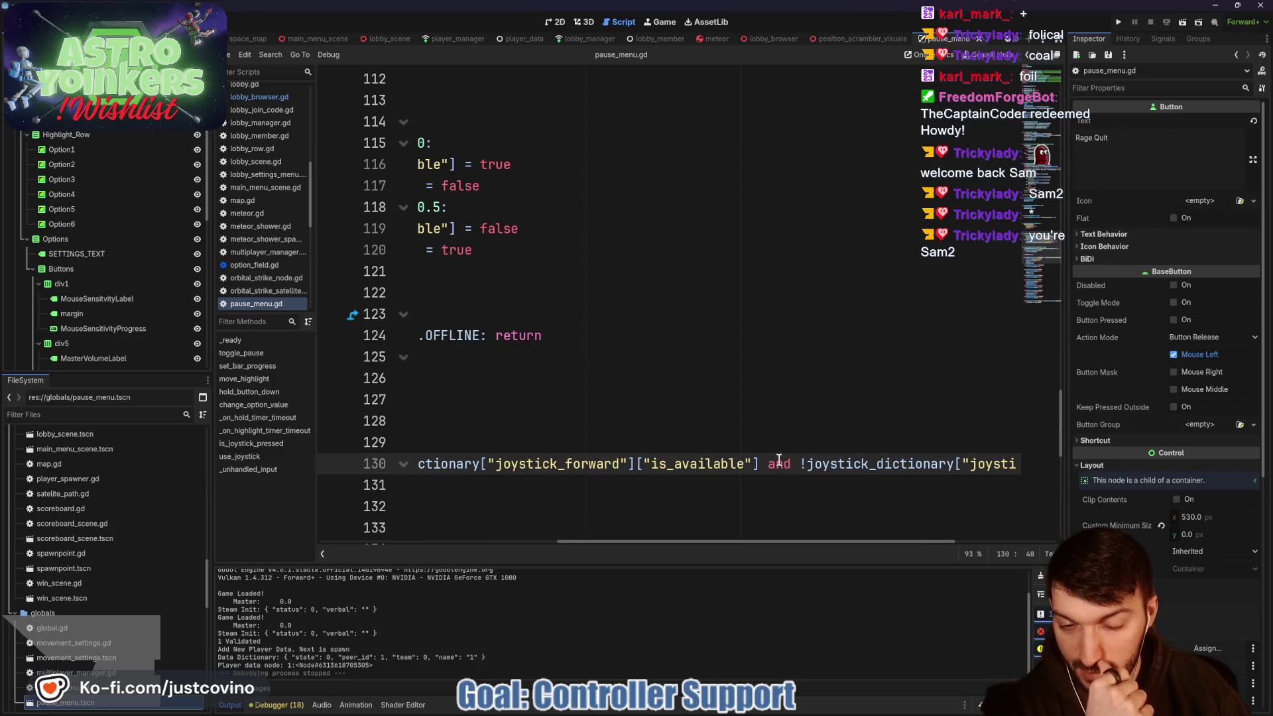
scroll(780, 461, "right", 6)
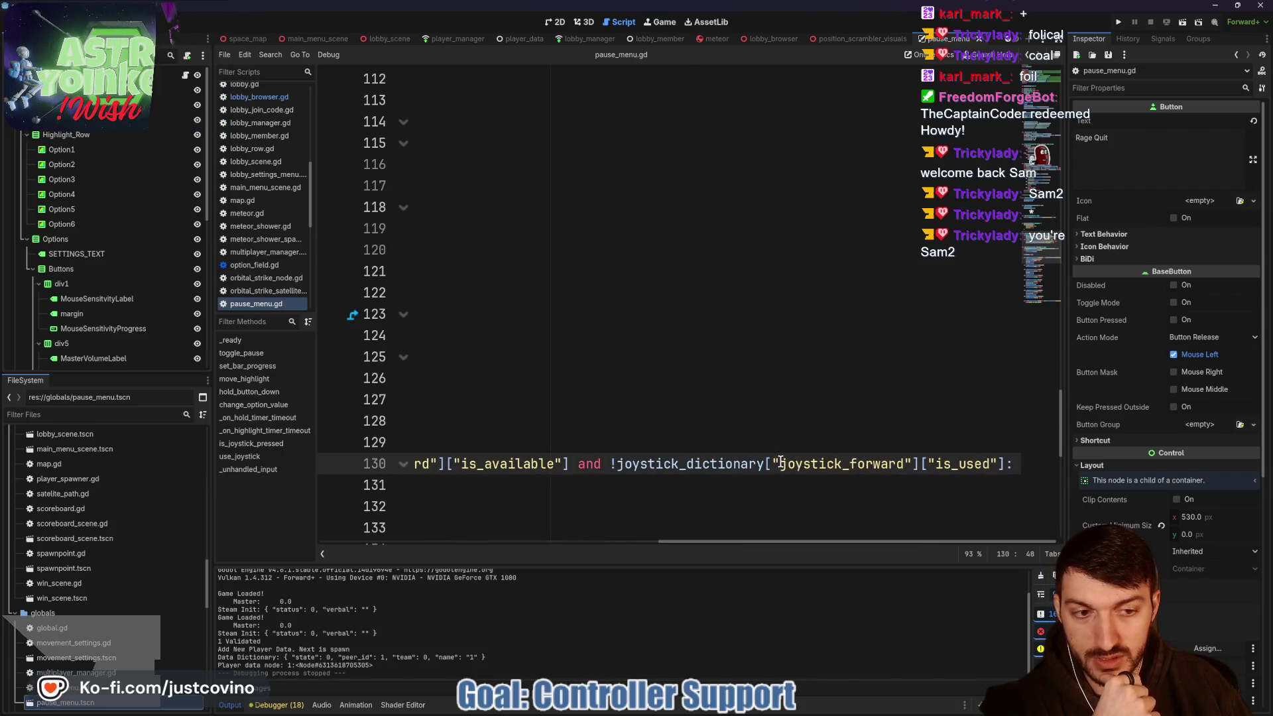
scroll(797, 471, "left", 6)
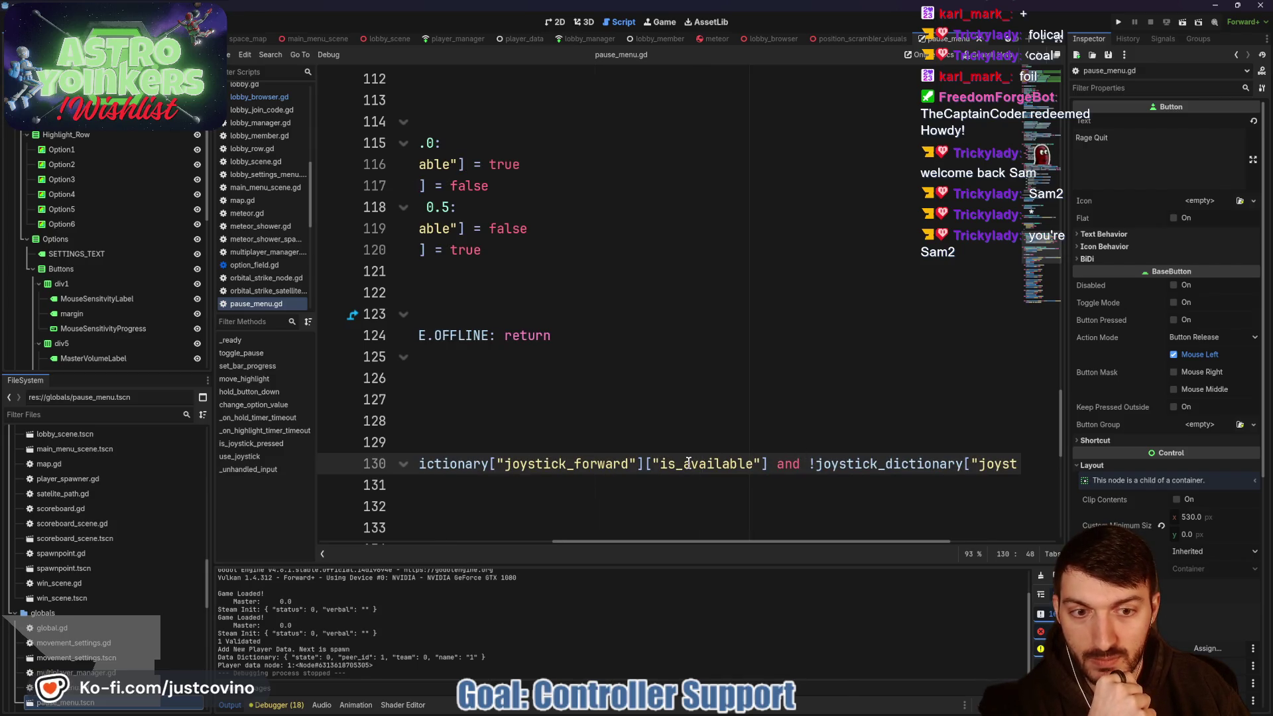
scroll(688, 462, "left", 12)
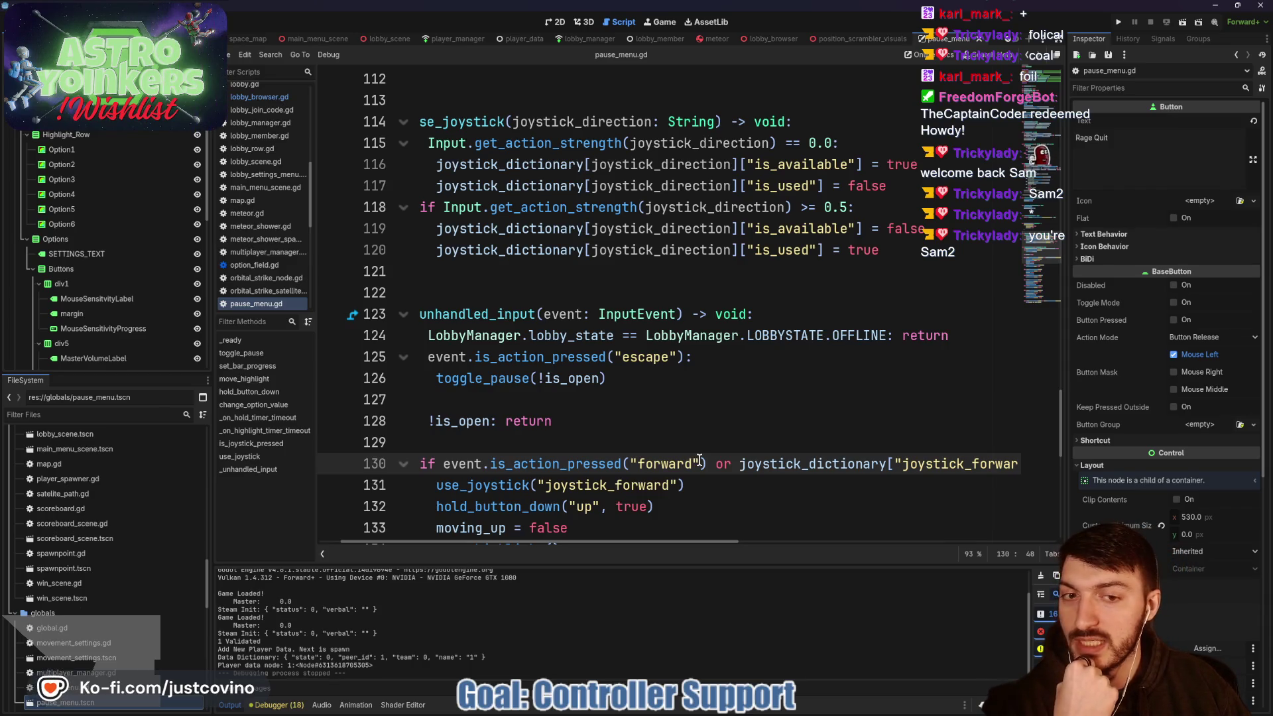
scroll(734, 457, "left", 1)
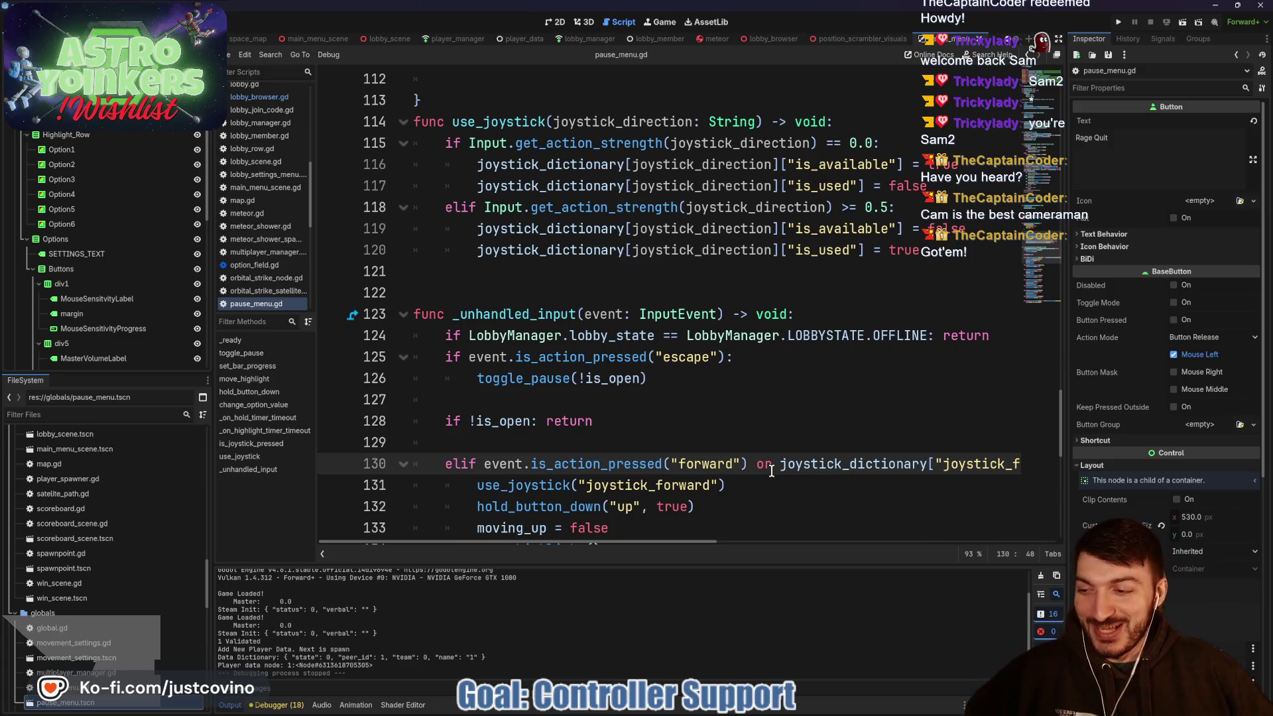
- Add a new elif after line 129 holding the joystick_dictionary condition cut from the forward line
left_click(680, 443)
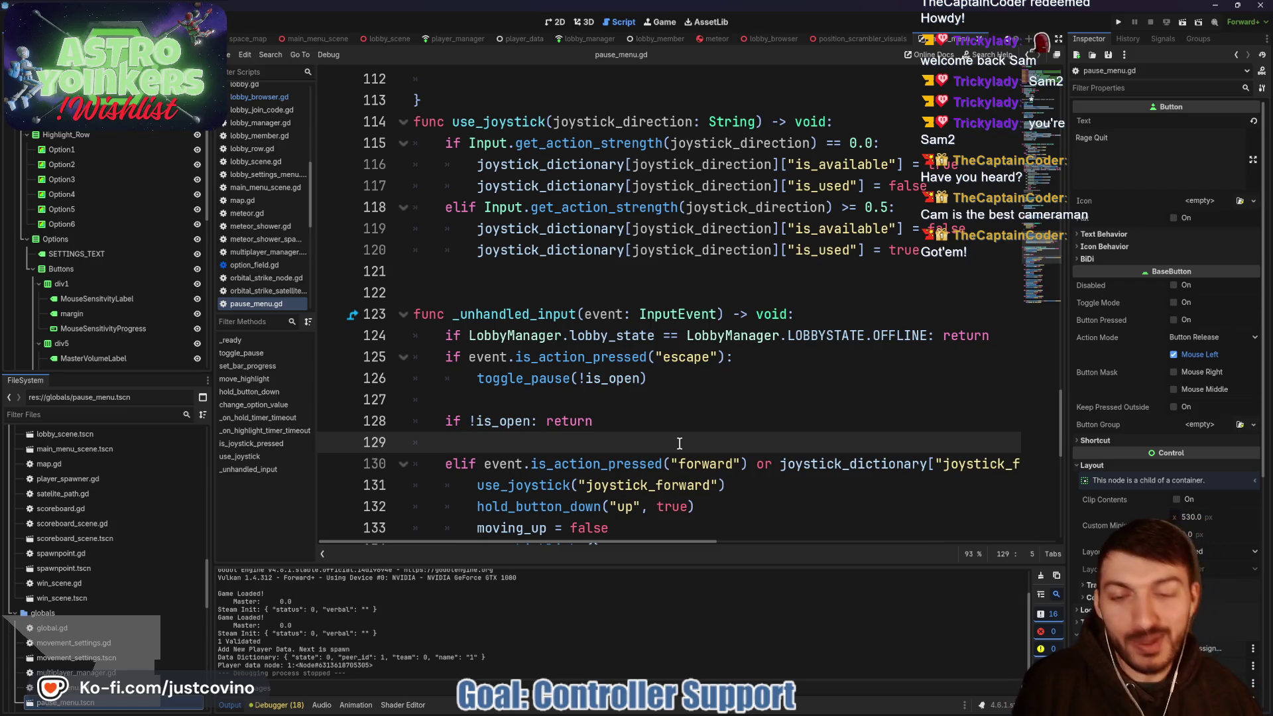
key("Return")
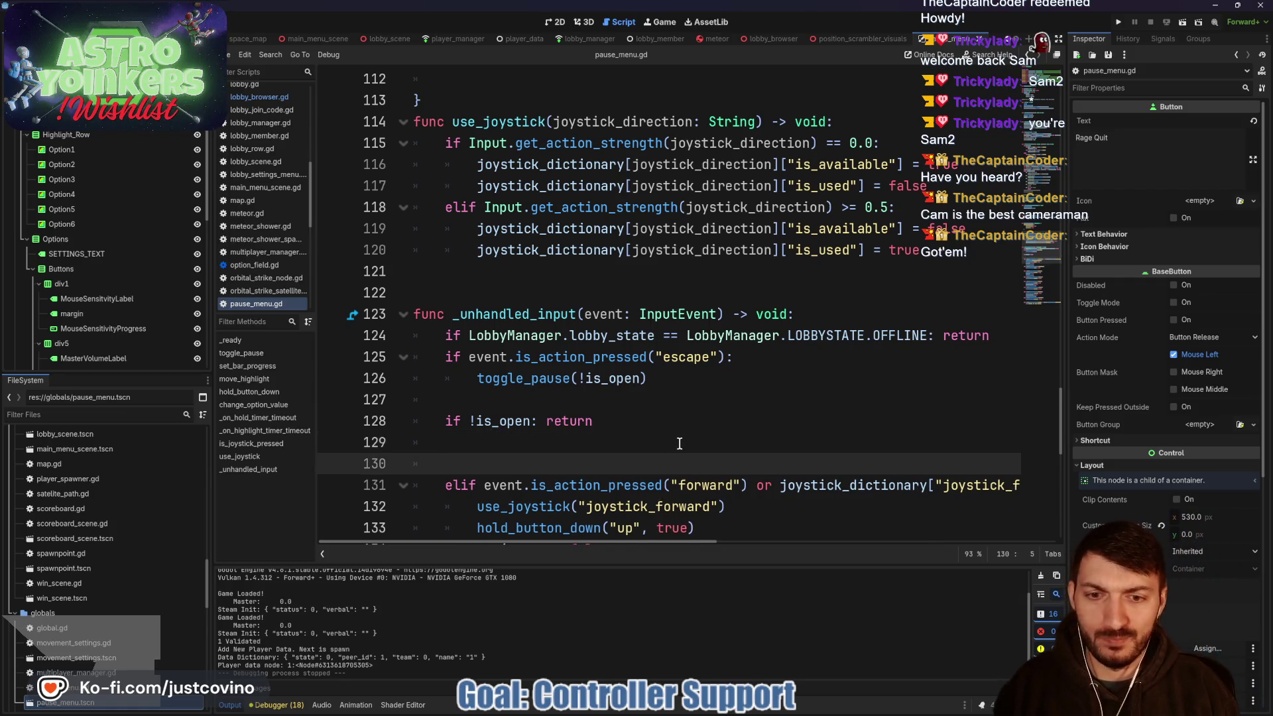
key("Return")
key("Up")
type("elif")
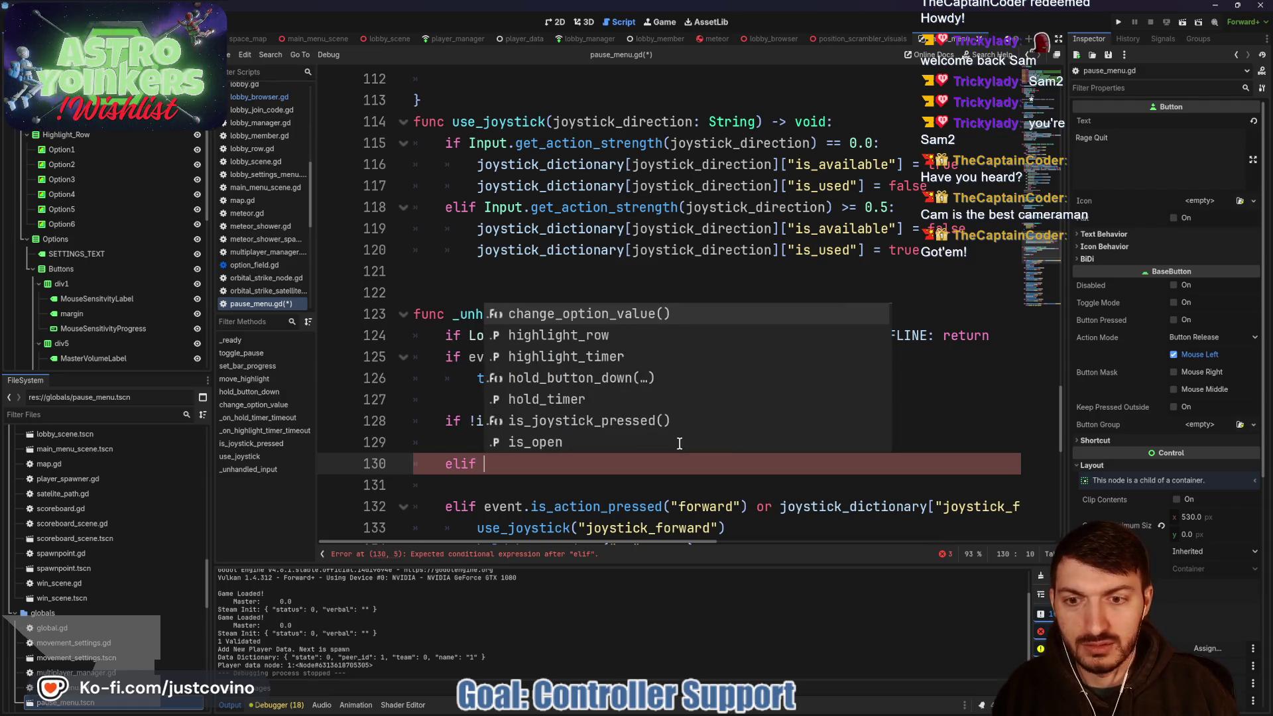
mouse_move(780, 511)
left_mouse_down()
mouse_move(1034, 507)
mouse_move(1001, 497)
left_mouse_up()
key("ctrl+x")
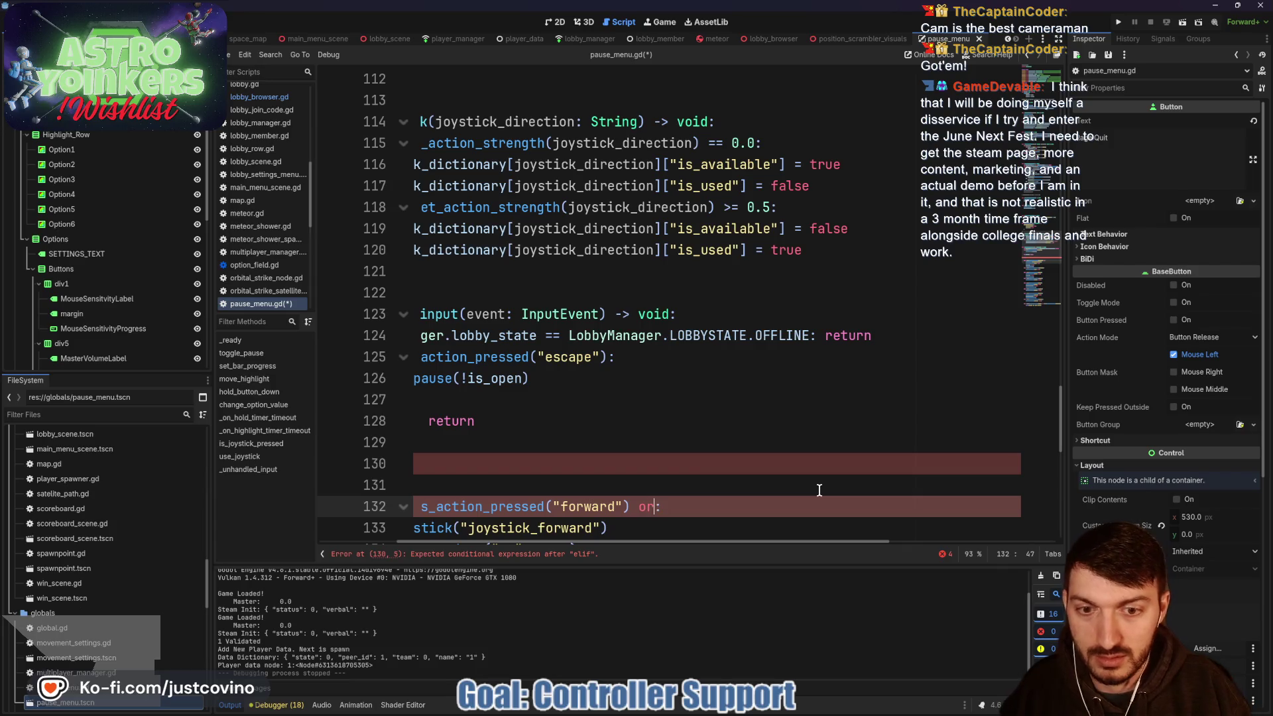
key("Up")
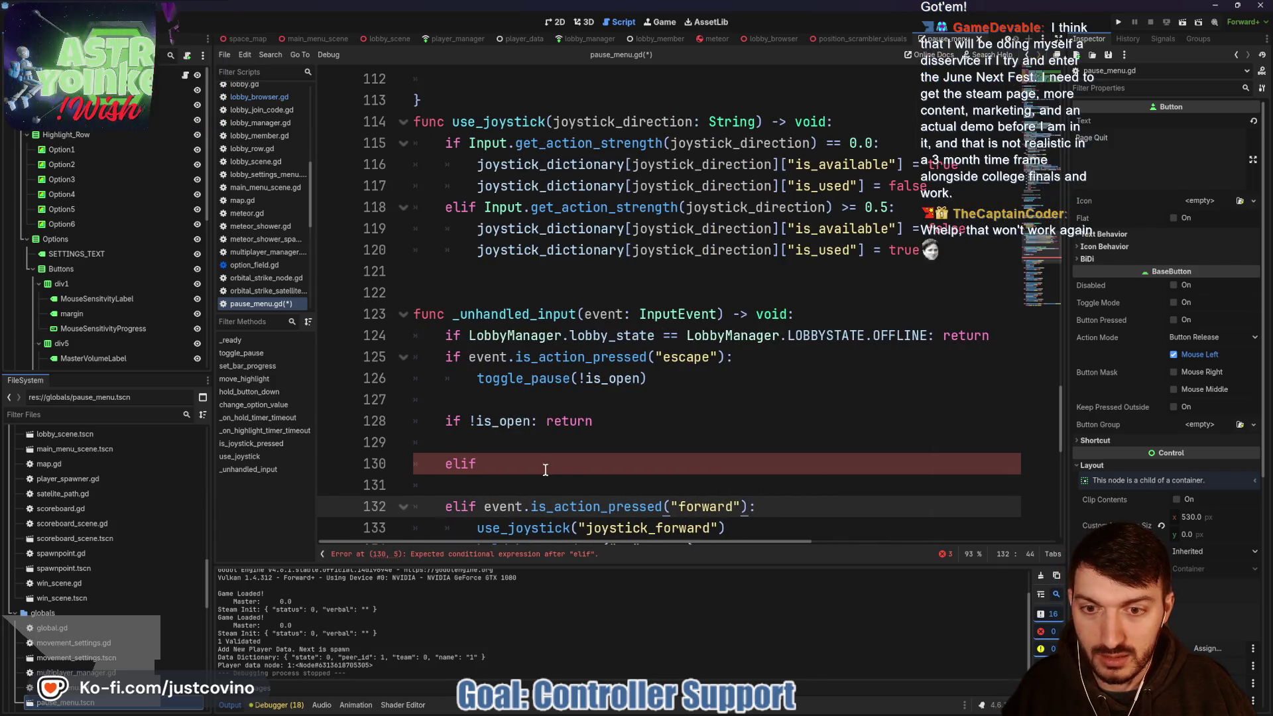
left_click(541, 467)
key("ctrl+v")
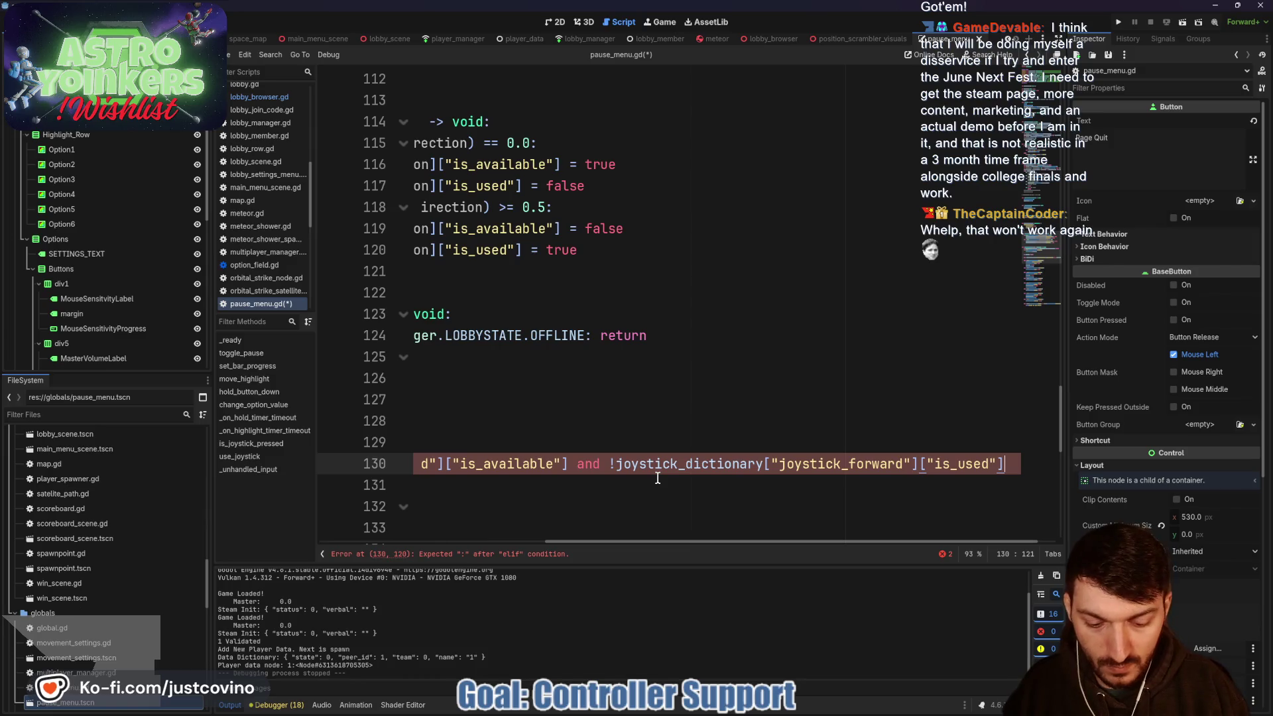
key("Return")
- Move use_joystick("joystick_forward") into the new elif body, fixing indentation and leftover blank lines
scroll(594, 484, "down", 2)
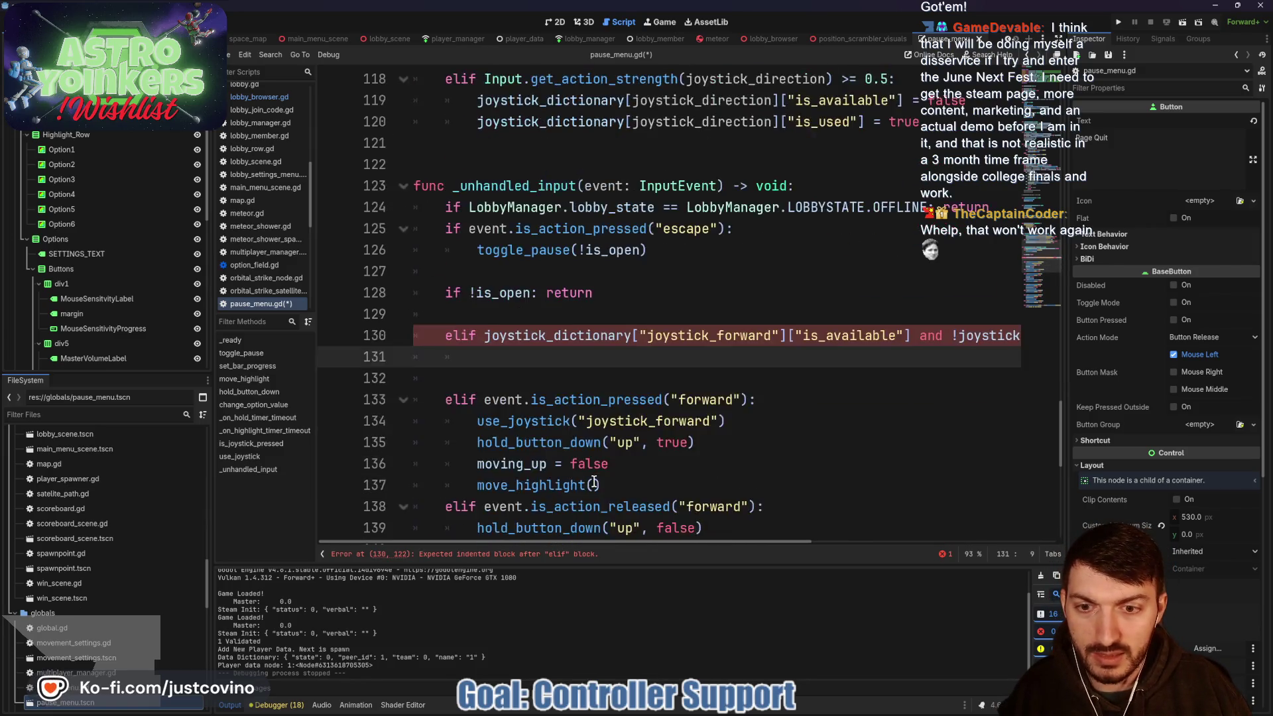
scroll(594, 484, "down", 1)
left_click_drag(728, 356, 458, 361)
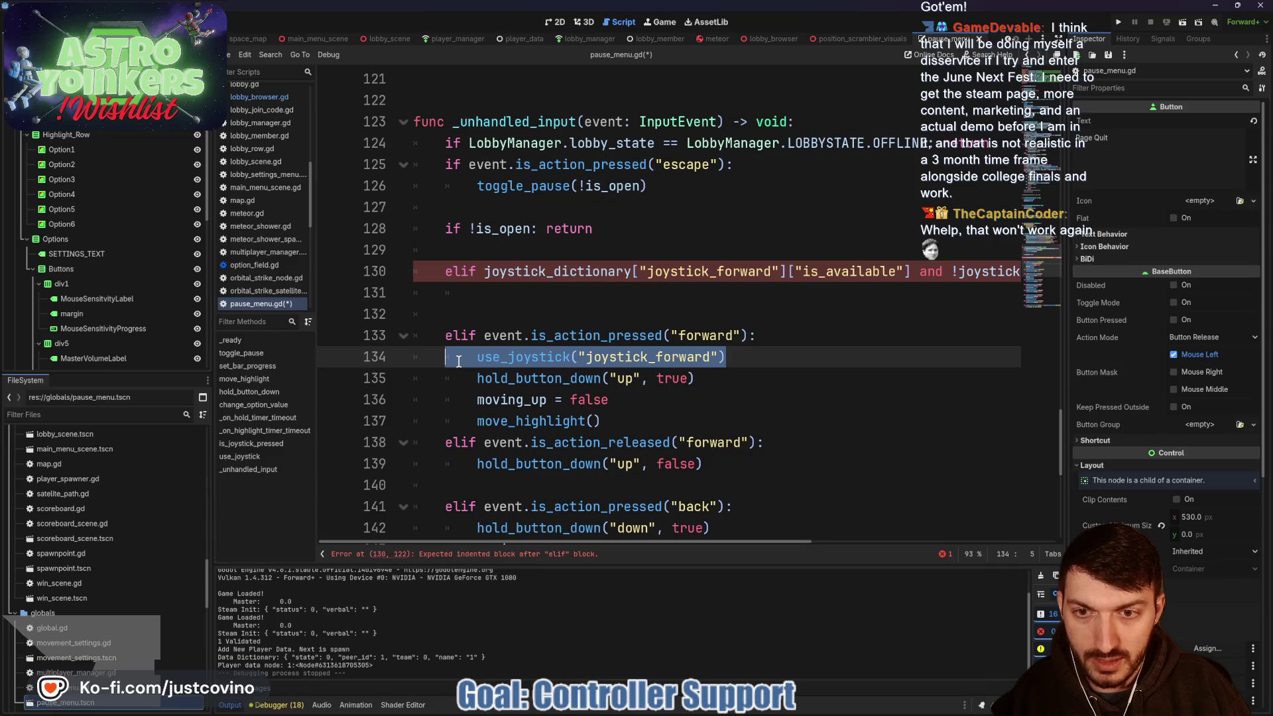
key("ctrl+x")
left_click(517, 291)
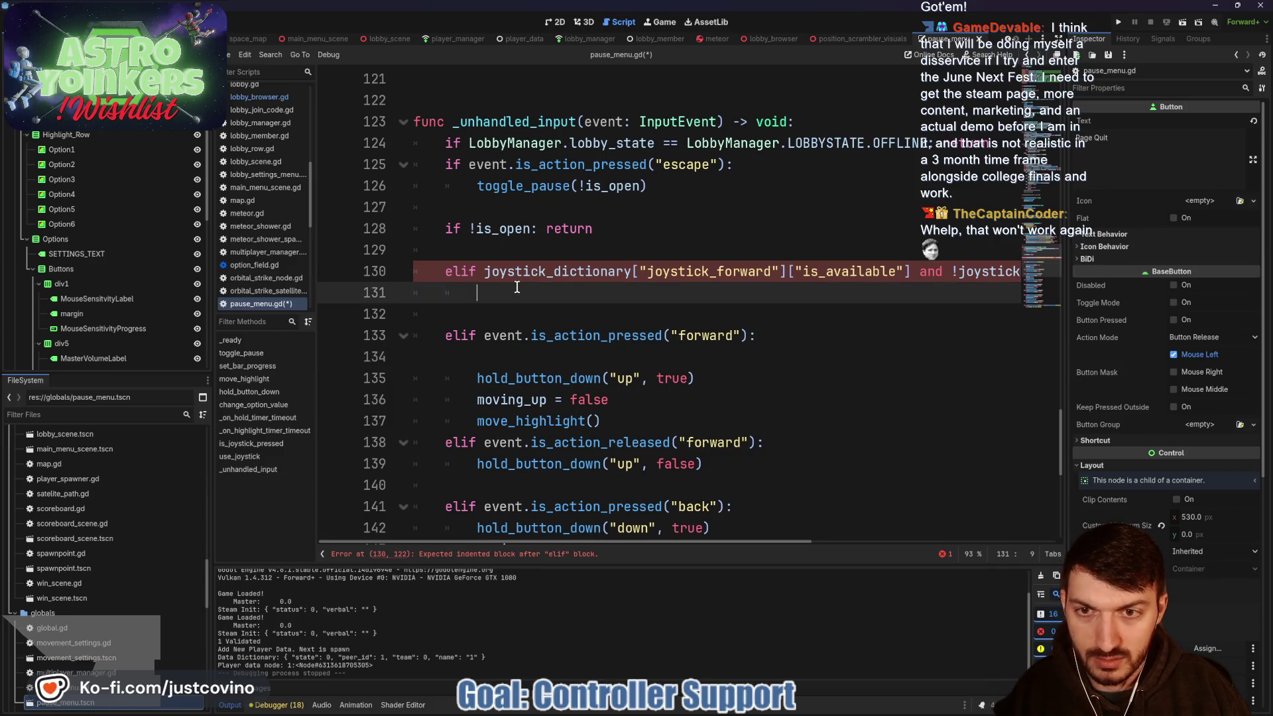
key("ctrl+v")
left_click(492, 356)
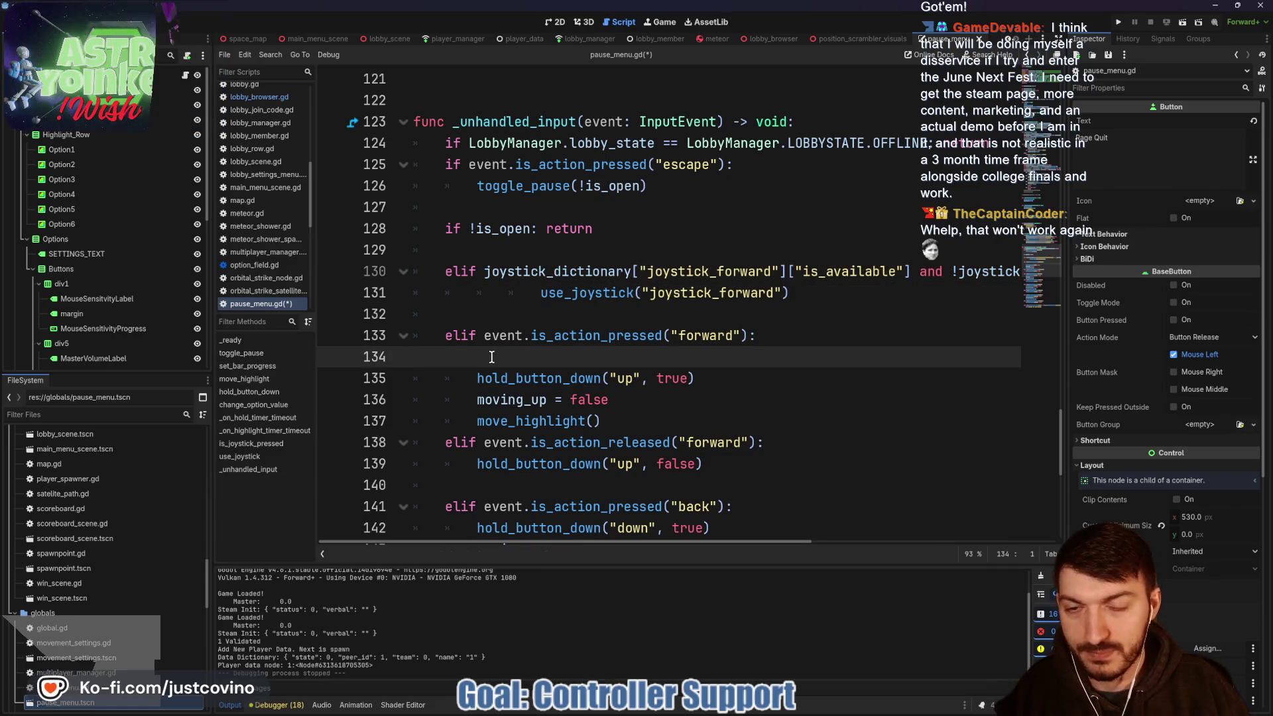
key("BackSpace")
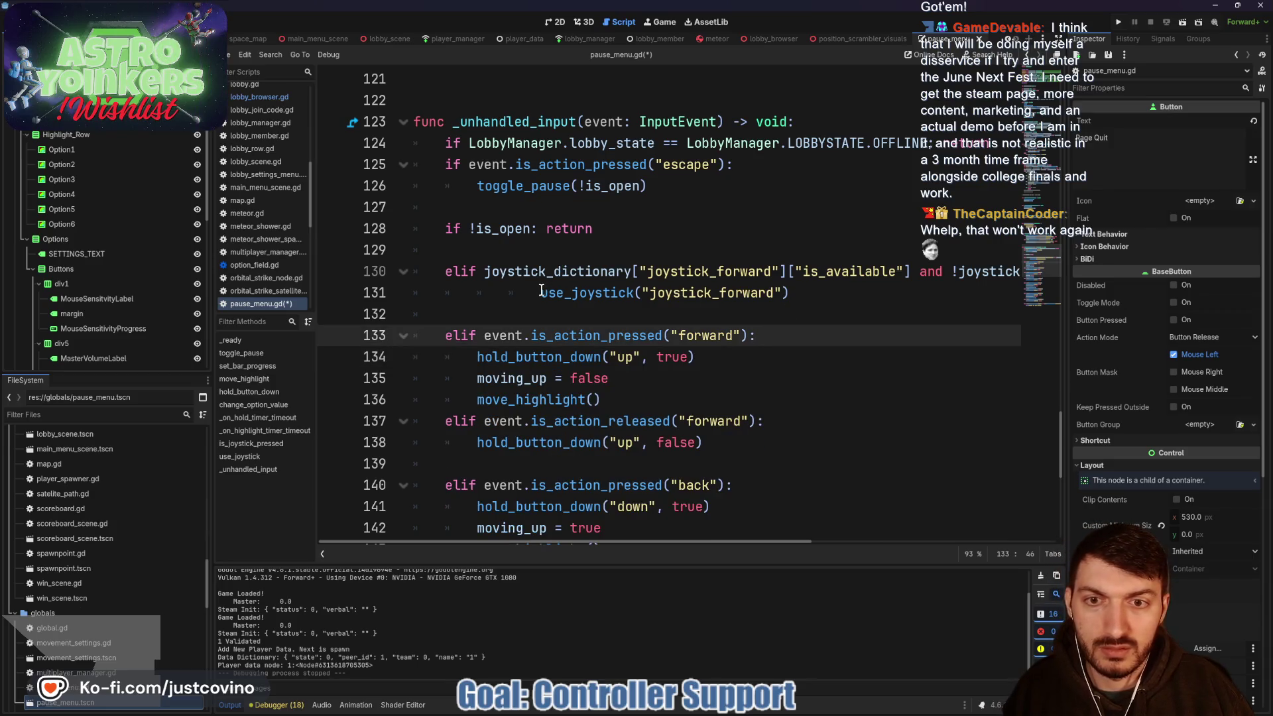
left_click(540, 291)
key("BackSpace")
key("BackSpace")
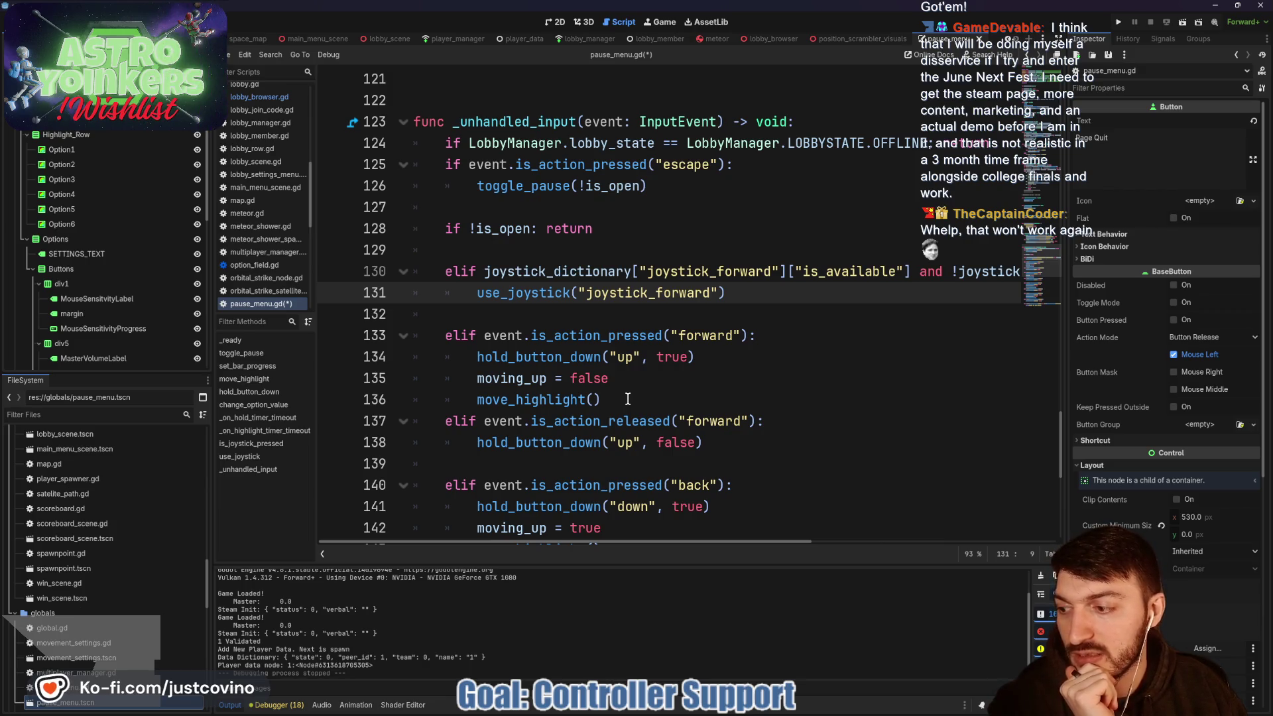
left_click(630, 317)
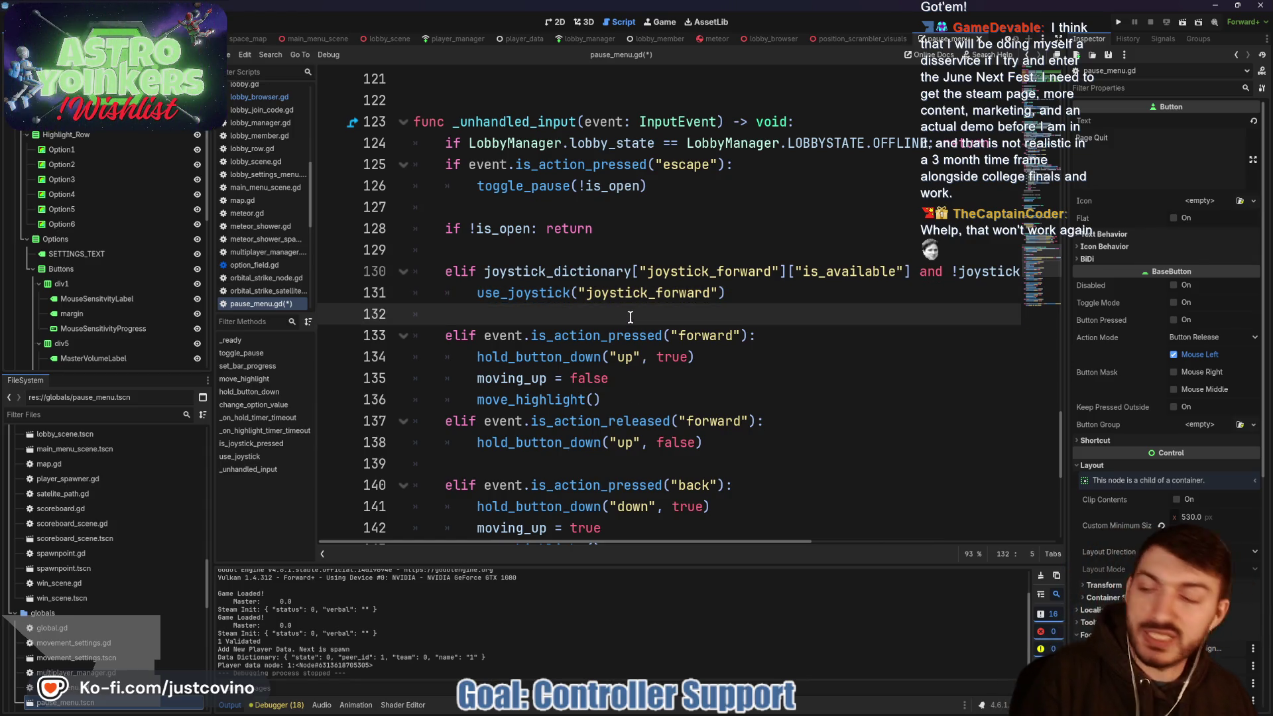
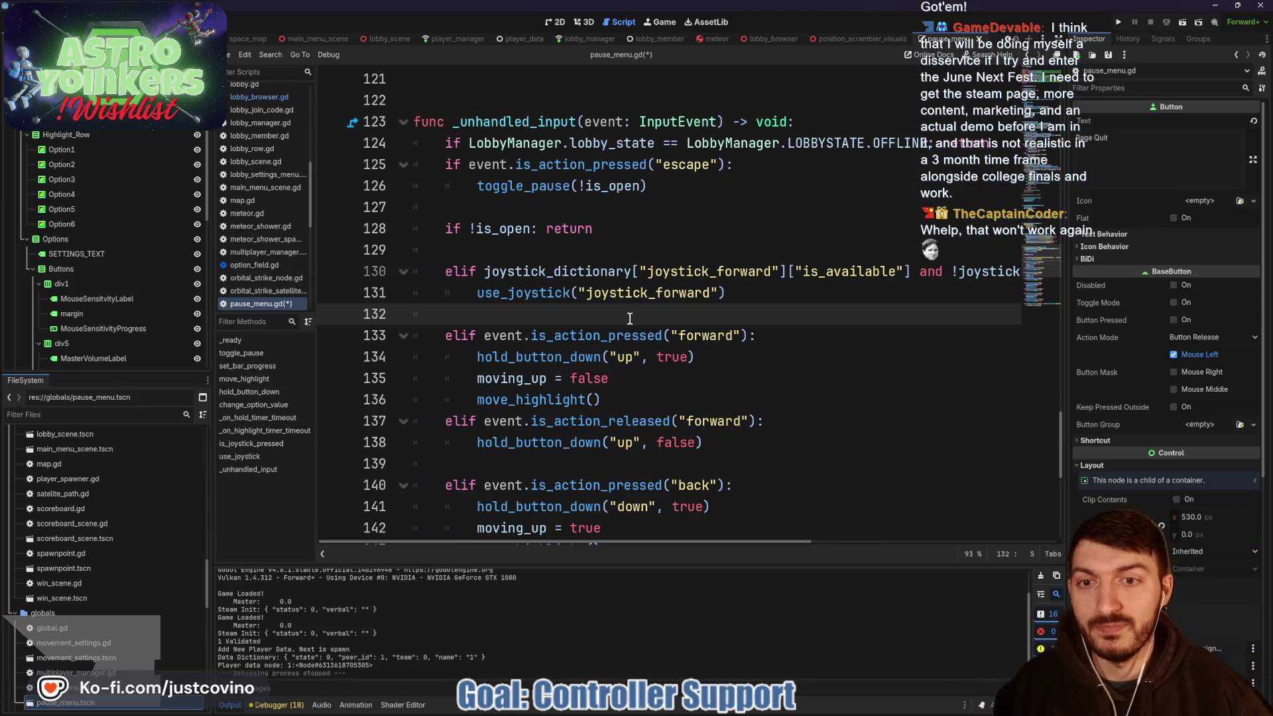
- Glance at the Astro Yoinkers store page, then return to the pause_menu.gd script
key("alt+Tab")
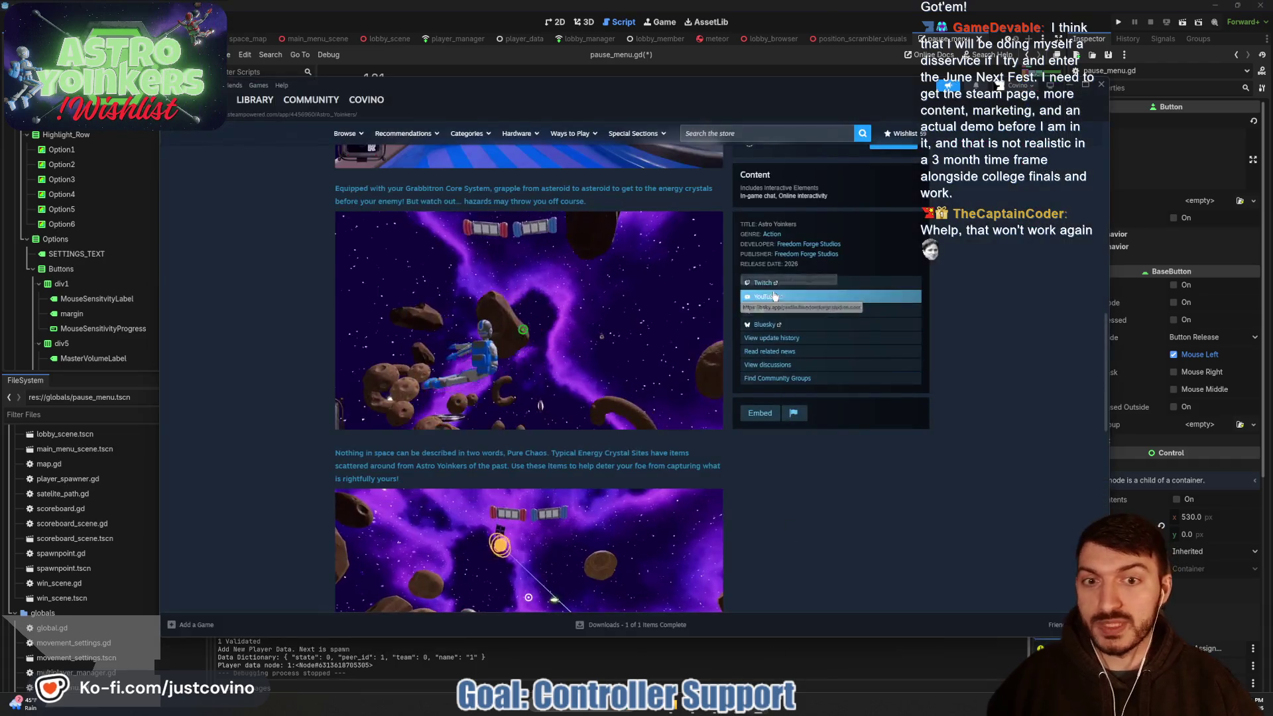
scroll(610, 404, "up", 10)
scroll(603, 396, "up", 1)
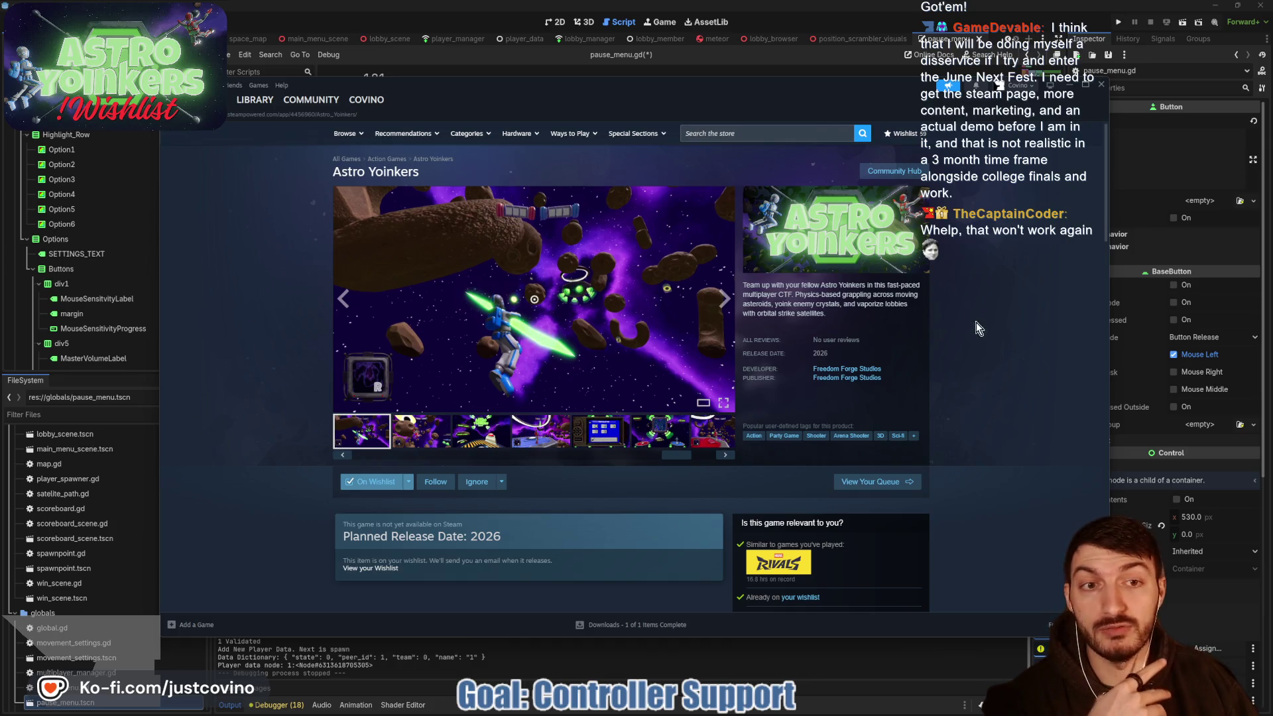
left_click(1067, 84)
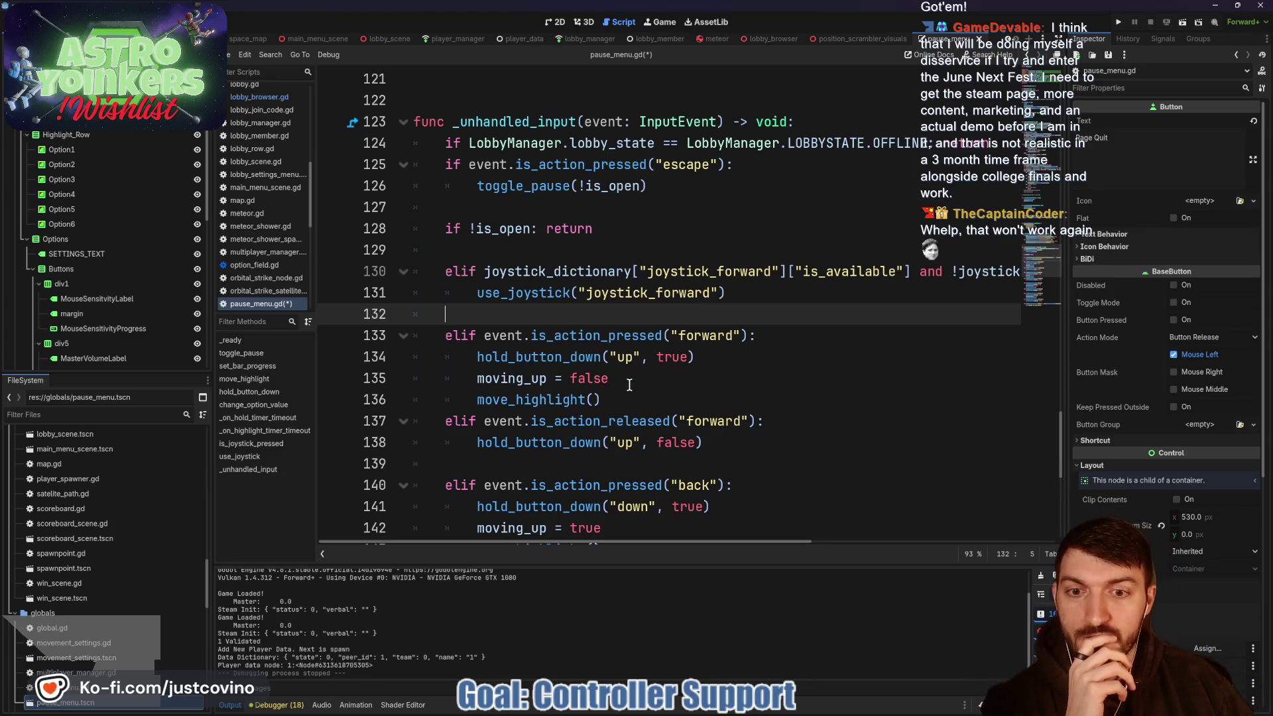
- Copy the three forward-navigation lines (134–136) into use_joystick's >= 0.5 branch
left_click_drag(602, 399, 466, 359)
key("ctrl+c")
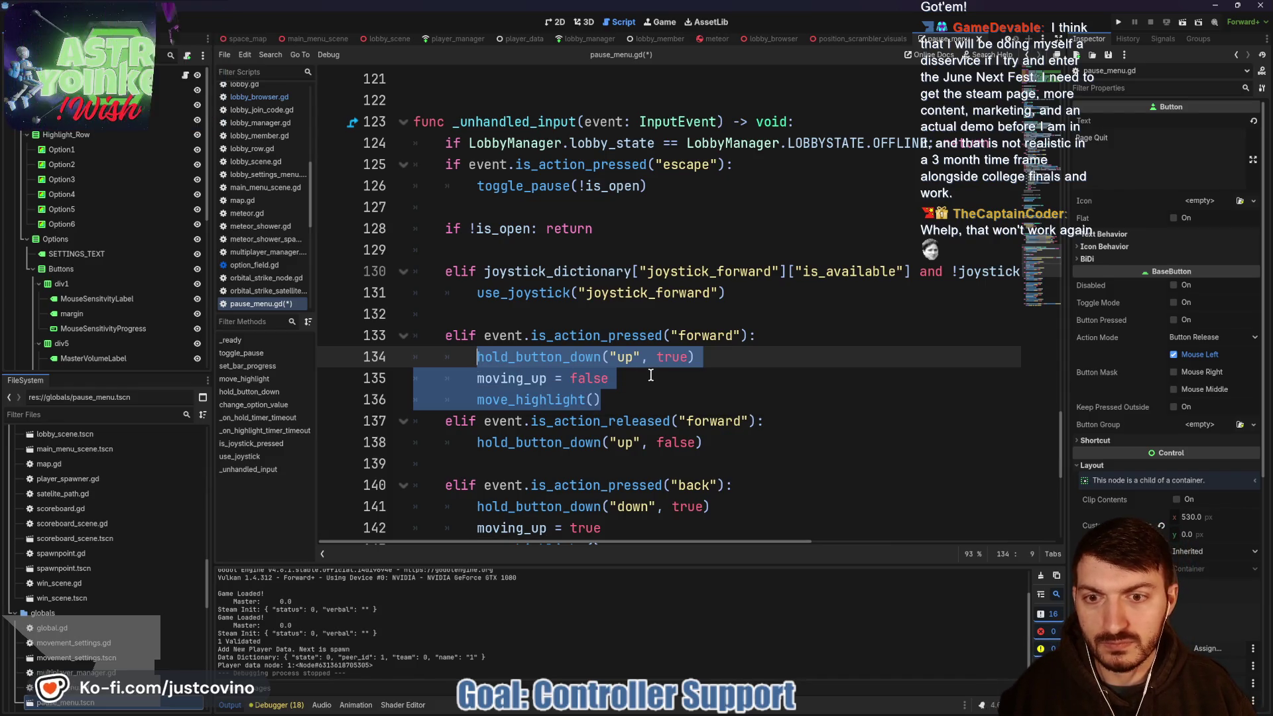
scroll(651, 376, "up", 3)
scroll(615, 306, "up", 1)
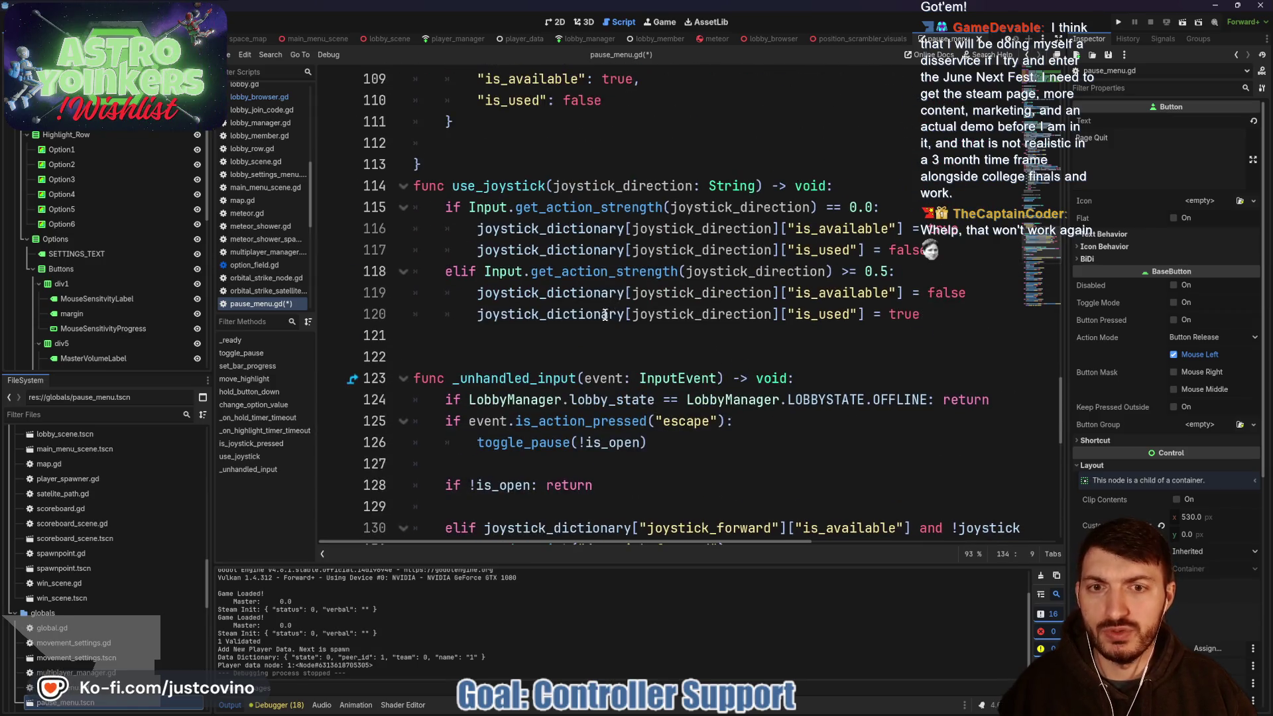
left_click(514, 334)
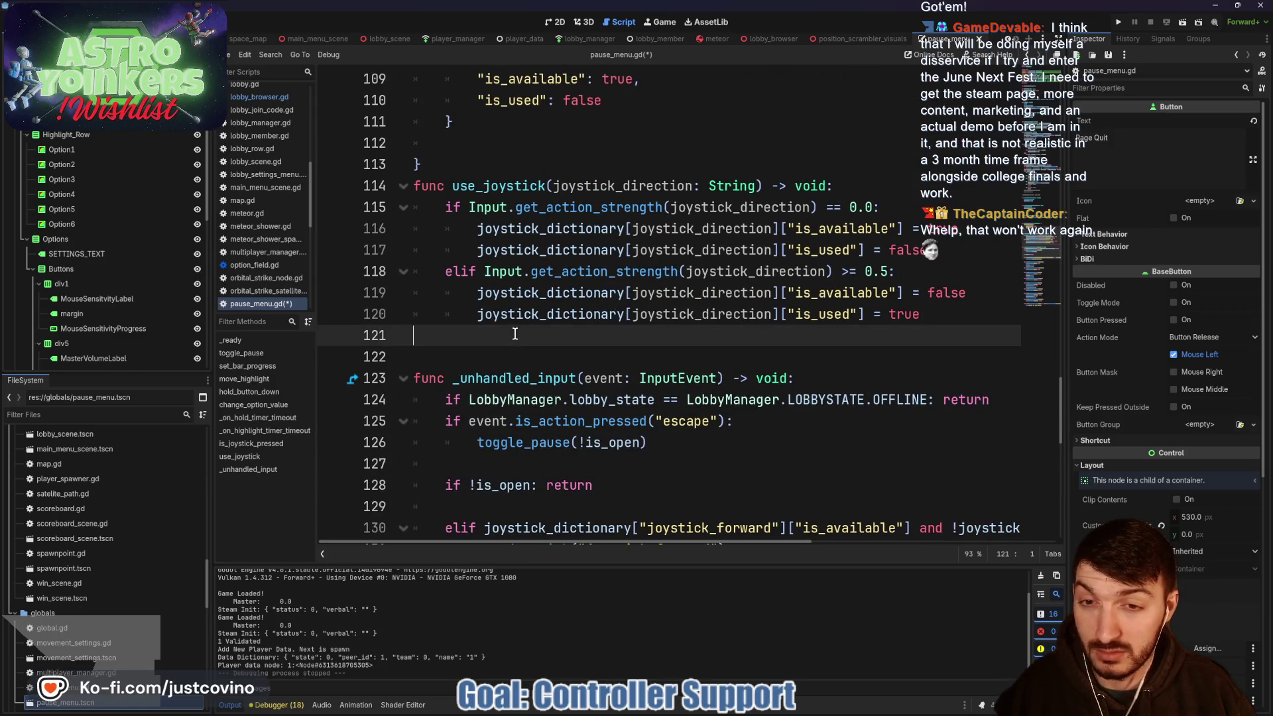
key("ctrl+v")
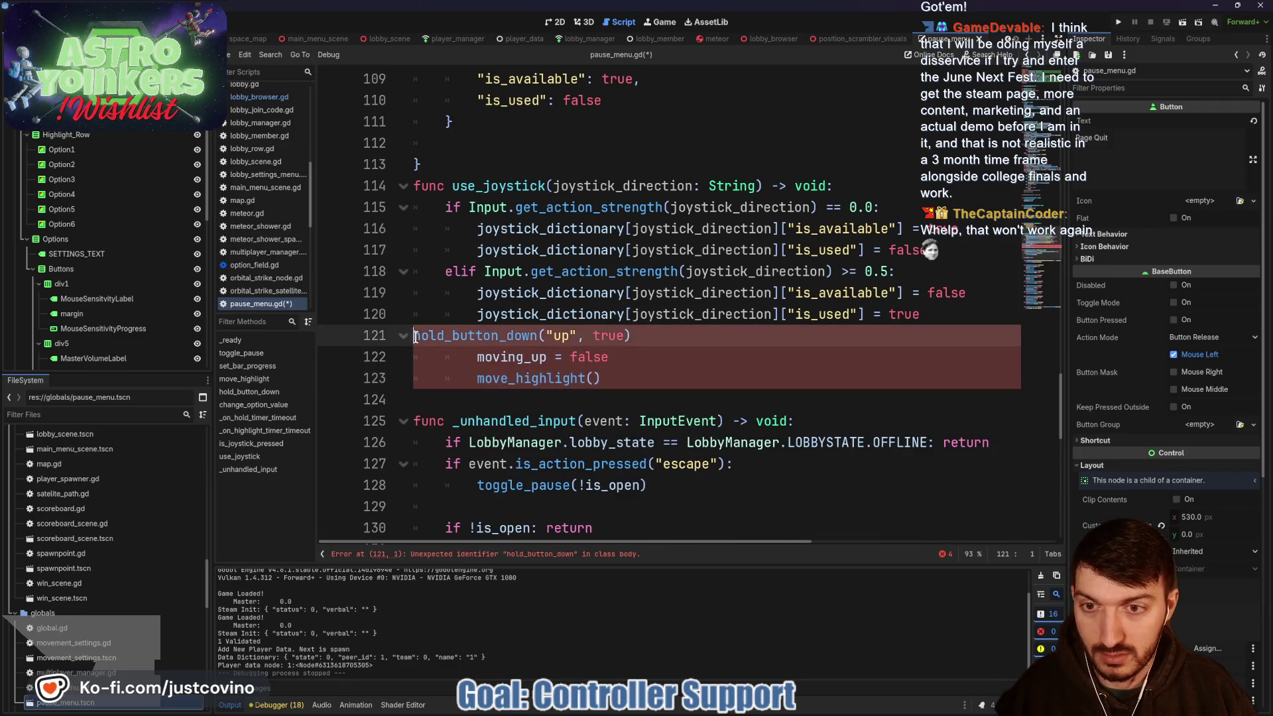
- Add hold_button_down("up", false) to the centred-stick 0.0 branch, save, and run the game
scroll(624, 364, "down", 5)
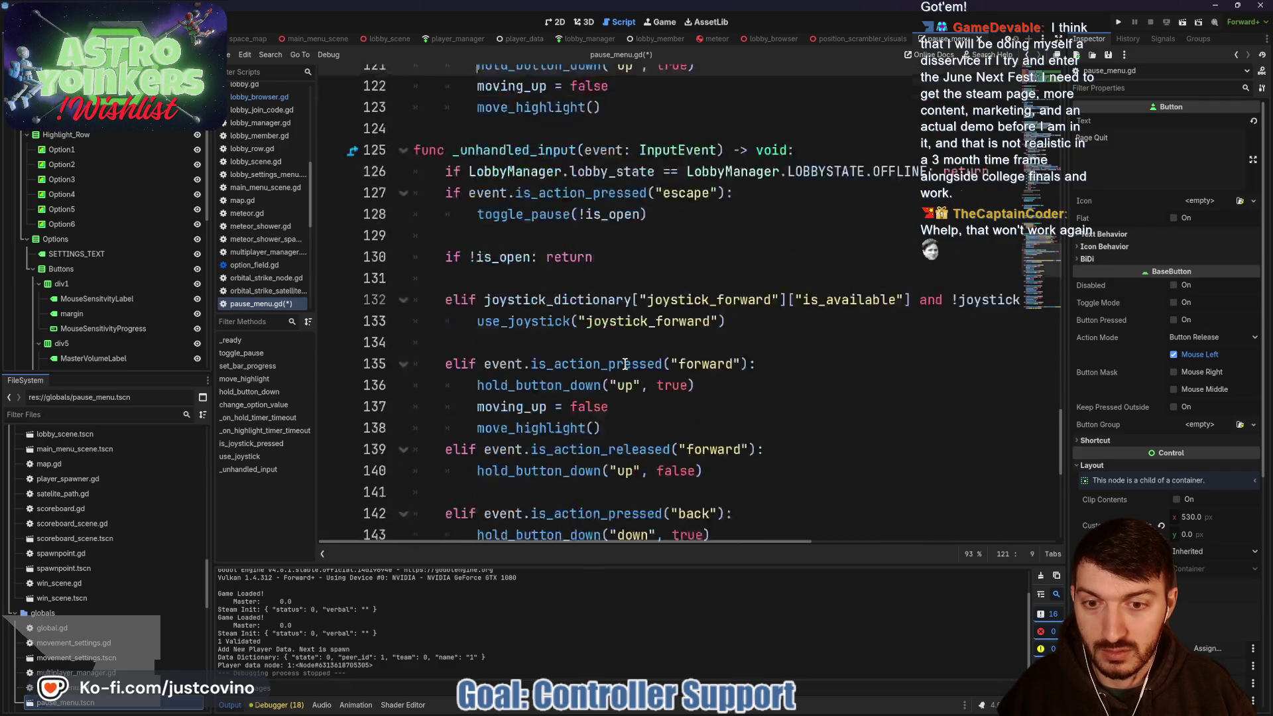
left_click_drag(702, 421, 476, 421)
key("ctrl+c")
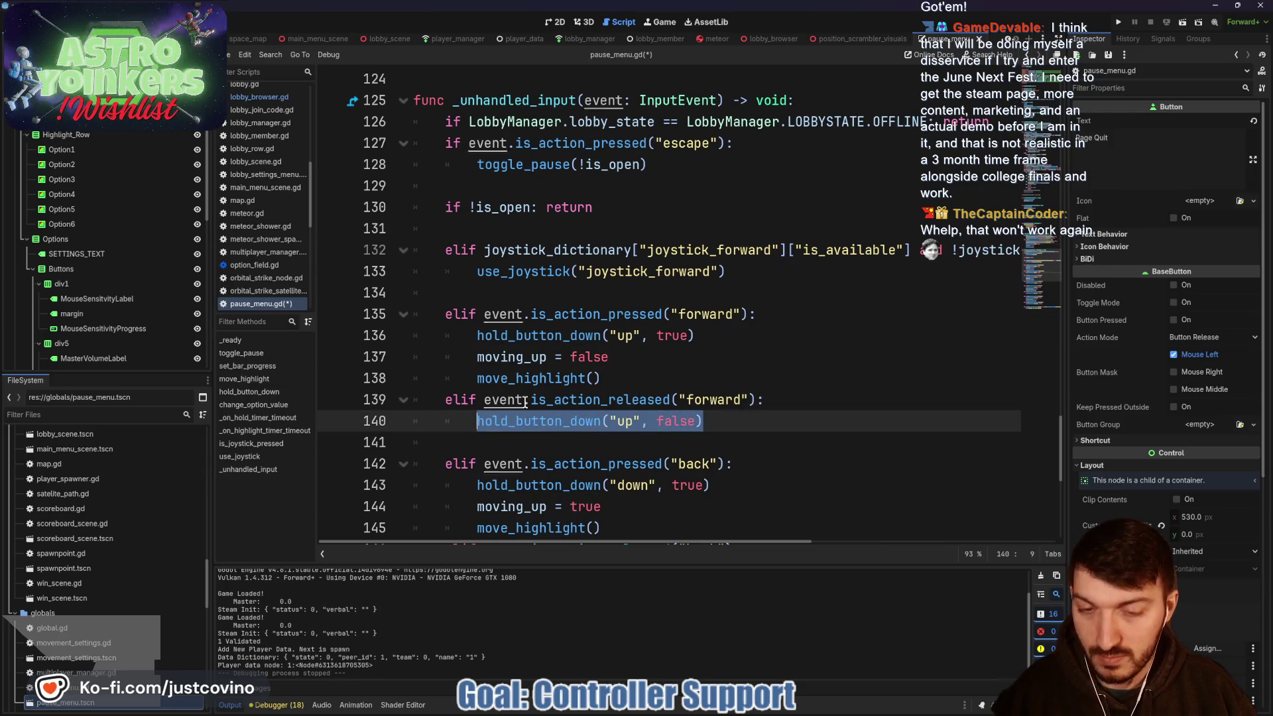
scroll(680, 367, "up", 2)
scroll(680, 367, "up", 3)
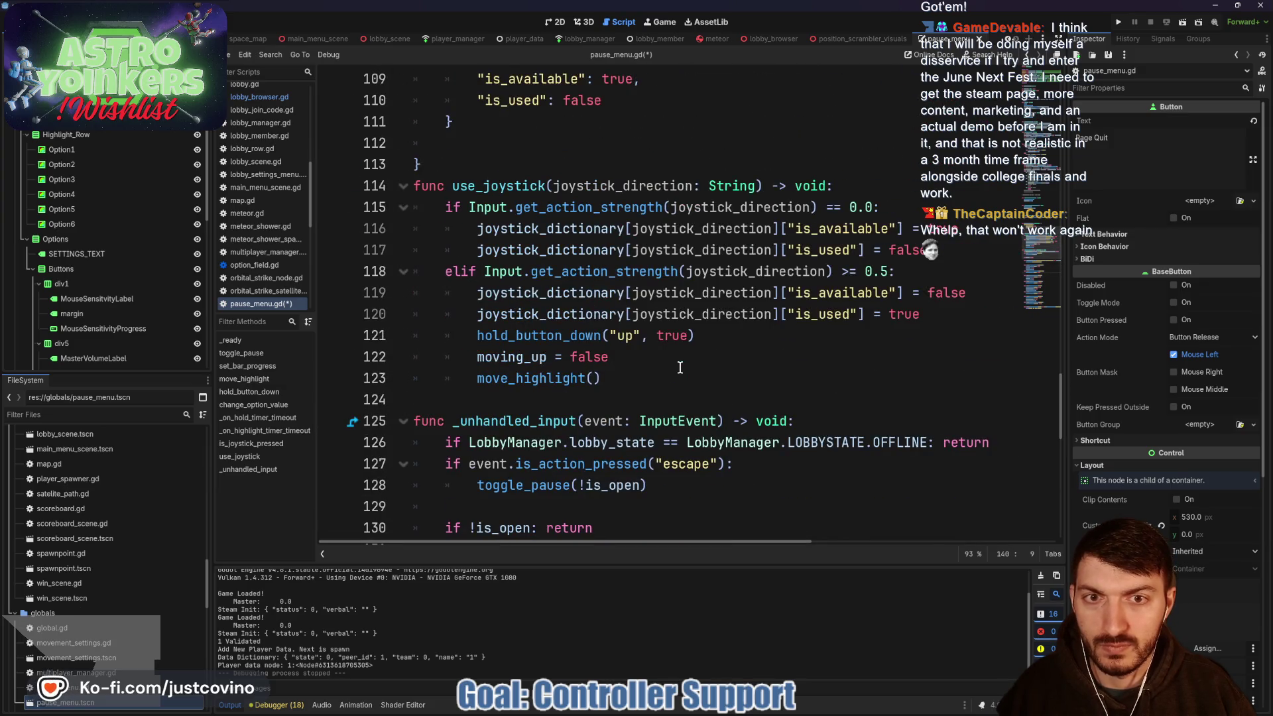
left_click(948, 249)
key("Return")
key("ctrl+v")
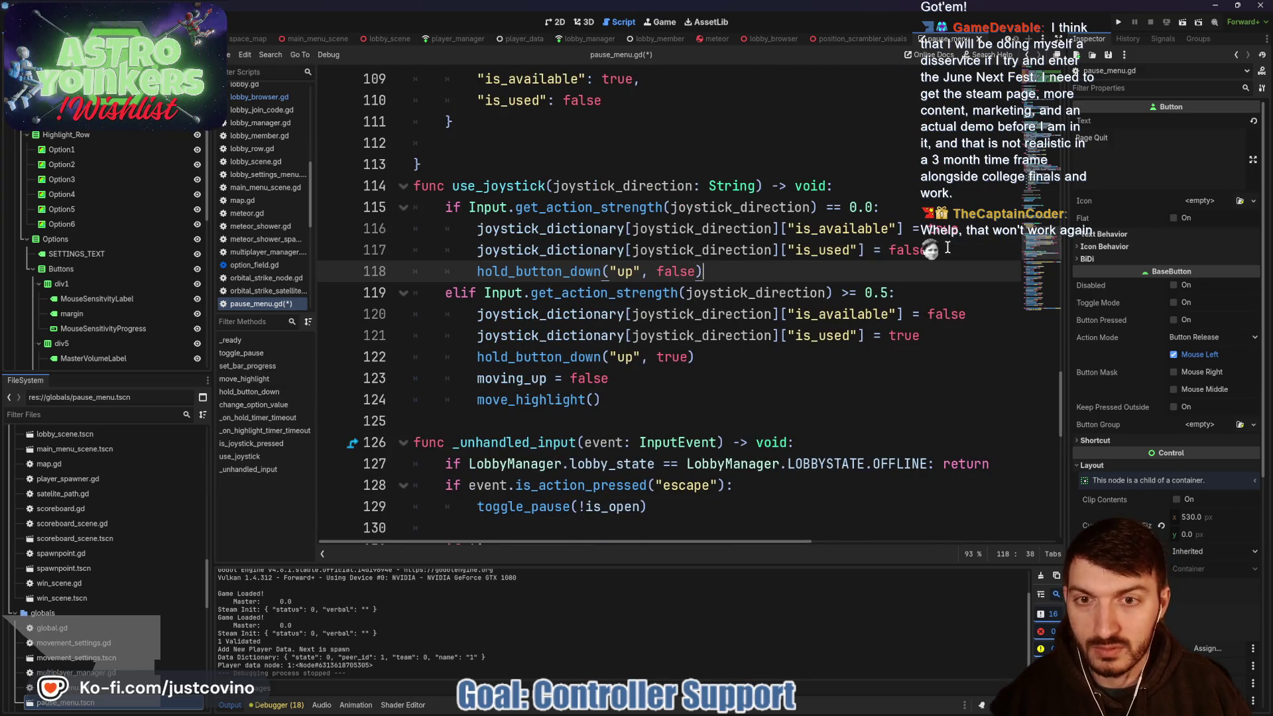
key("ctrl+s")
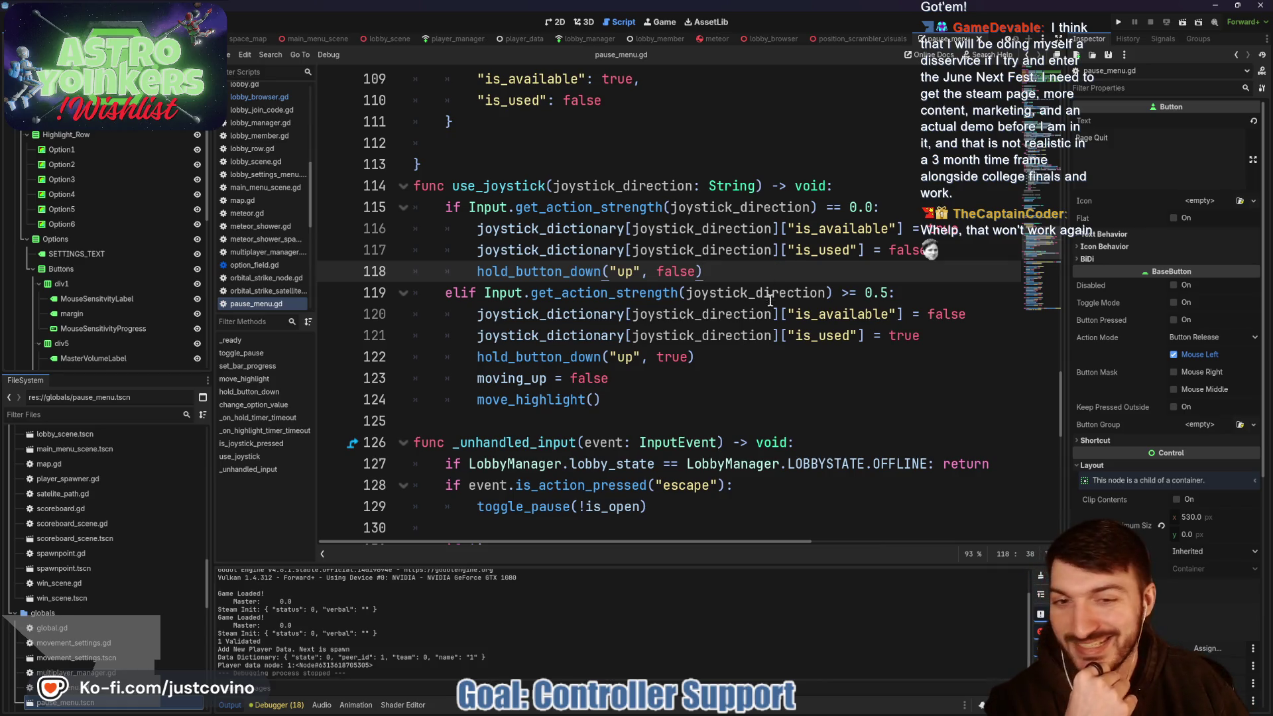
left_click(1118, 22)
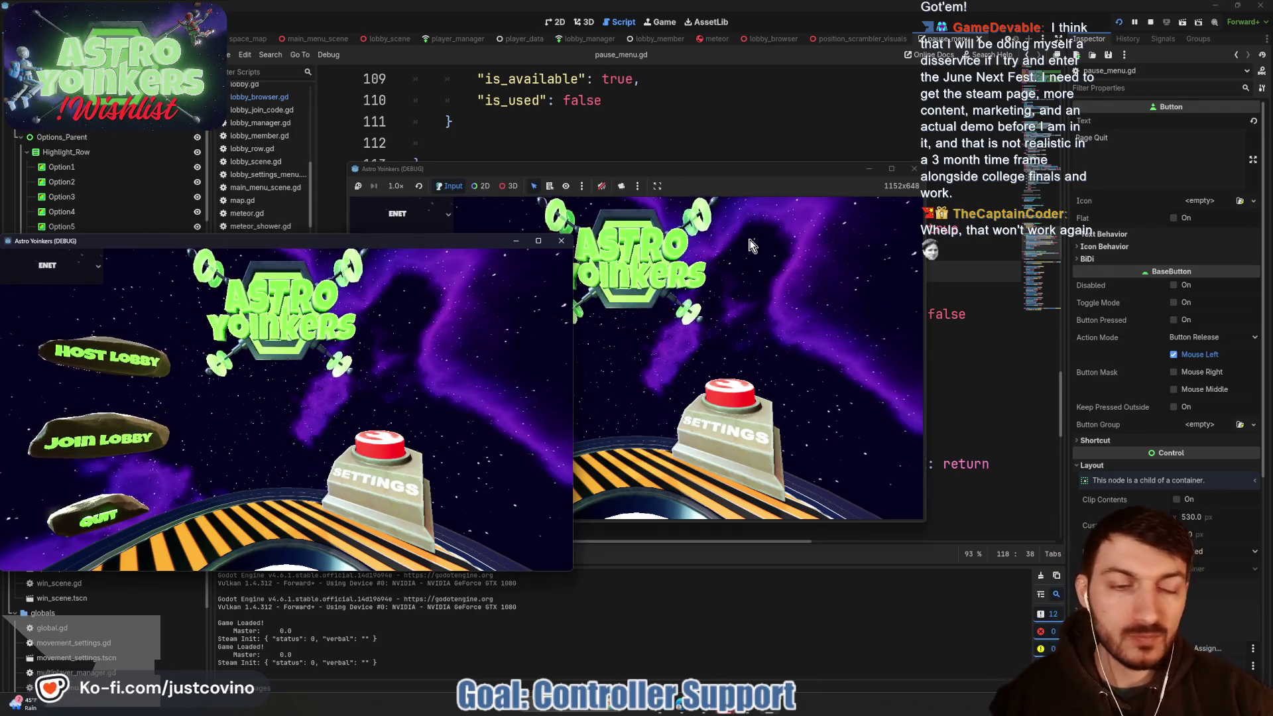
- In the second game window, start a game, open the pause menu, test repeated upward navigation, then stop
left_click(669, 265)
key("Return")
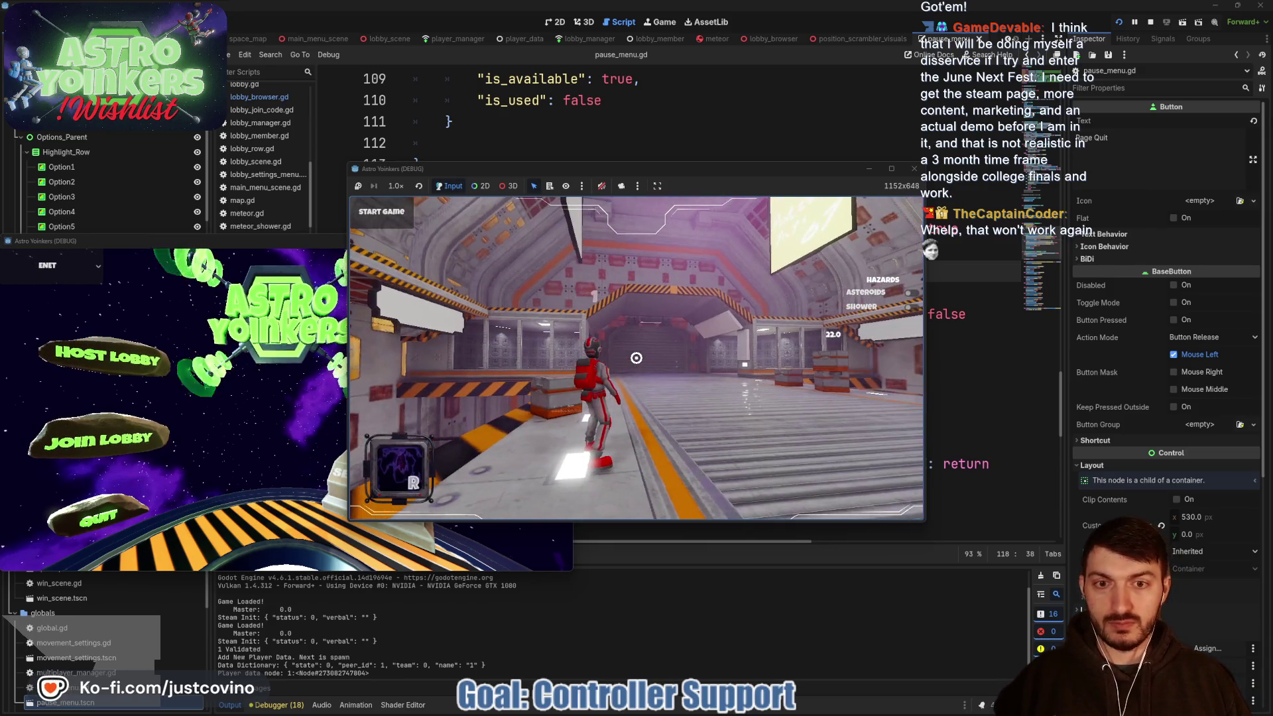
key("Escape")
key("Up")
key("Up")
key("Up")
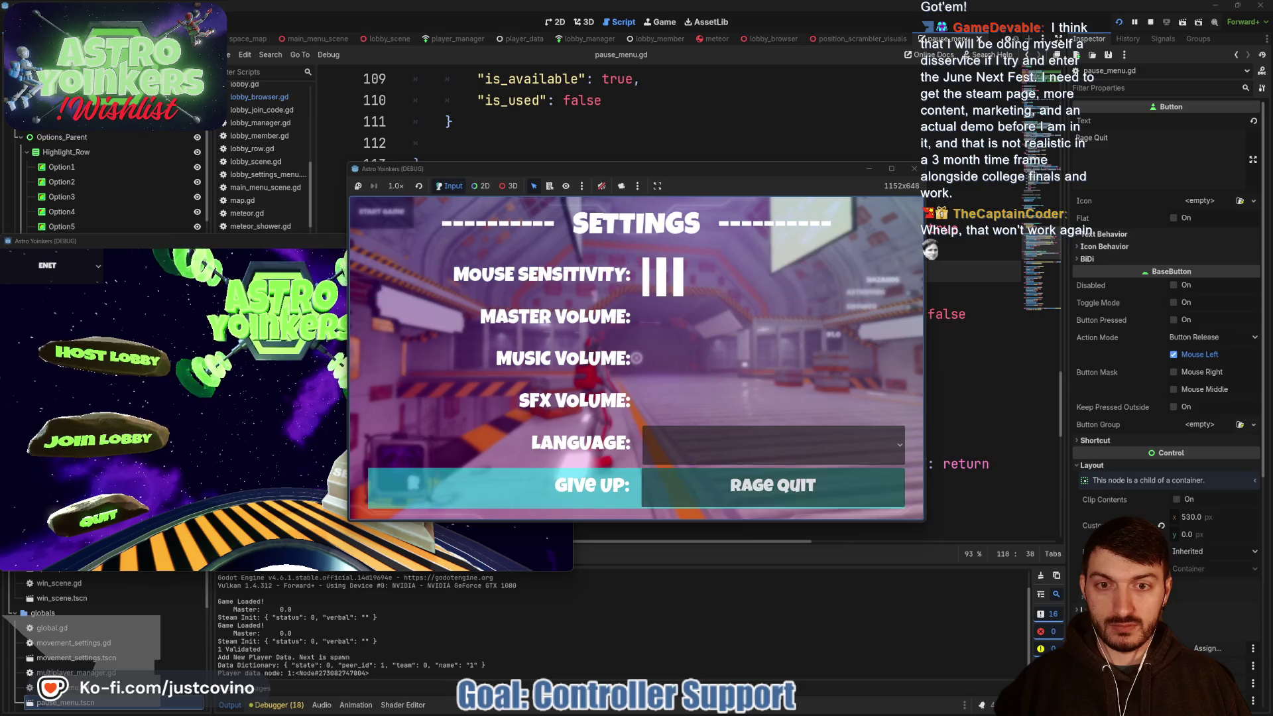
key("Up")
key("Up")
key("Up")
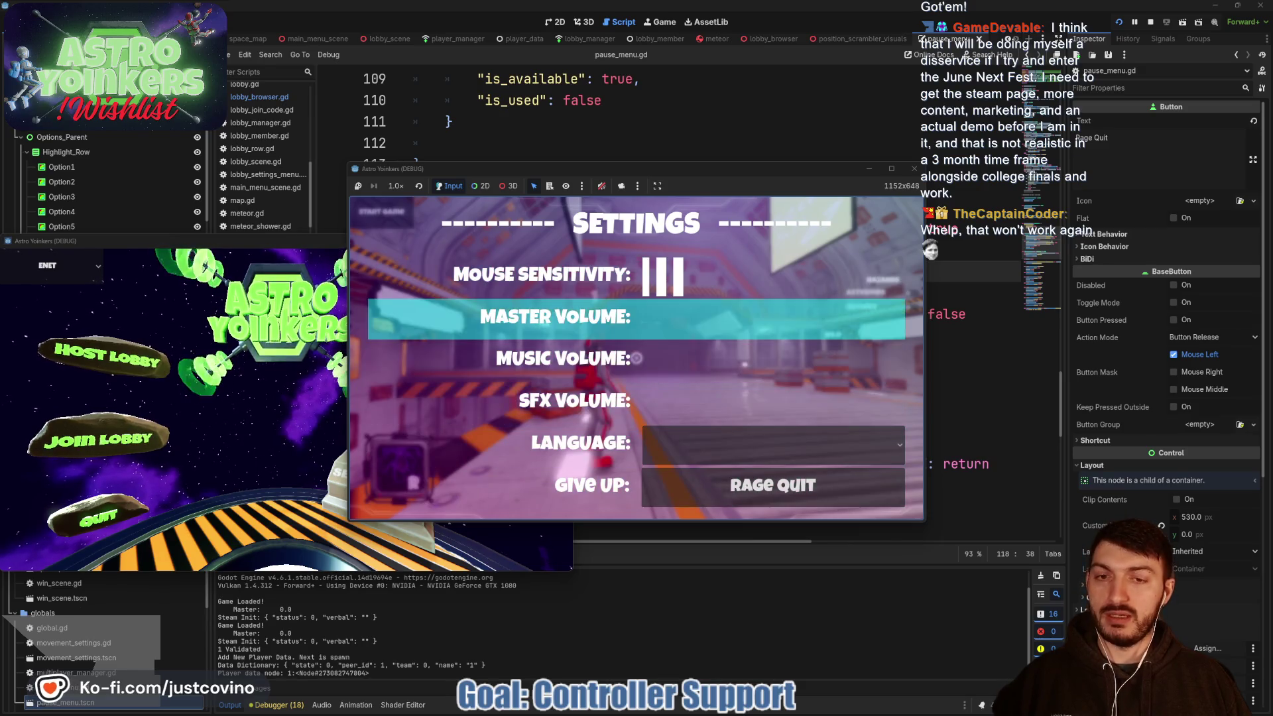
key("Up")
key("Up")
key("Up")
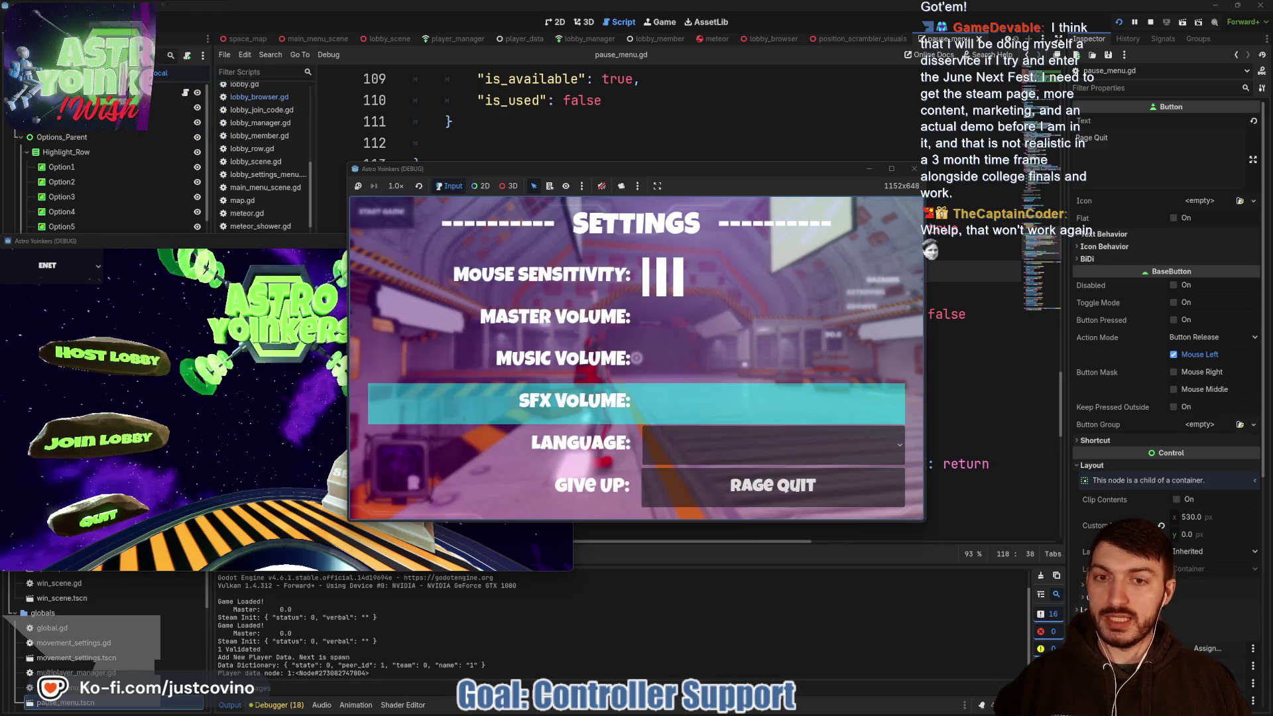
key("Up")
key("Up")
key("Up")
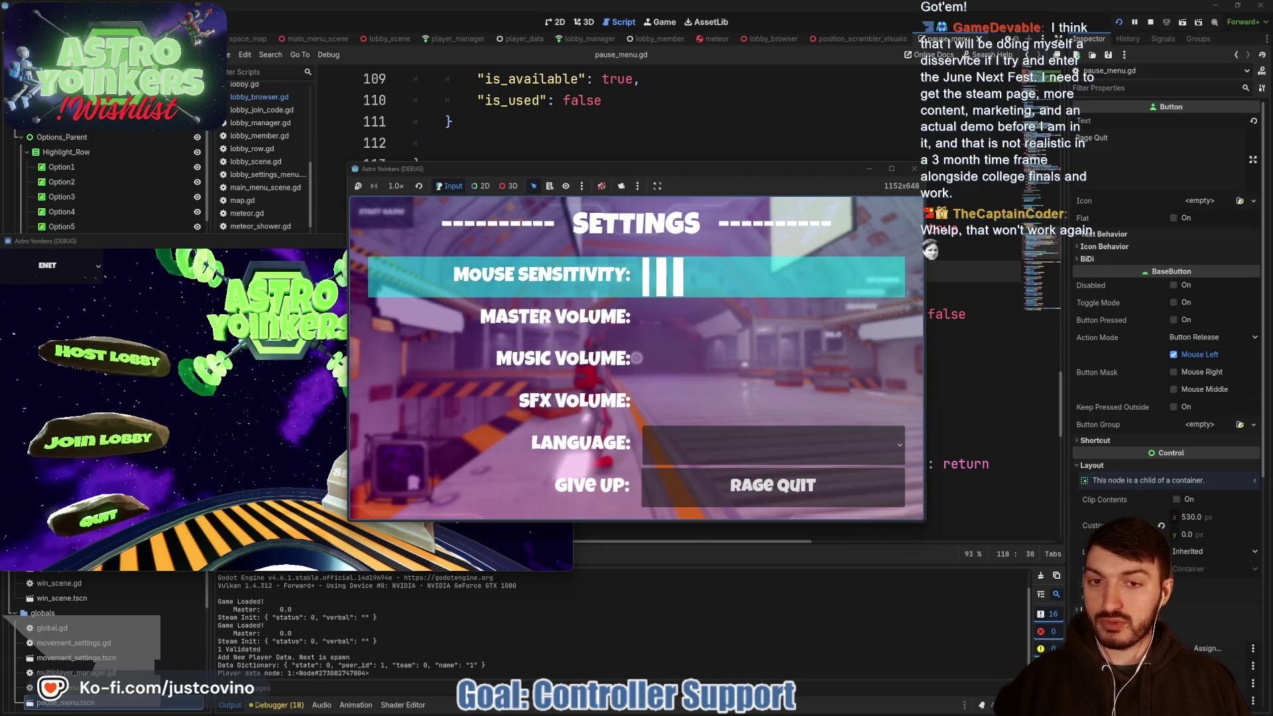
key("Up")
key("Up")
key("Up")
key("Up")
key("Up")
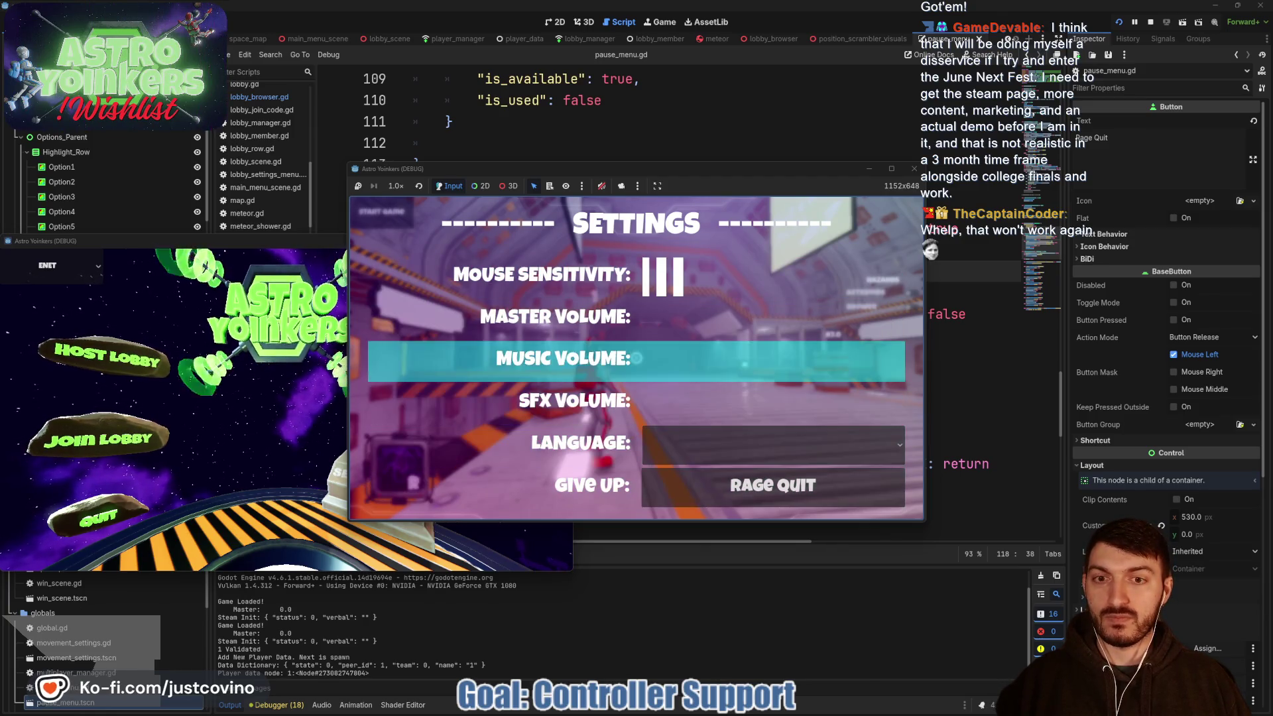
key("Up")
key("Up")
key("Up")
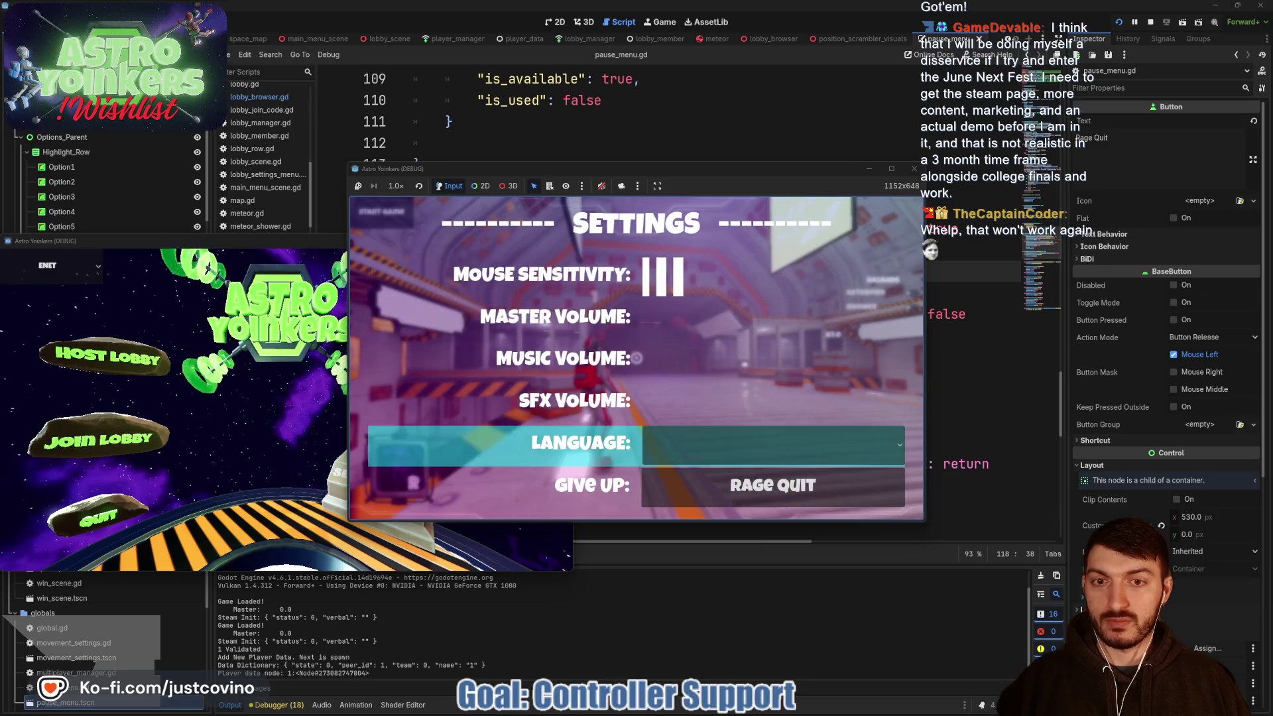
key("Up")
key("Up")
key("Up")
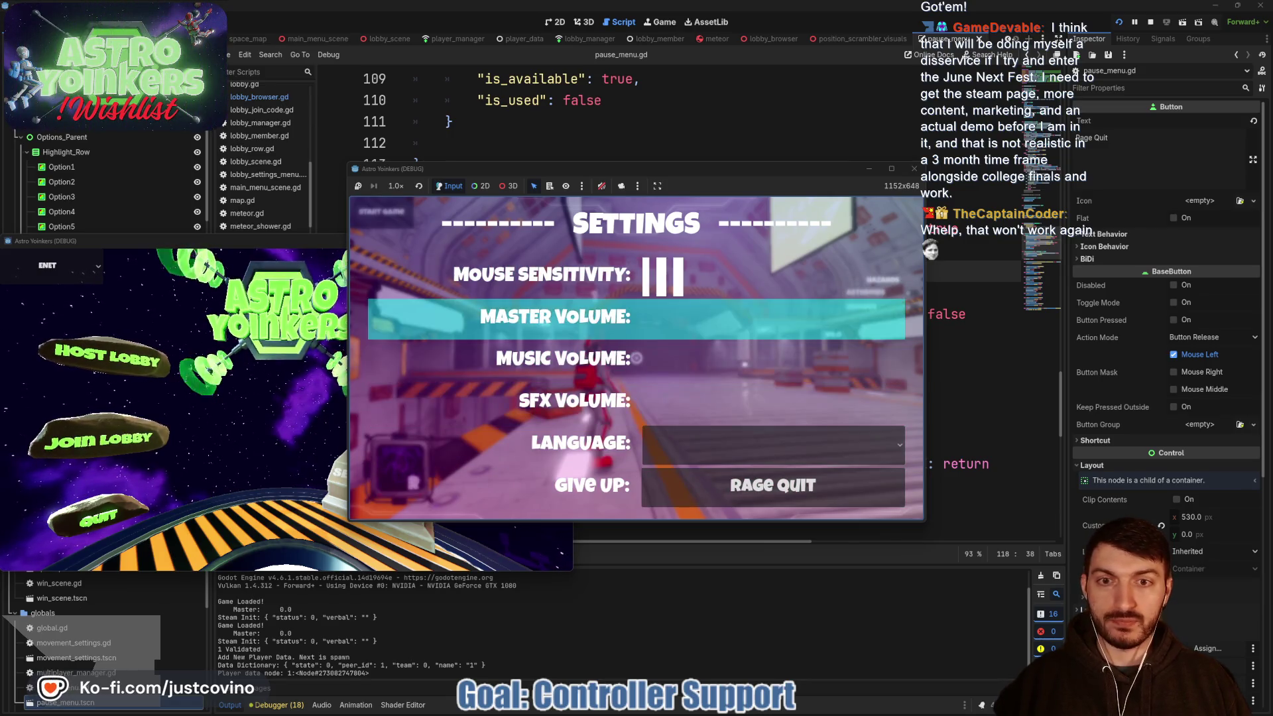
key("Return")
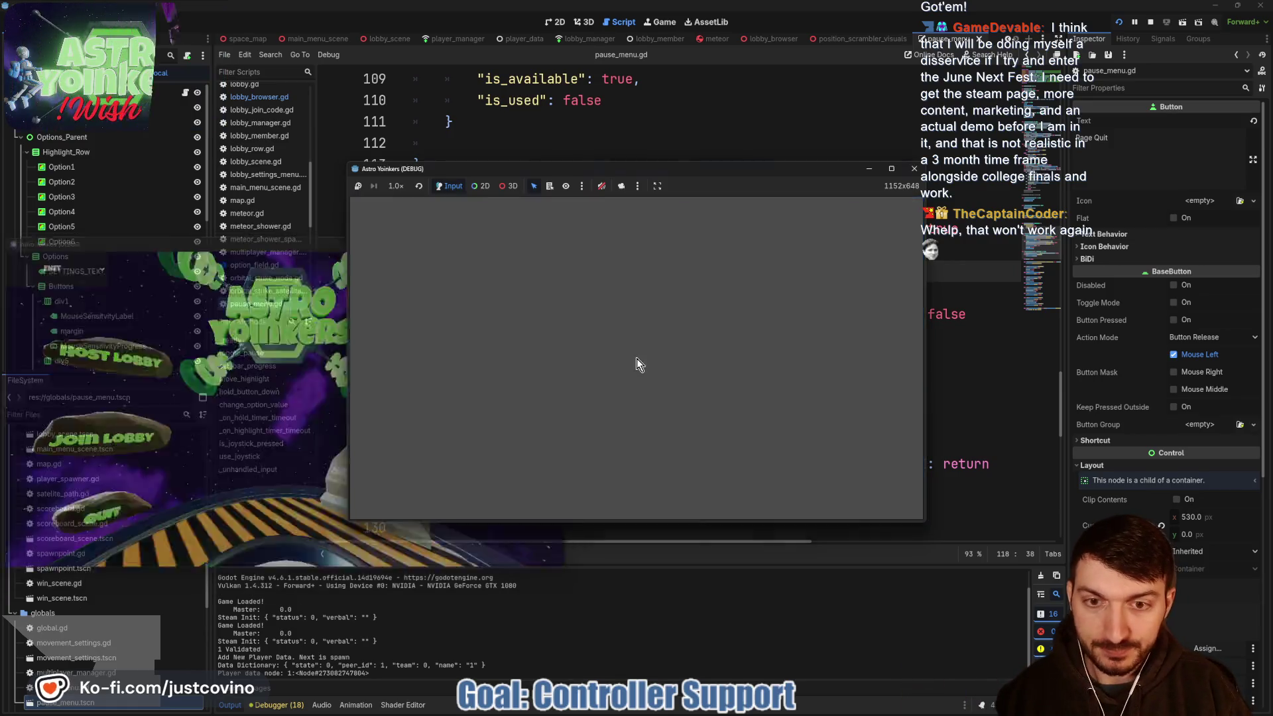
- Begin a new 'elif joystick_dictionary' condition below the joystick branch
scroll(716, 266, "down", 4)
left_click(664, 366)
type("elif joystick_dictionary")
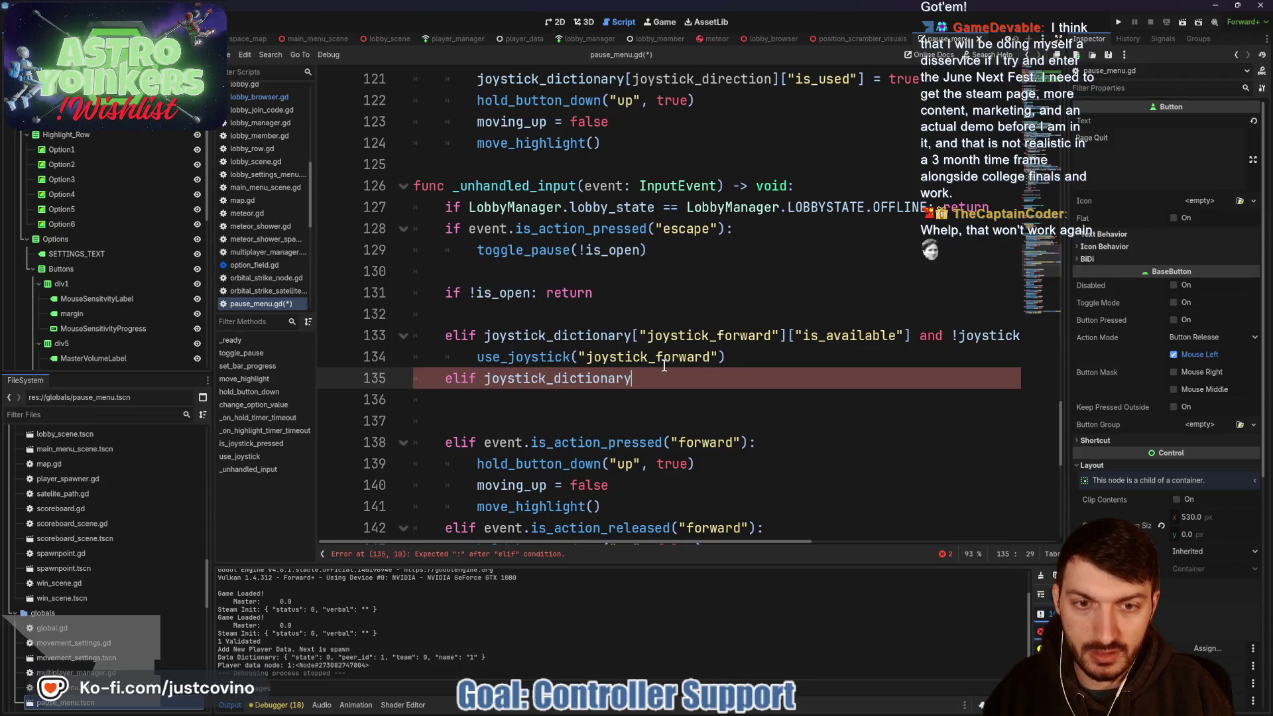
- Complete line 135 as elif joystick_dictionary["joystick_forward"]["is_used"]: with an indented body line
left_click_drag(784, 335, 633, 334)
key("ctrl+c")
left_click(664, 379)
key("ctrl+v")
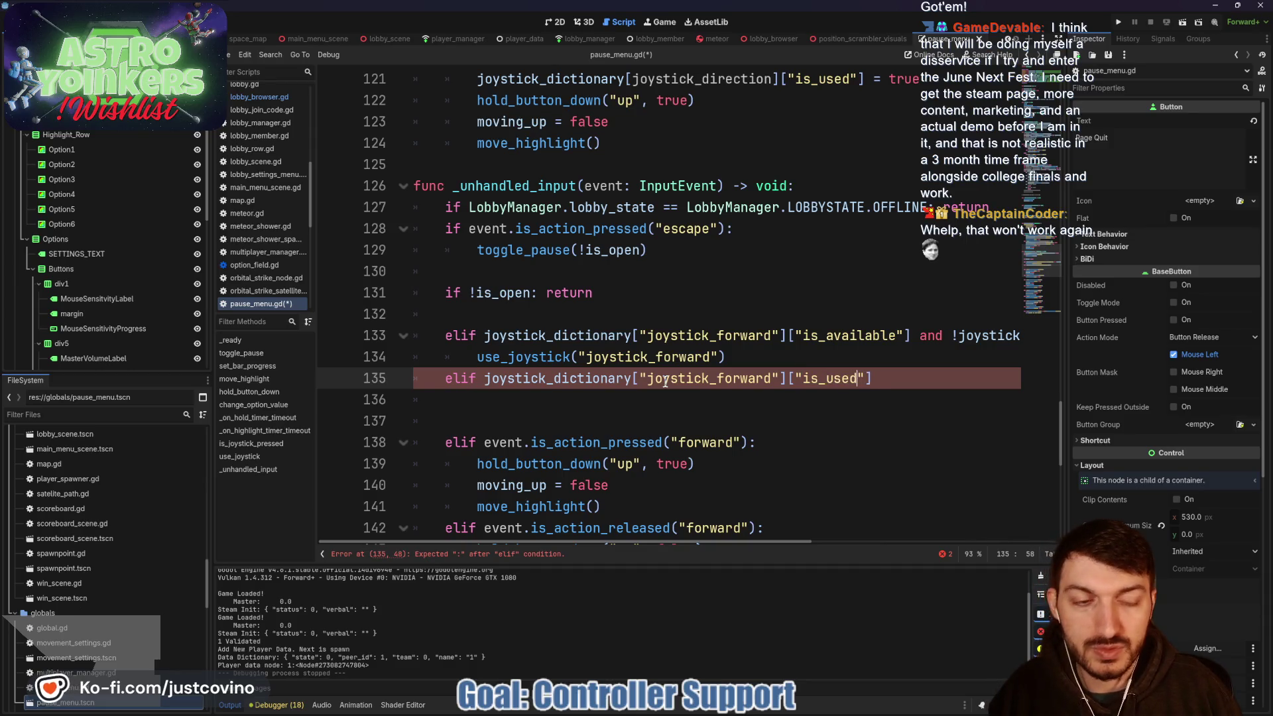
key("End")
type(":")
key("Return")
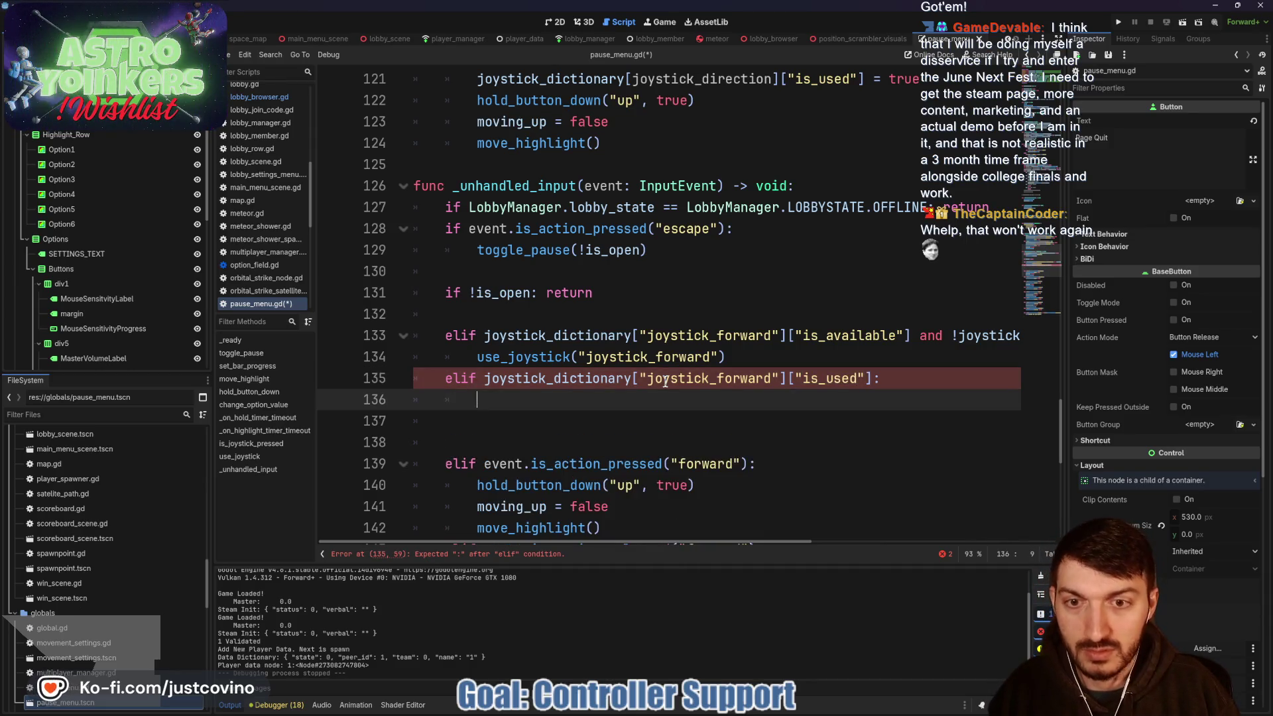
- Call use_joystick("joystick_forward") in the new branch, then save and launch the game
type("use")
key("Return")
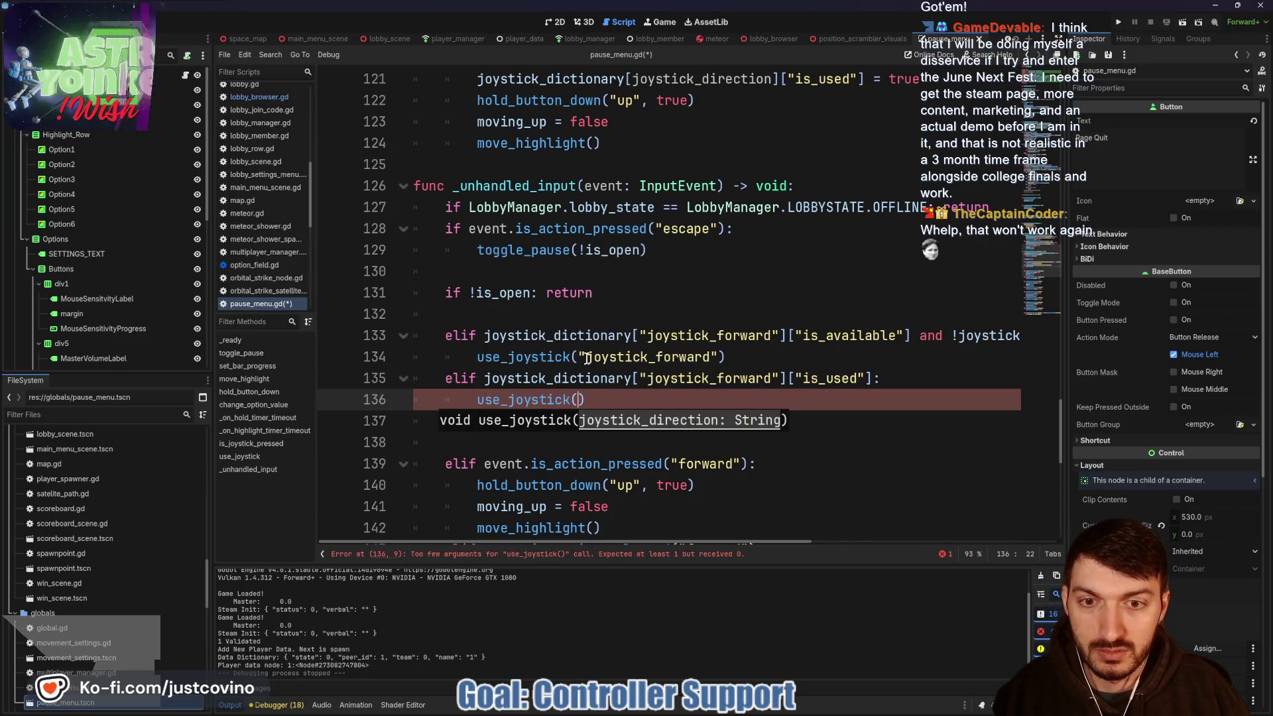
double_click(648, 357)
left_click_drag(652, 358, 713, 356)
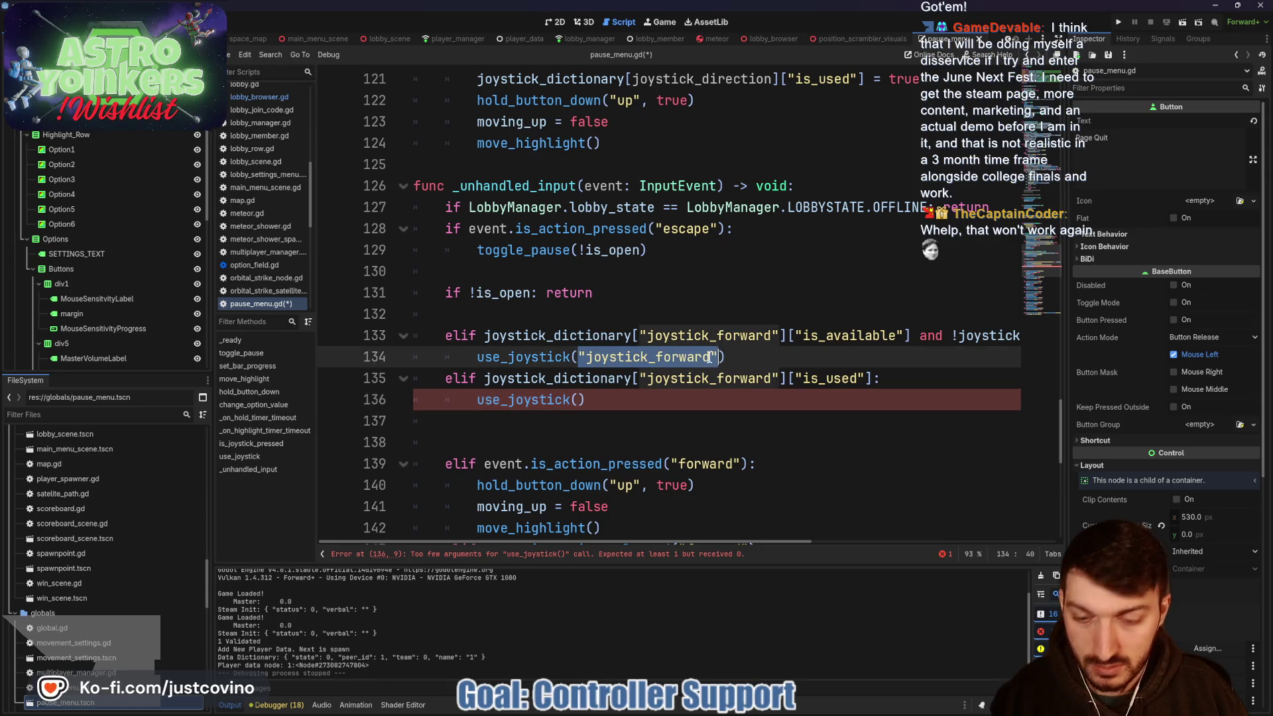
key("ctrl+c")
left_click(576, 399)
key("ctrl+v")
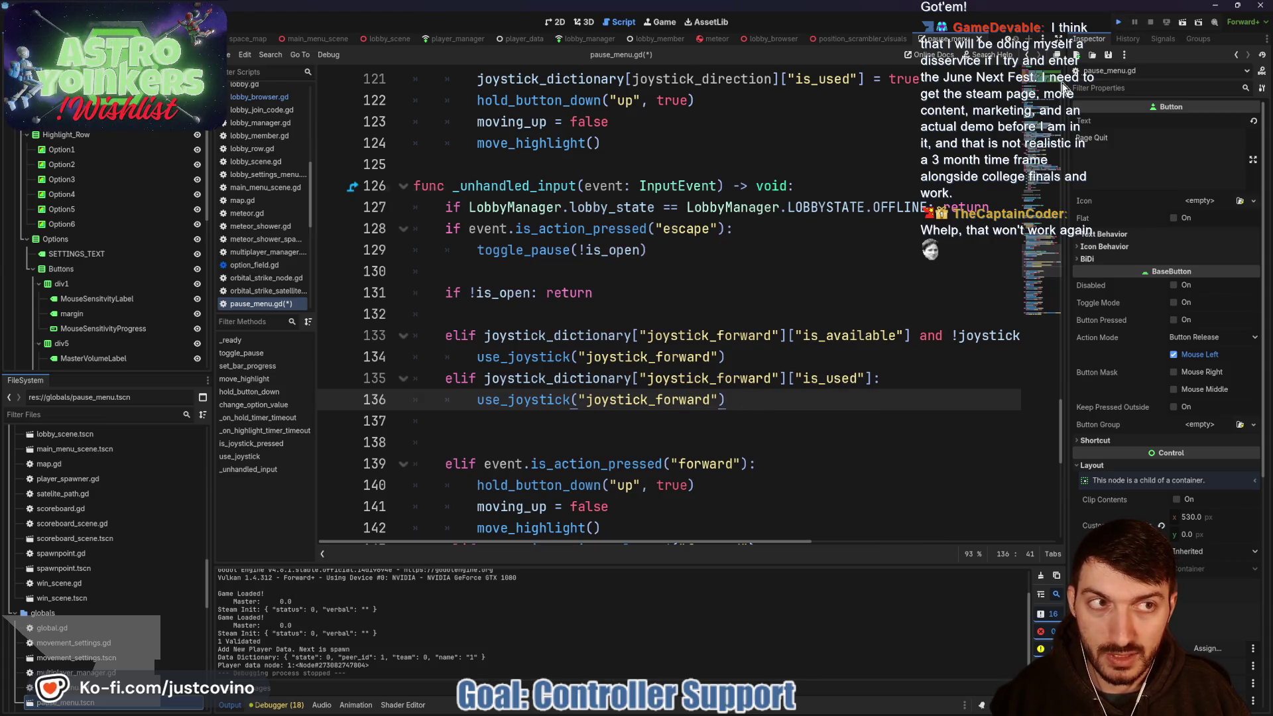
key("F5")
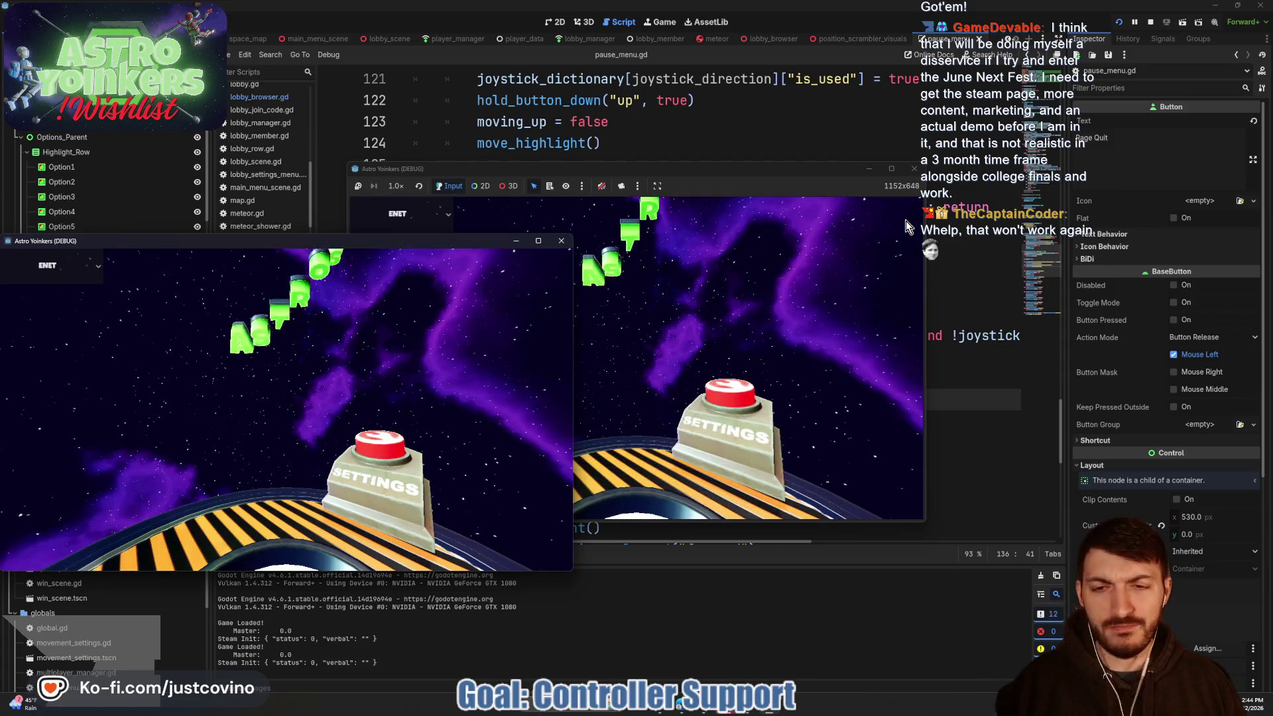
- Host a lobby in the second game window and open the Settings pause menu
left_click(731, 169)
left_click(479, 299)
left_click(640, 305)
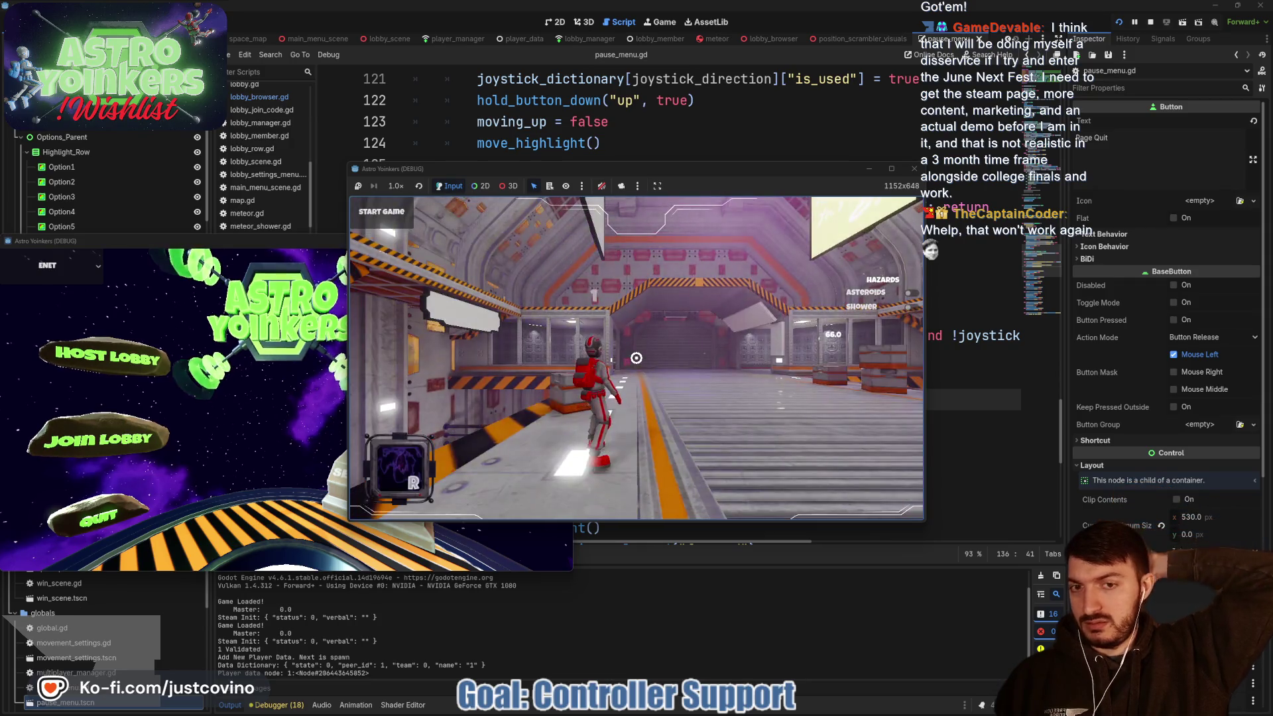
key("Escape")
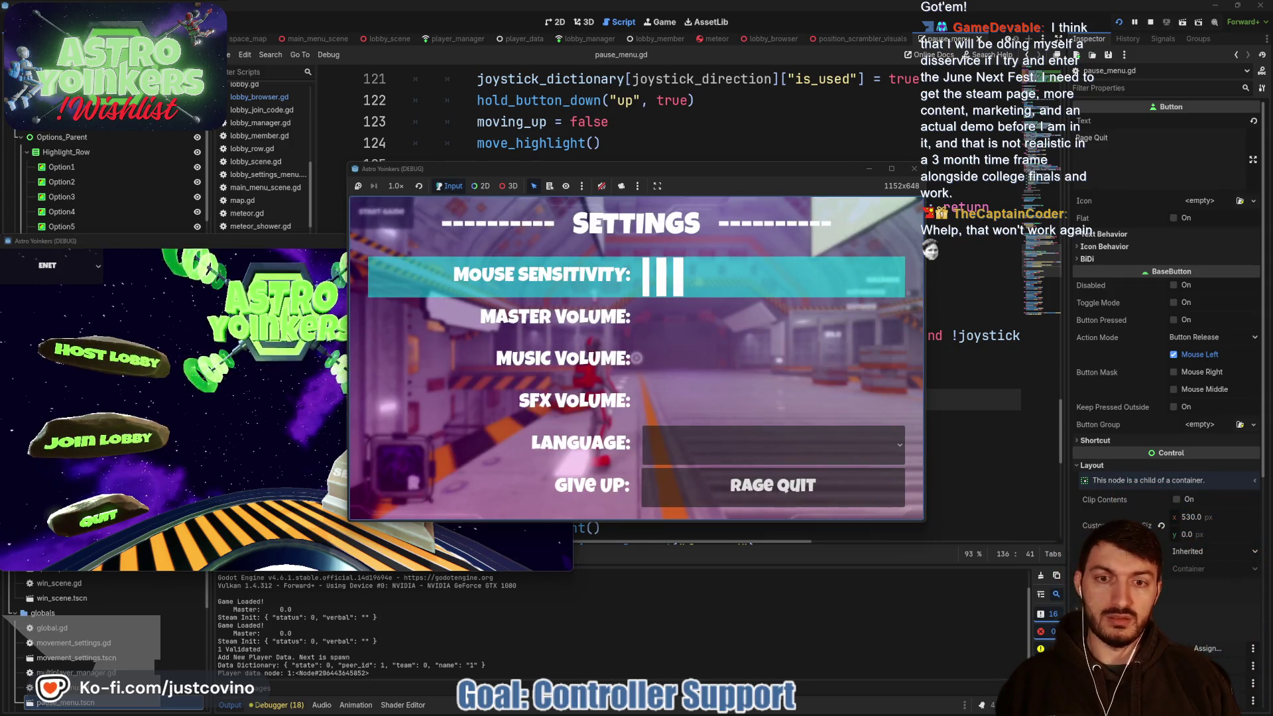
- Move the highlight up and down through the settings rows, between Language and Mouse Sensitivity
key("Down")
key("Up")
key("Down")
key("Up")
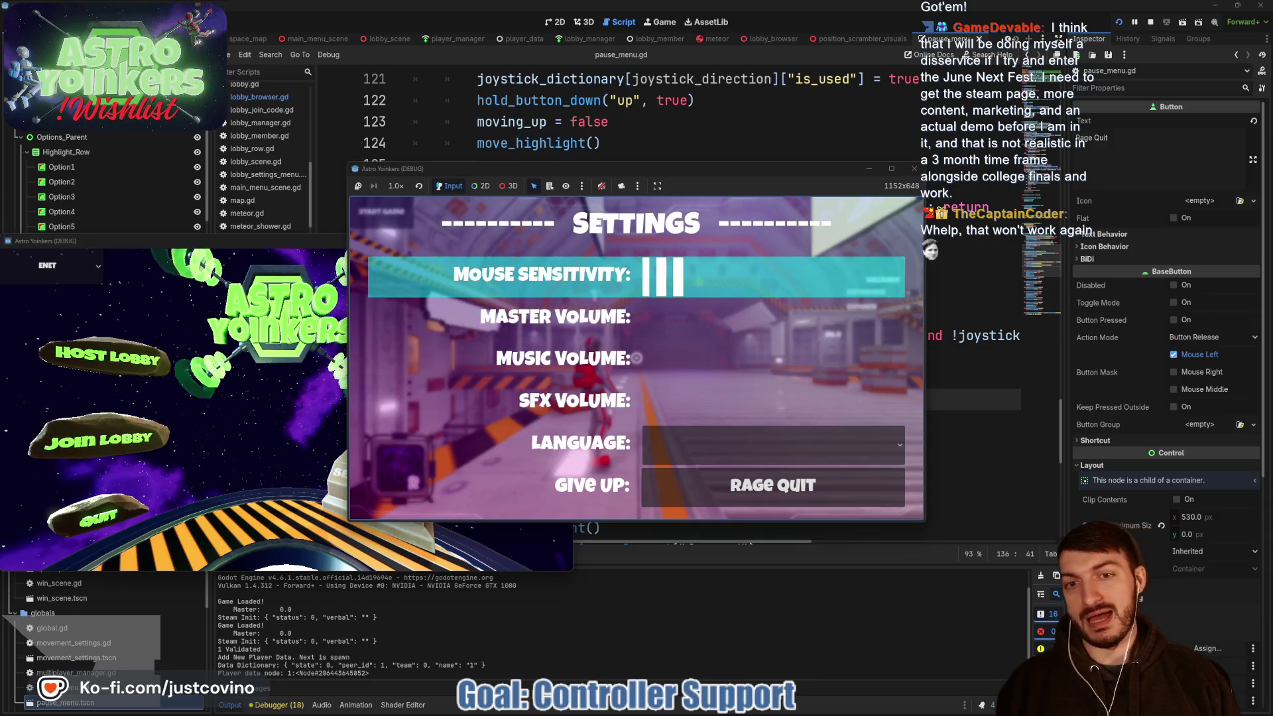
key("Up")
key("Up")
key("Up")
key("Down")
key("Up")
key("Down")
key("Down")
key("Down")
key("Down")
key("Up")
key("Up")
key("Up")
key("Up")
key("Up")
key("Down")
key("Down")
key("Down")
key("Down")
key("Down")
key("Up")
key("Down")
key("Down")
key("Down")
key("Down")
key("Down")
key("Up")
key("Up")
key("Up")
key("Down")
key("Down")
key("Down")
key("Up")
key("Down")
key("Down")
key("Down")
key("Up")
key("Up")
key("Up")
key("Down")
key("Up")
key("Up")
key("Up")
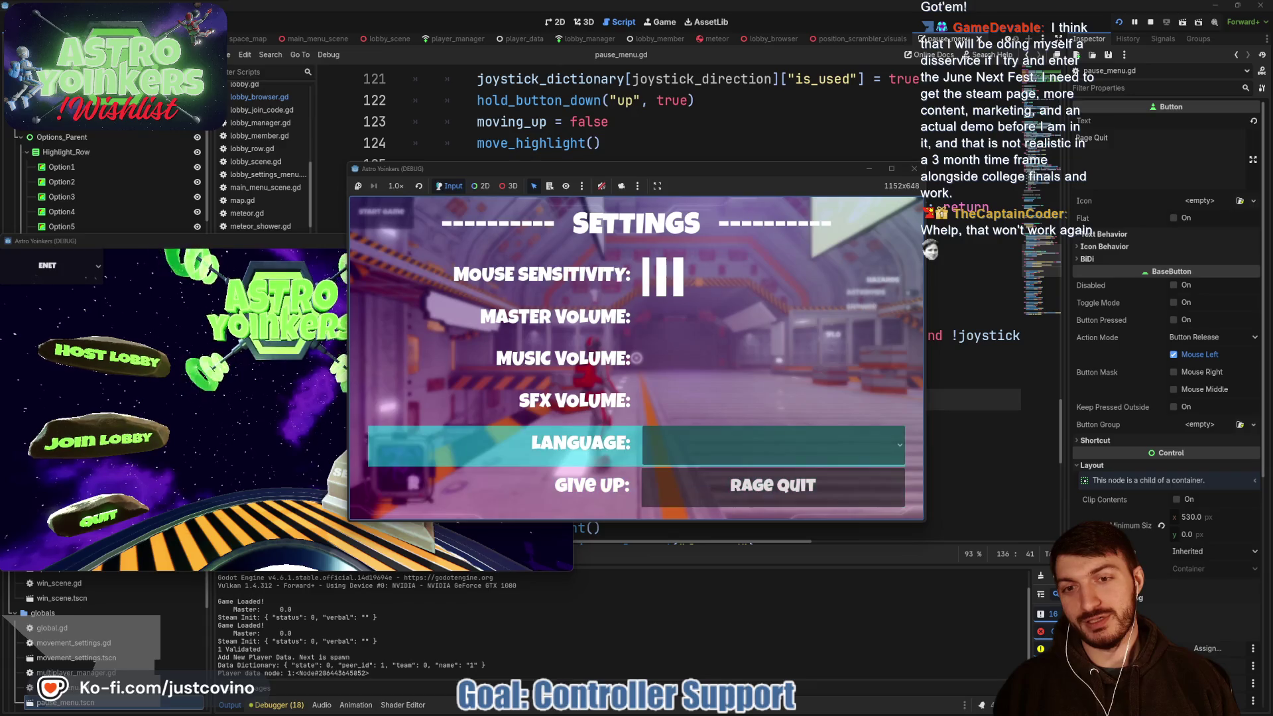
key("Up")
key("Down")
key("Down")
key("Up")
key("Up")
key("Up")
key("Up")
key("Up")
key("Up")
key("Up")
key("Up")
key("Up")
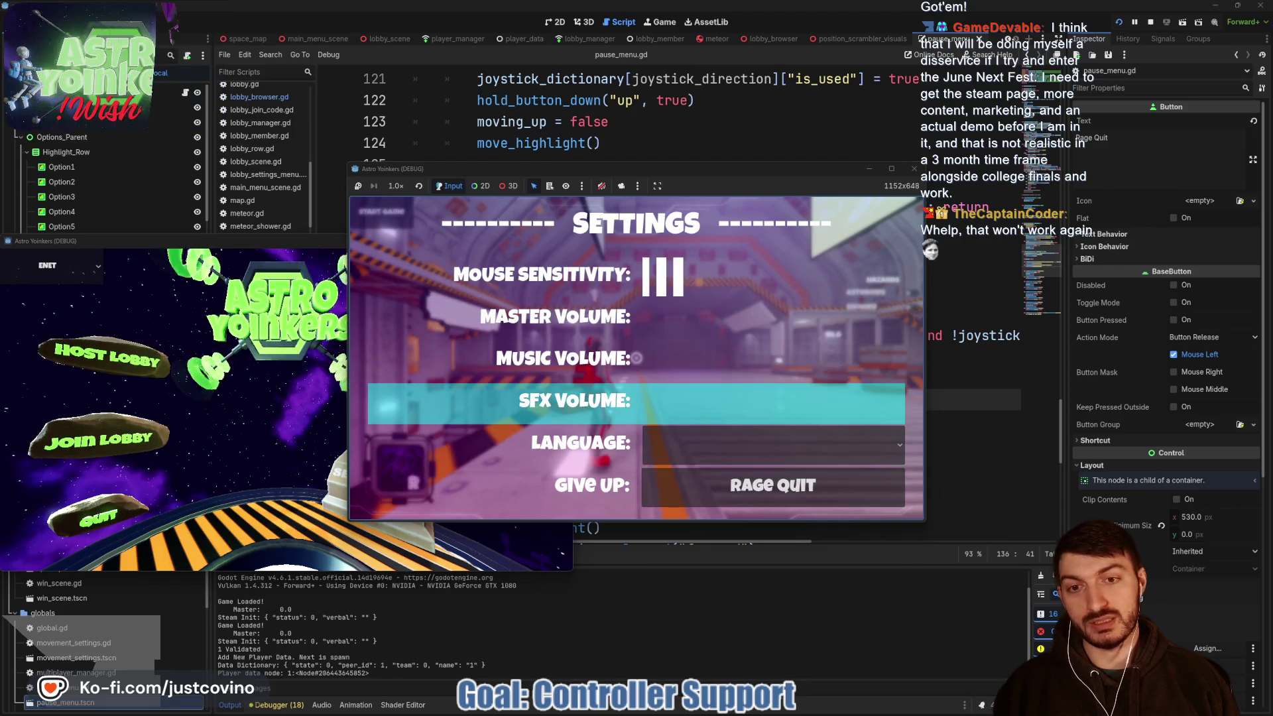
key("Up")
key("Down")
key("Up")
key("Down")
key("Down")
key("Down")
key("Up")
key("Up")
key("Up")
key("Down")
key("Up")
key("Down")
key("Up")
key("Down")
key("Up")
key("Up")
key("Up")
key("Up")
key("Down")
key("Down")
key("Up")
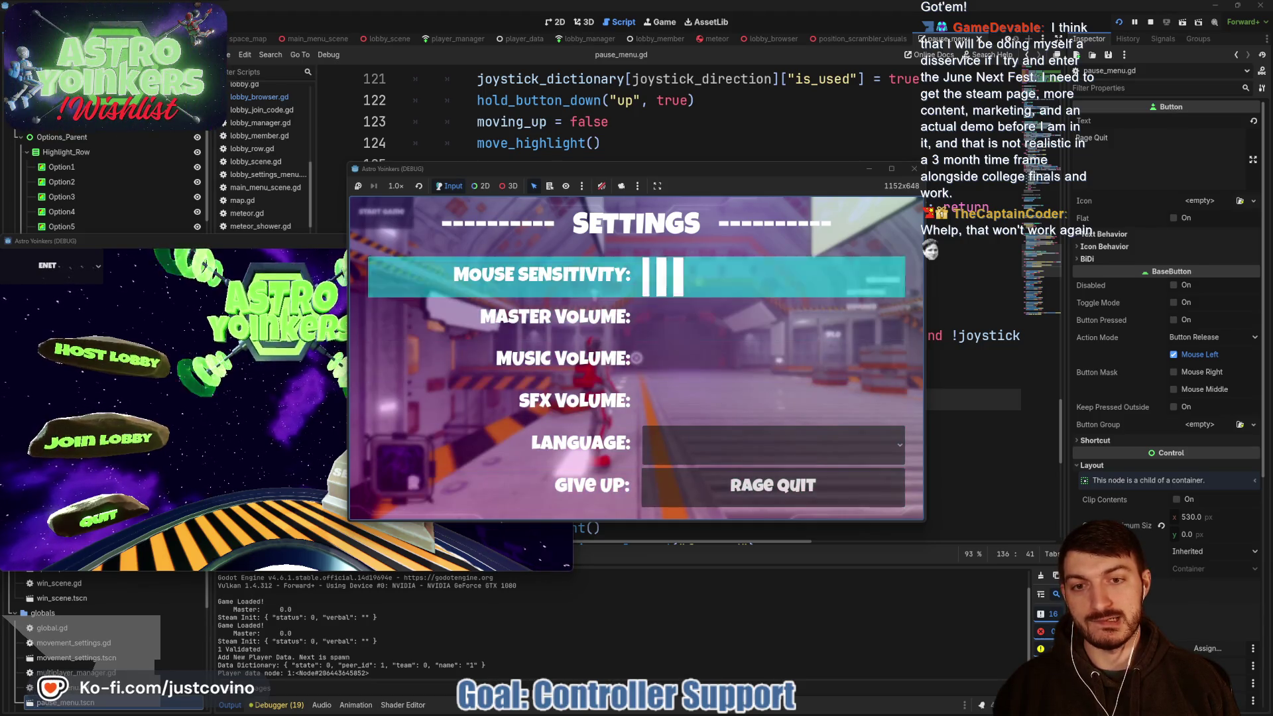
key("Down")
key("Down")
key("Down")
- Reopen the settings menu, retest stick navigation, close it, and stop the game
key("Escape")
key("Escape")
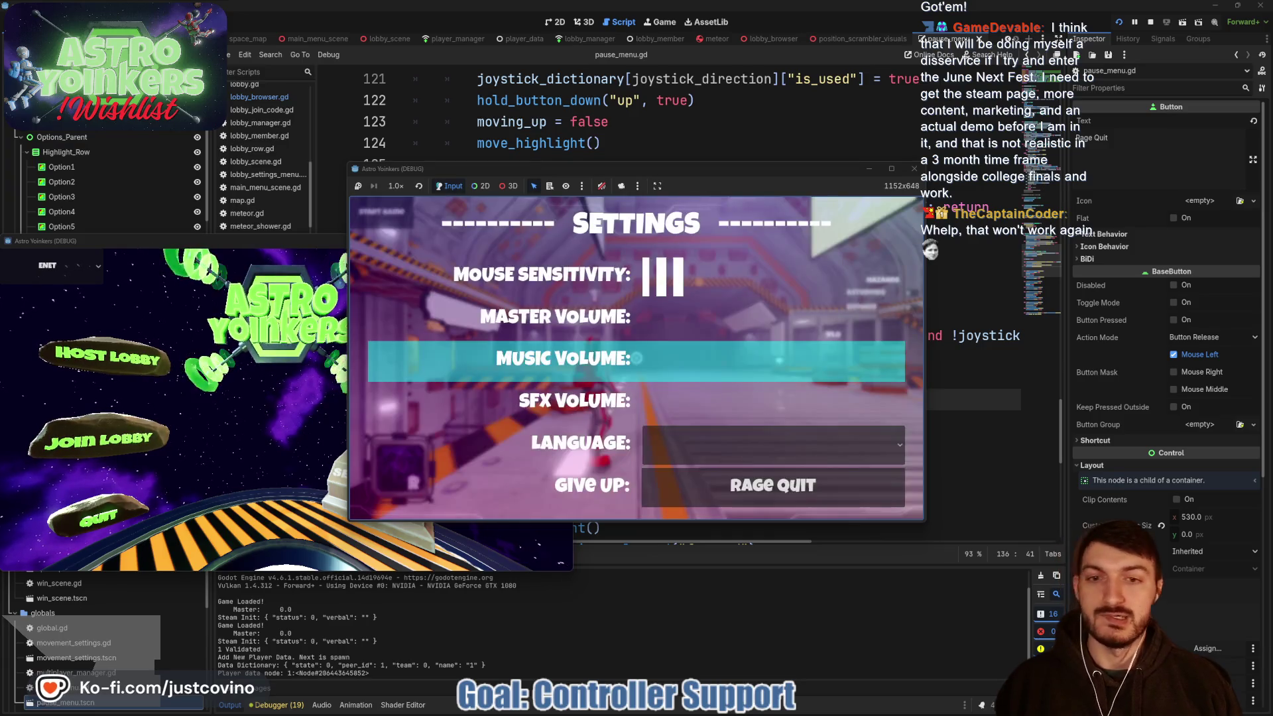
key("Down")
key("Down")
key("Up")
key("Up")
key("Up")
key("Down")
key("Down")
key("Down")
key("Down")
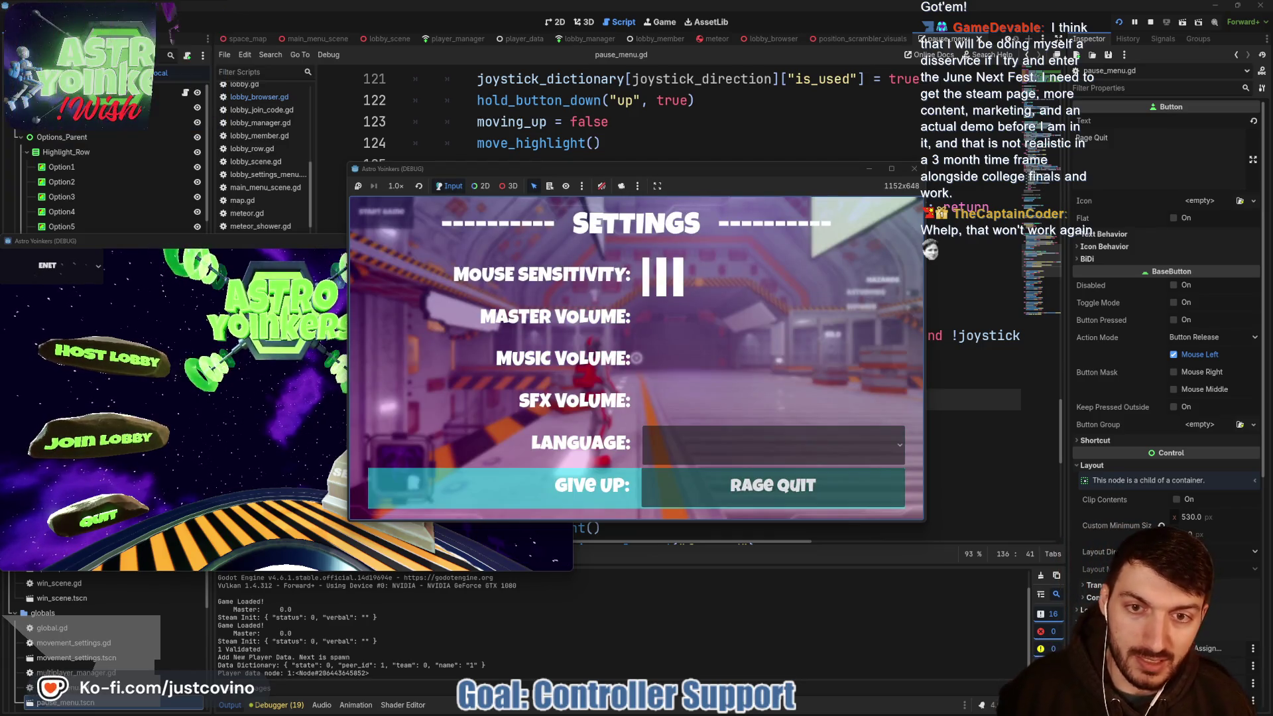
key("Escape")
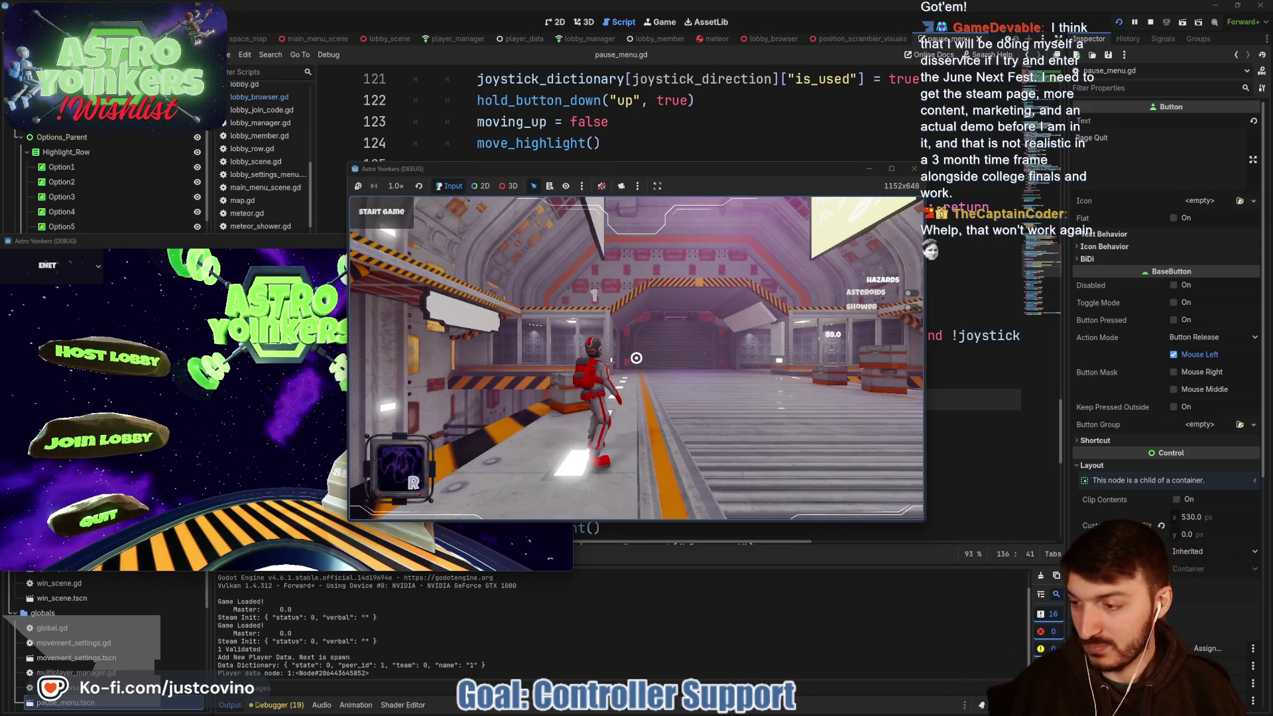
key("F8")
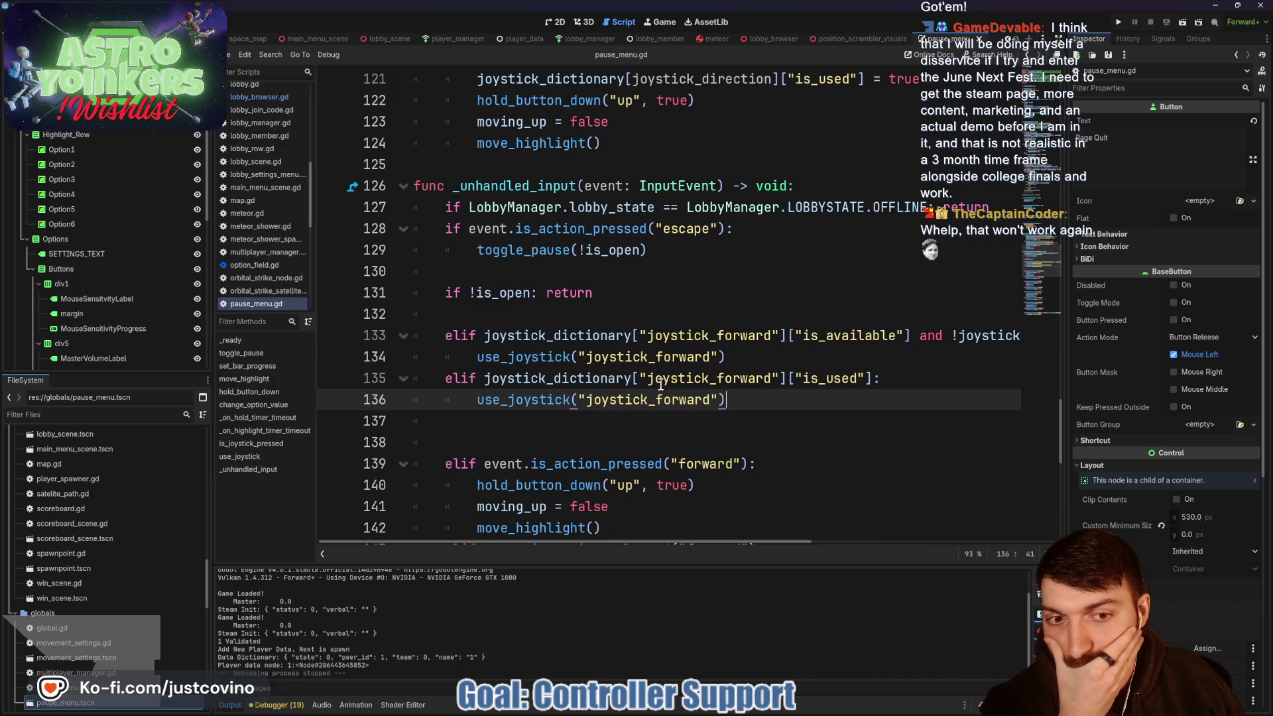
- Declare func joystick_pressed(joystick_direction: String) -> bool: below use_joystick
scroll(661, 385, "up", 4)
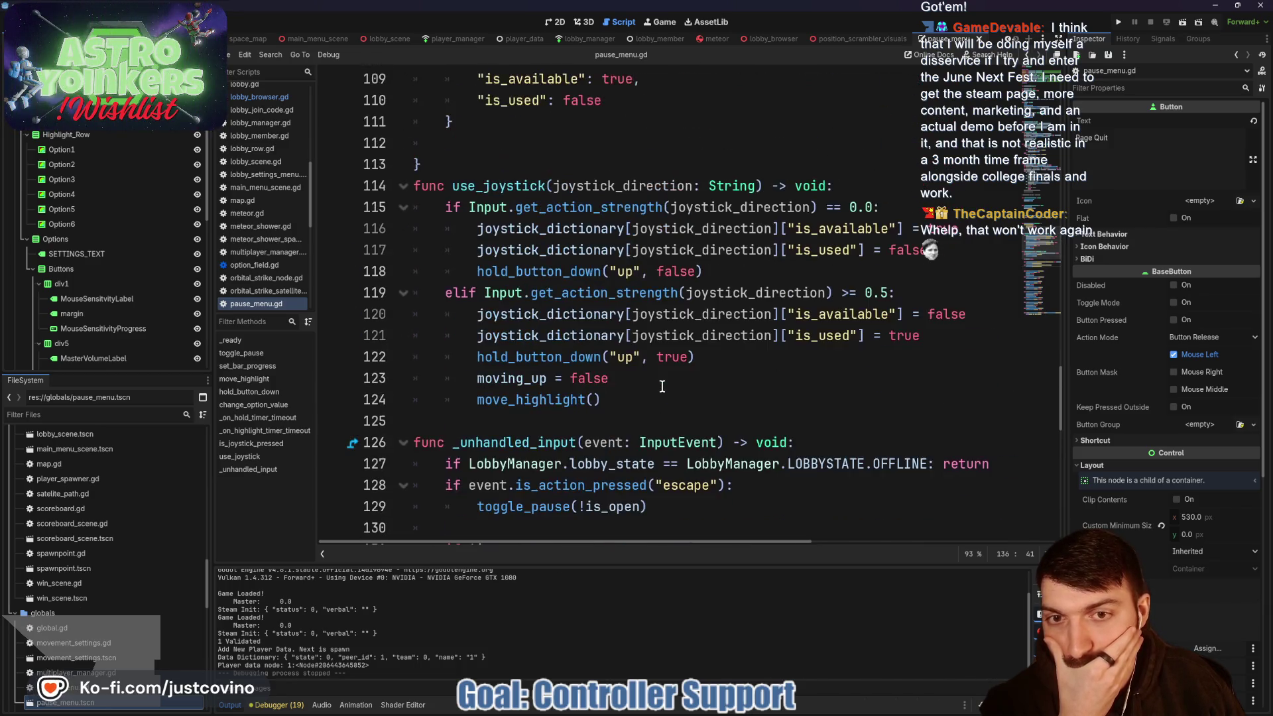
left_click(560, 424)
key("Return")
key("Return")
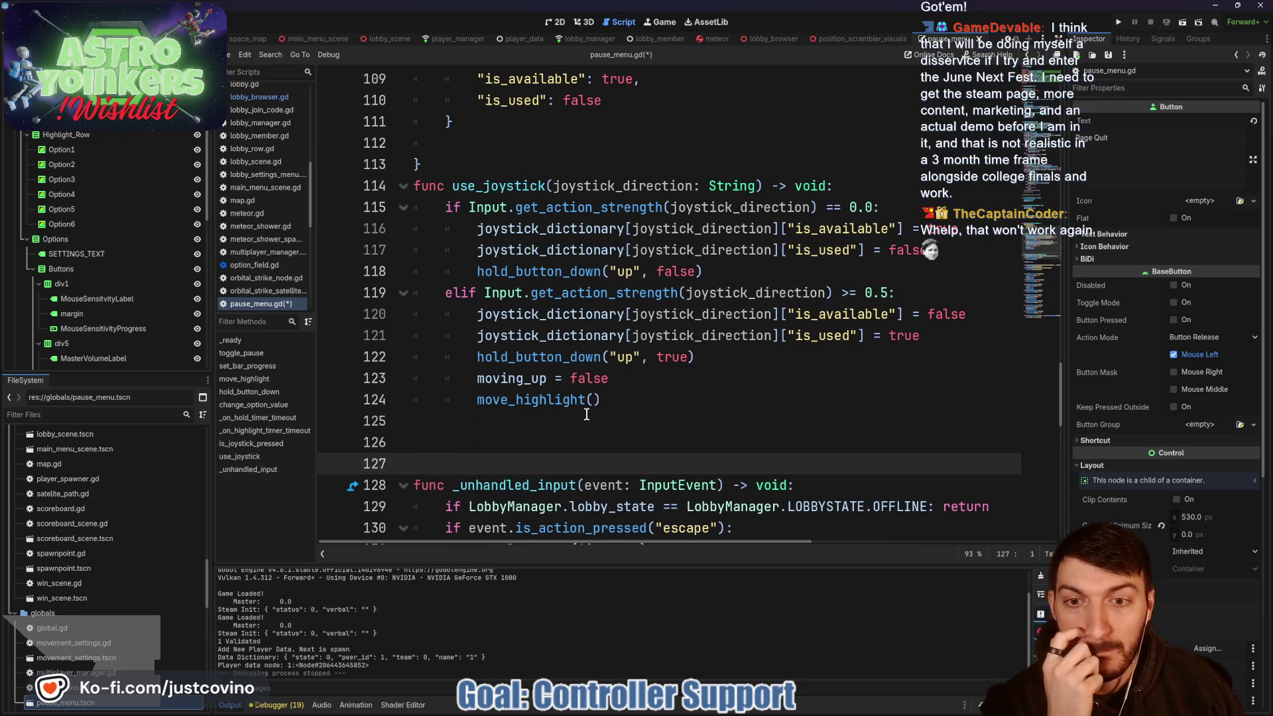
left_click(522, 424)
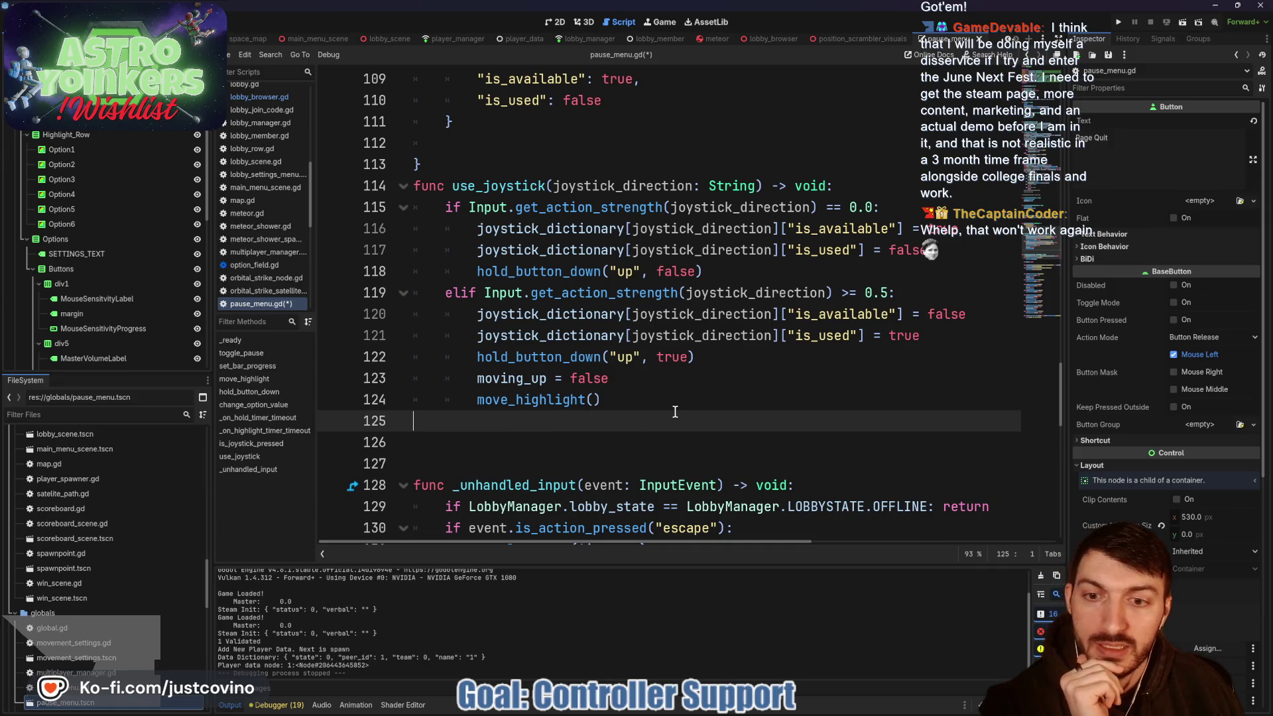
key("Return")
type("func joysti")
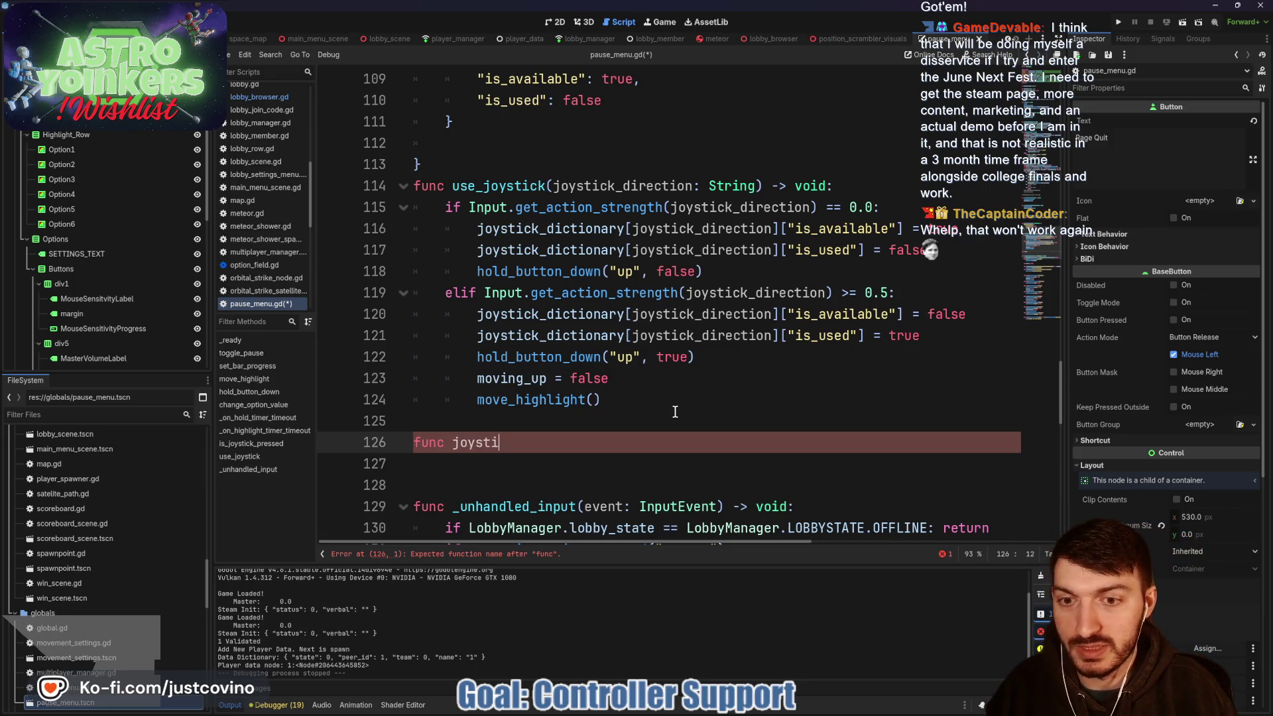
type("ck_pressed(")
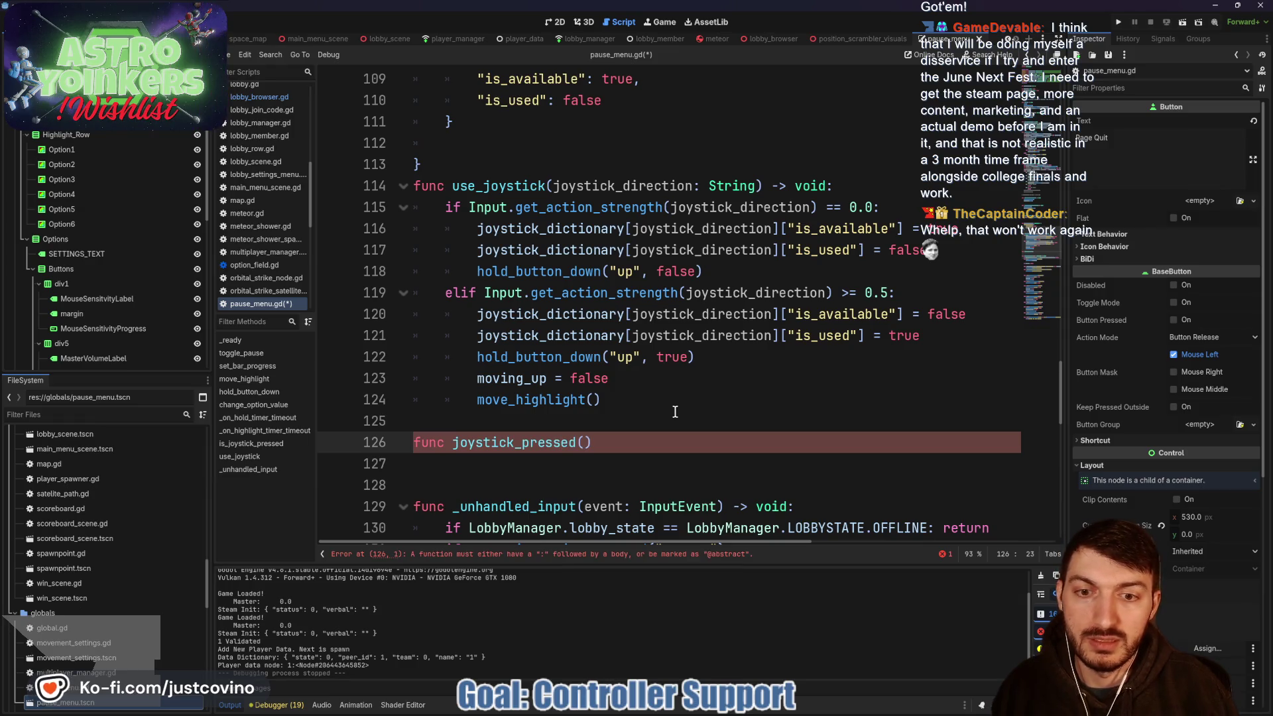
left_click_drag(757, 186, 544, 186)
key("ctrl+c")
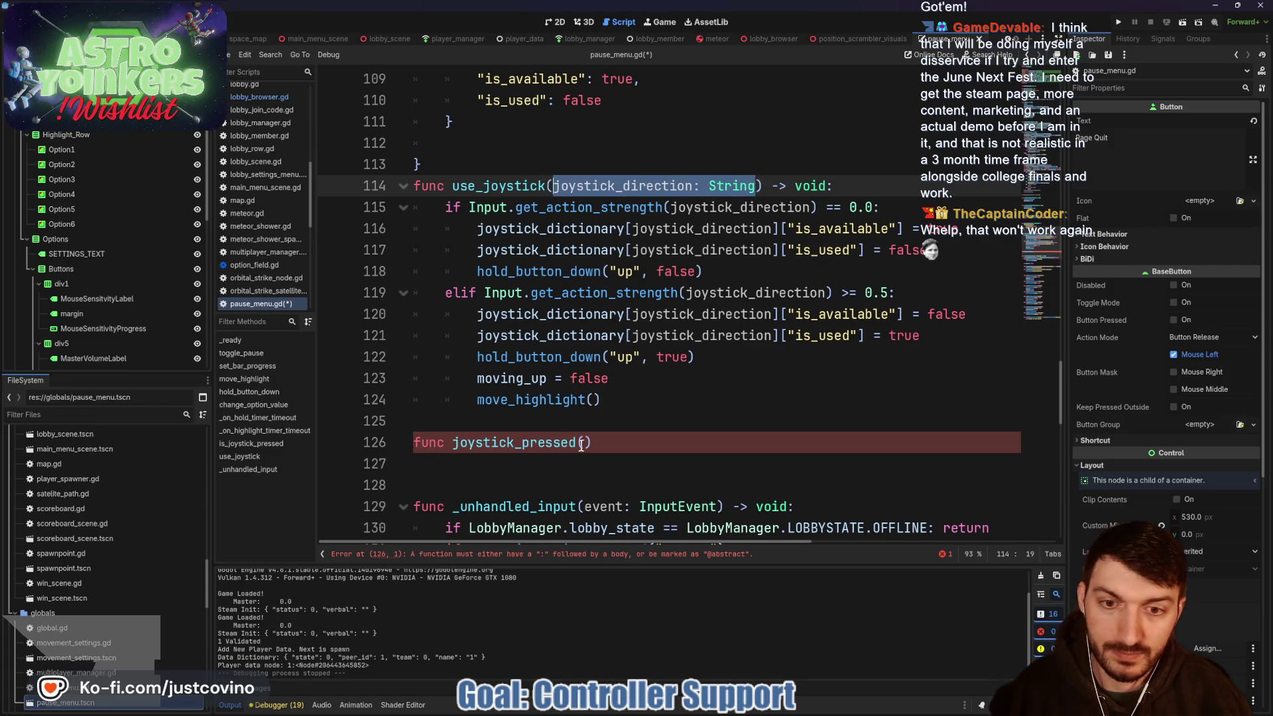
left_click(581, 446)
key("ctrl+v")
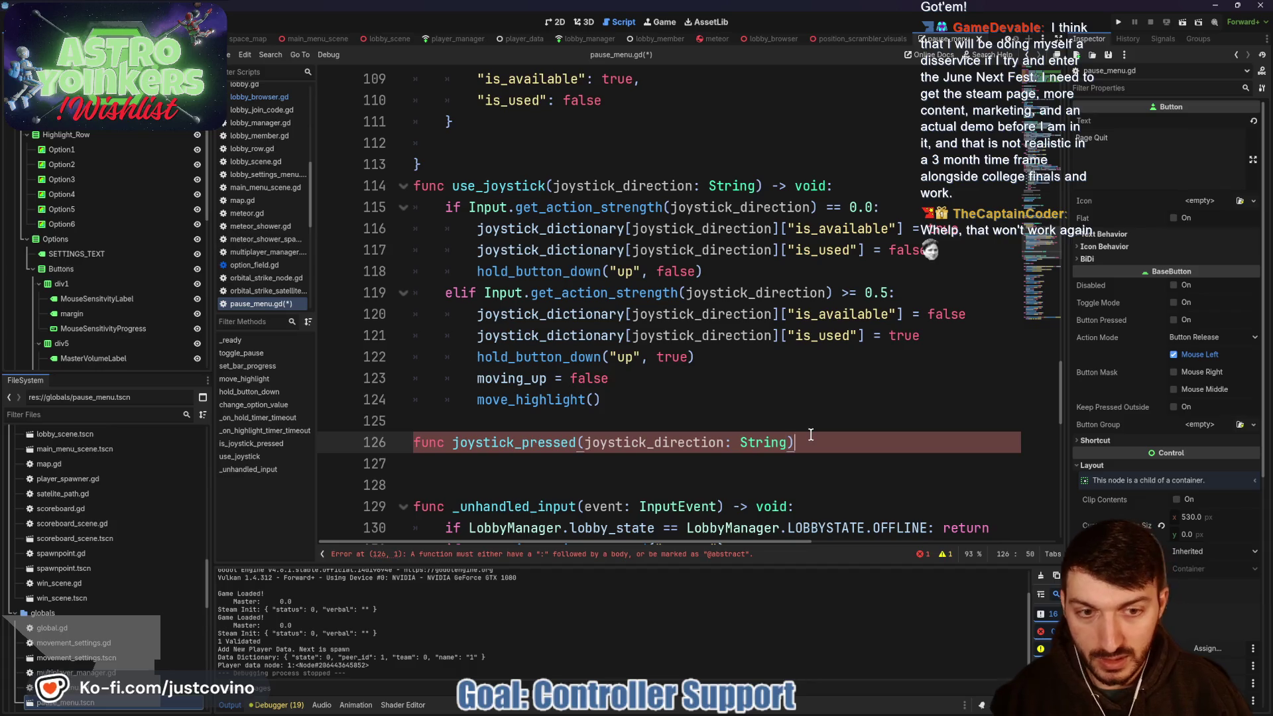
type(" -> bool")
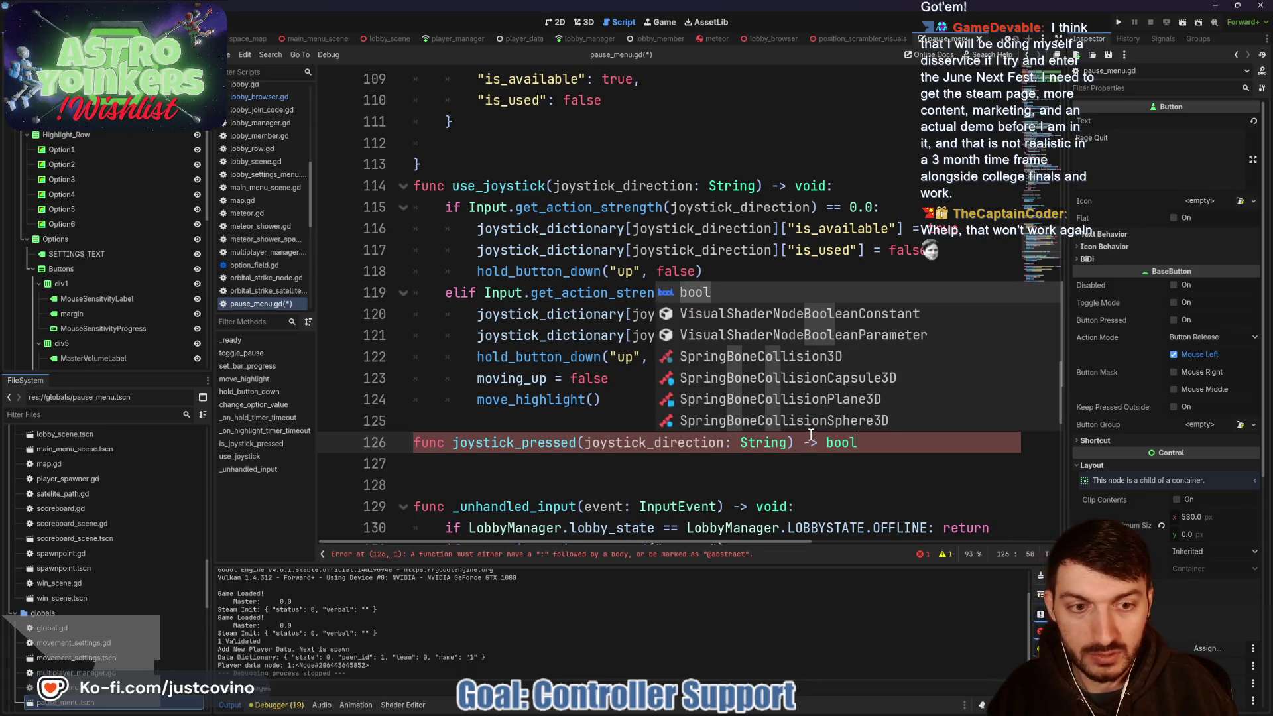
type(":")
key("Return")
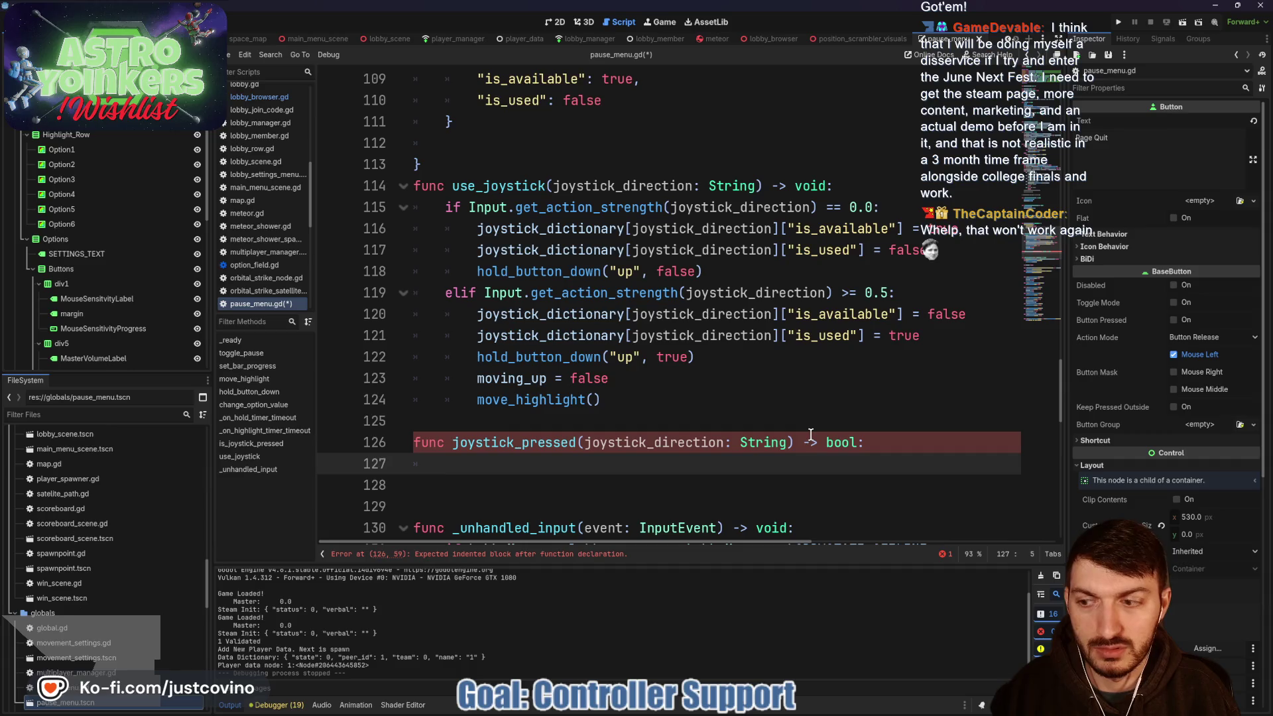
- Add 'if !joystick_dictionary[joystick_direction]["is_available"]' with 'return false' as the function's first line
type("if")
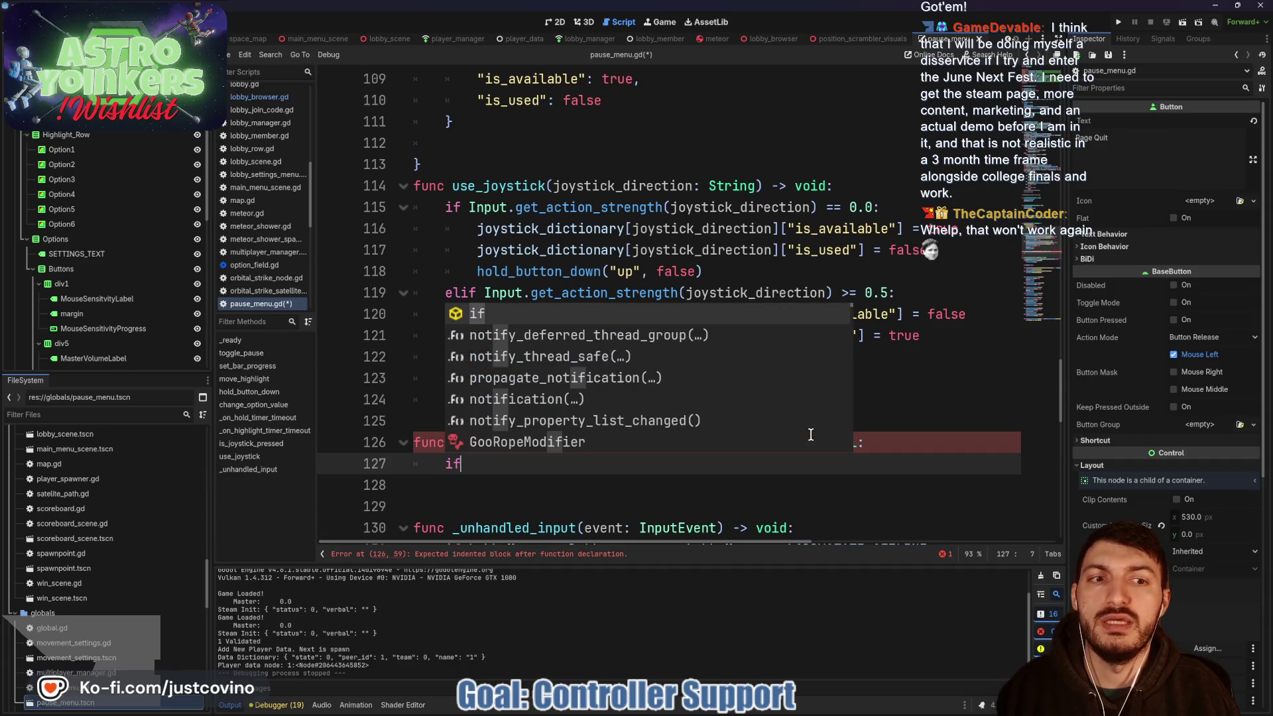
left_click_drag(975, 230, 803, 230)
left_click_drag(905, 228, 476, 230)
key("ctrl+c")
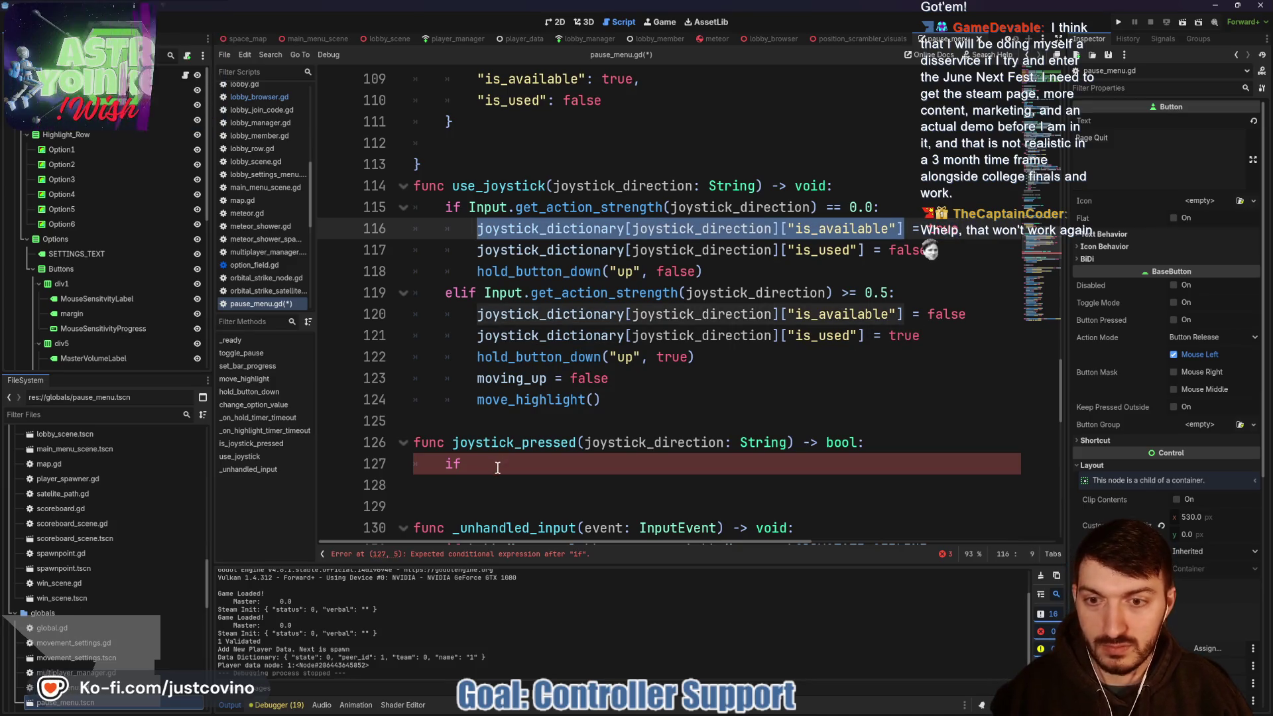
left_click(588, 464)
key("ctrl+v")
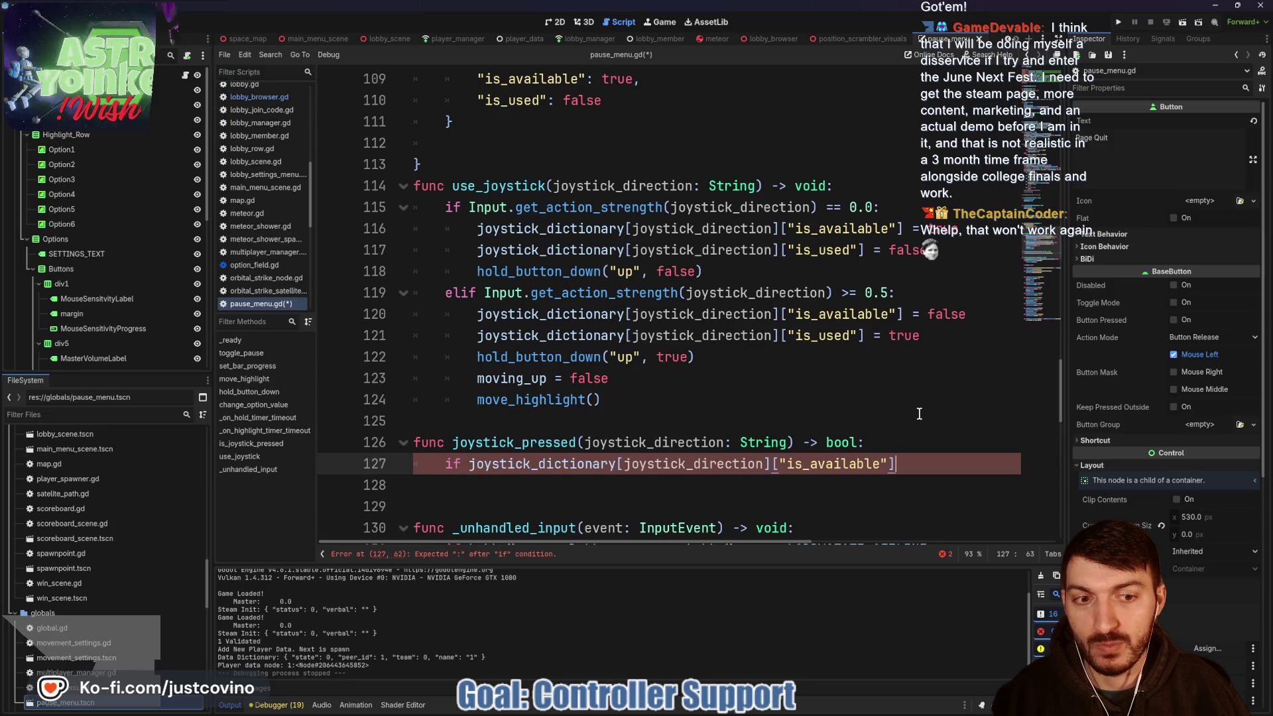
type(":")
key("Return")
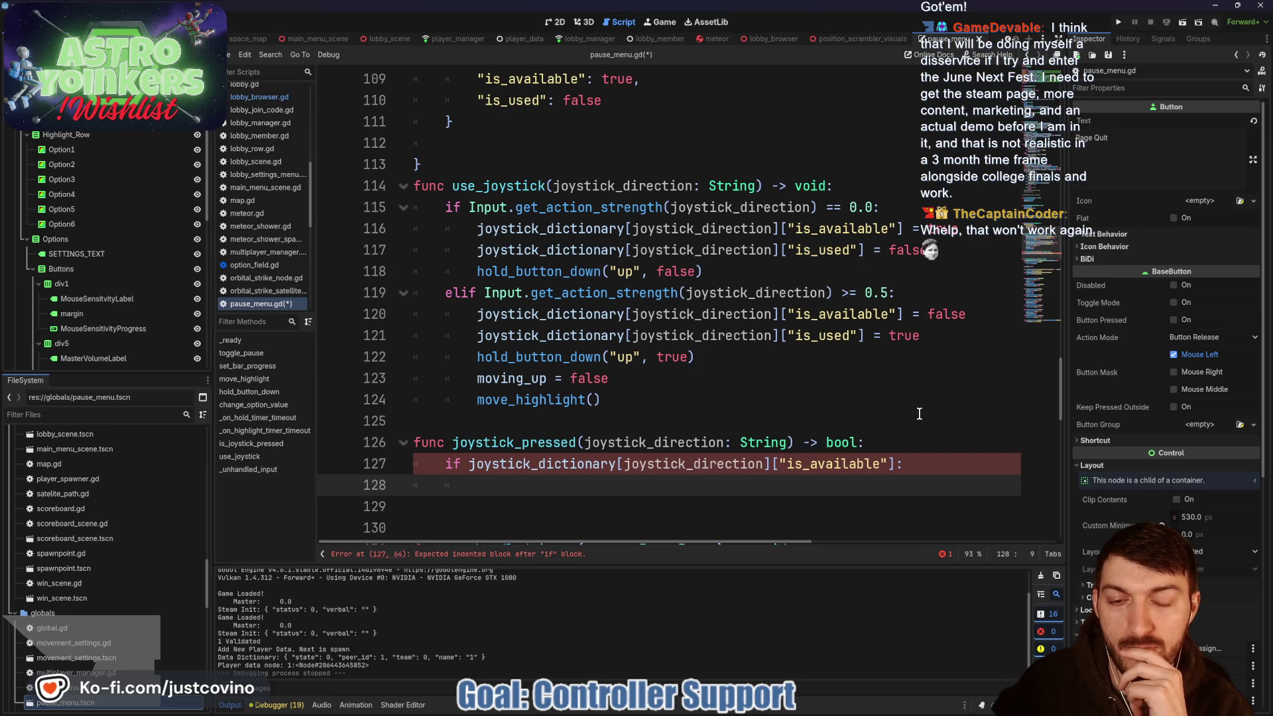
left_click(469, 463)
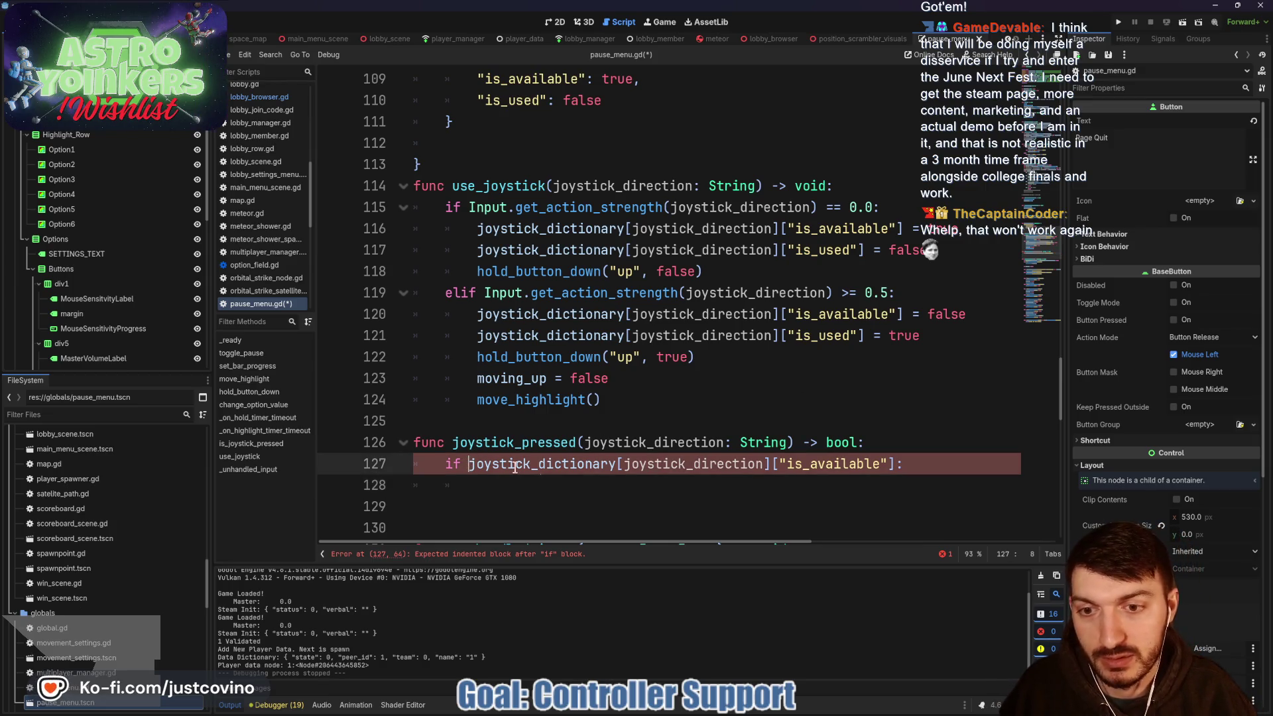
type("!")
left_click(957, 461)
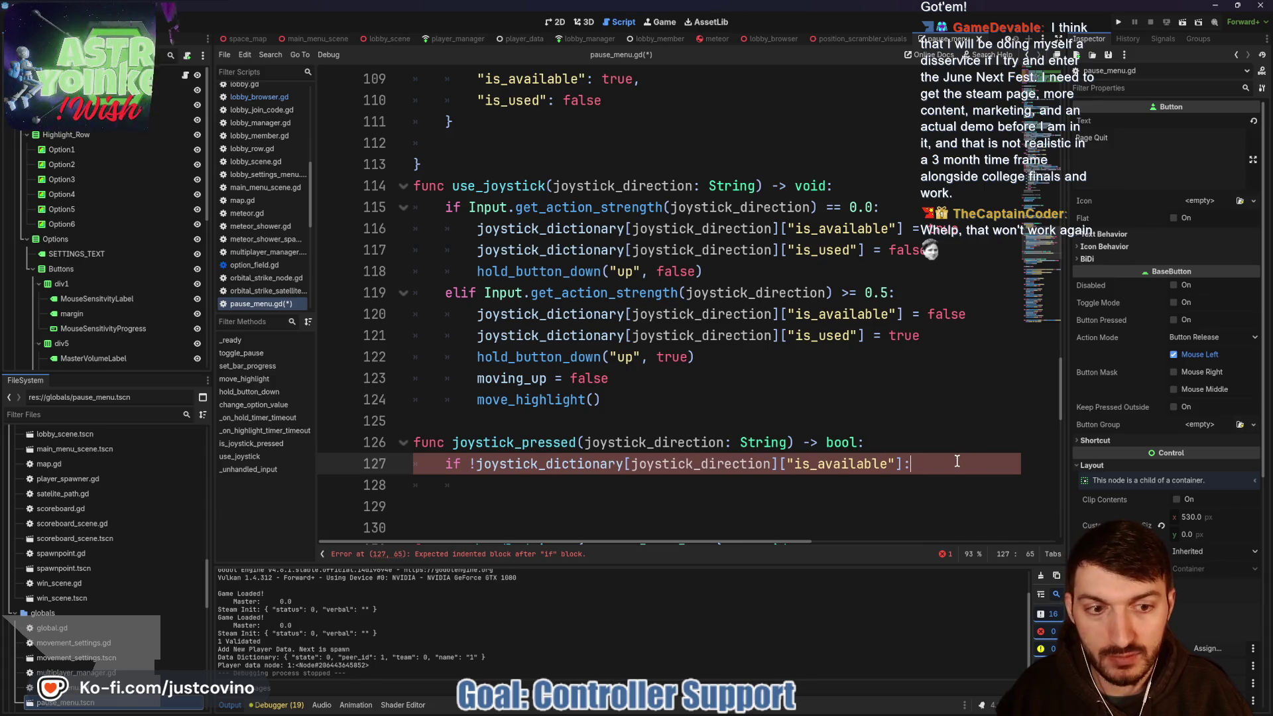
type(" return")
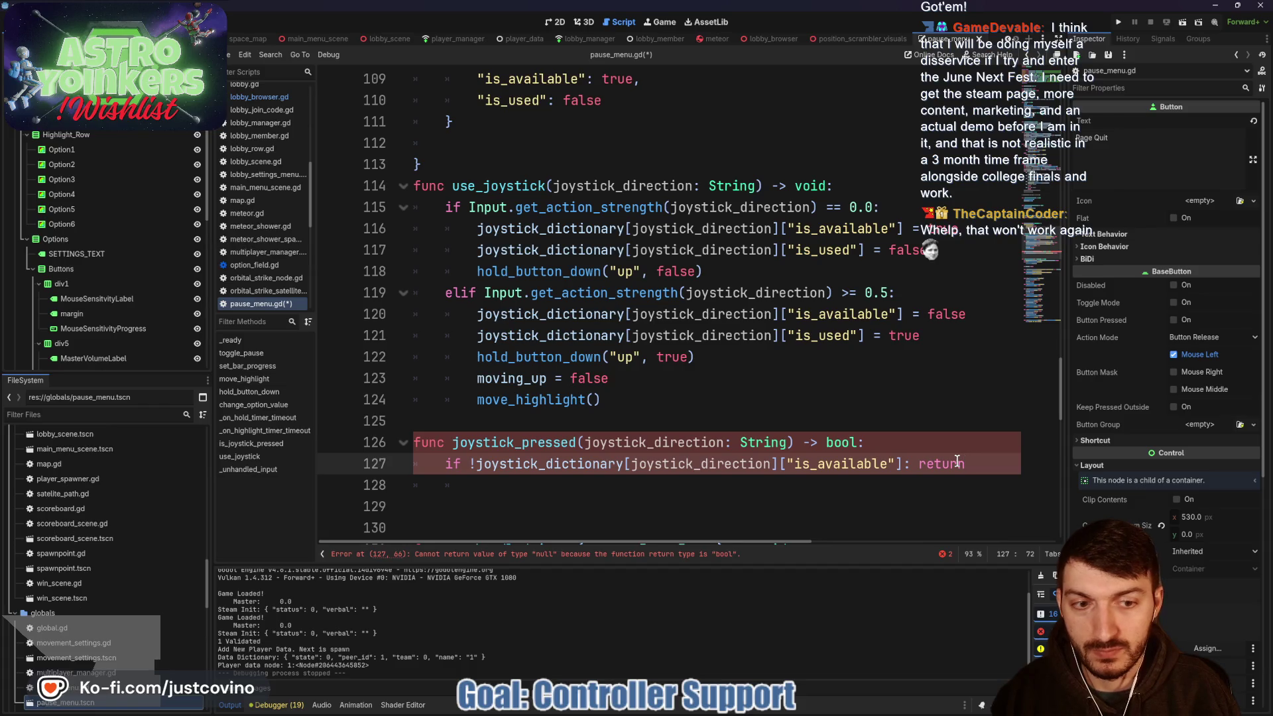
type(" false")
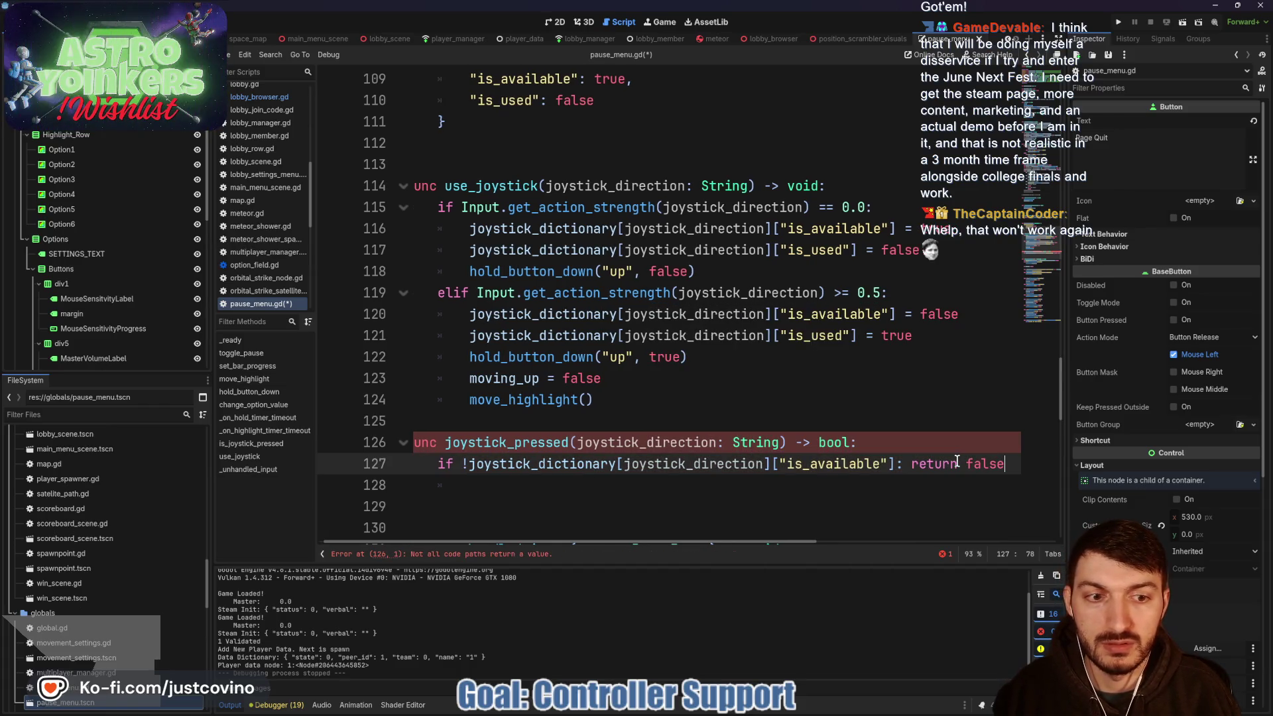
- Add a return line that reuses the action-strength threshold check from line 119
key("Return")
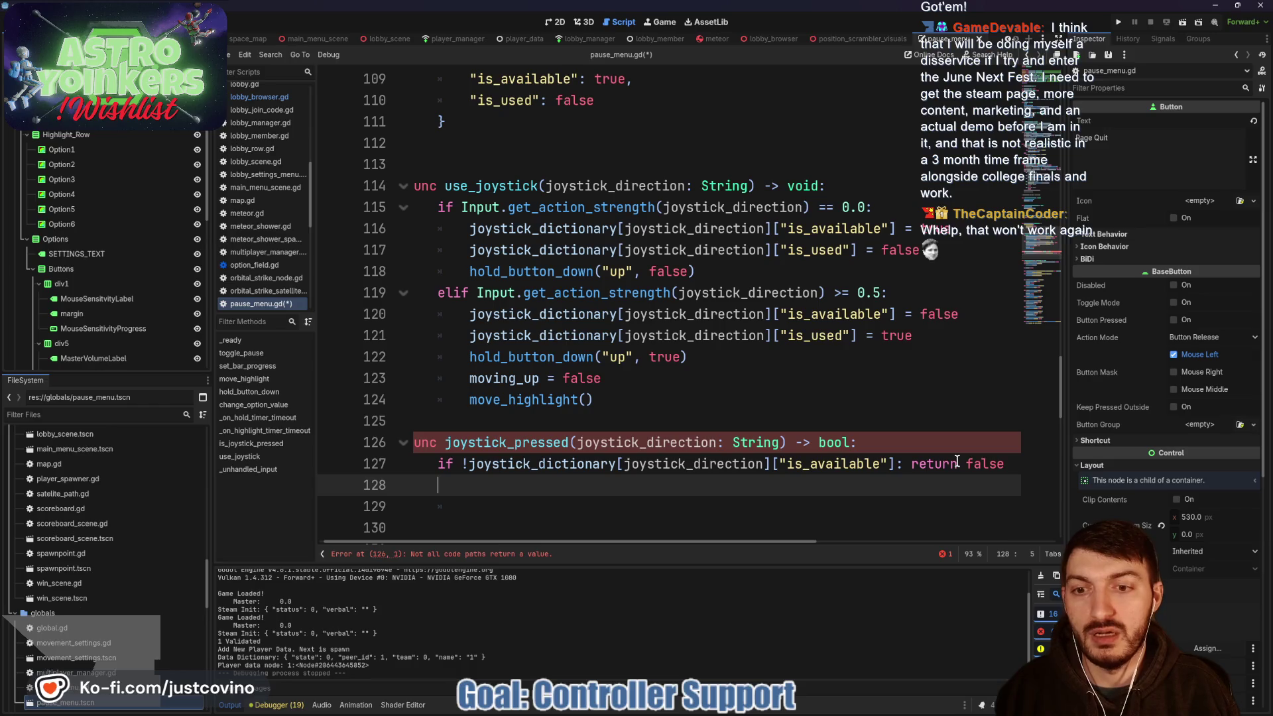
type("return")
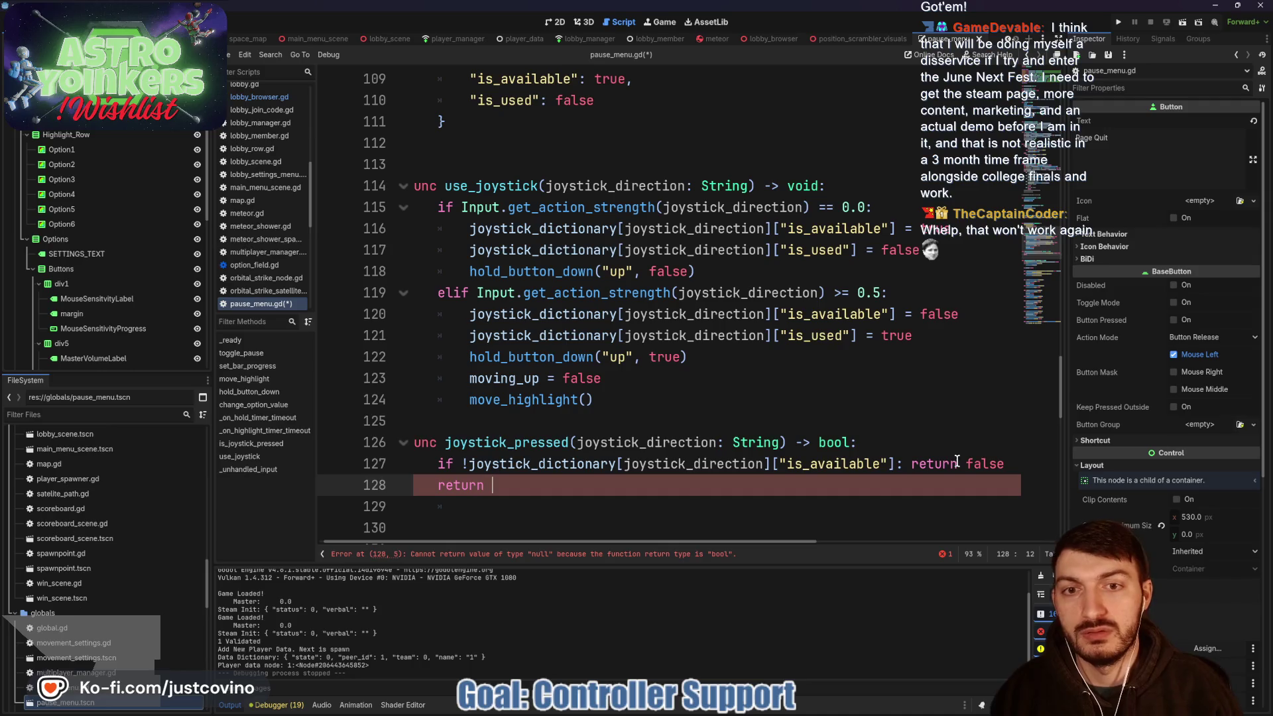
left_click_drag(480, 294, 880, 295)
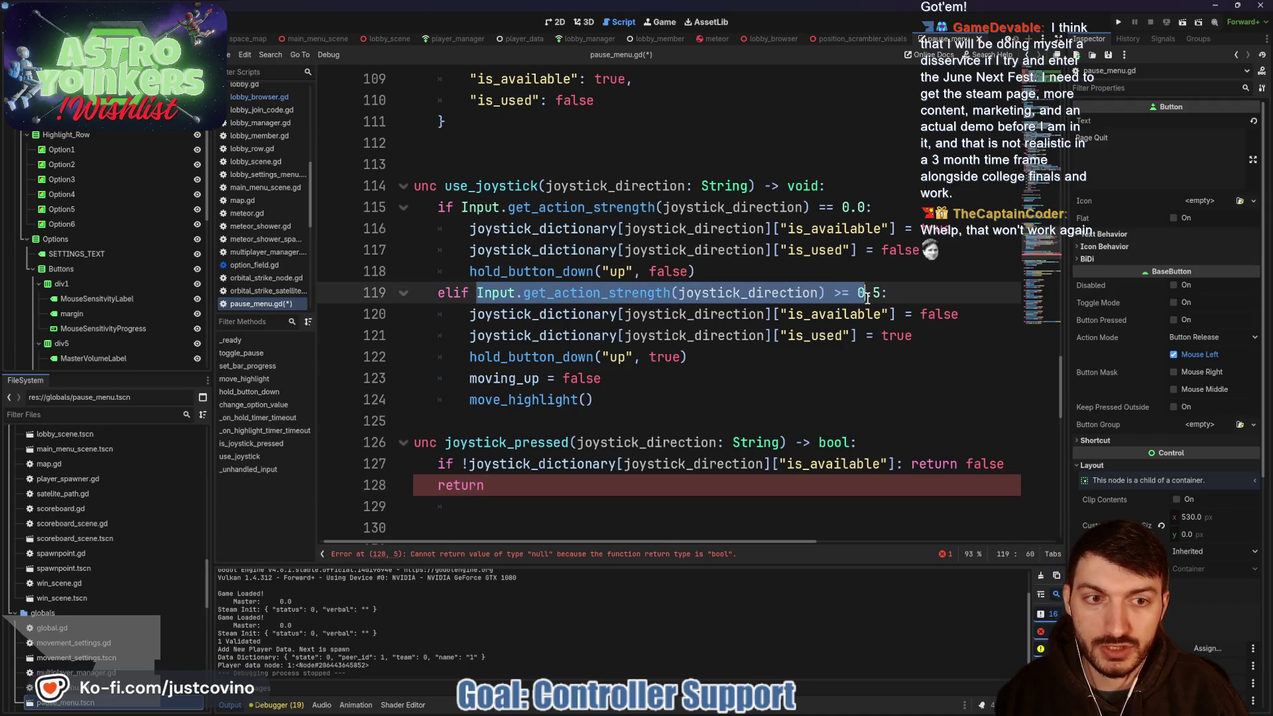
key("ctrl+c")
left_click(533, 490)
key("ctrl+v")
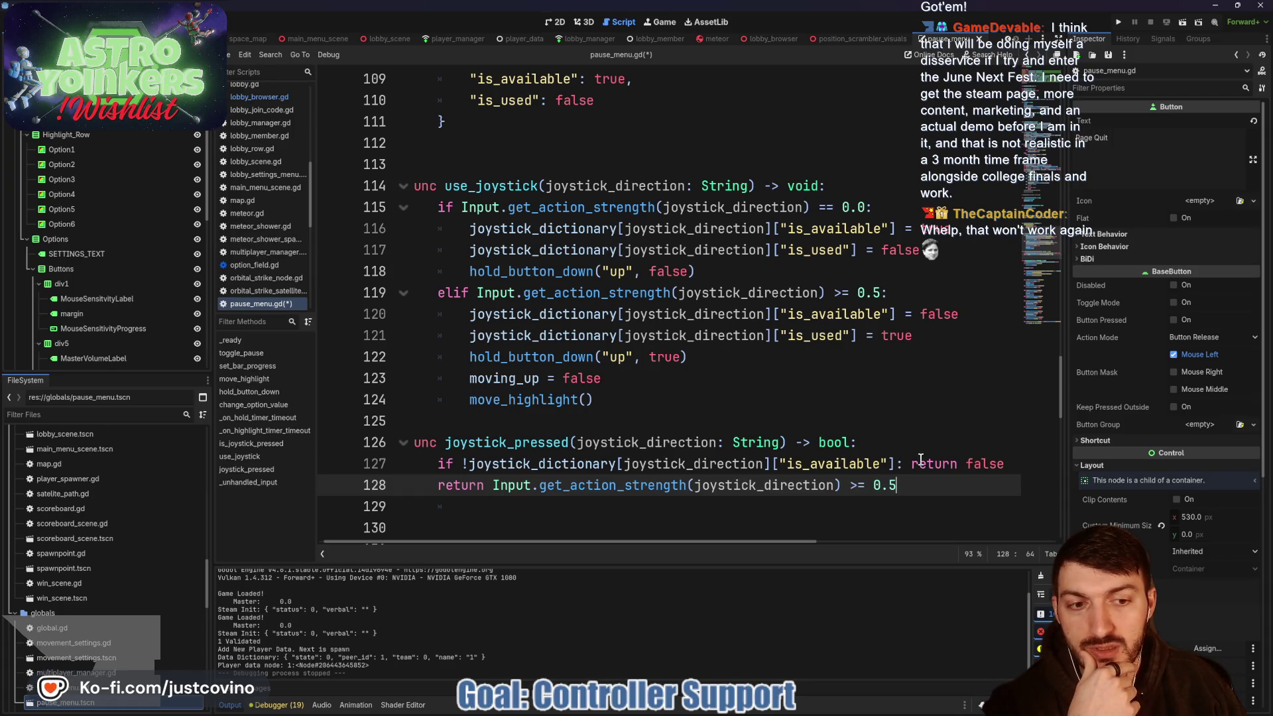
- Turn line 127 into 'if joystick_dictionary[...]["is_available"]:' and indent the return beneath it
left_click(469, 464)
key("BackSpace")
left_click_drag(892, 463, 998, 463)
type(":")
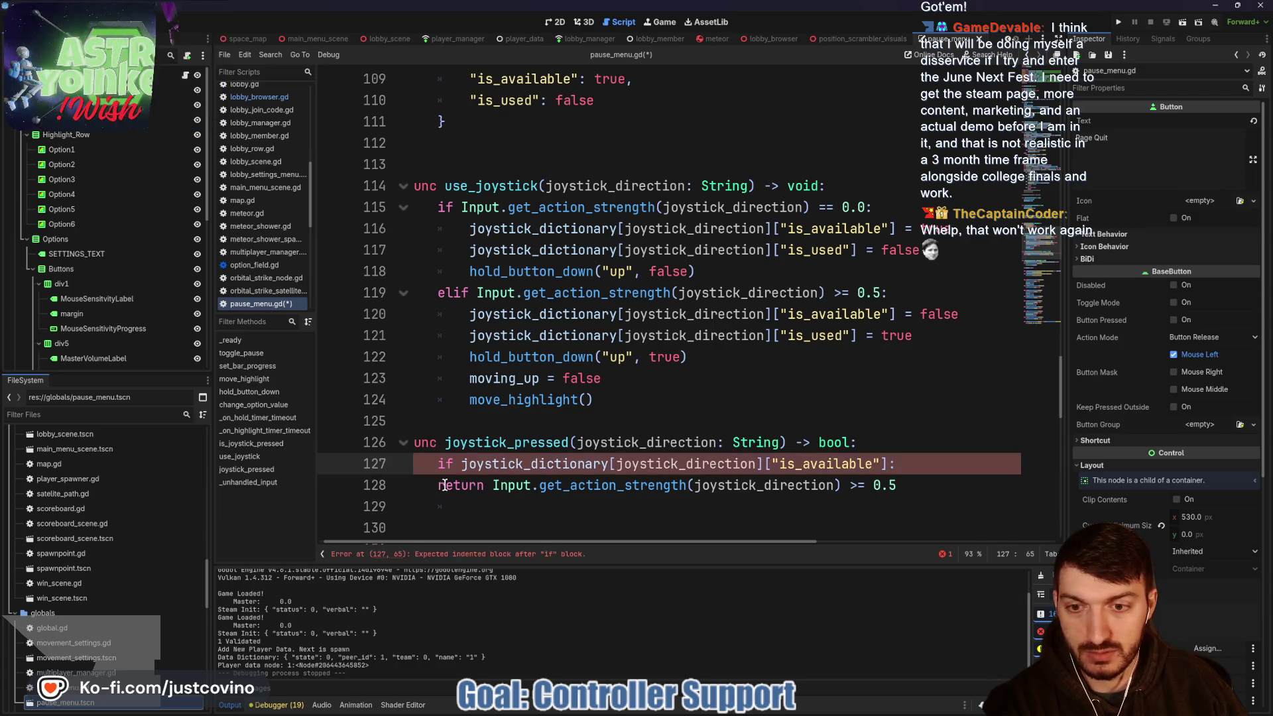
left_click(438, 484)
key("Tab")
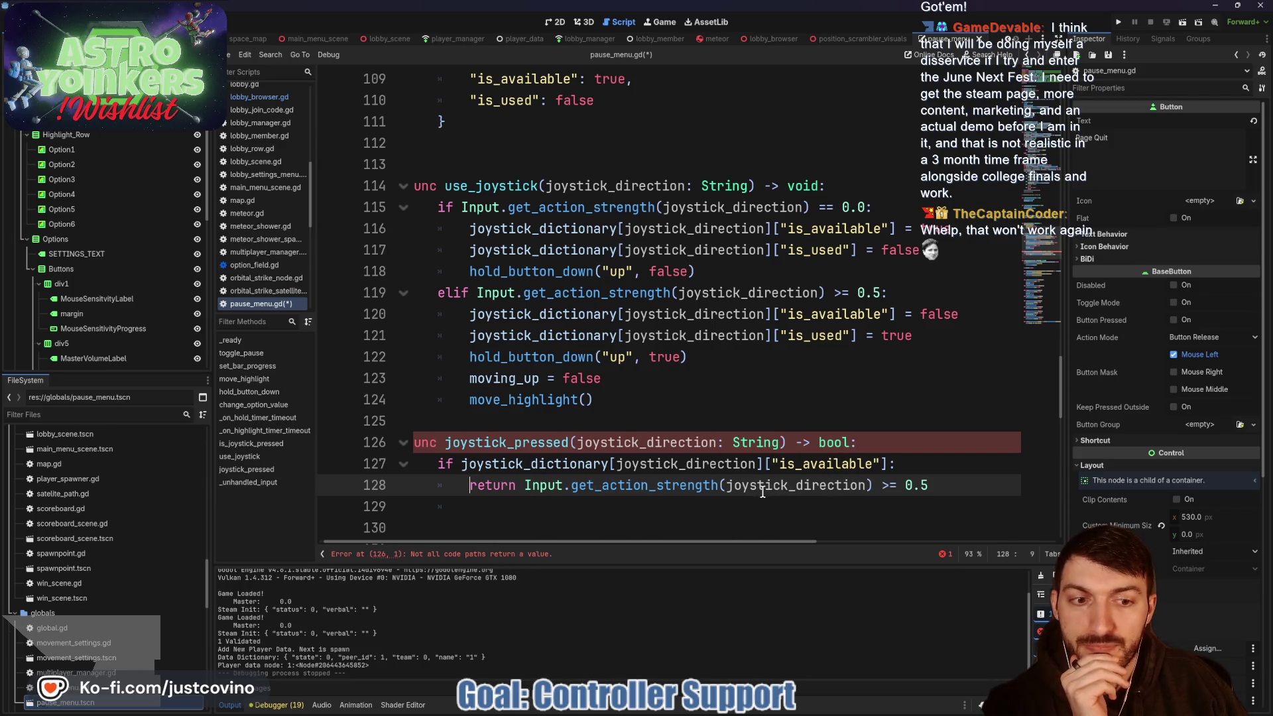
- Change the strength comparison from '>= 0.5' to '> 0.0' and add a blank line
scroll(762, 492, "down", 2)
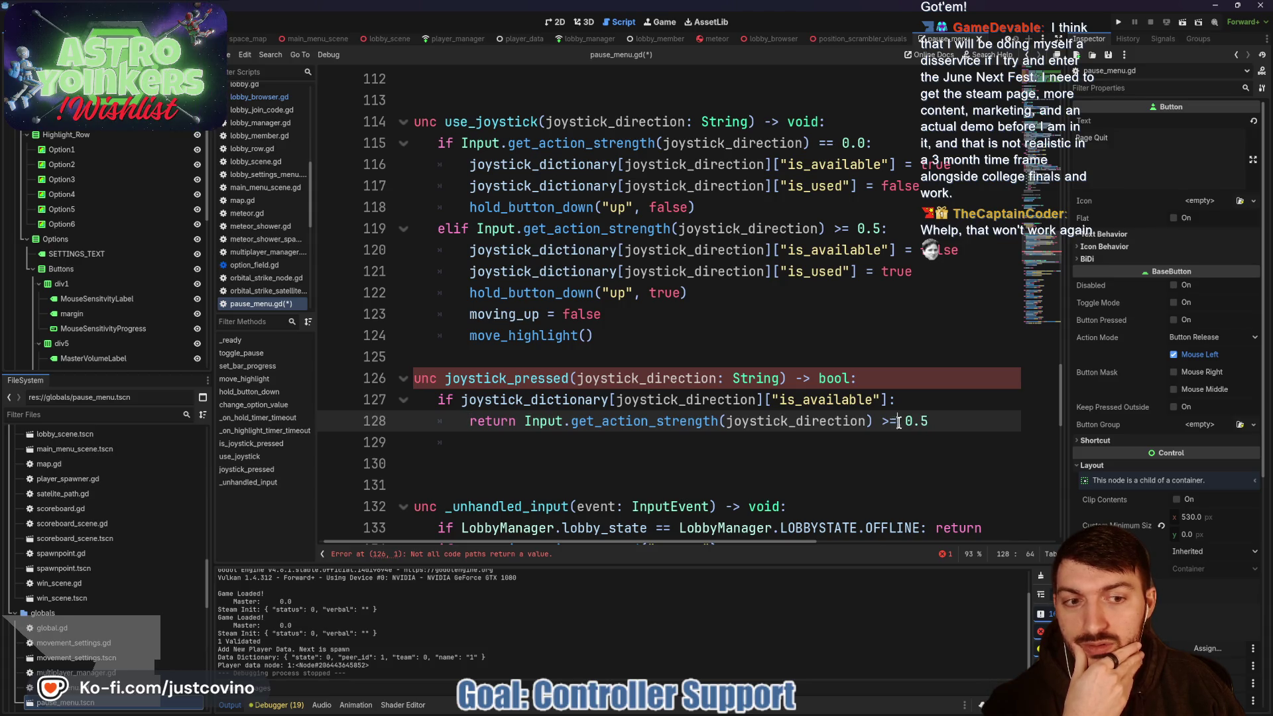
key("BackSpace")
key("End")
key("BackSpace")
type("0")
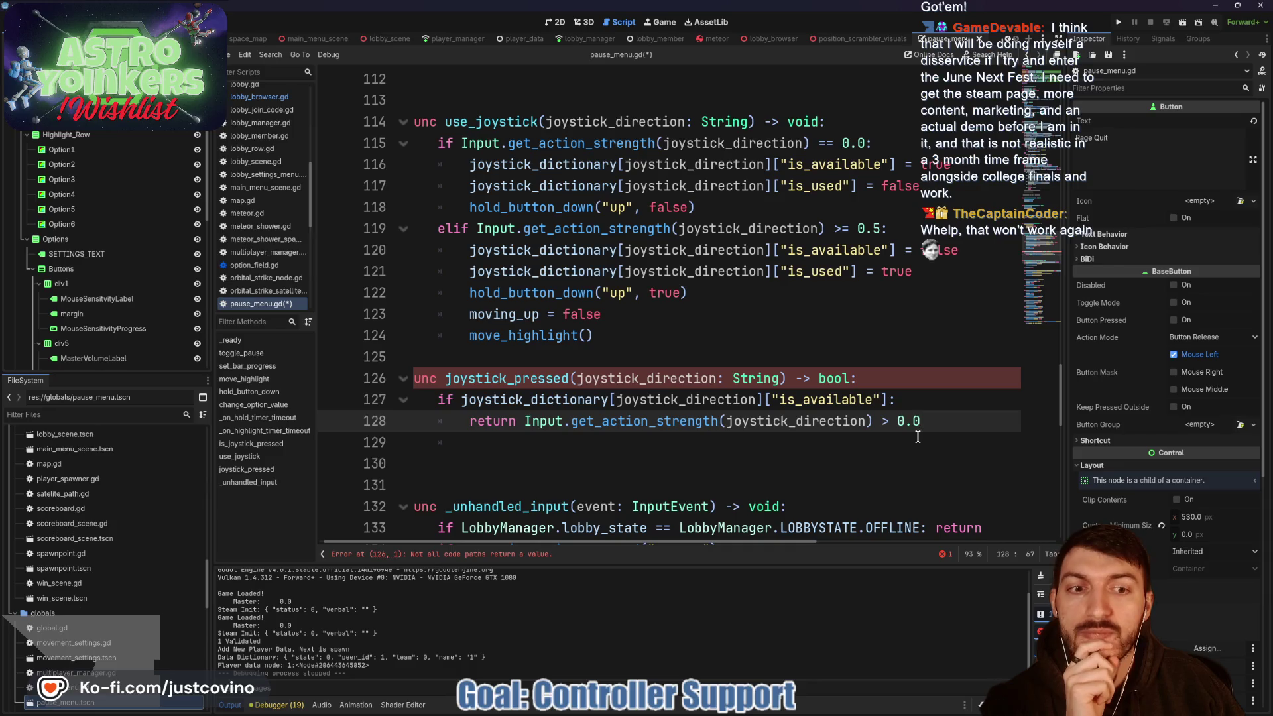
left_click(914, 398)
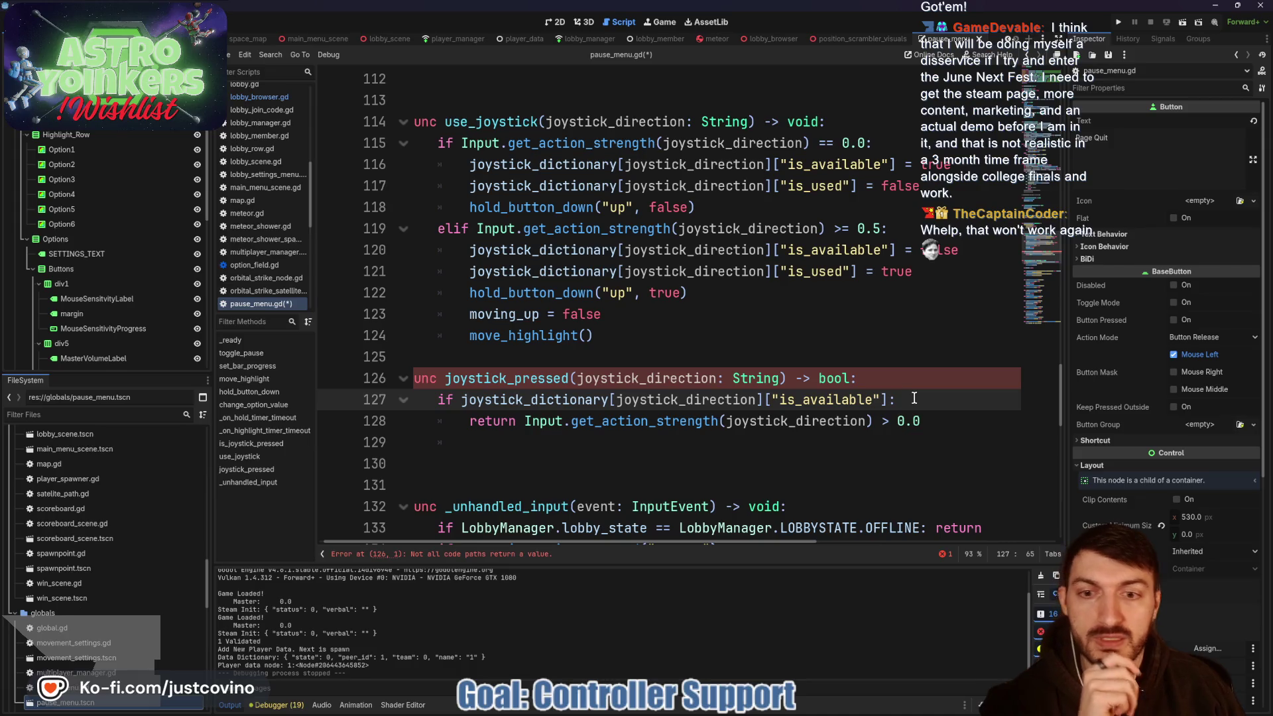
key("Return")
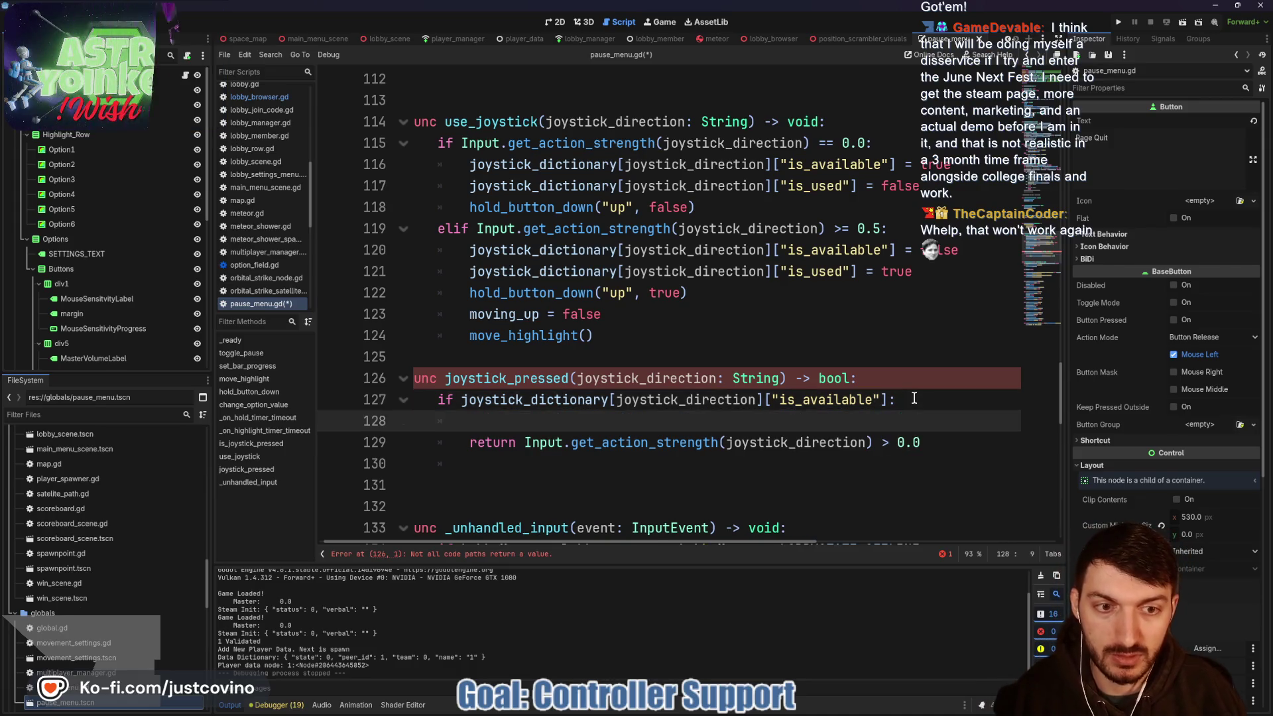
- Inside the if block, copy the is_available lookup and turn it into is_used = true before the return
left_click_drag(886, 399, 463, 404)
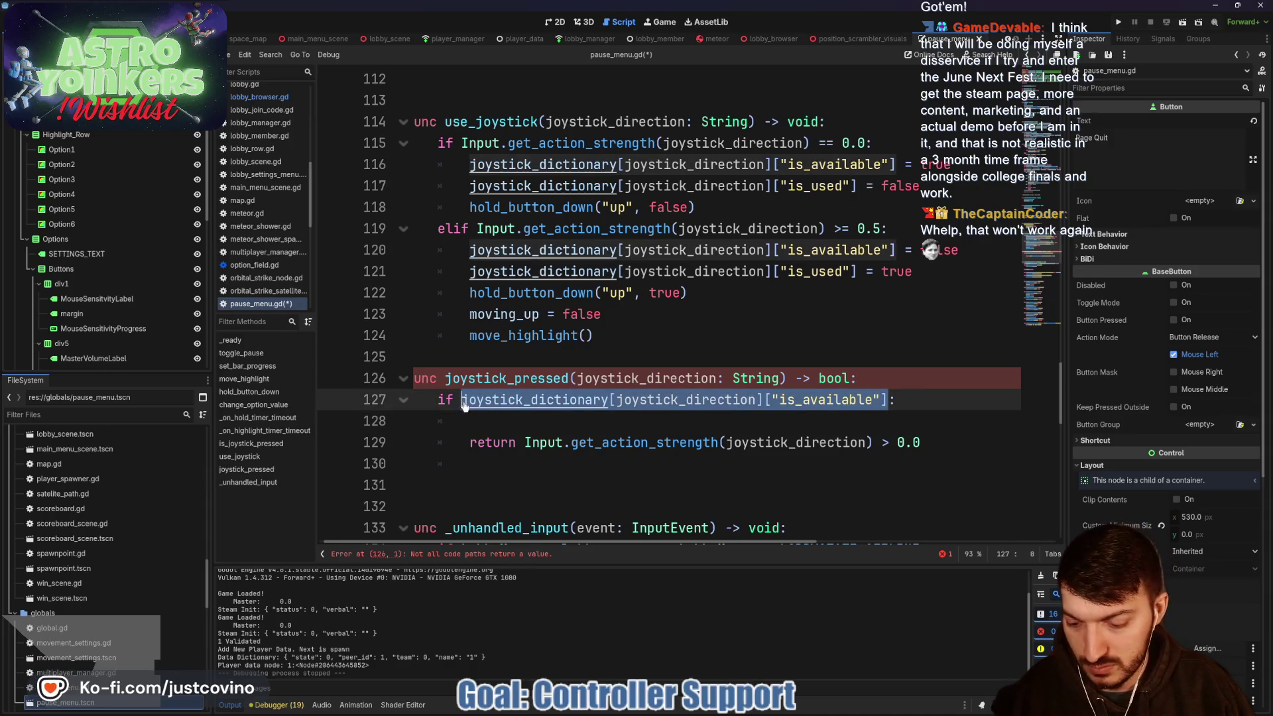
key("ctrl+c")
left_click(499, 424)
key("ctrl+v")
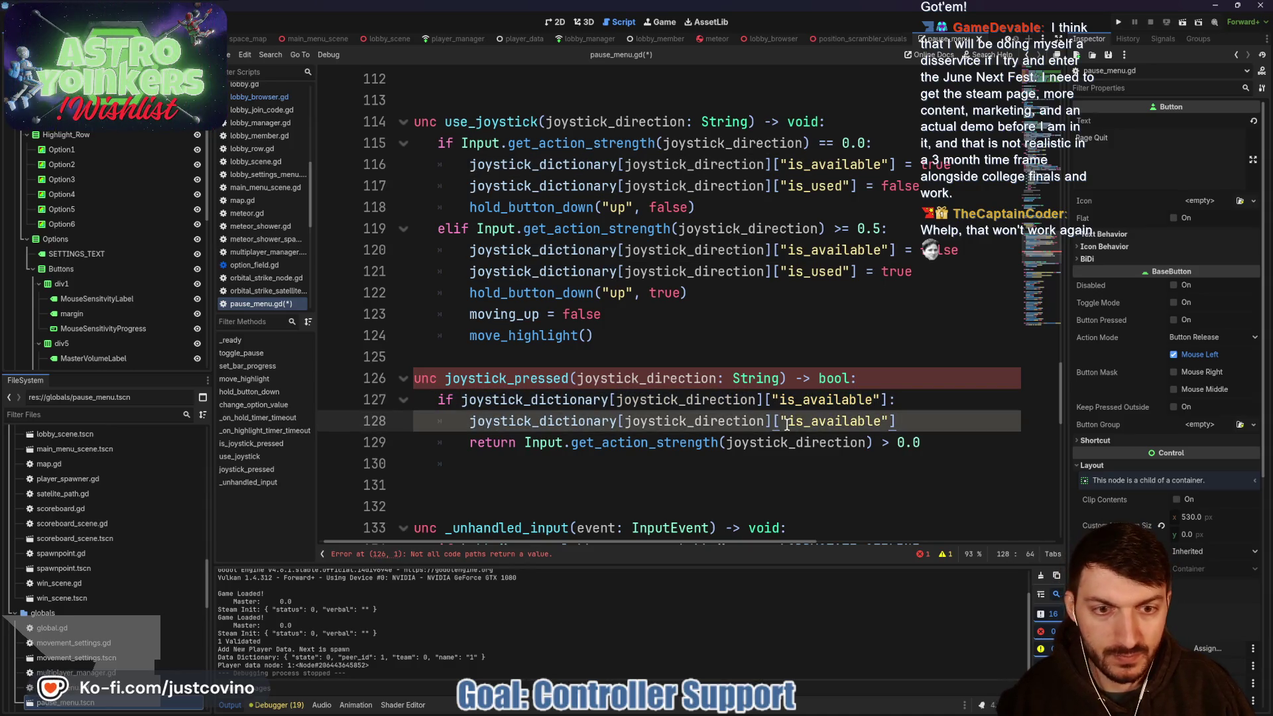
left_click_drag(810, 422, 886, 422)
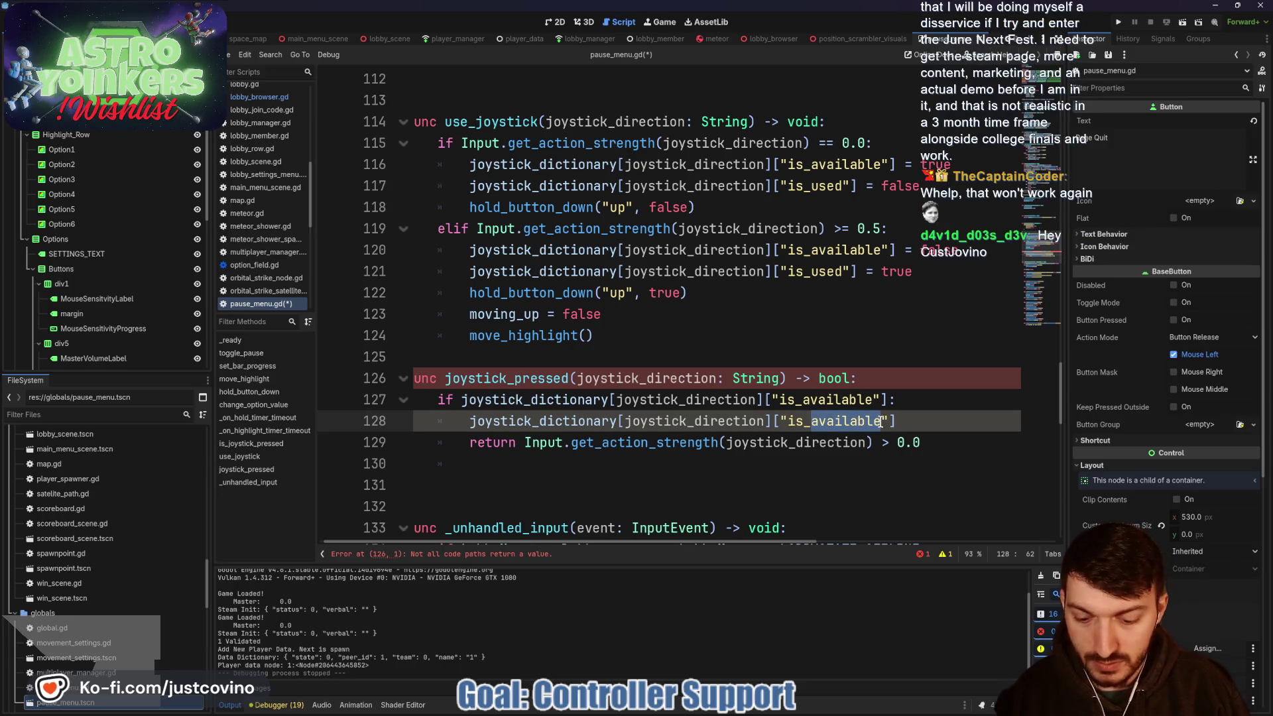
type("used\"] = tru")
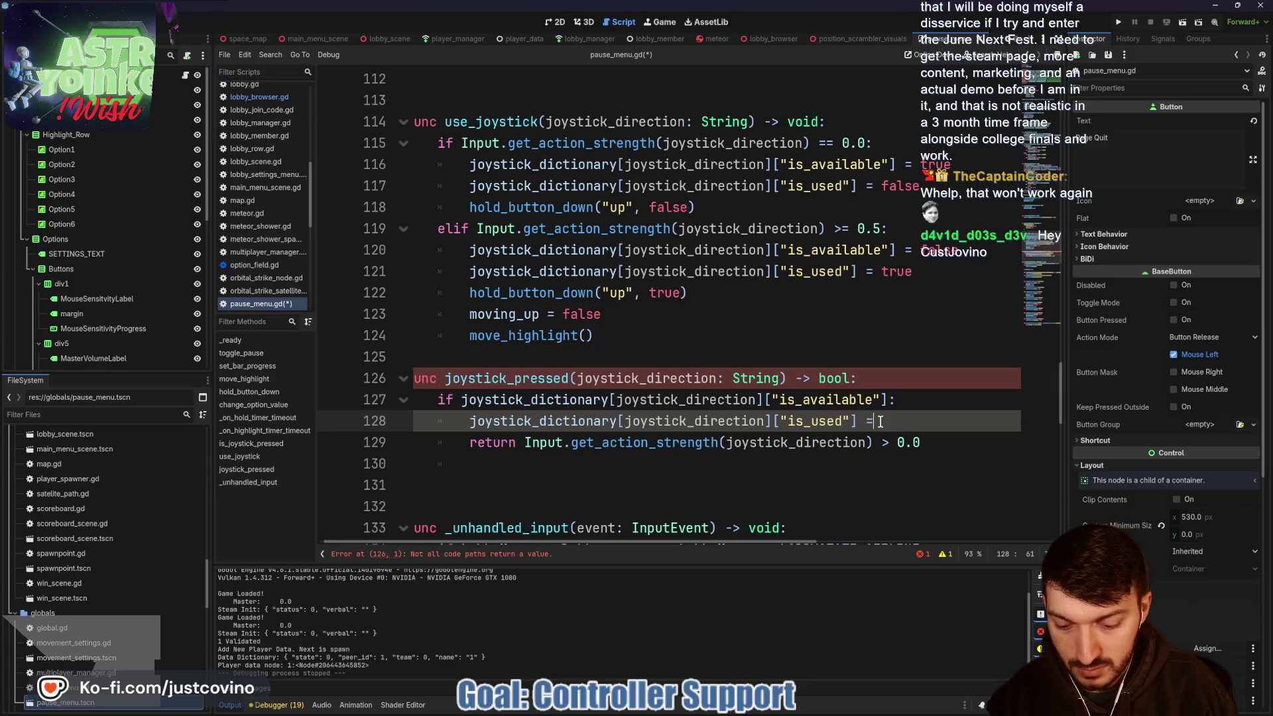
key("Return")
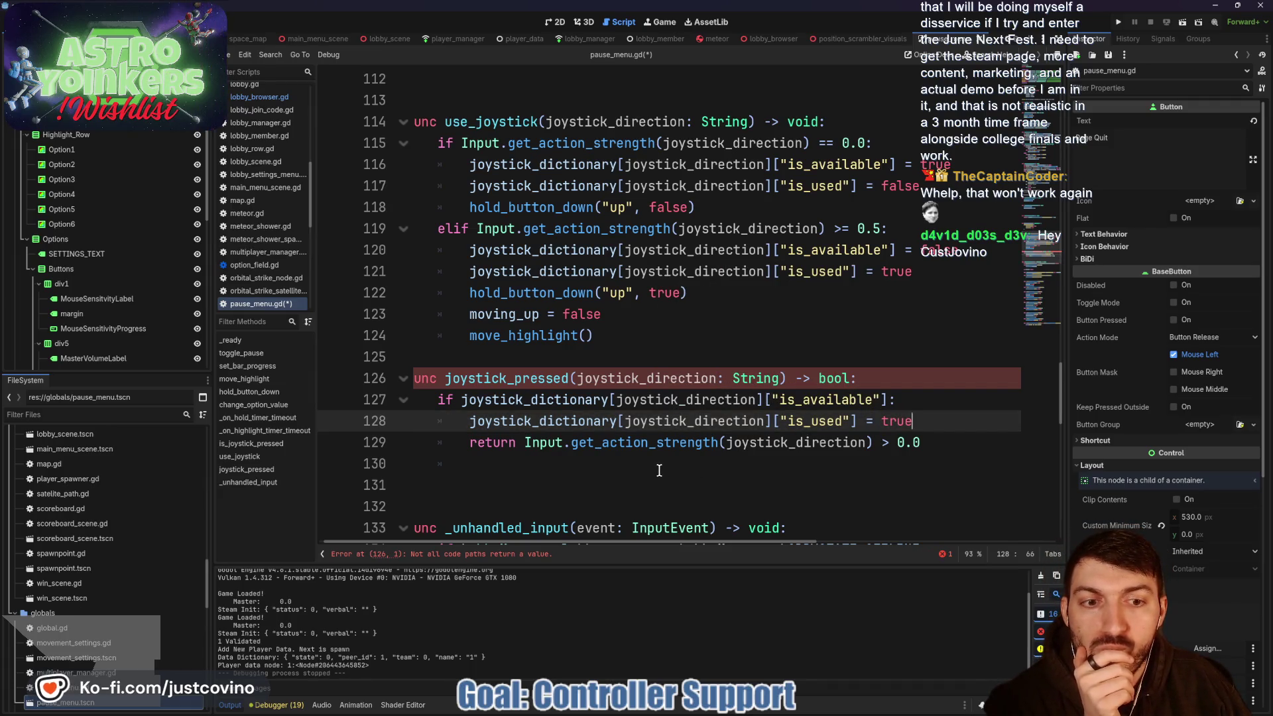
- After the if block, add joystick_dictionary[joystick_direction]["is_used"] = false followed by return false
left_click(631, 464)
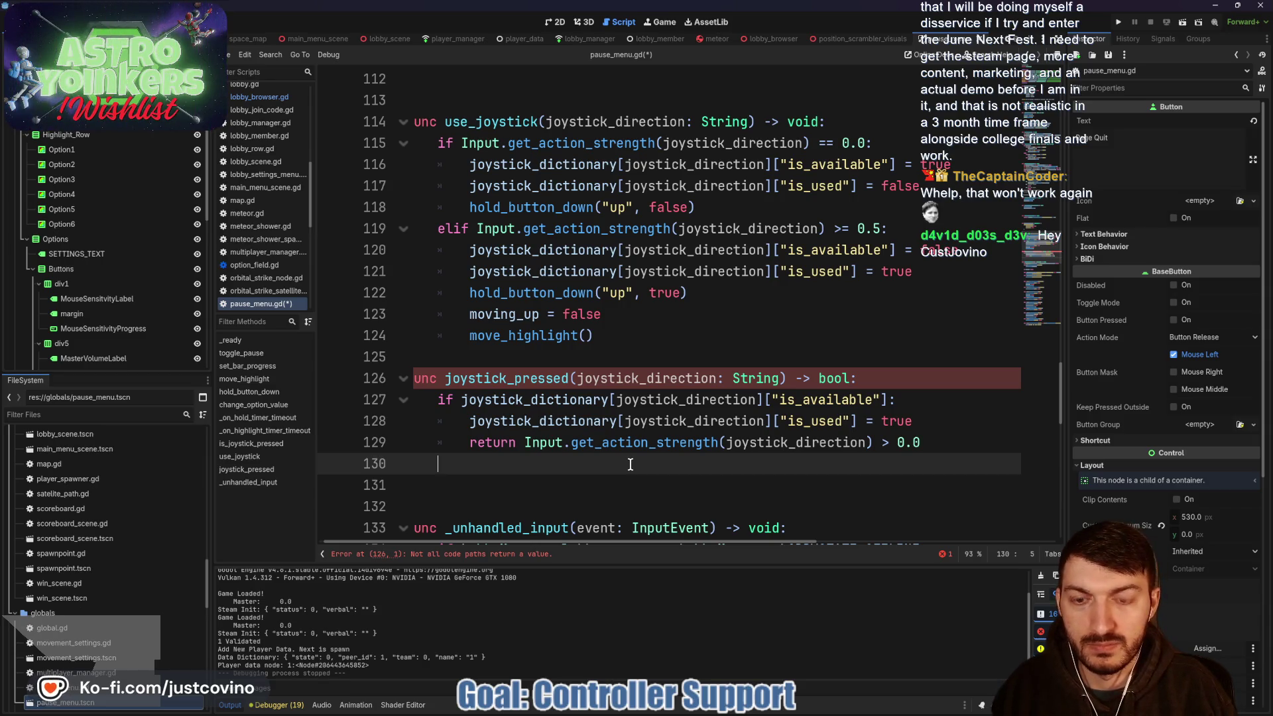
type("joy")
key("Return")
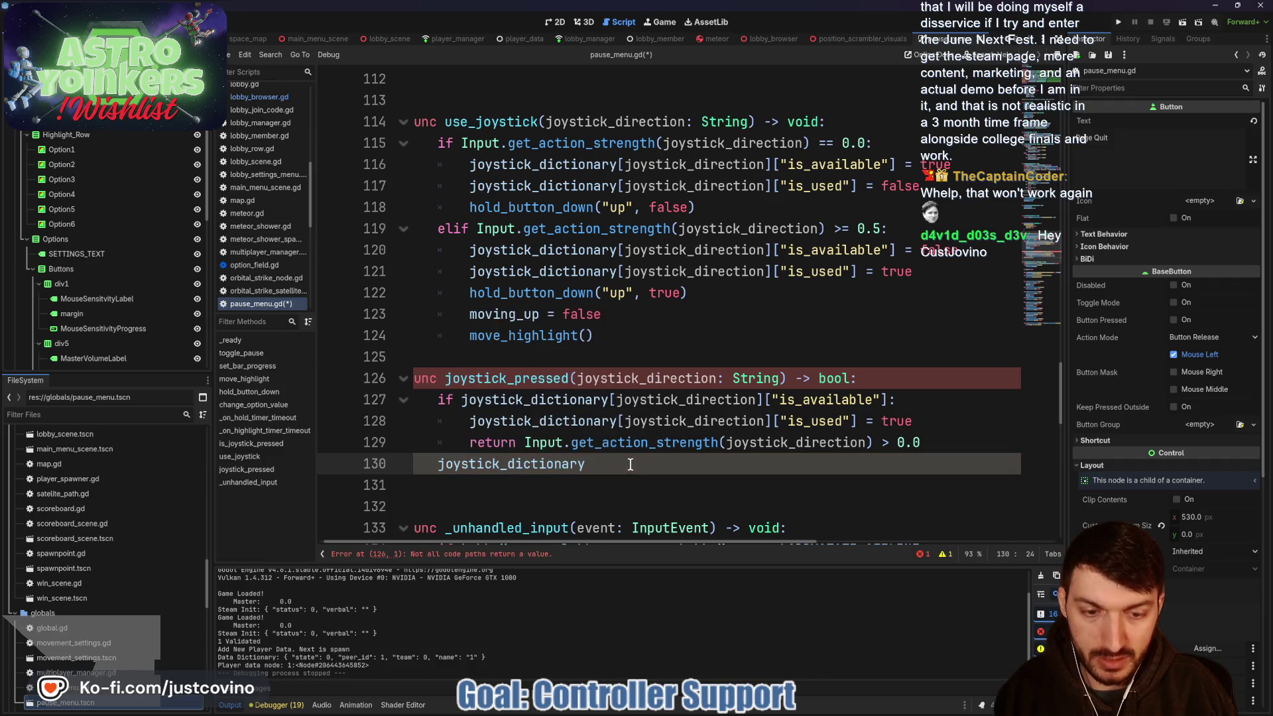
type("[joy")
key("Return")
key("BackSpace")
key("BackSpace")
key("BackSpace")
type("rect")
key("Return")
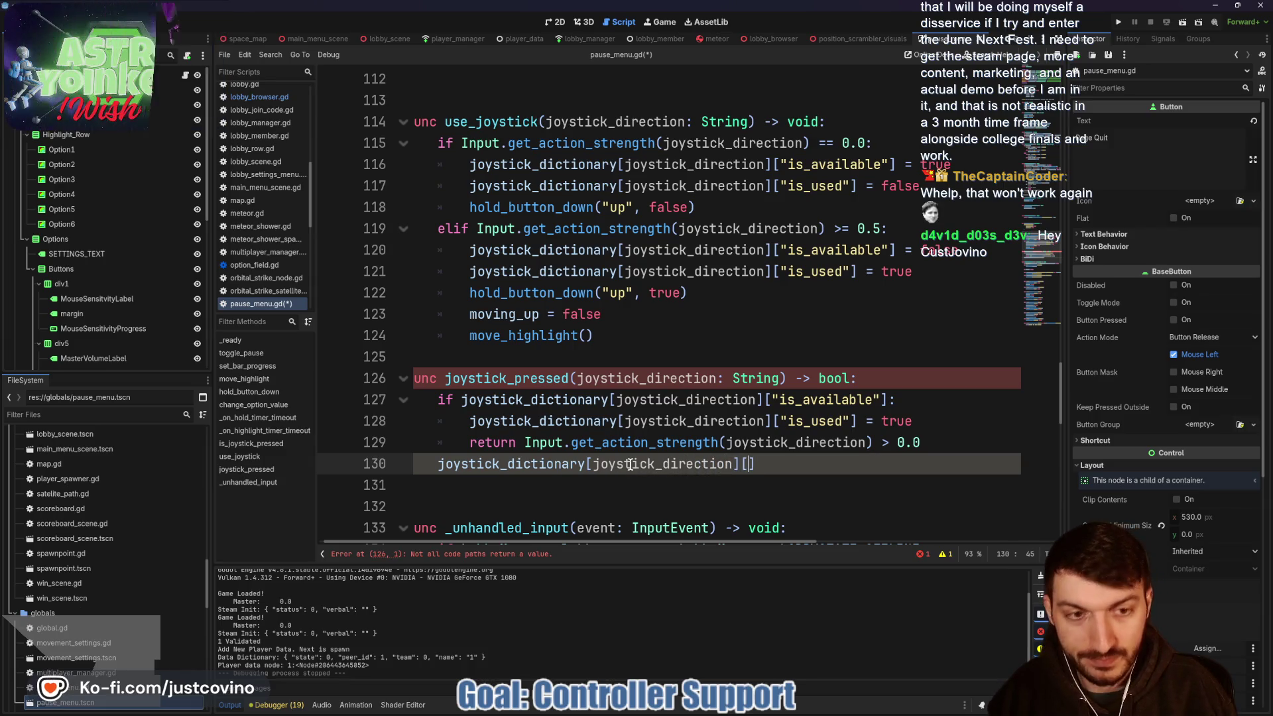
type("[\"is_used\"]")
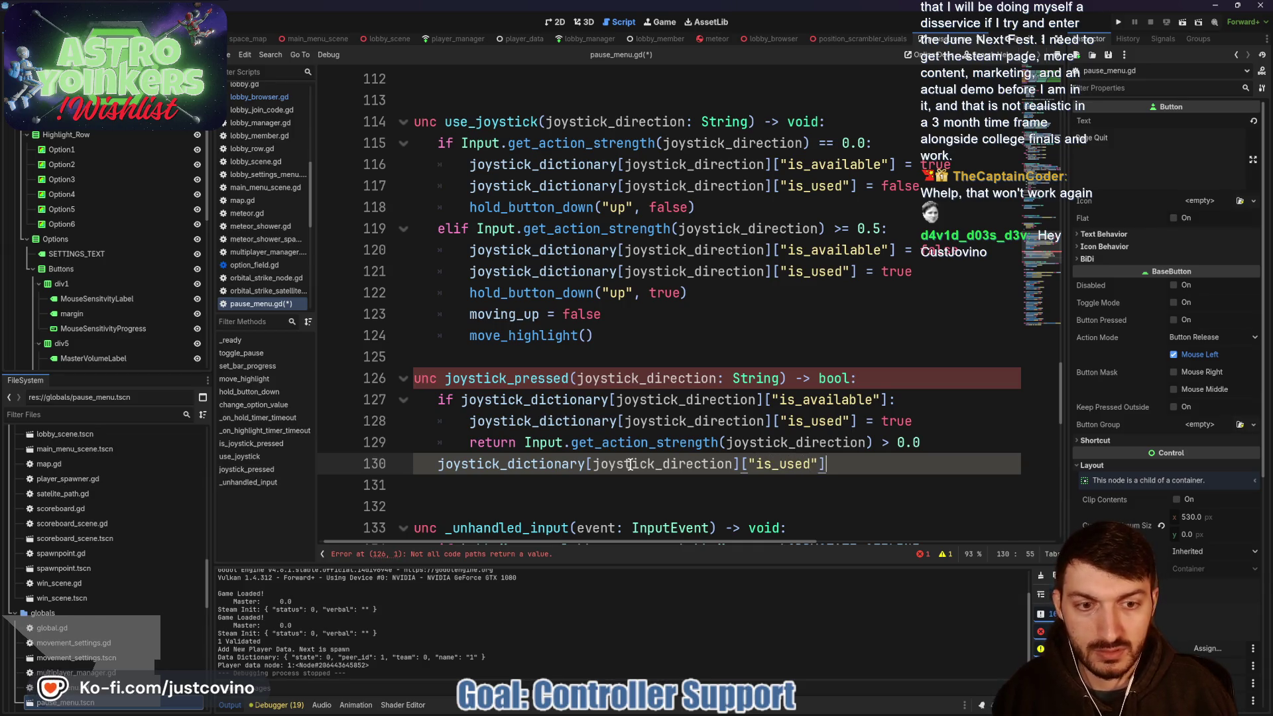
type(" = false")
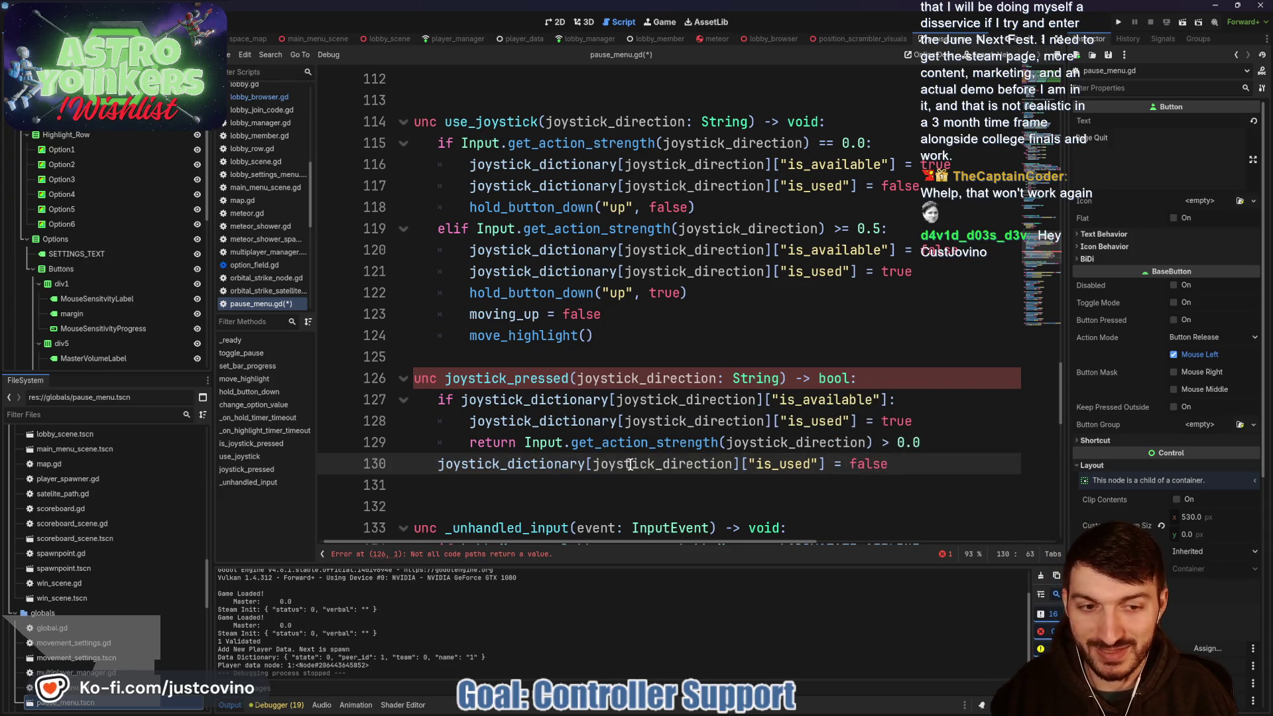
key("Return")
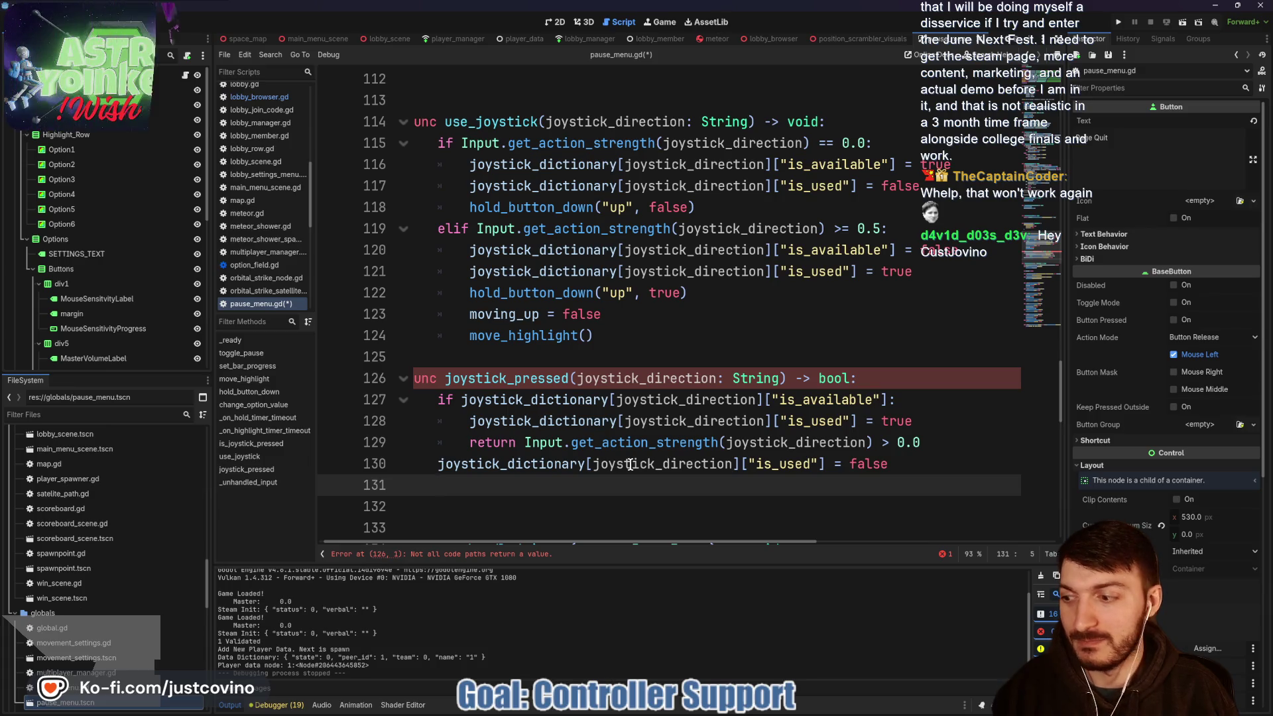
type("return false")
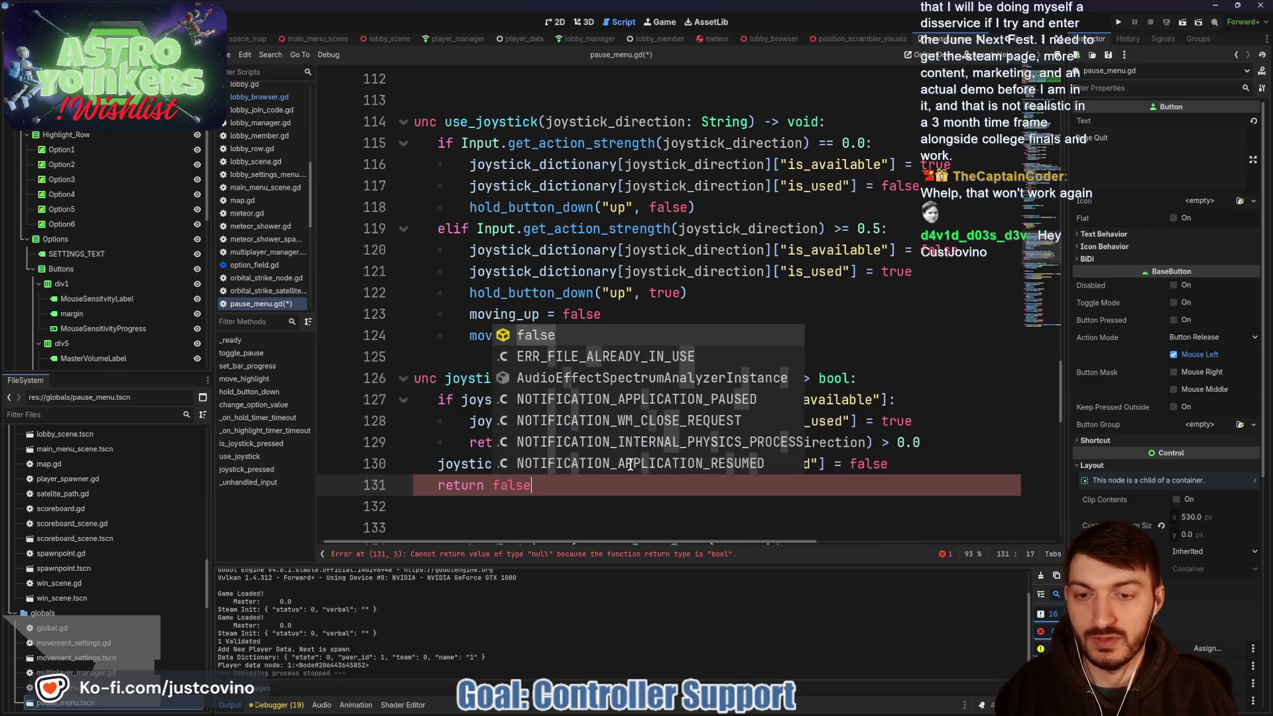
key("Escape")
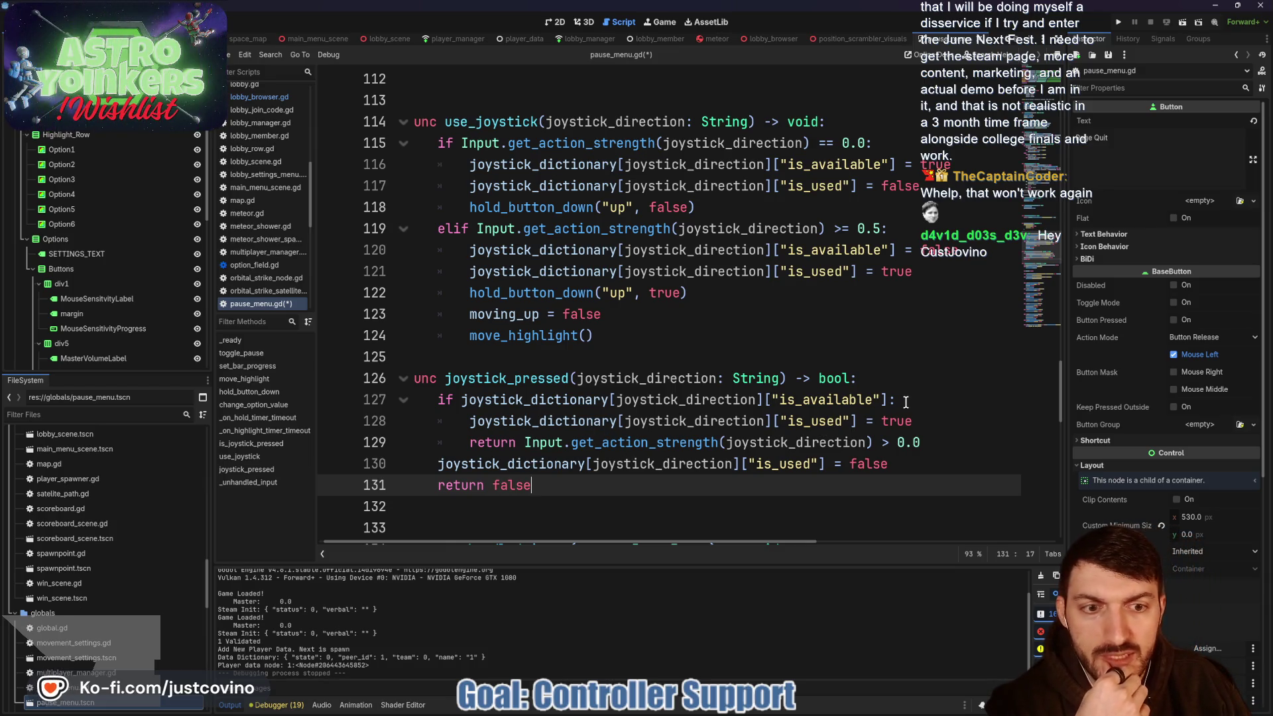
left_click_drag(891, 399, 464, 401)
key("BackSpace")
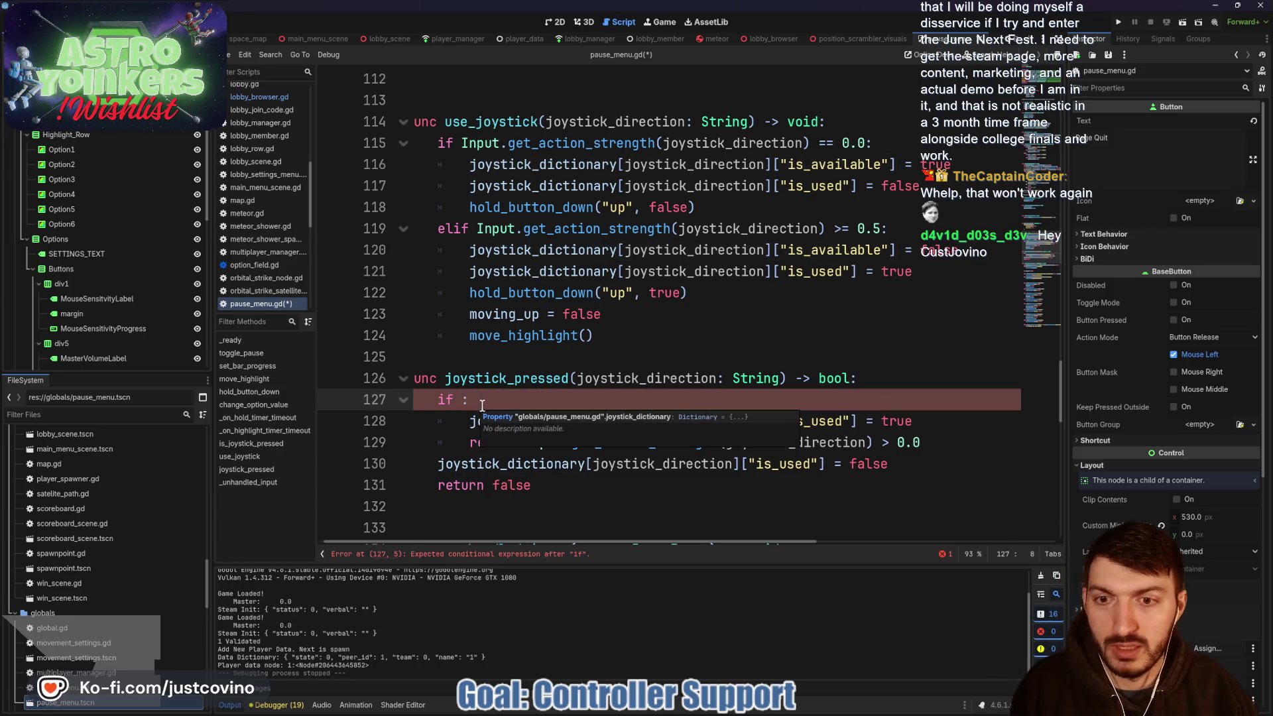
key("ctrl+z")
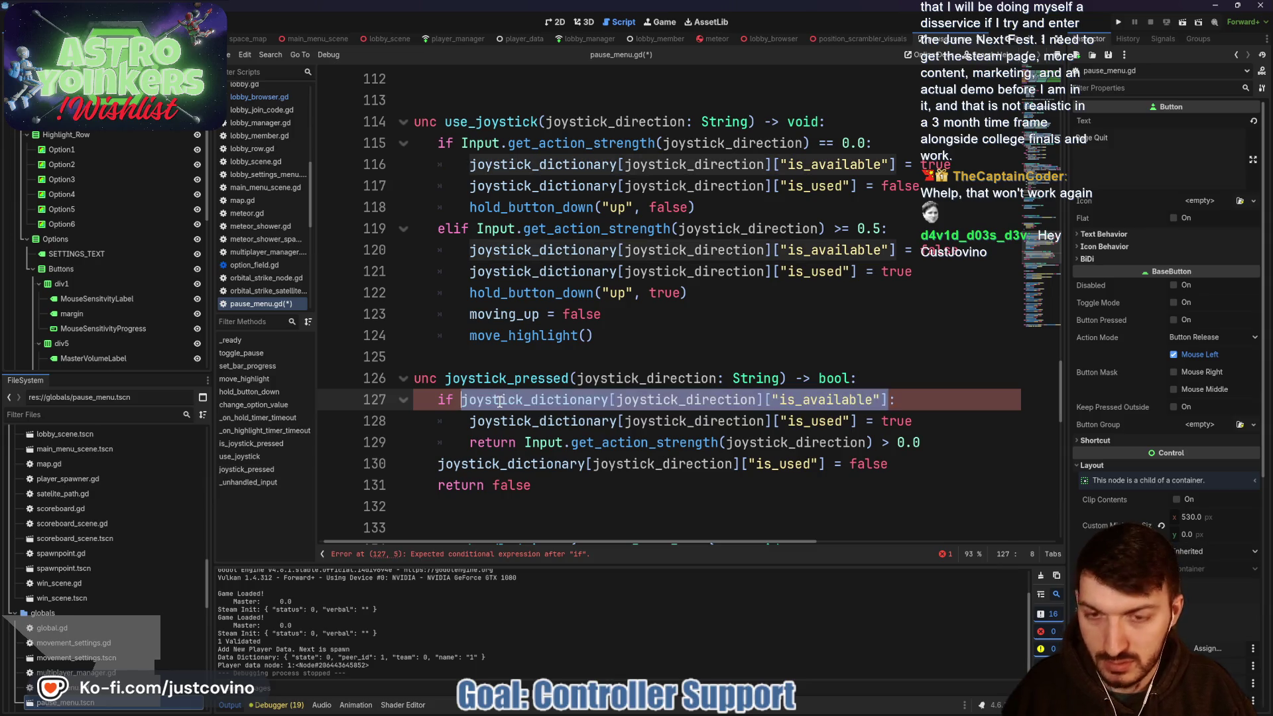
left_click_drag(930, 397, 436, 402)
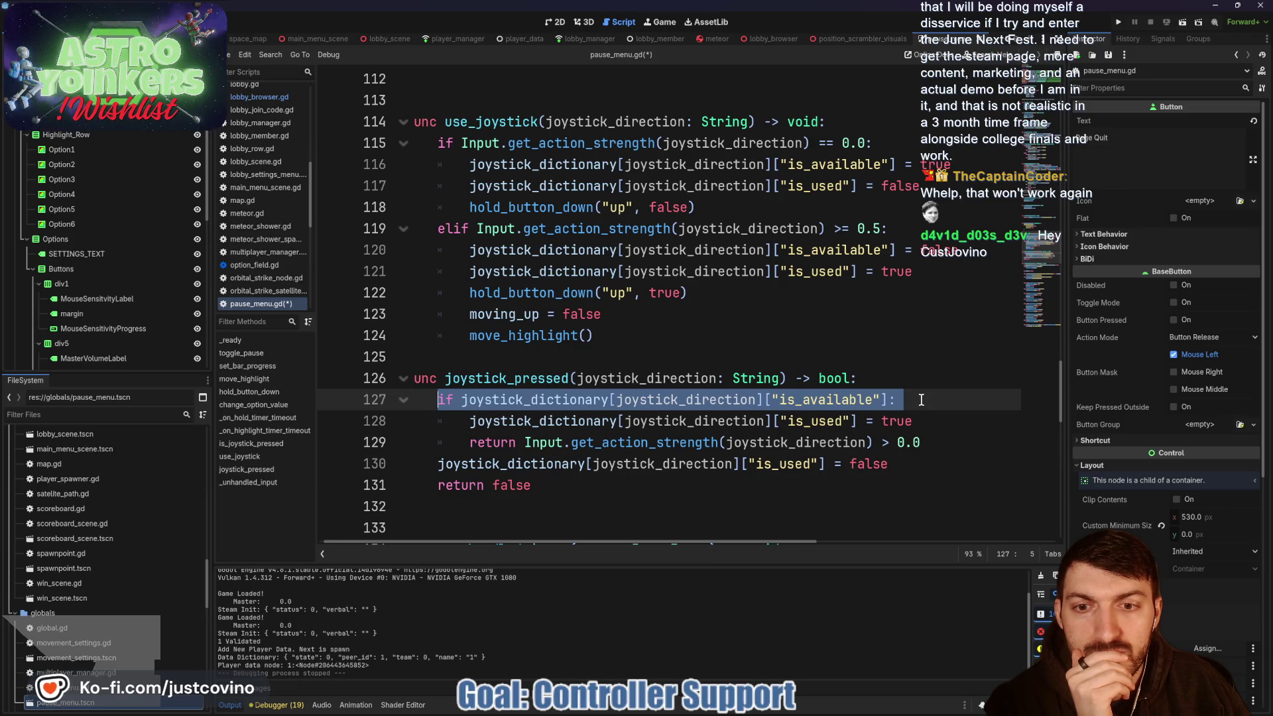
scroll(921, 400, "down", 1)
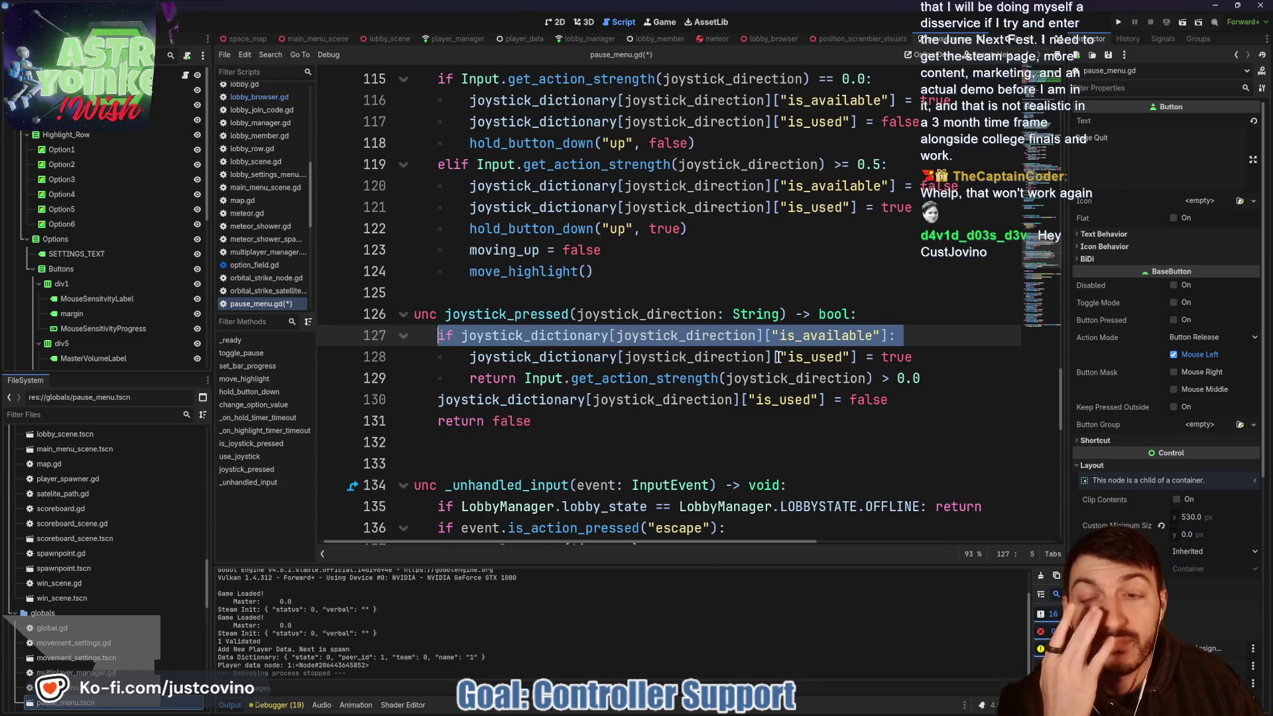
scroll(780, 355, "left", 1)
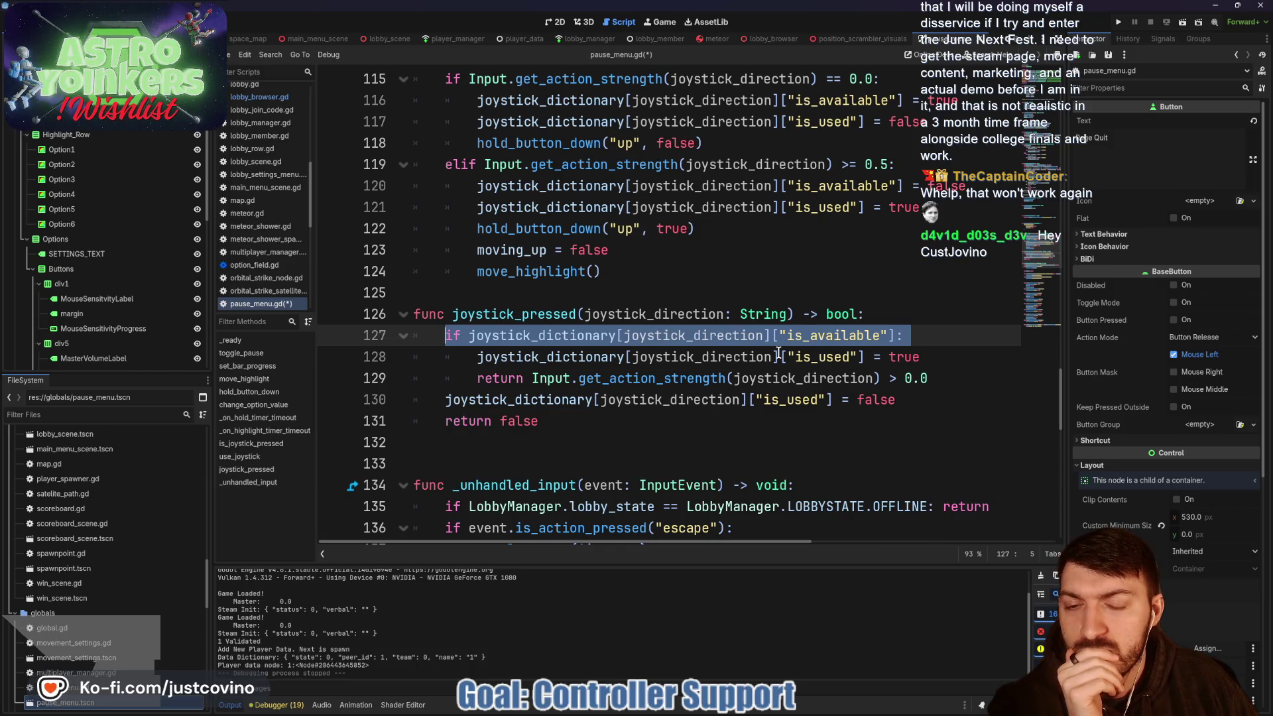
scroll(778, 353, "down", 4)
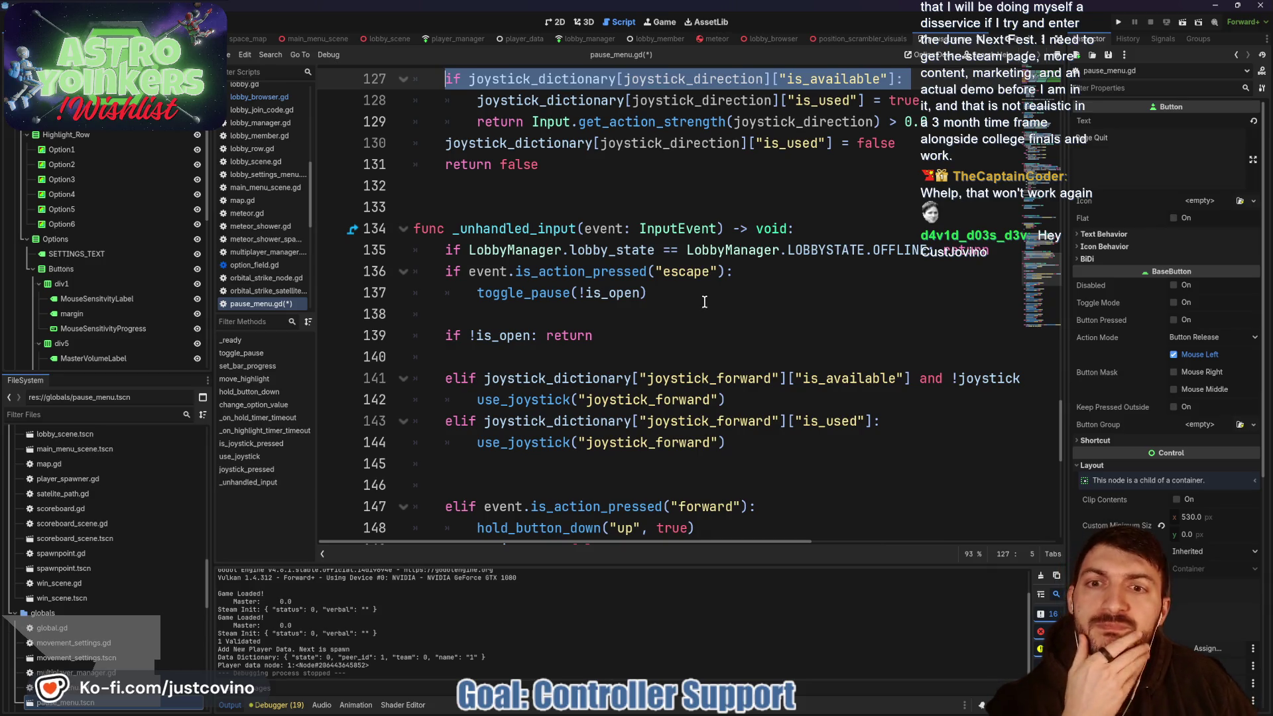
scroll(704, 301, "down", 1)
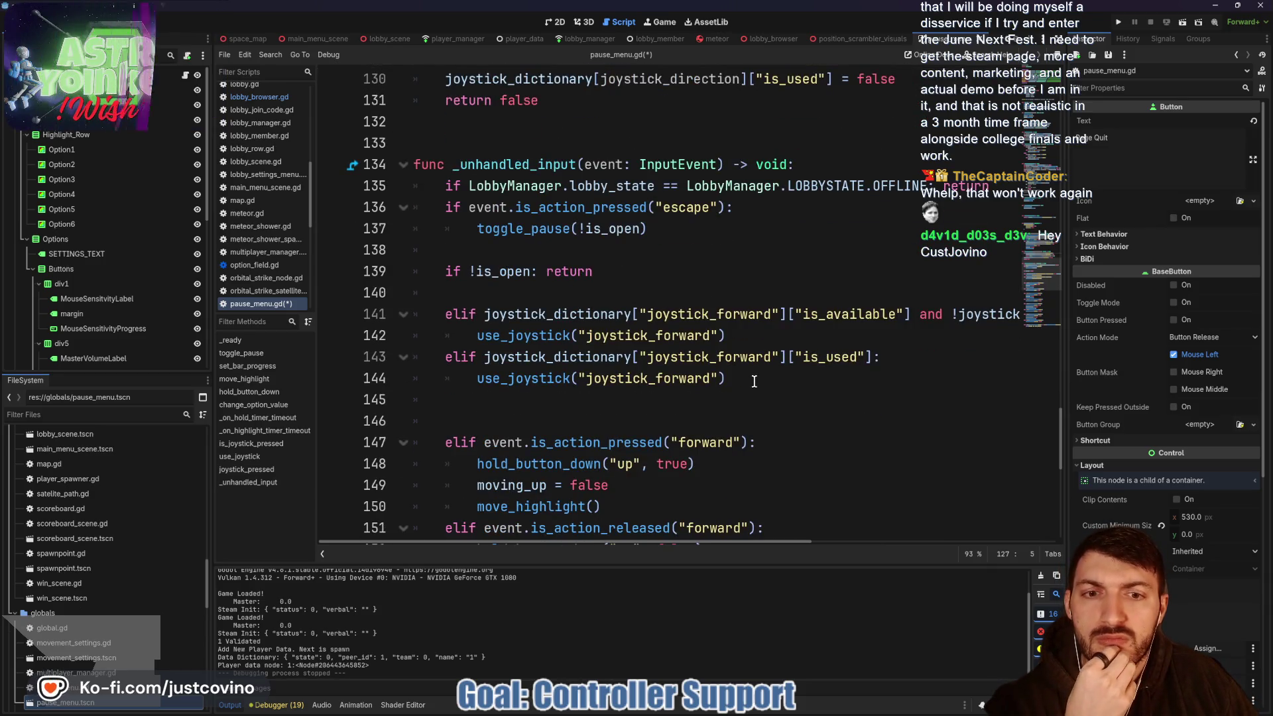
mouse_move(749, 378)
left_mouse_down()
mouse_move(431, 356)
mouse_move(416, 313)
left_mouse_up()
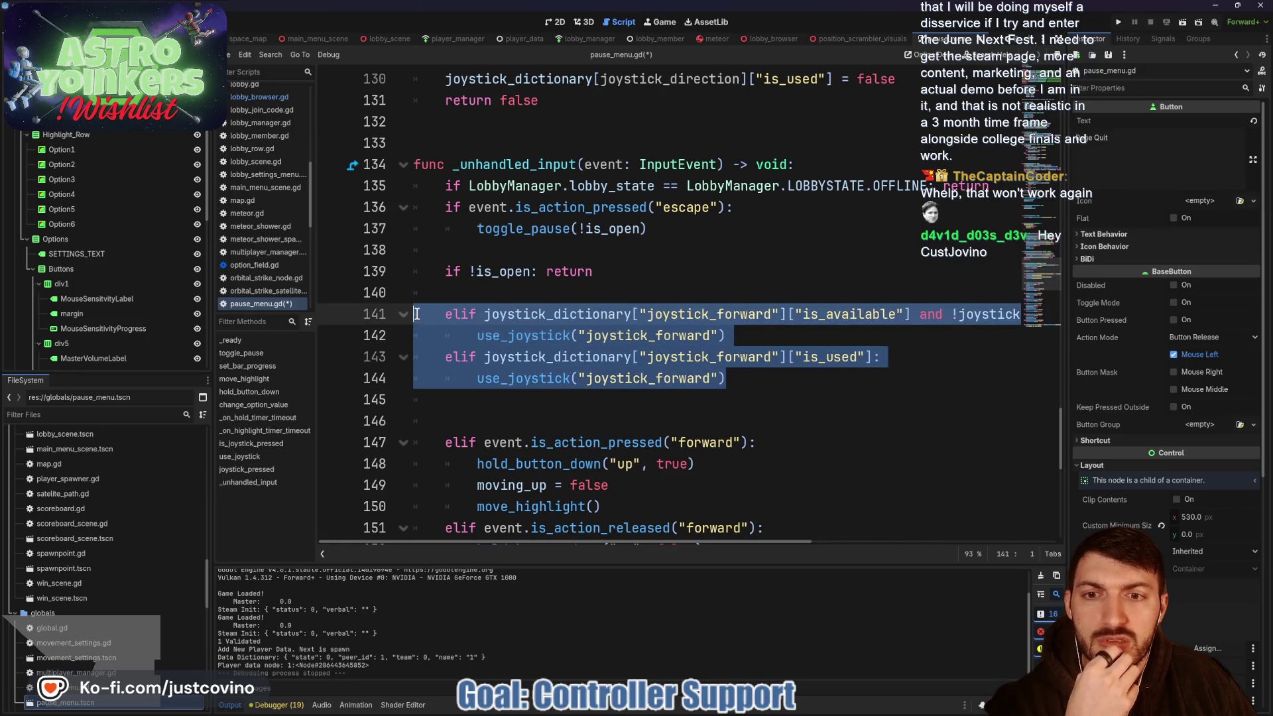
key("BackSpace")
key("BackSpace")
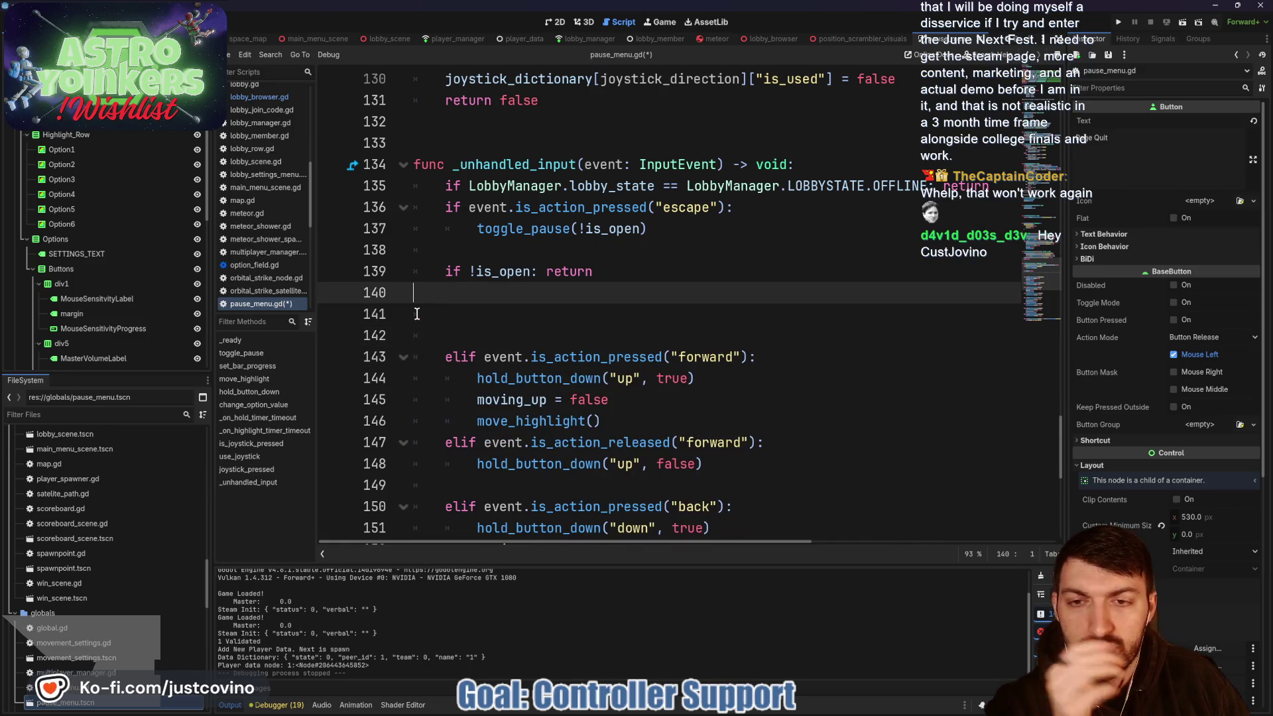
key("BackSpace")
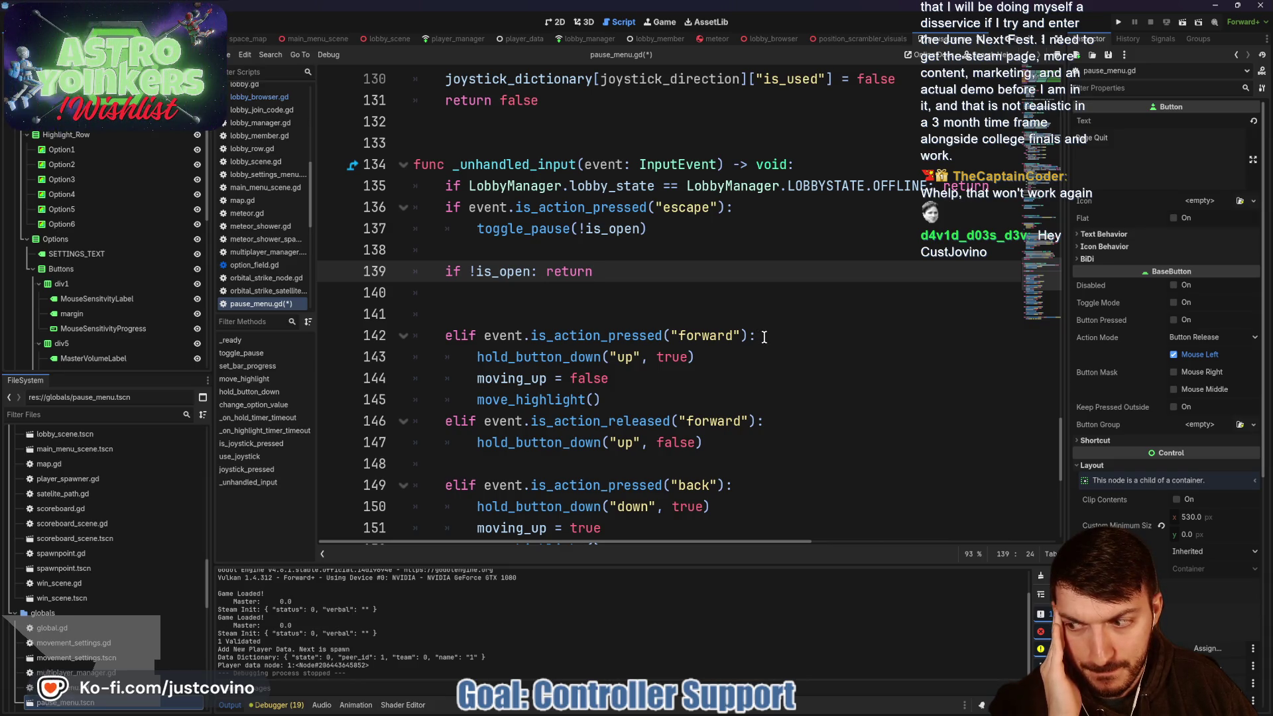
scroll(763, 337, "up", 4)
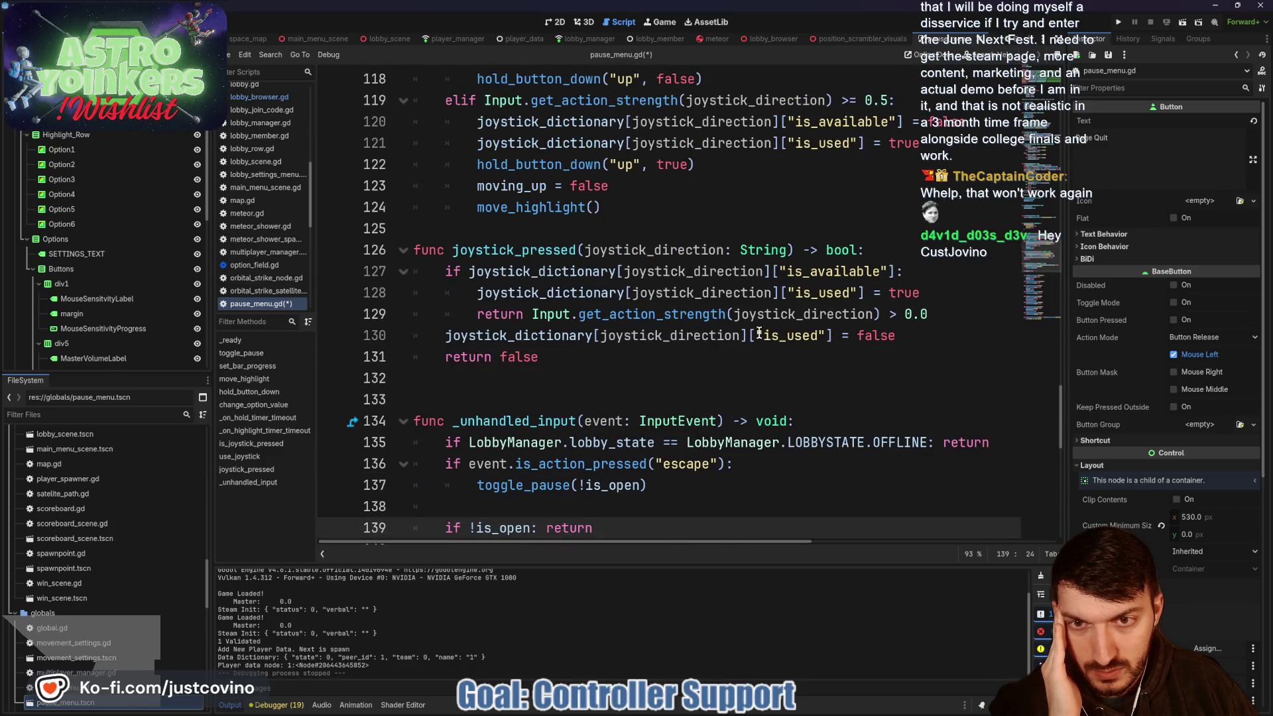
scroll(759, 333, "down", 2)
scroll(757, 333, "up", 2)
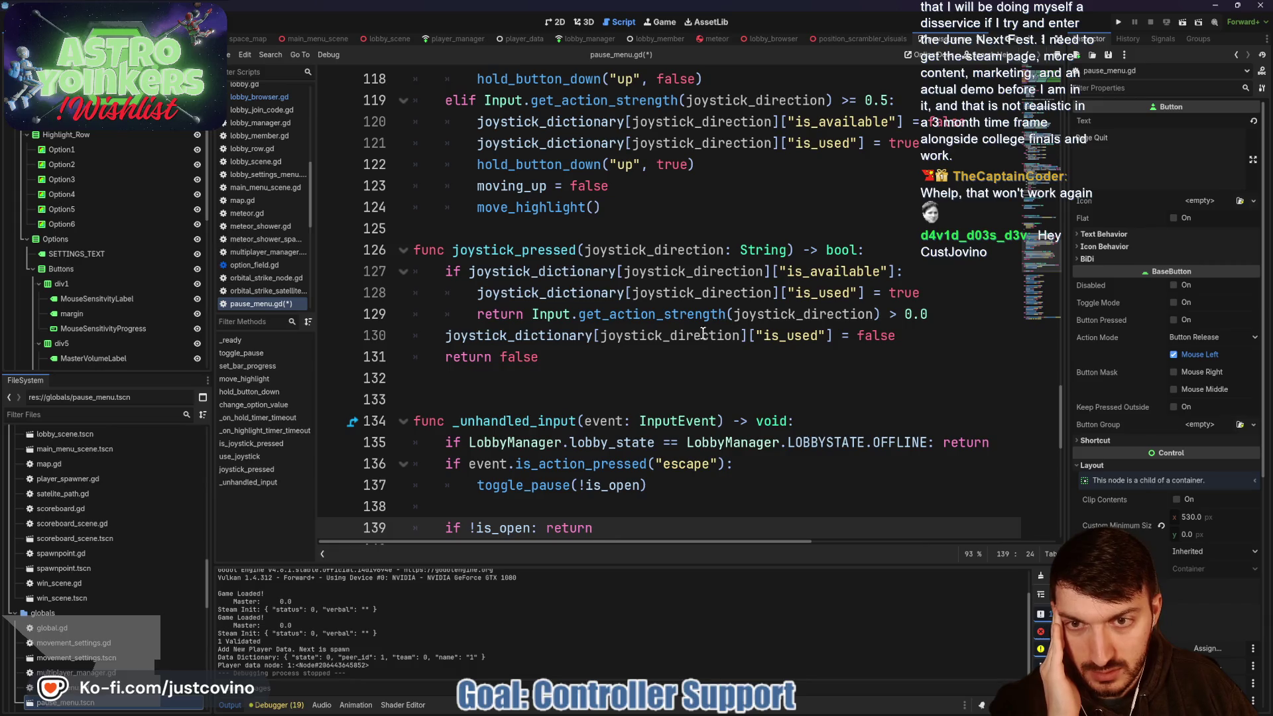
double_click(541, 252)
scroll(667, 345, "down", 4)
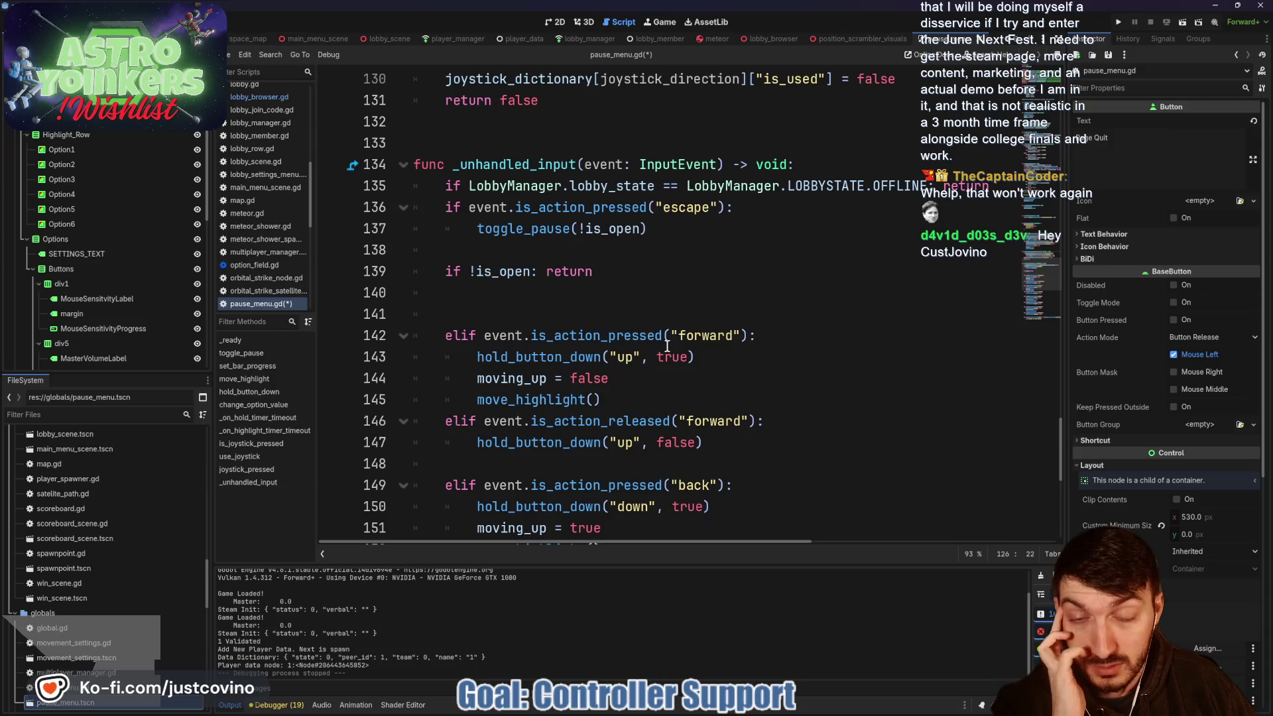
scroll(667, 345, "up", 4)
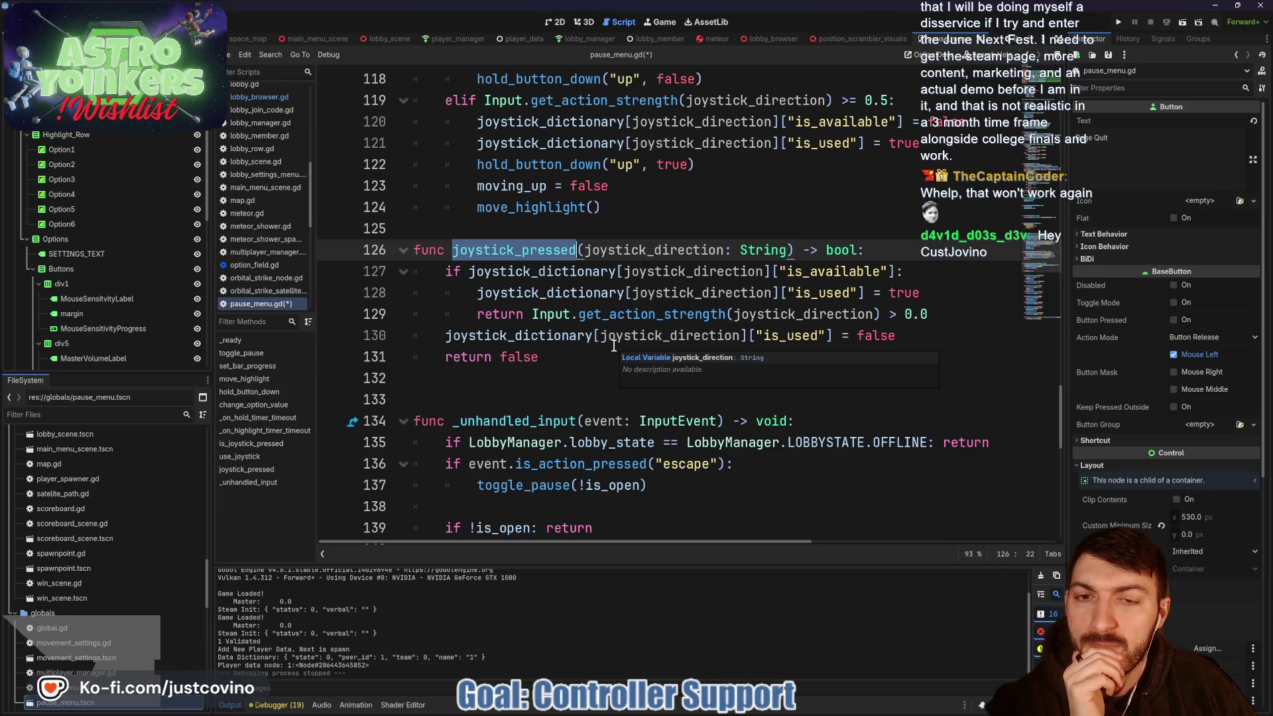
scroll(613, 345, "up", 3)
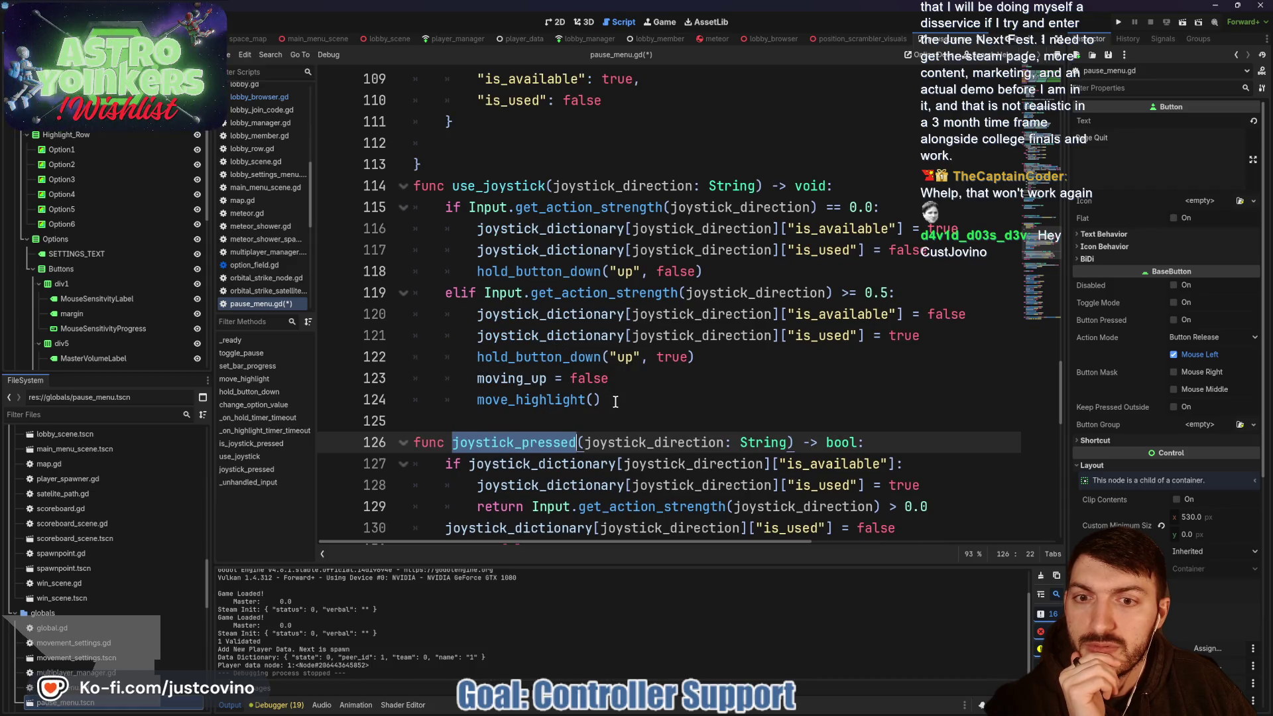
- Replace the use_joystick function with the header is_joystick_used(joystick_direction: String) -> bool
left_click_drag(615, 402, 420, 189)
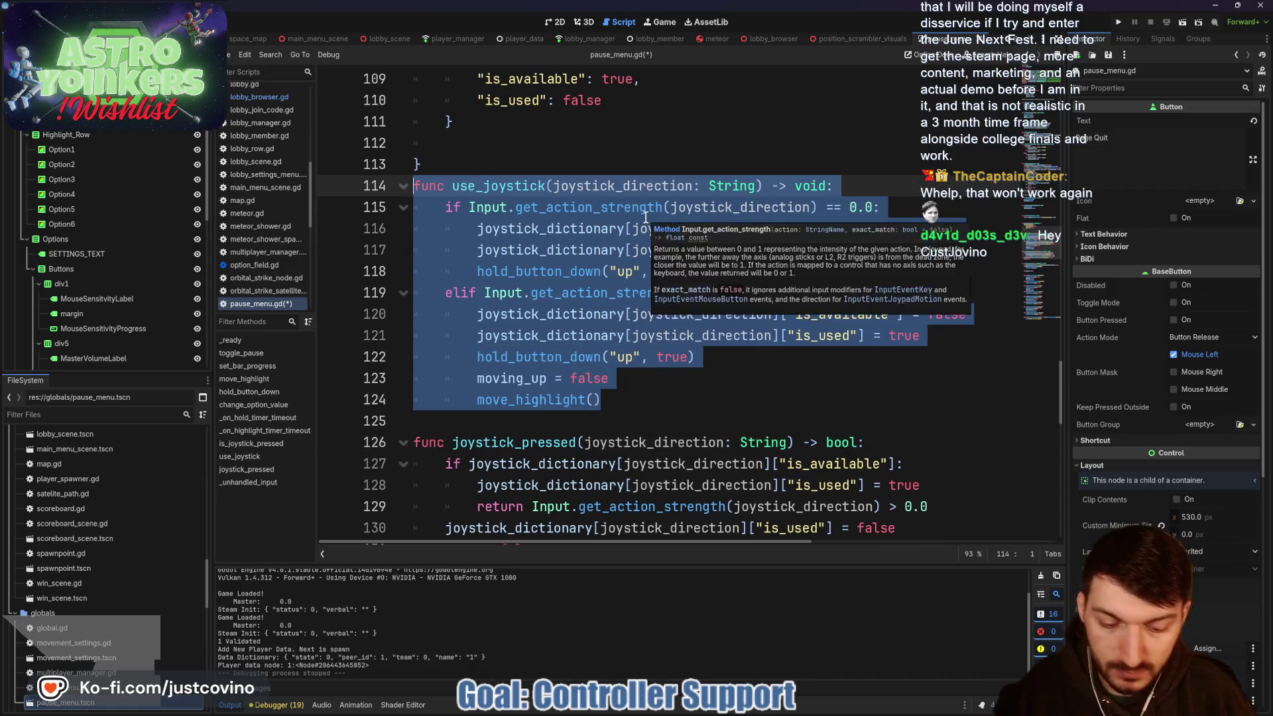
key("BackSpace")
type("func is_joystick_used(")
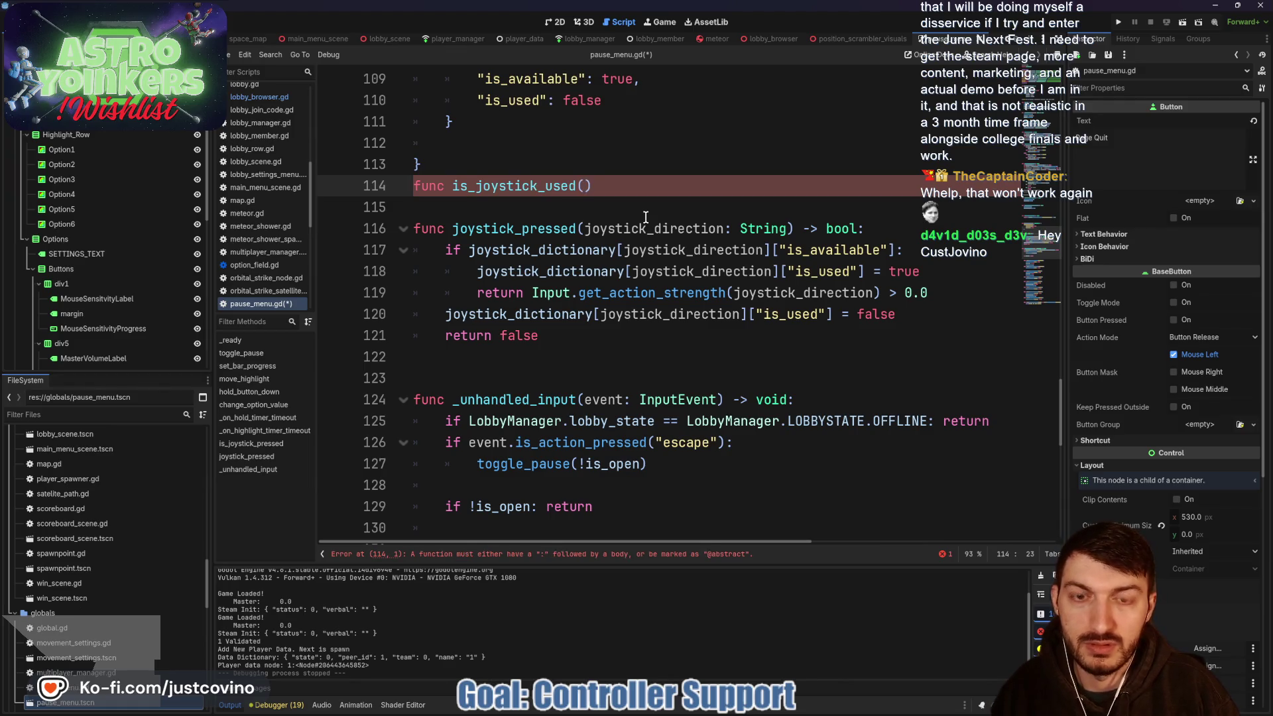
type("joystick_")
type("drection: ")
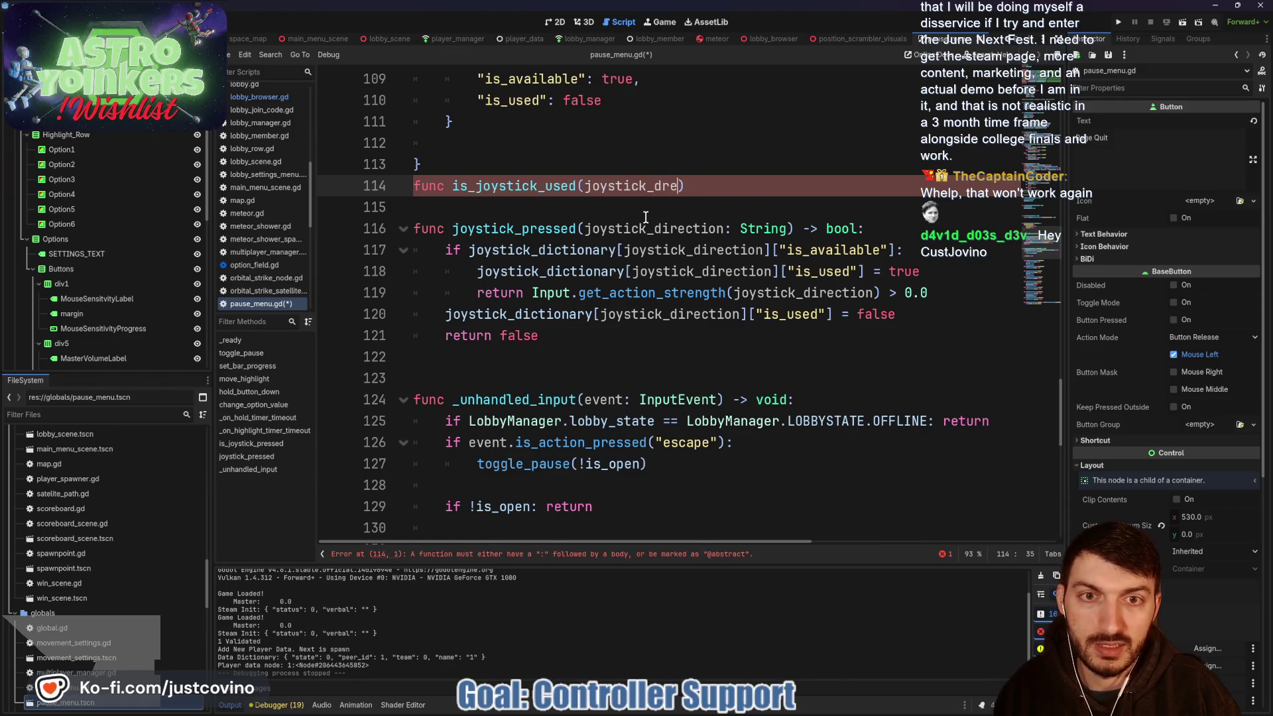
type("String)")
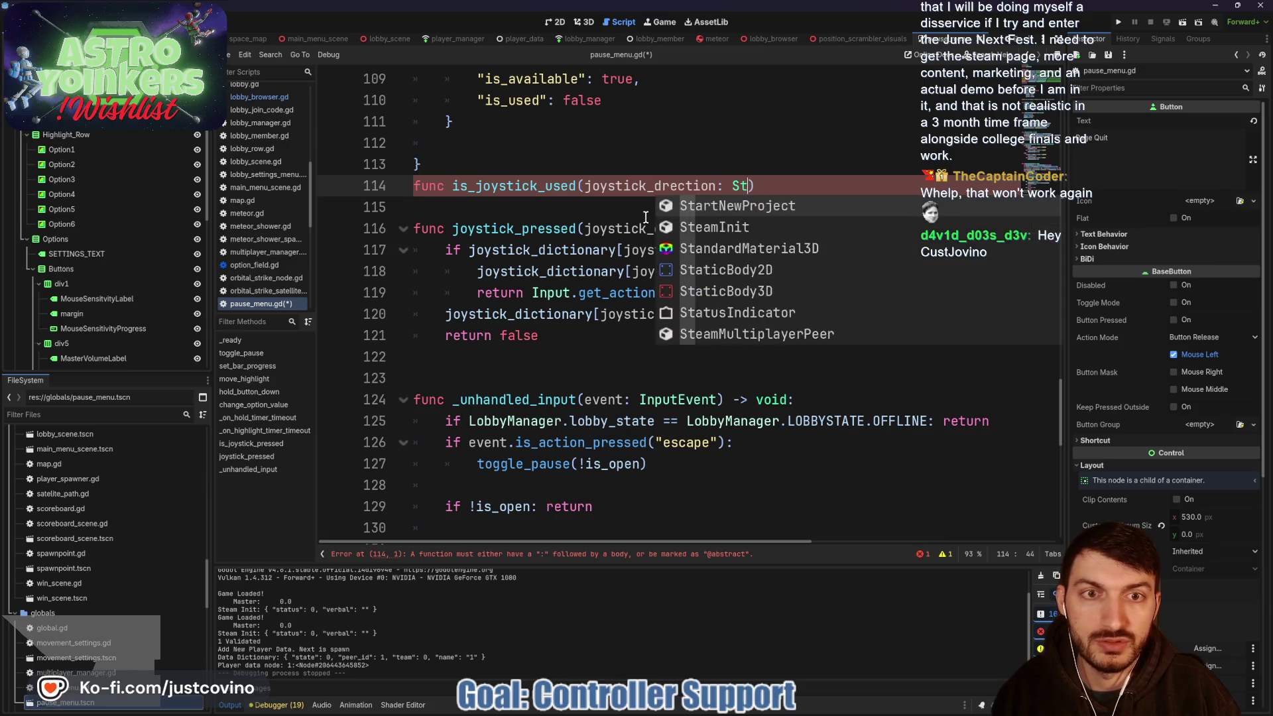
type(" -> bool")
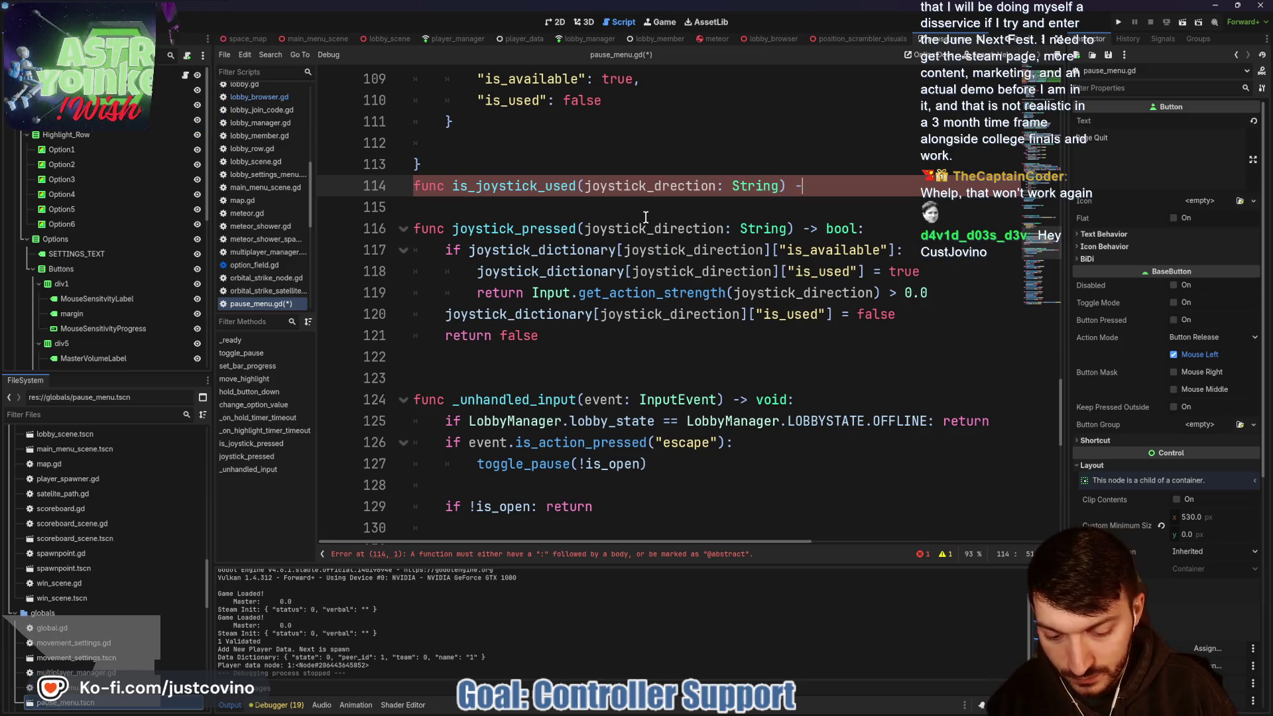
key("Escape")
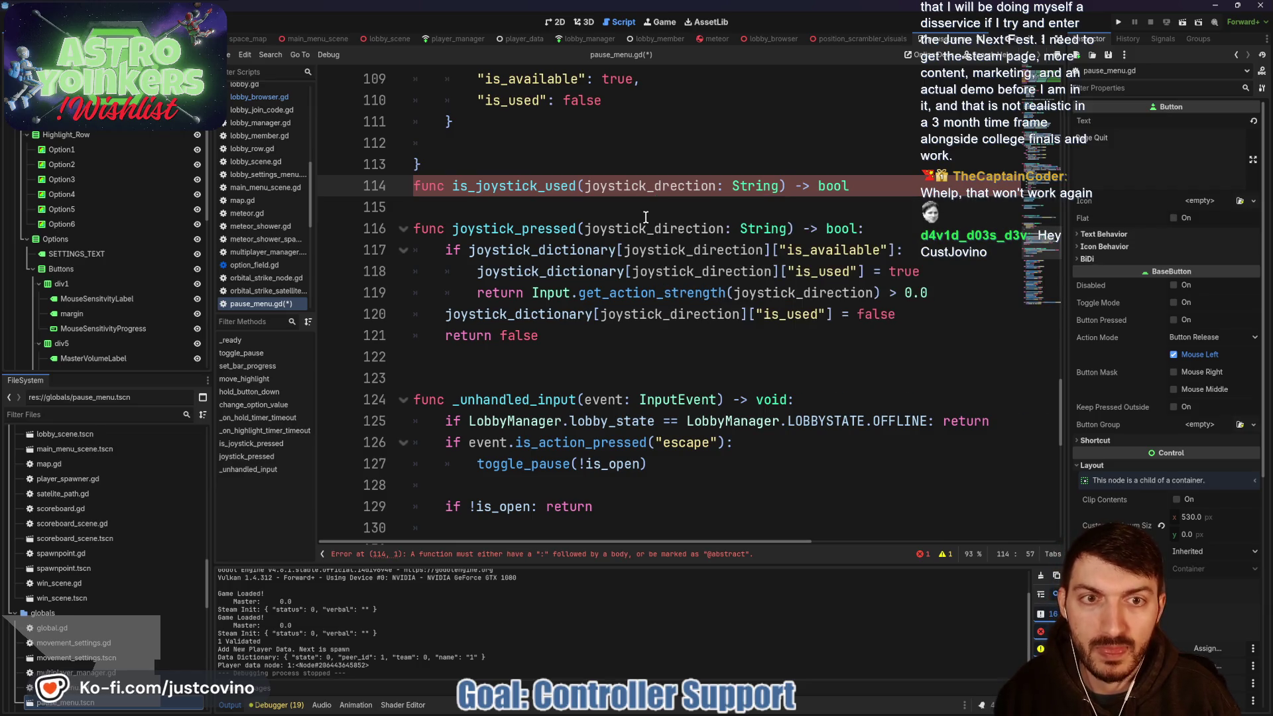
key("Return")
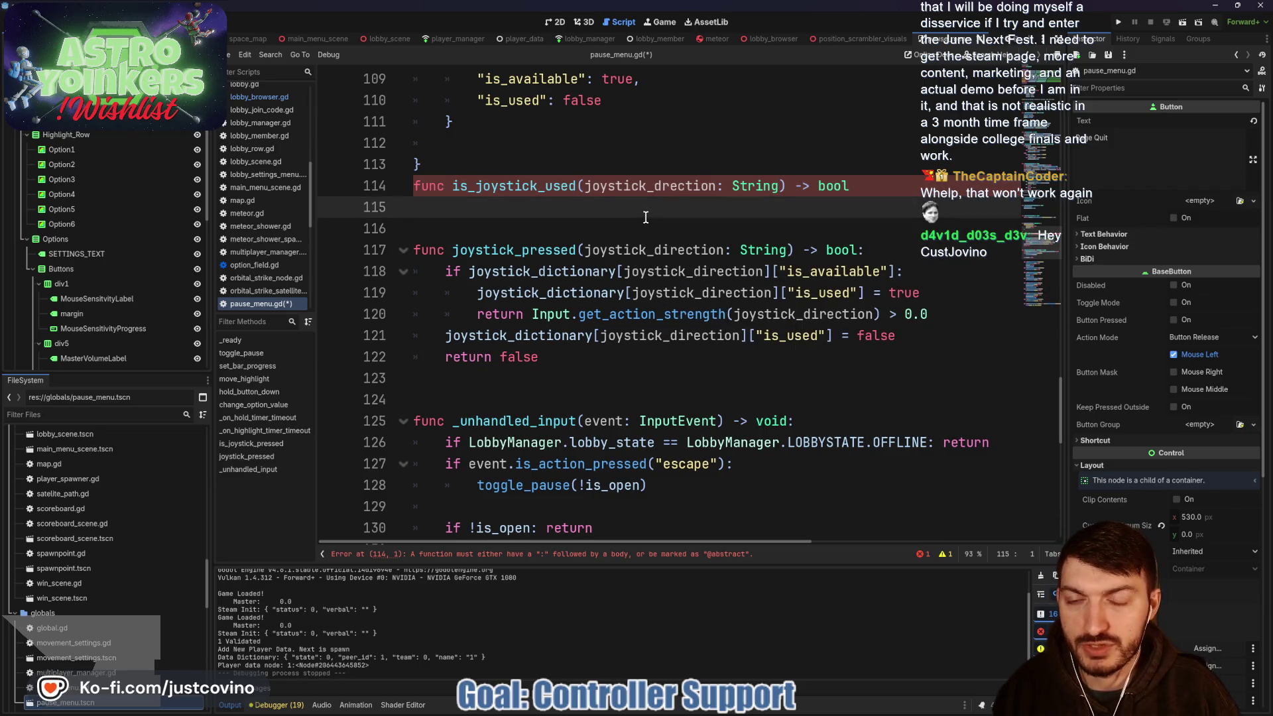
- Make the body return Input.get_action_strength(joystick_direction) > 0.0, and fix the misspelled parameter name
key("Tab")
type("r")
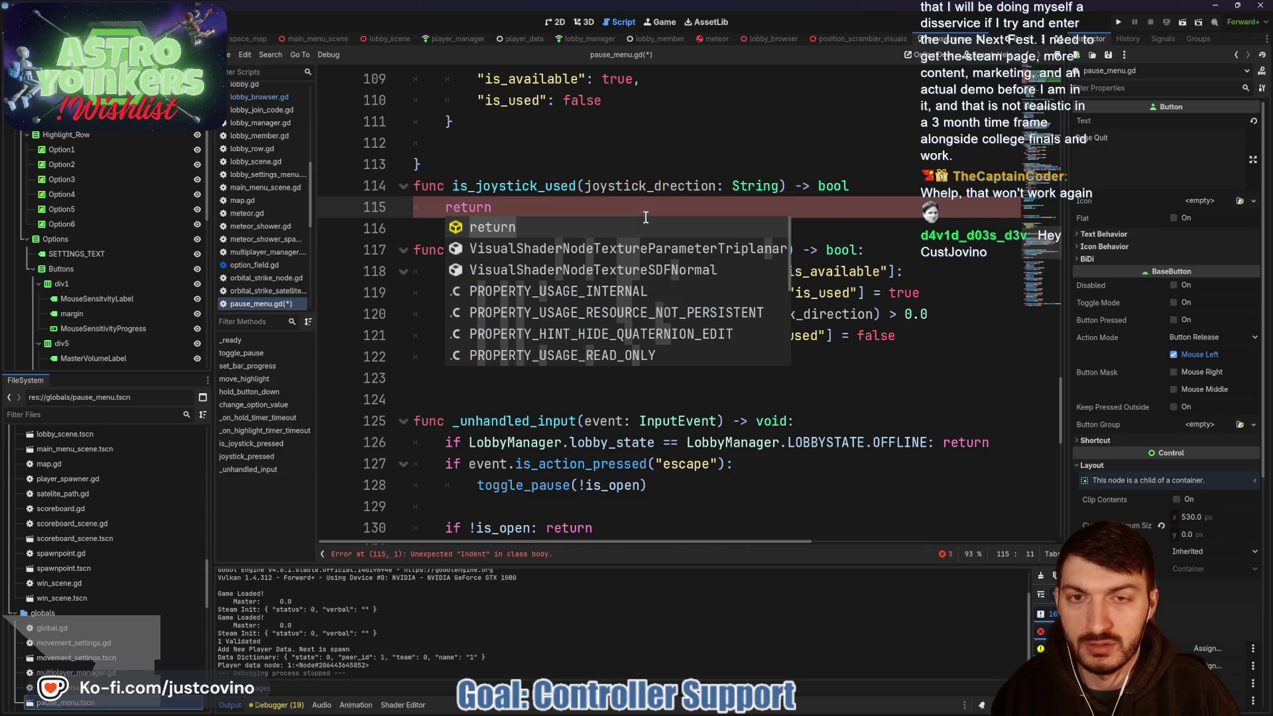
type("Input.")
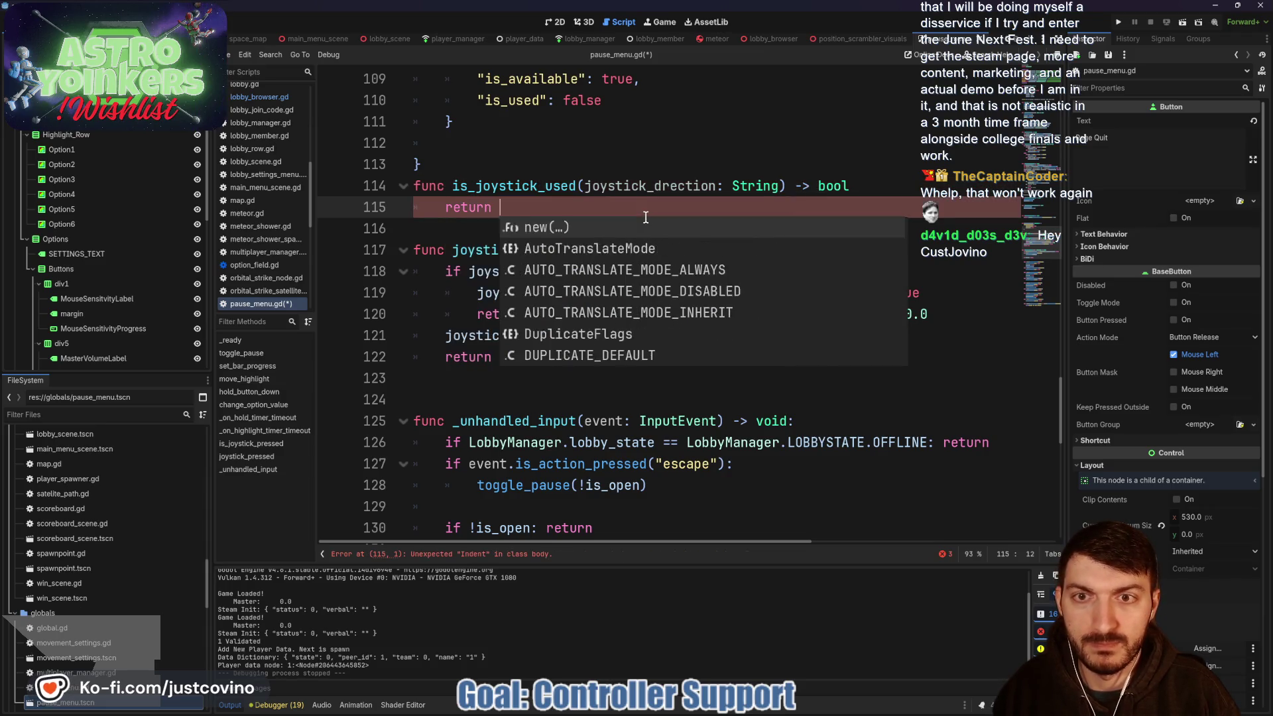
type("get_action_strength(")
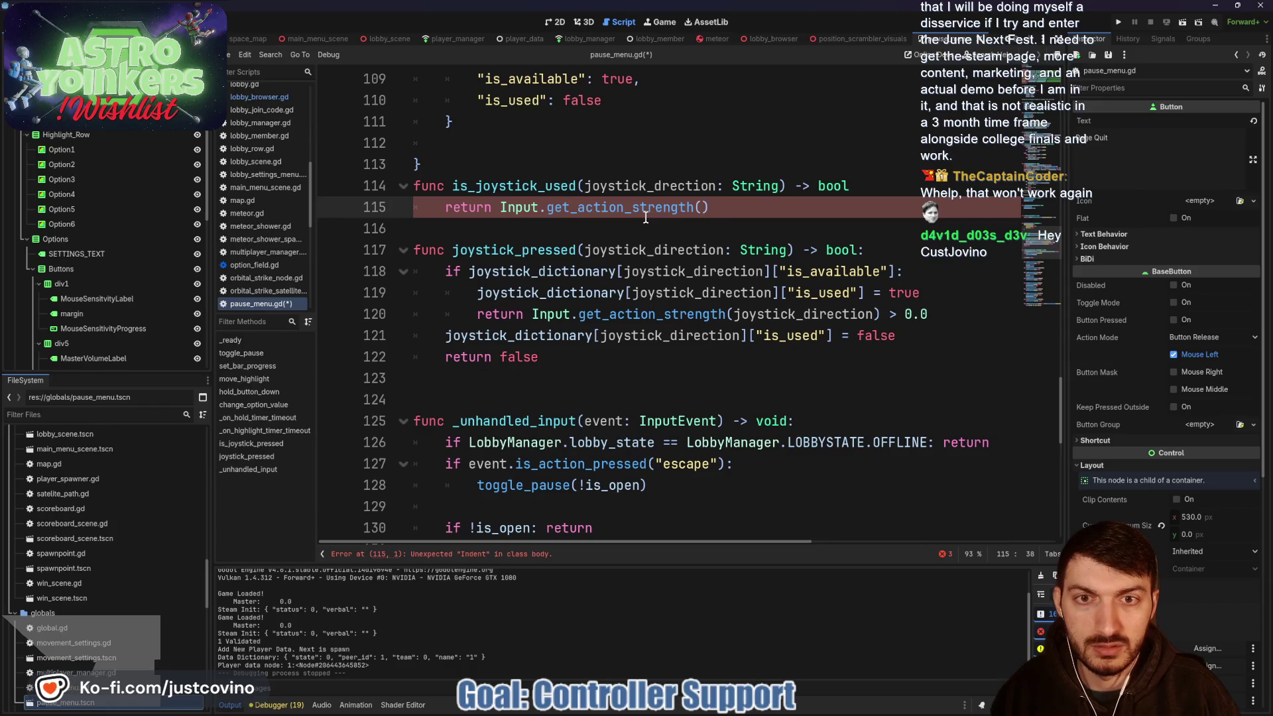
type("joystick_direction")
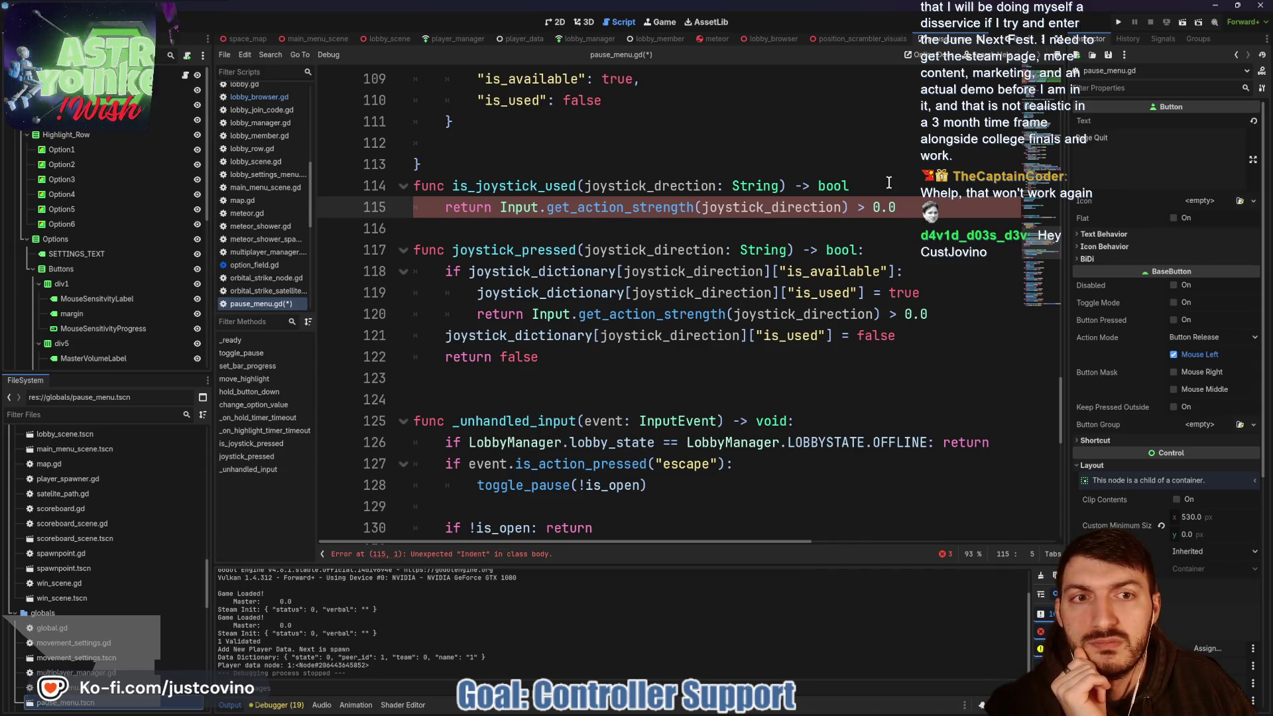
left_click(865, 186)
triple_click(844, 186)
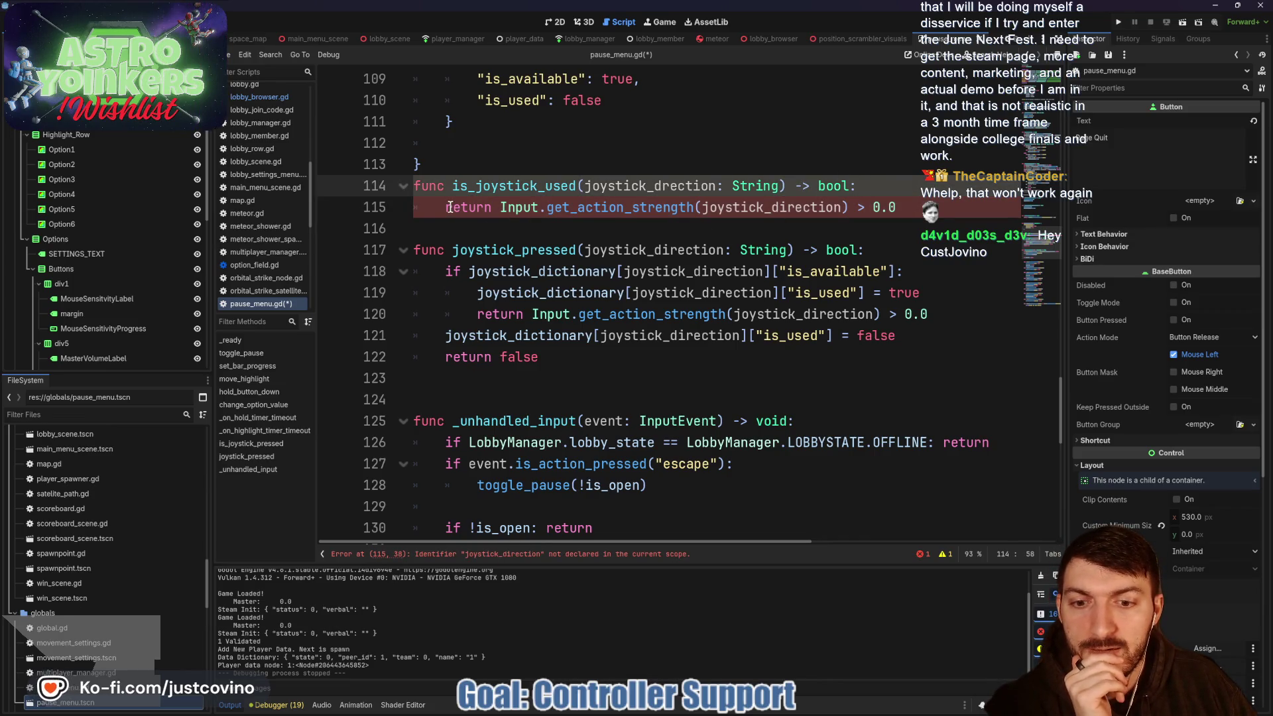
left_click(663, 186)
left_click(666, 230)
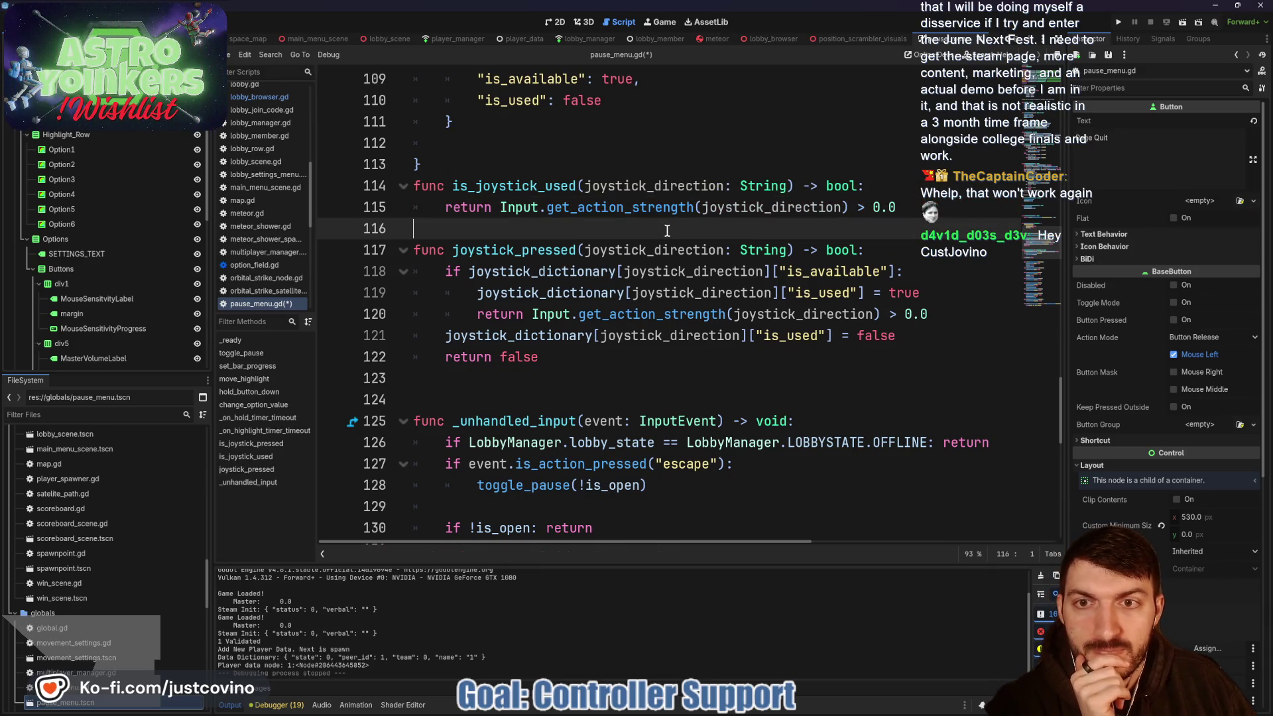
scroll(666, 231, "down", 2)
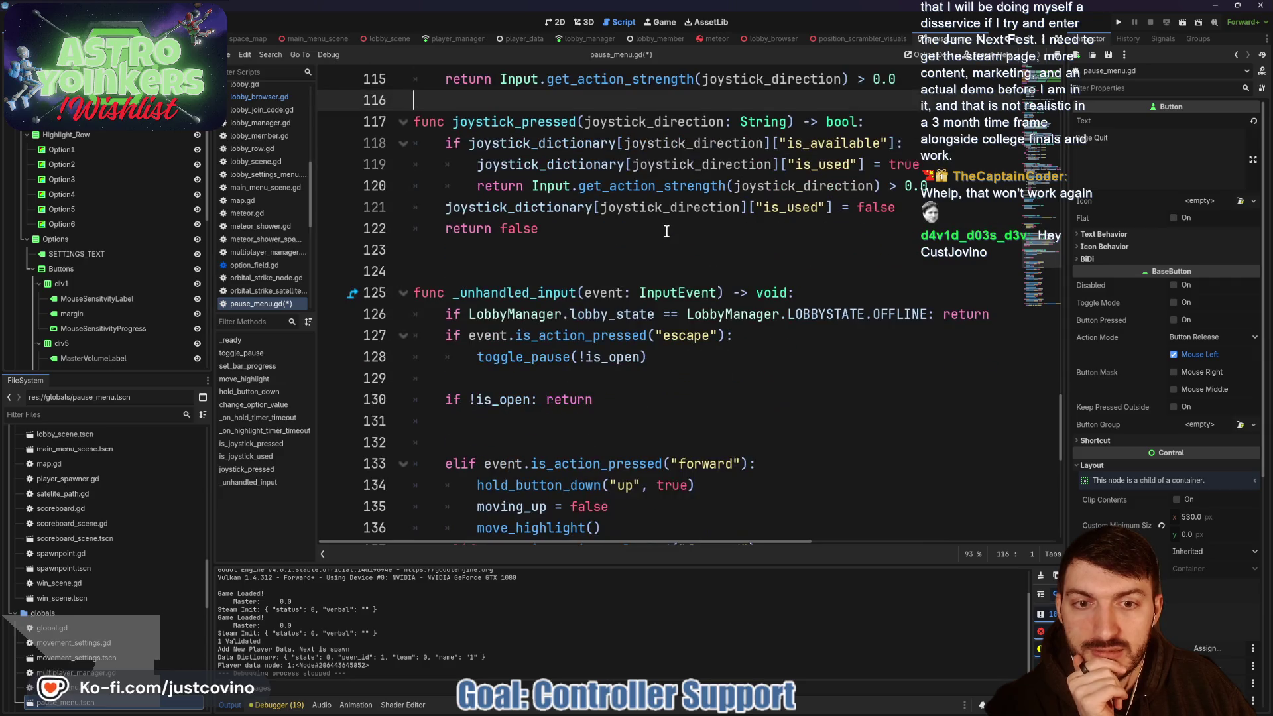
left_click(751, 464)
type("or is")
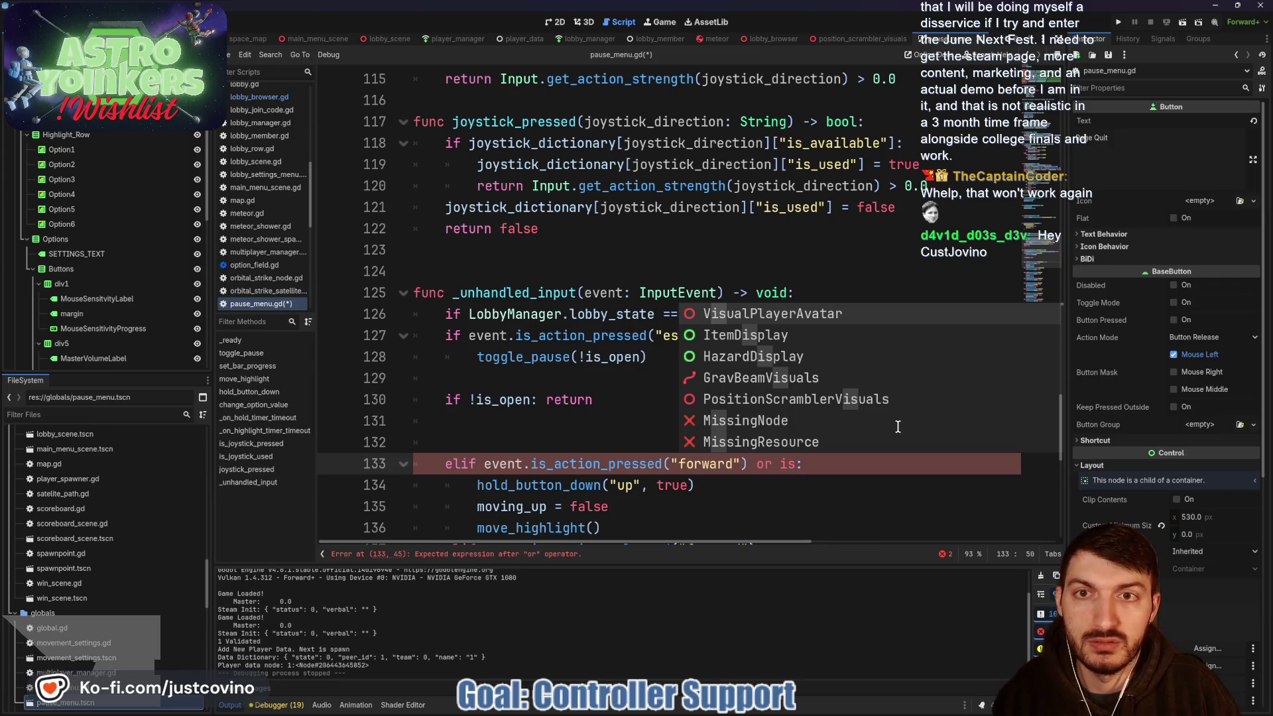
key("BackSpace")
key("BackSpace")
type("joy")
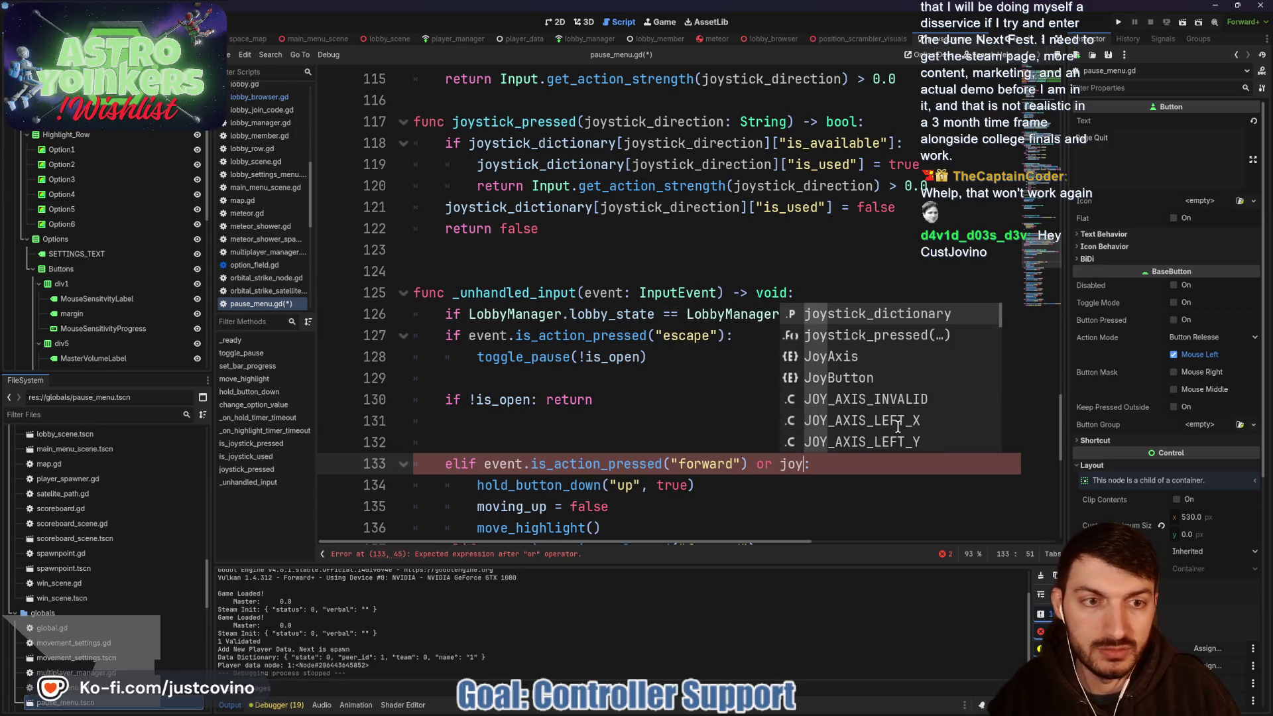
scroll(829, 398, "up", 2)
scroll(714, 348, "down", 3)
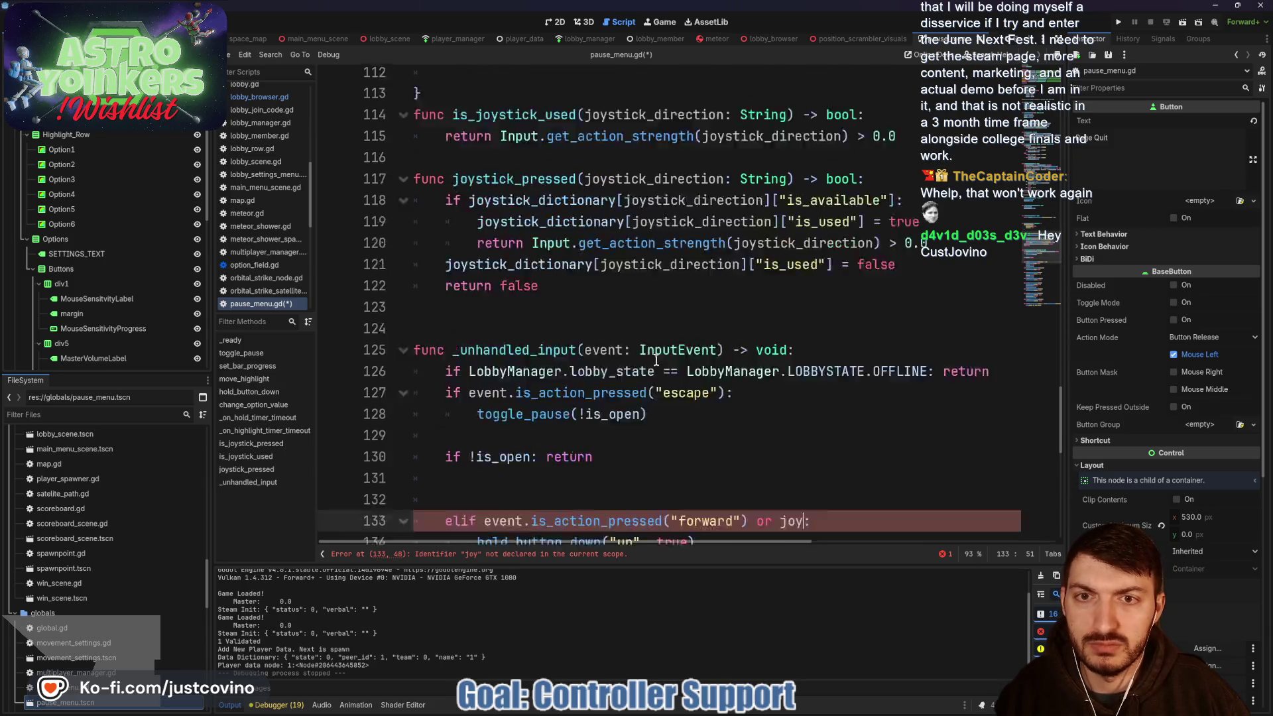
key("BackSpace")
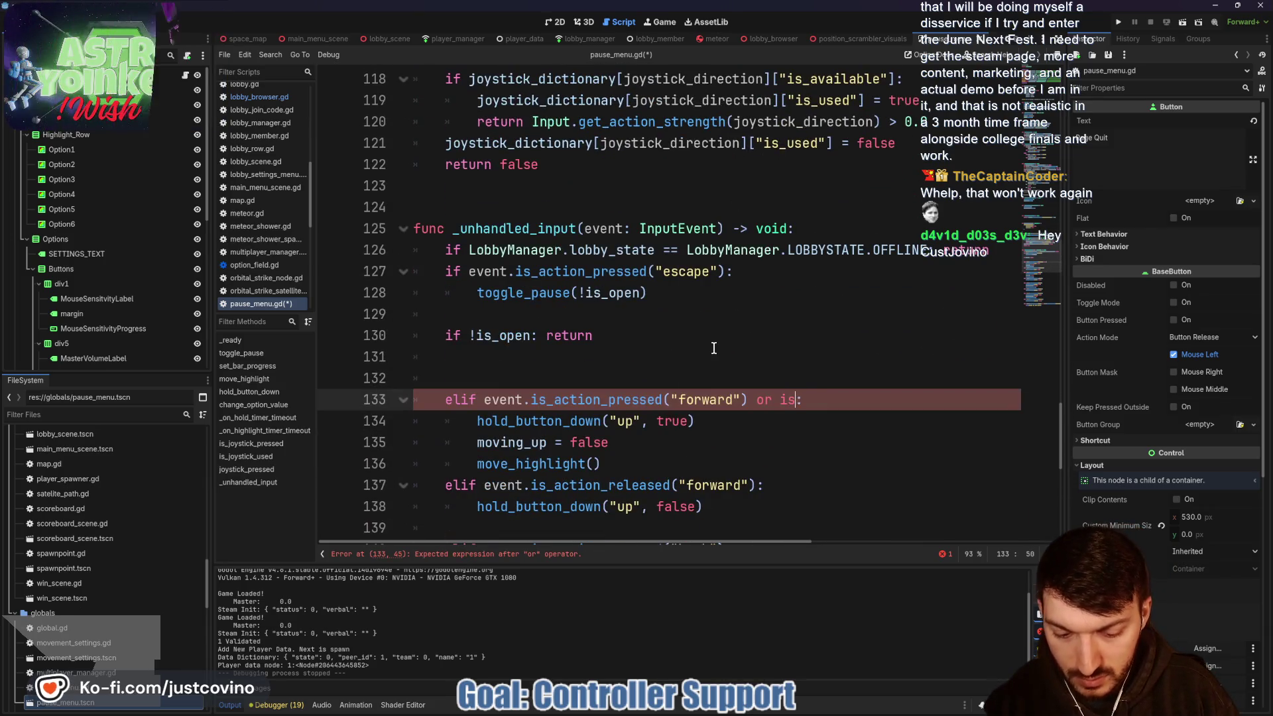
type("is_joy")
key("Down")
key("Return")
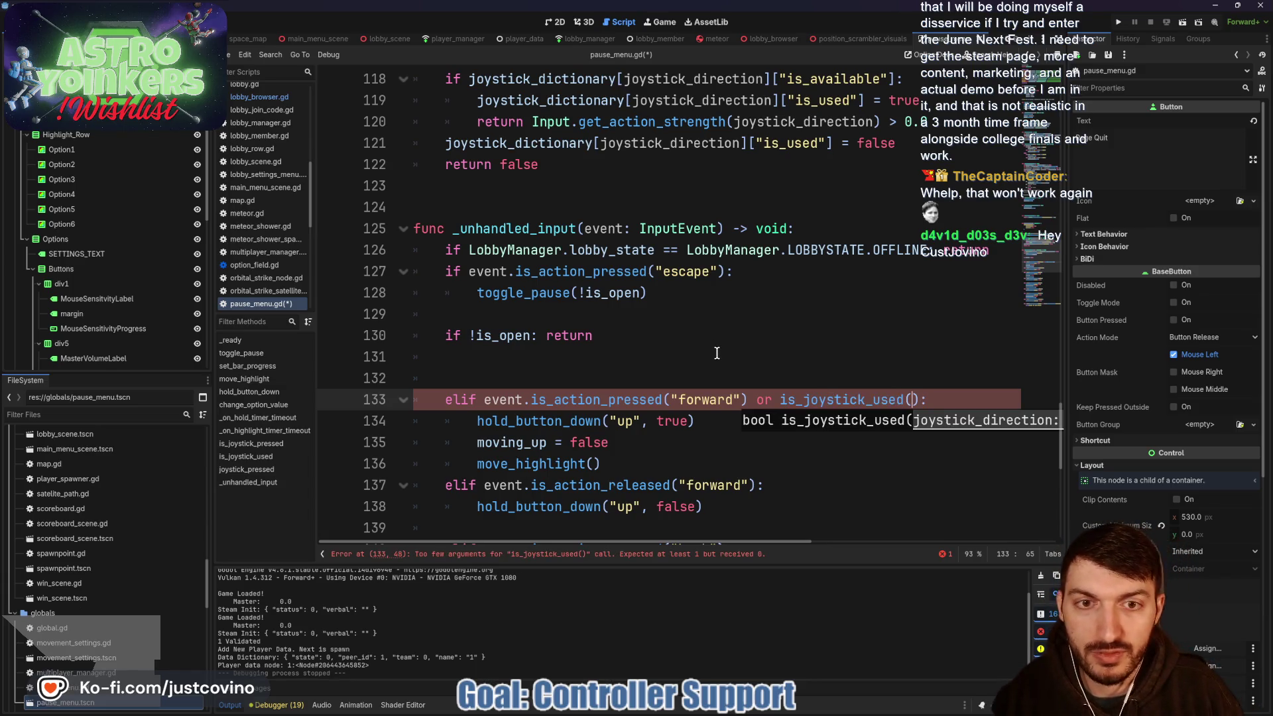
type("\"joystick_f")
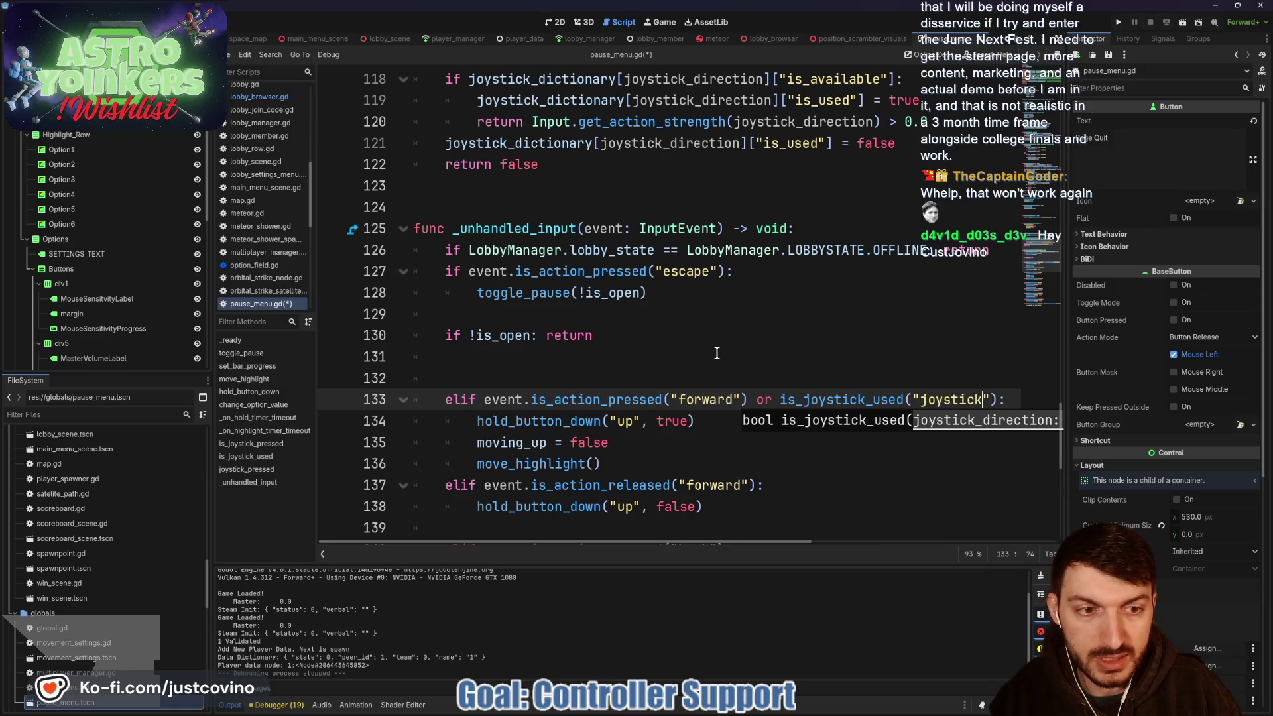
type("orward")
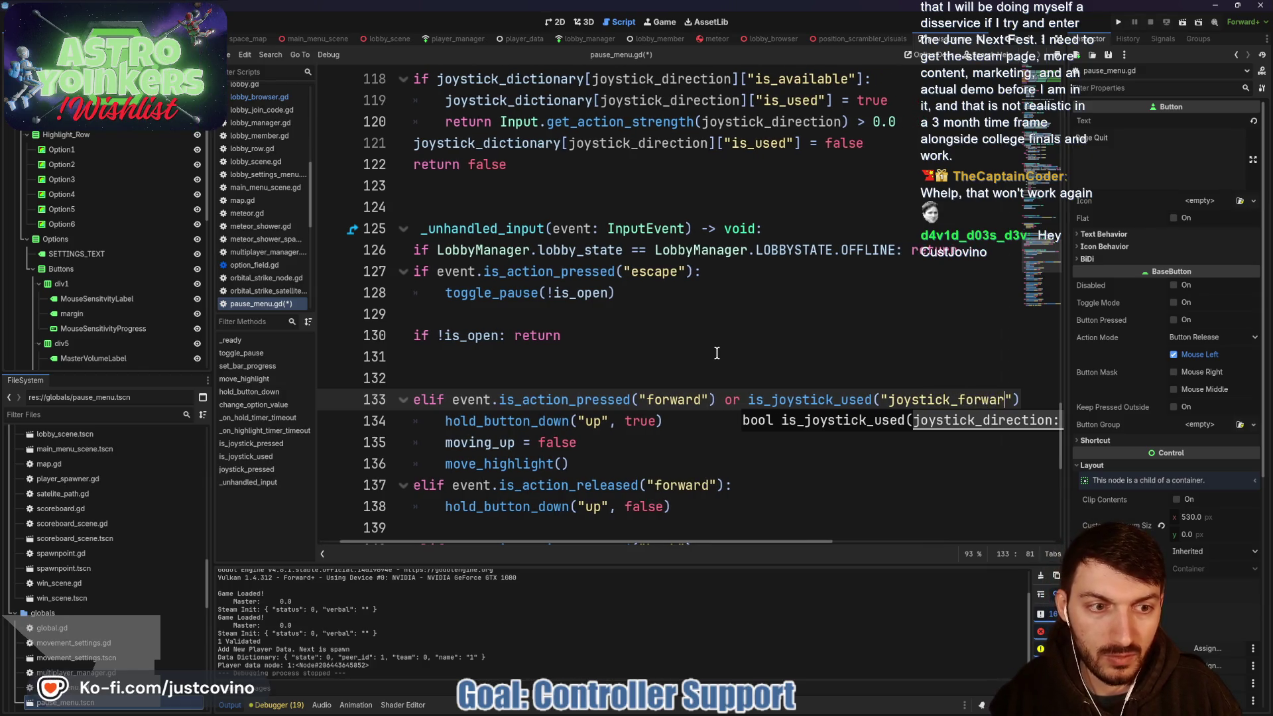
left_click(694, 363)
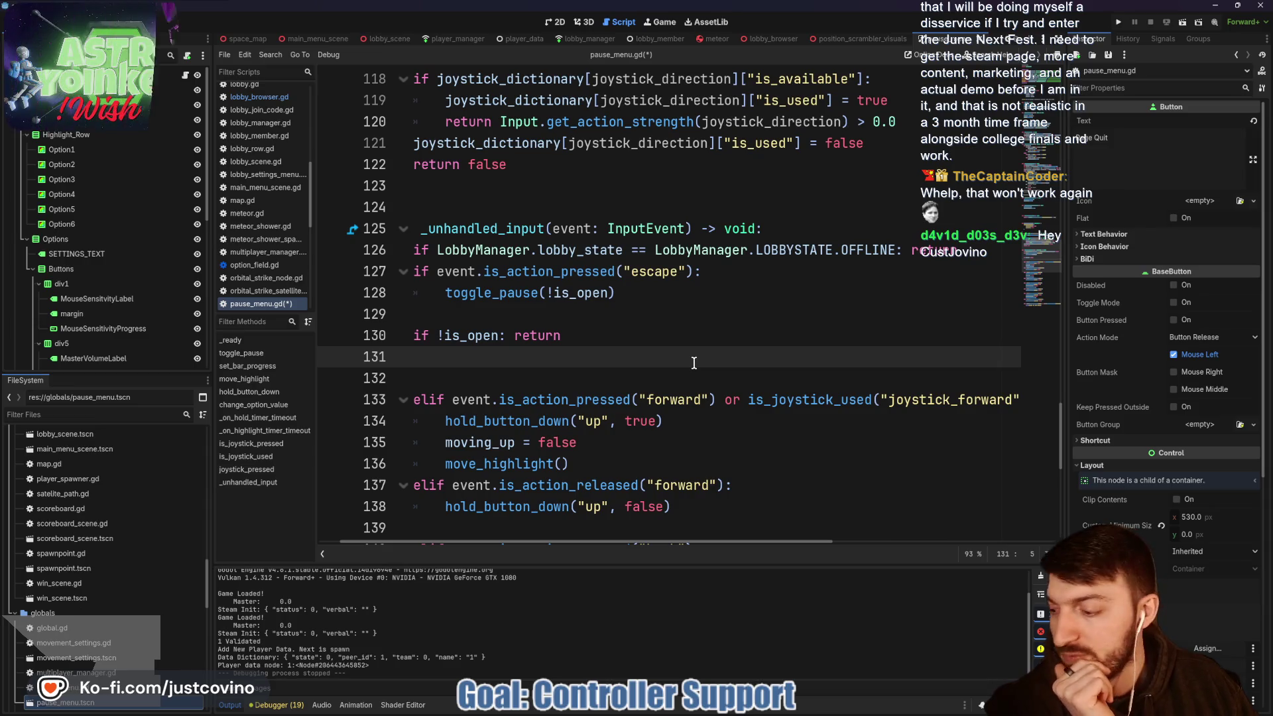
scroll(695, 362, "up", 3)
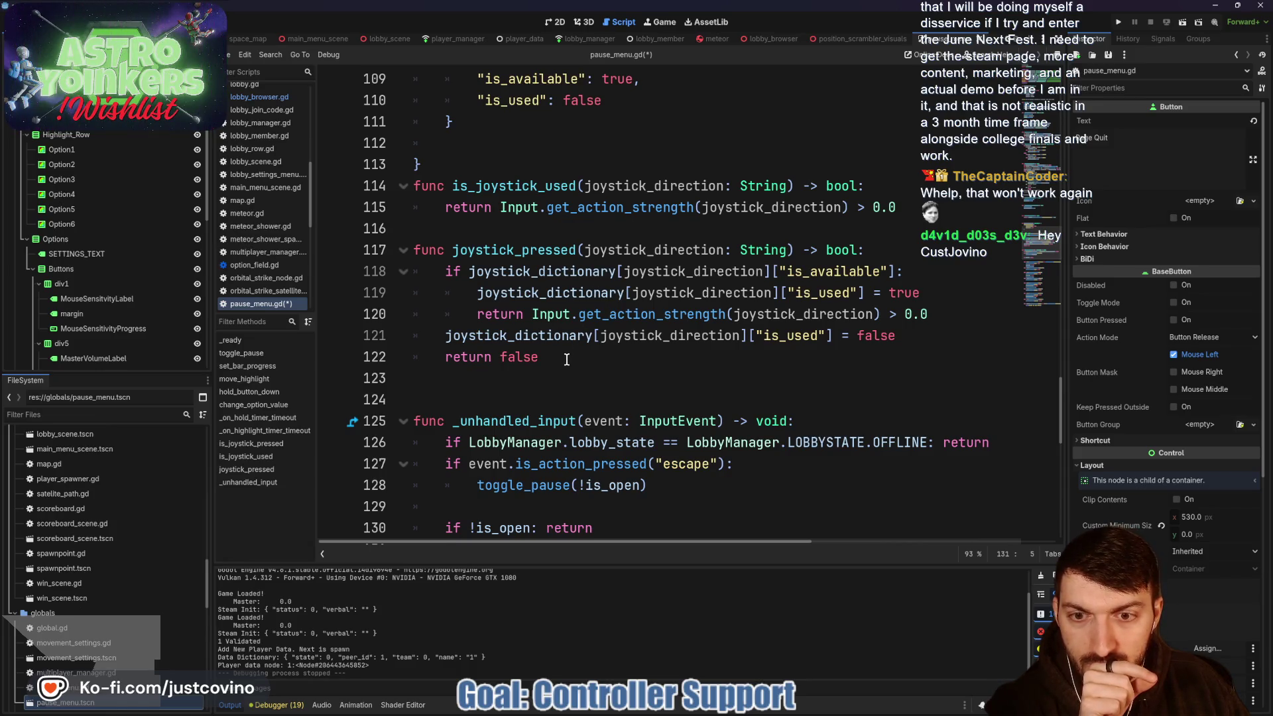
left_click(522, 227)
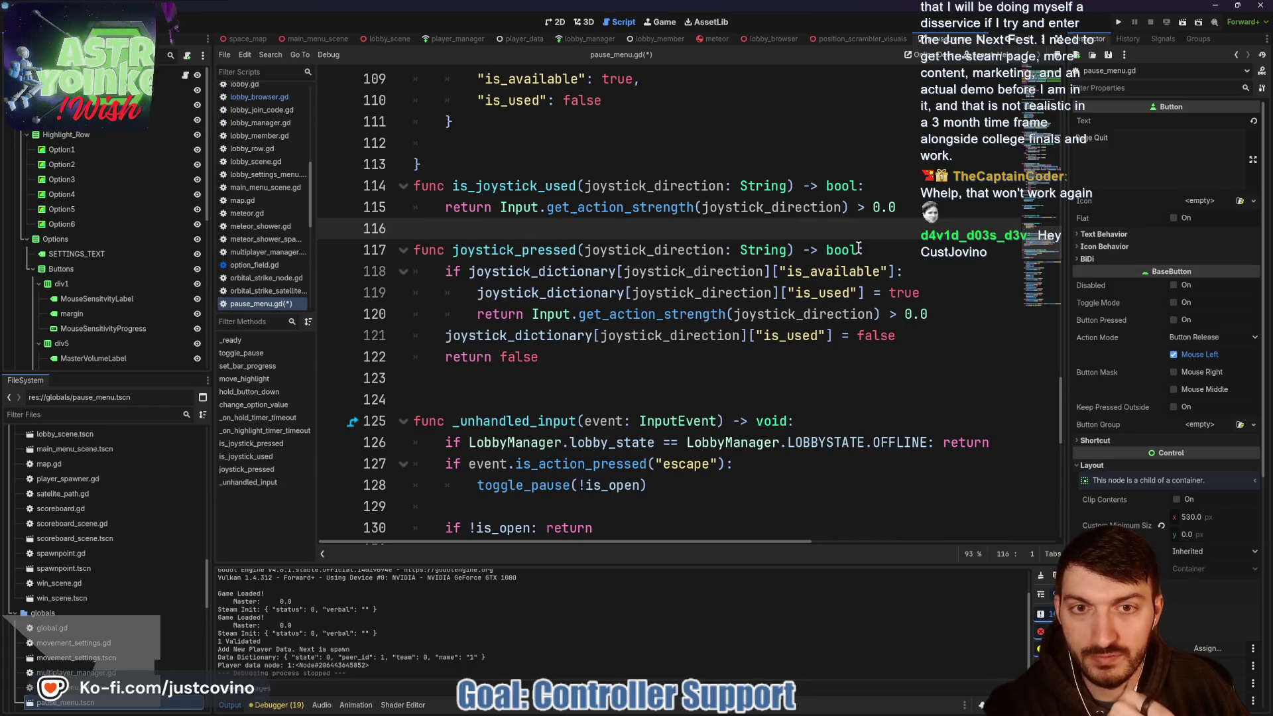
scroll(854, 250, "down", 1)
scroll(850, 253, "down", 1)
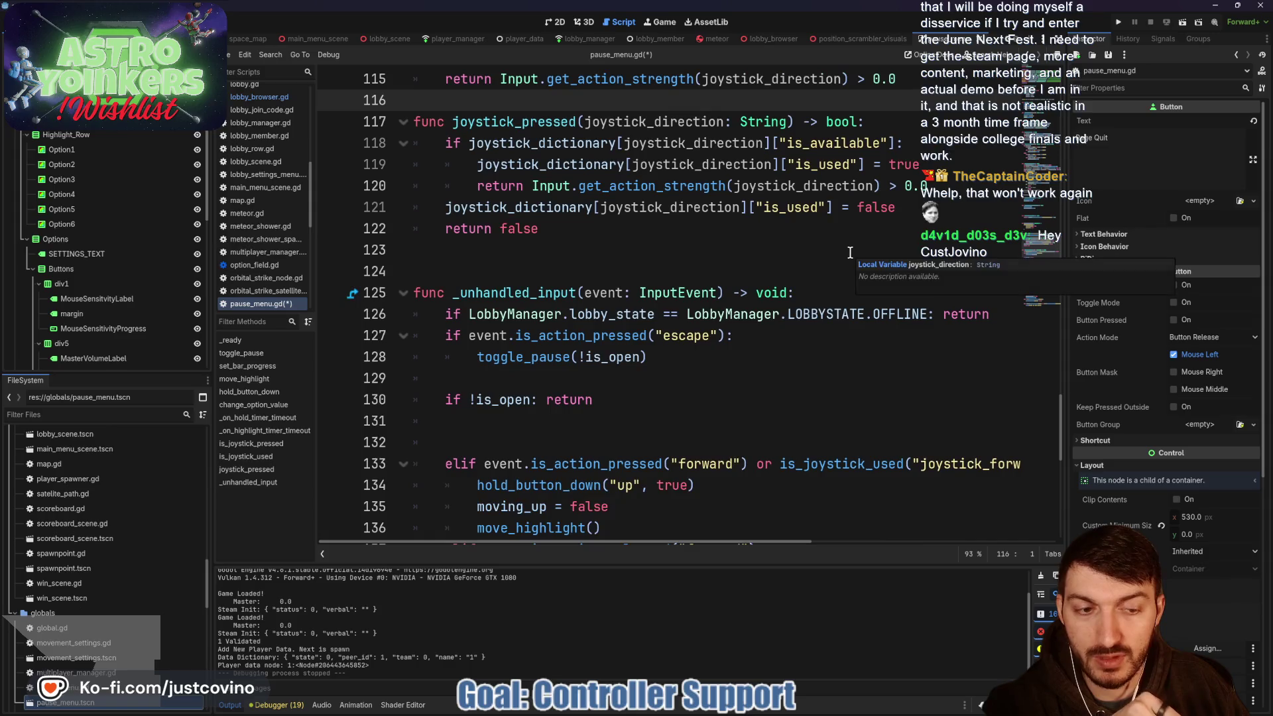
scroll(850, 253, "down", 1)
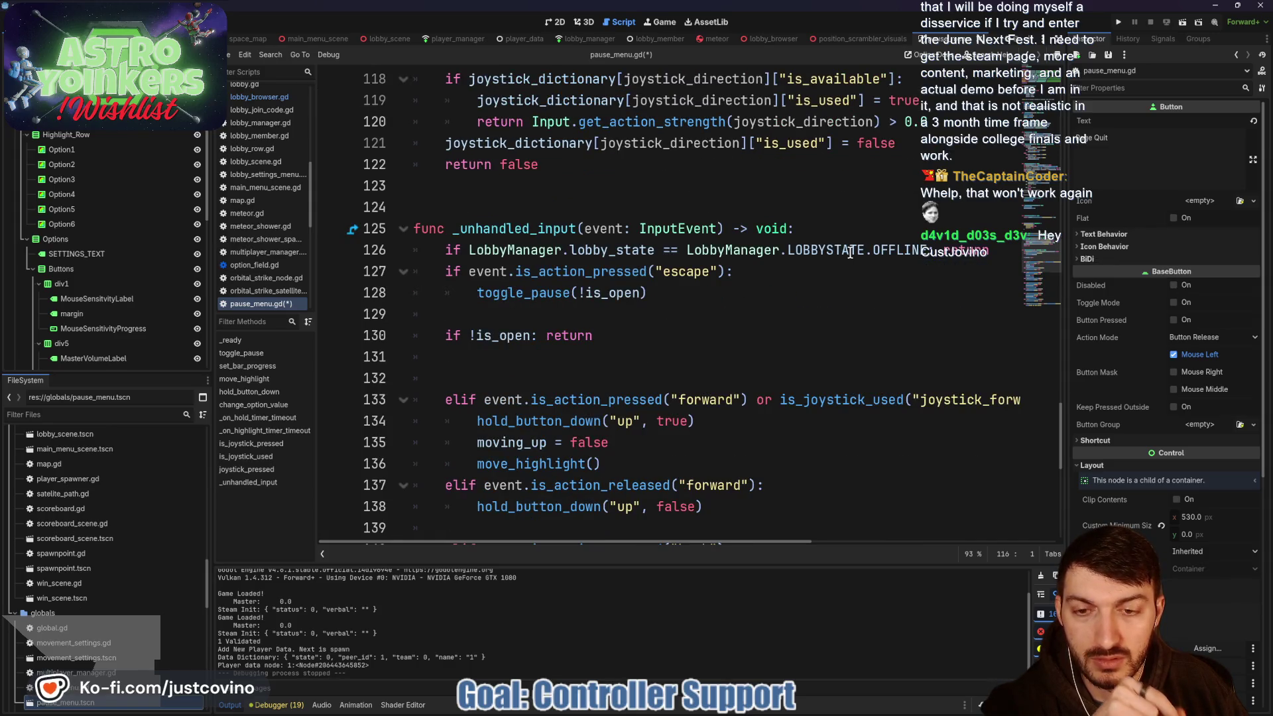
scroll(712, 329, "up", 1)
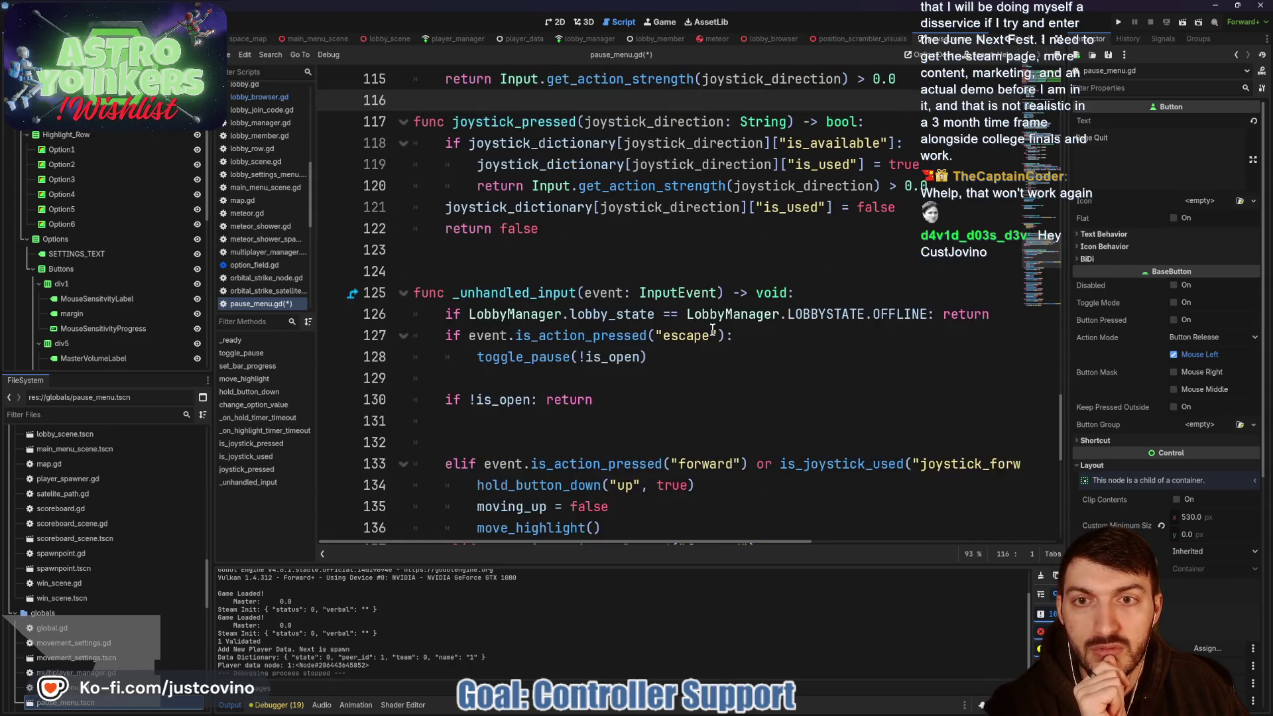
scroll(713, 329, "up", 1)
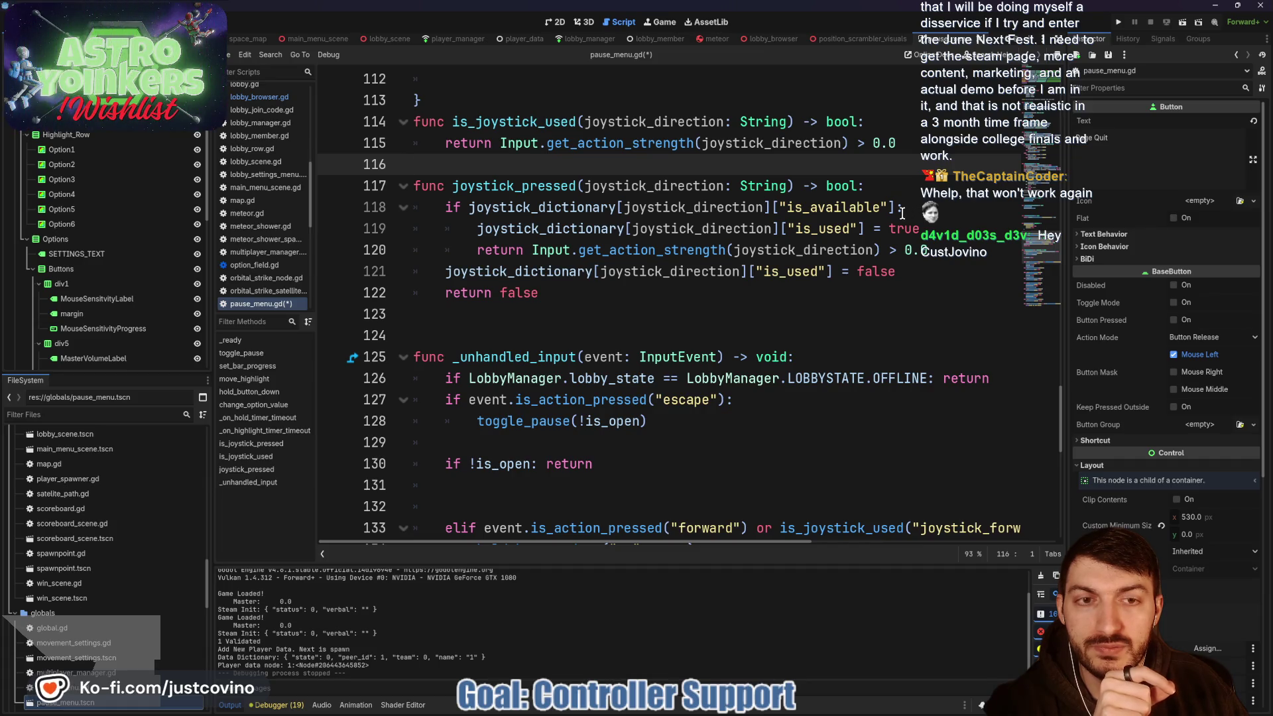
scroll(901, 212, "down", 2)
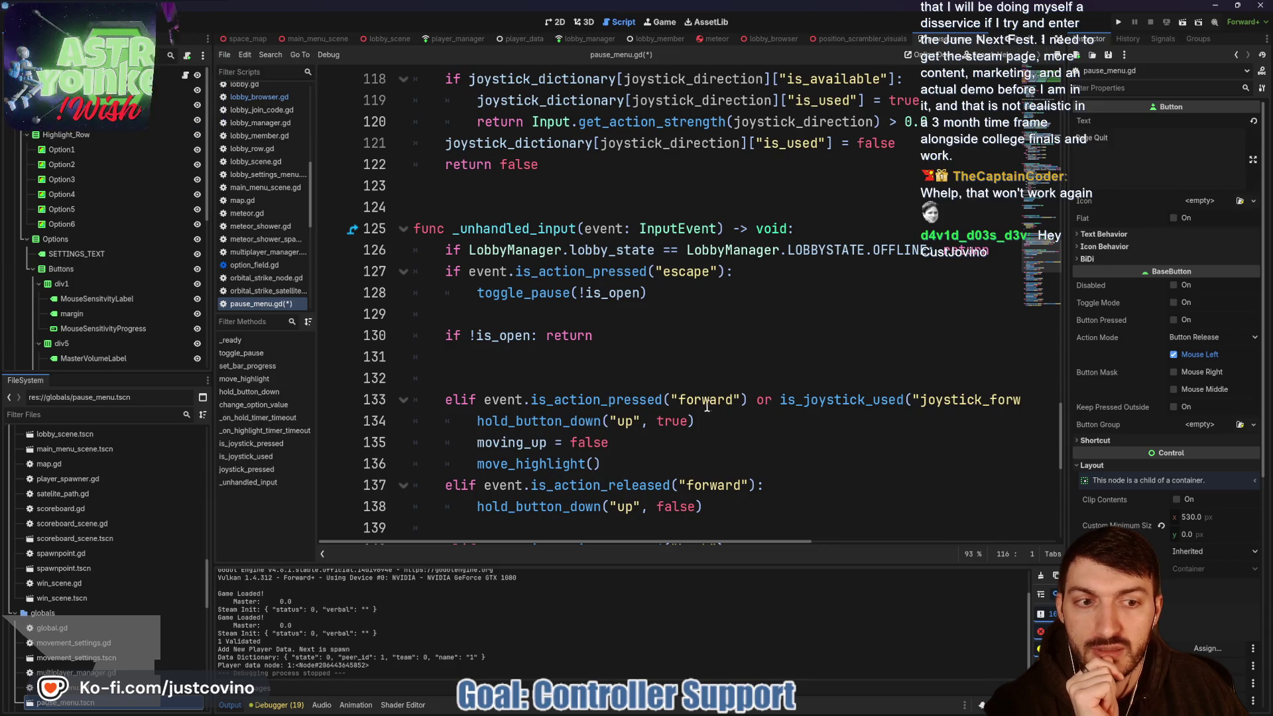
scroll(707, 405, "up", 2)
- Comment out lines 117–122 of joystick_pressed with Ctrl+K, keeping is_joystick_used active
mouse_move(540, 292)
left_mouse_down()
mouse_move(446, 271)
mouse_move(397, 191)
left_mouse_up()
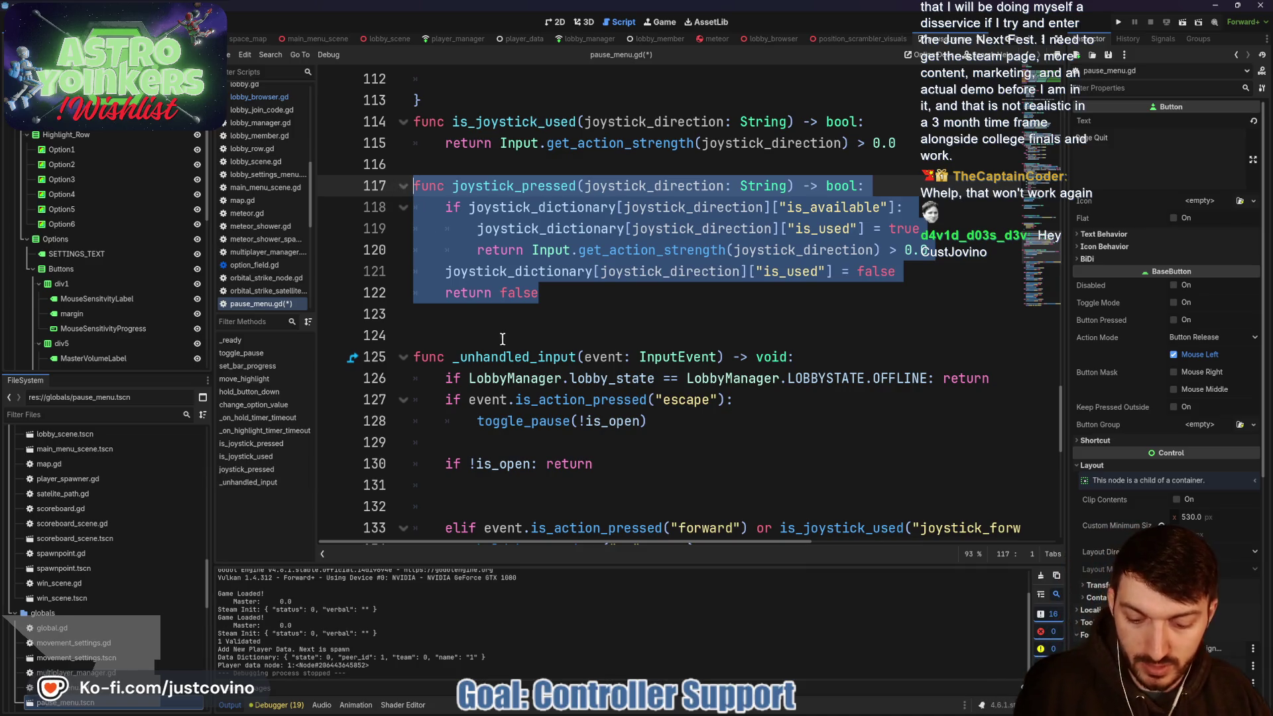
key("ctrl+k")
scroll(645, 317, "down", 2)
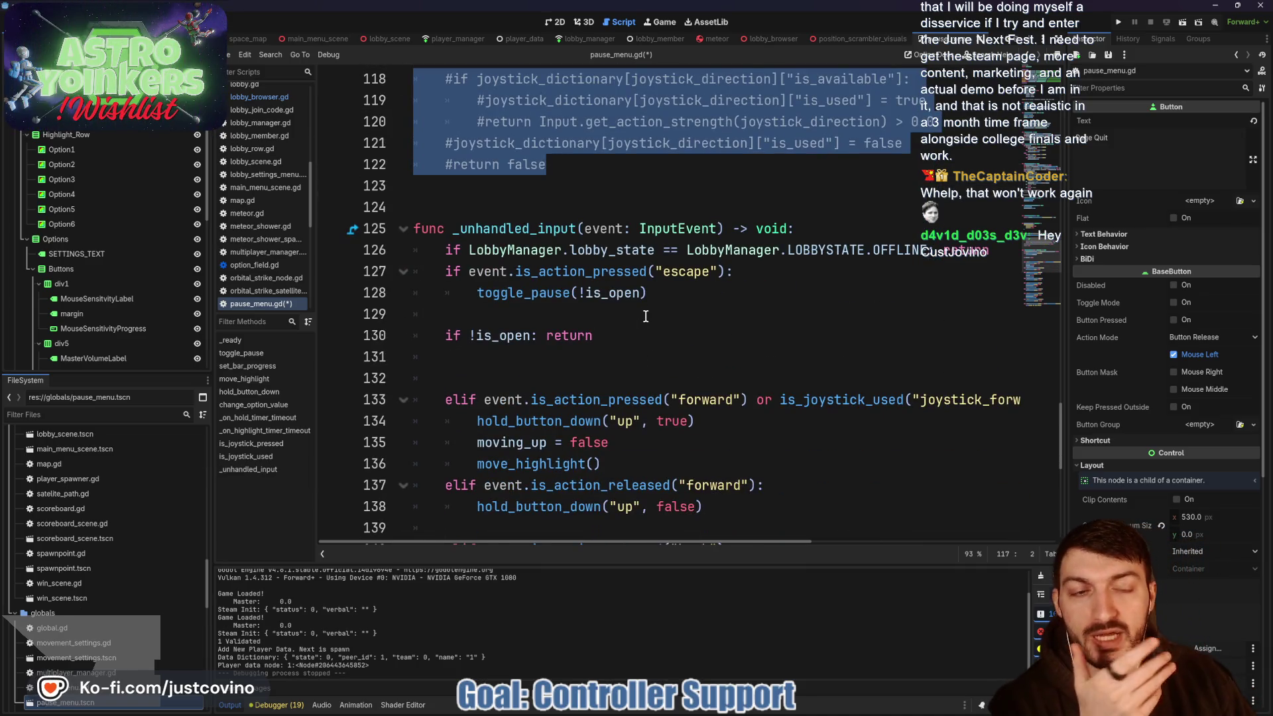
scroll(683, 342, "down", 1)
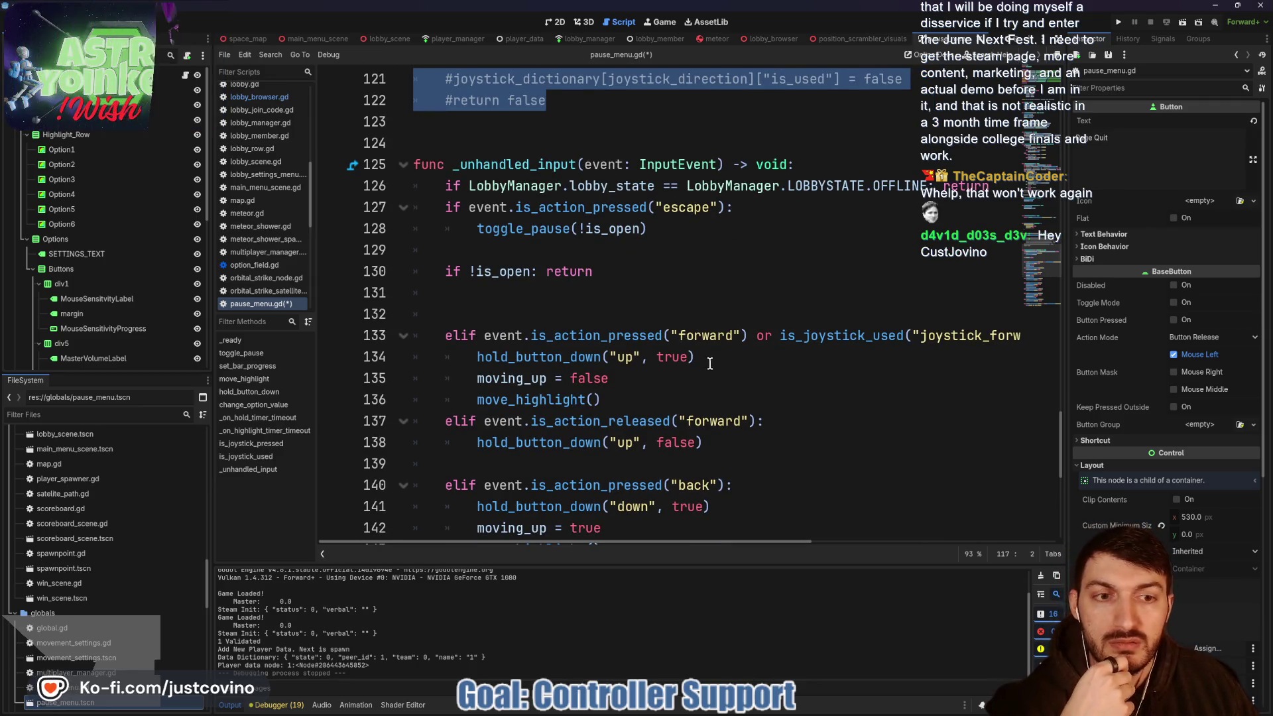
scroll(713, 365, "right", 3)
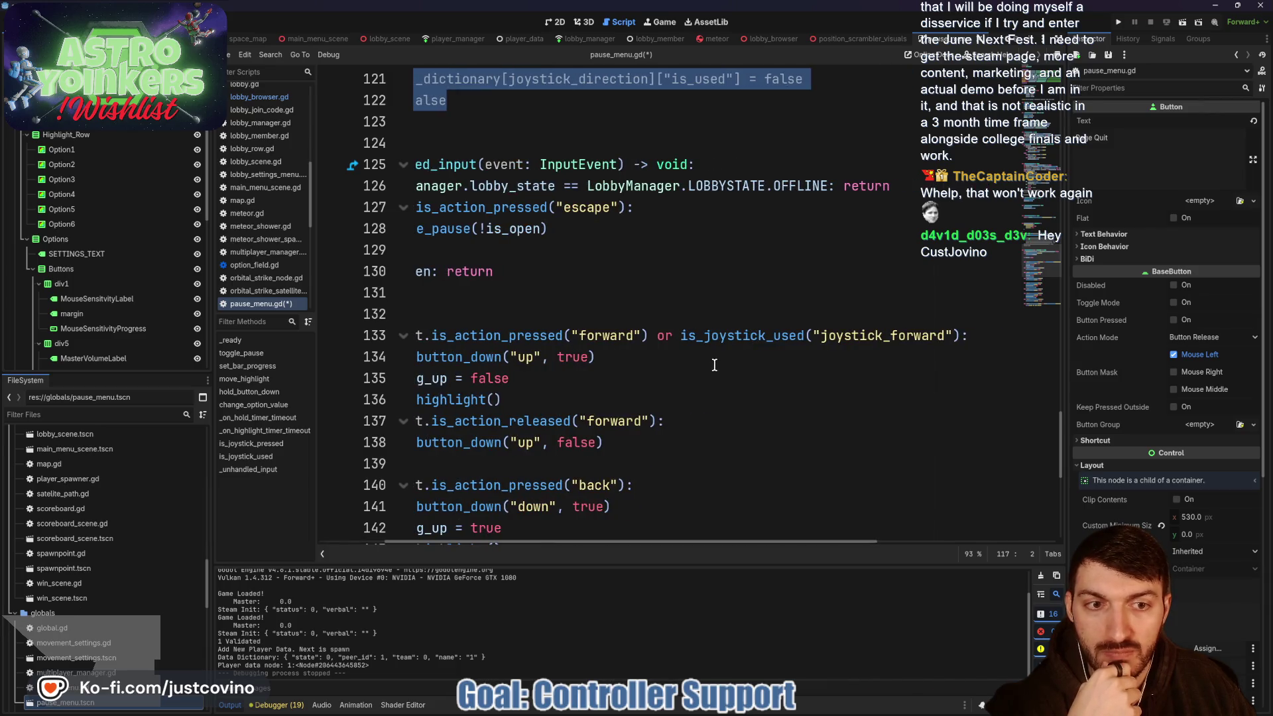
scroll(712, 364, "up", 1)
scroll(711, 361, "left", 3)
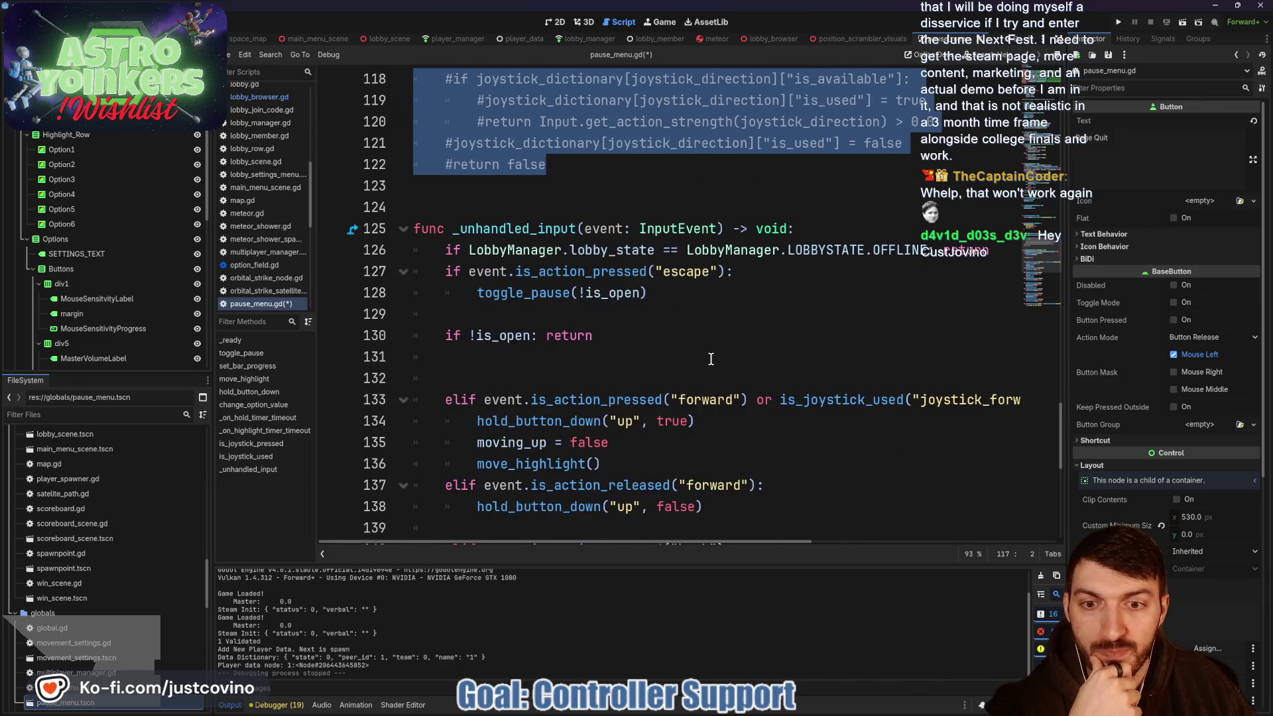
scroll(710, 358, "up", 1)
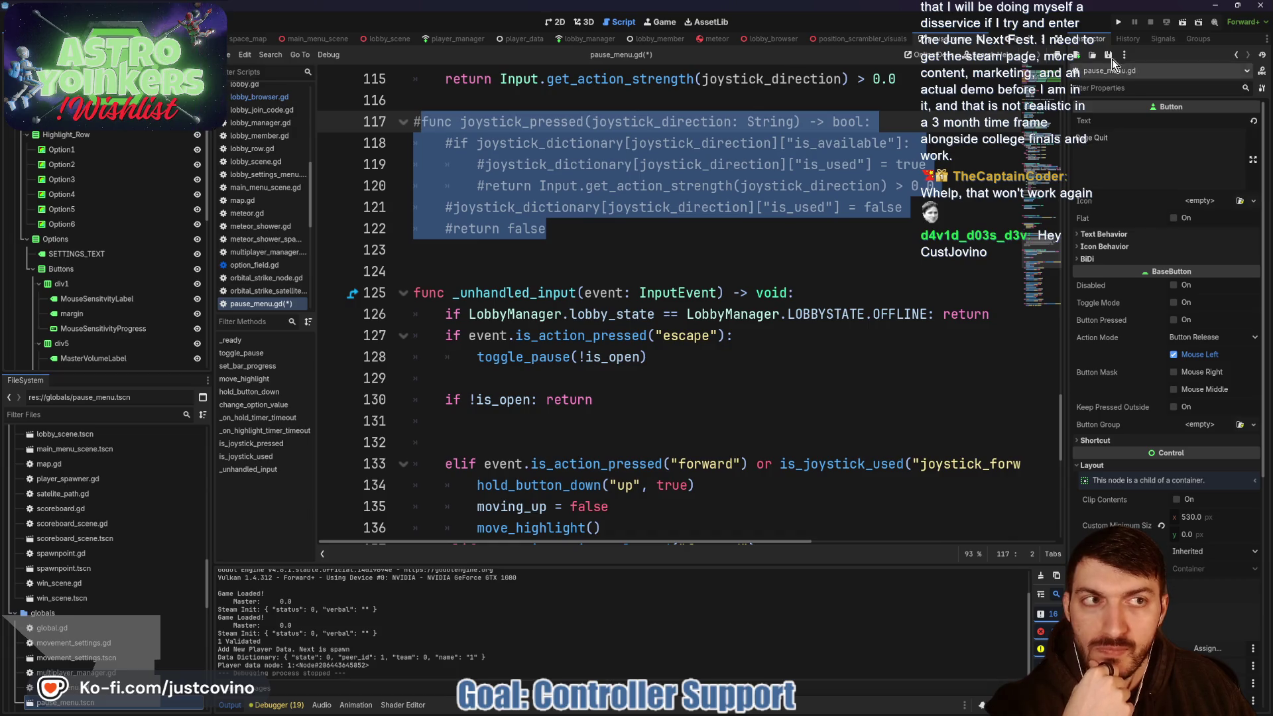
- Save the script, run the project, and host a private lobby
left_click(1116, 23)
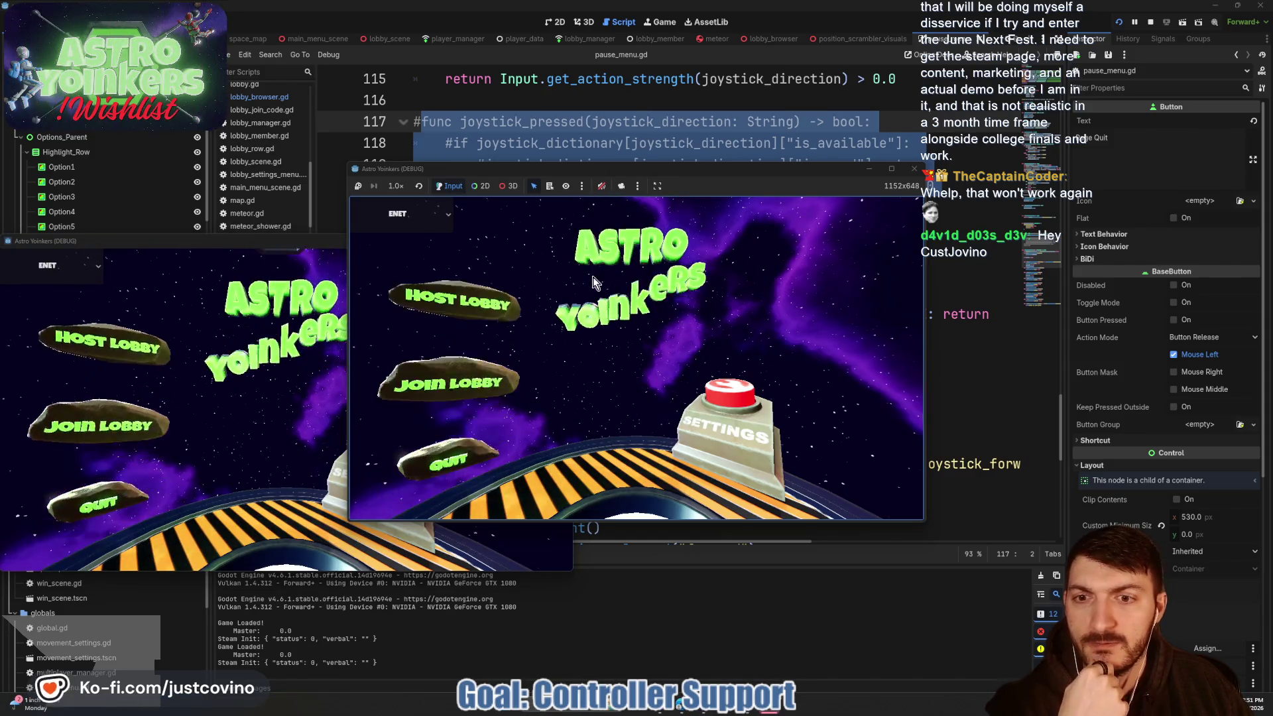
left_click(440, 284)
left_click(627, 301)
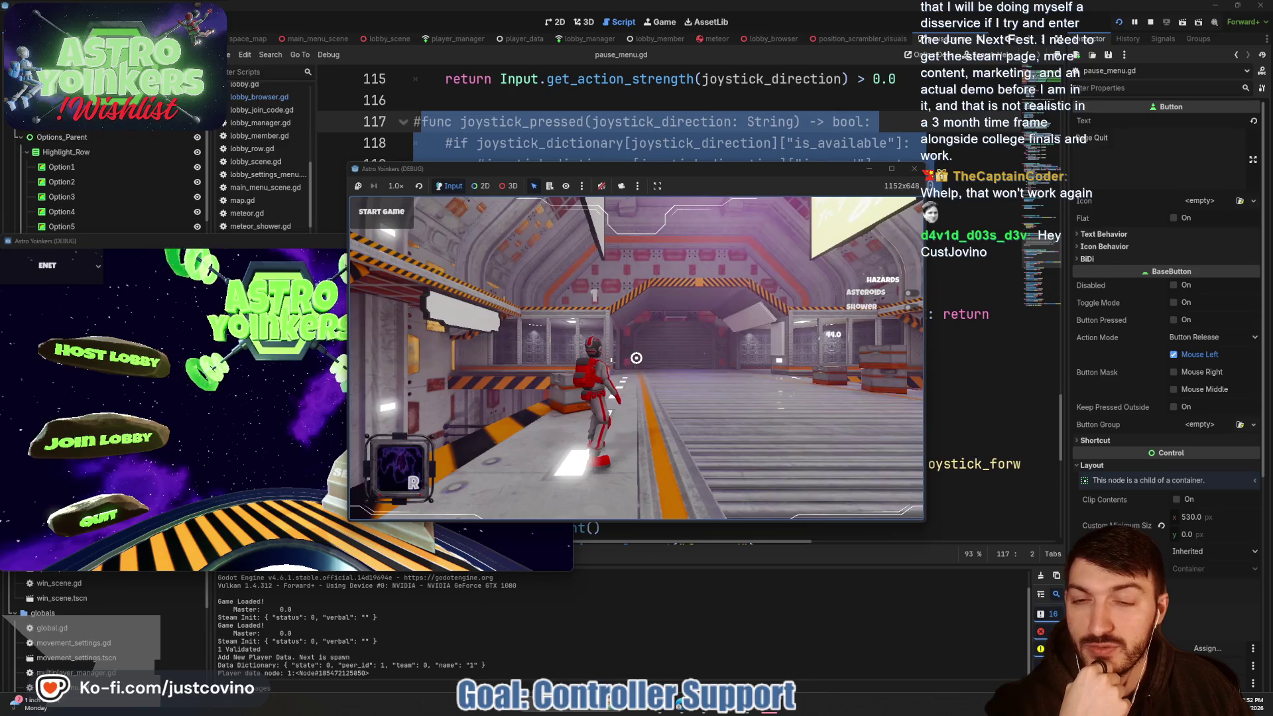
- Open the Settings pause menu, cycle the highlight up and down through its rows, then stop the game with F8
key("Escape")
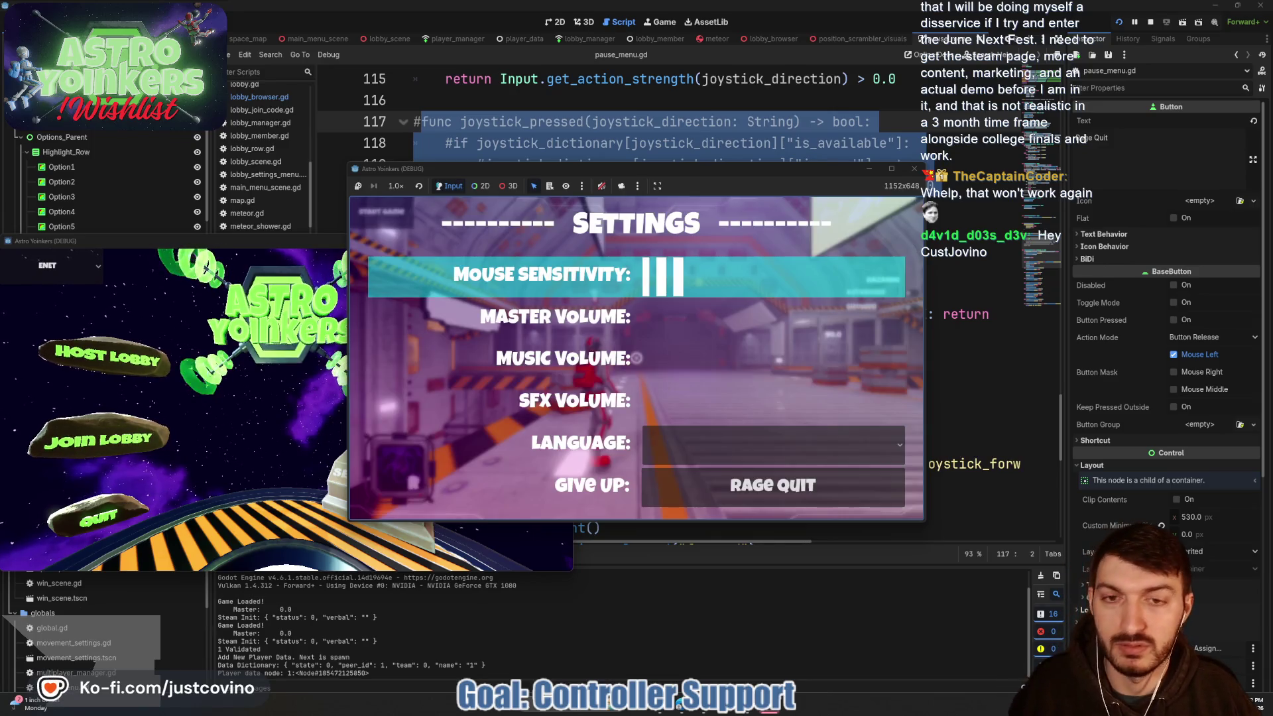
key("Down")
key("Down")
key("Up")
key("Up")
key("Up")
key("Up")
key("Up")
key("Down")
key("Down")
key("Up")
key("Up")
key("Up")
key("Down")
key("Down")
key("Down")
key("Up")
key("Down")
key("Up")
key("Up")
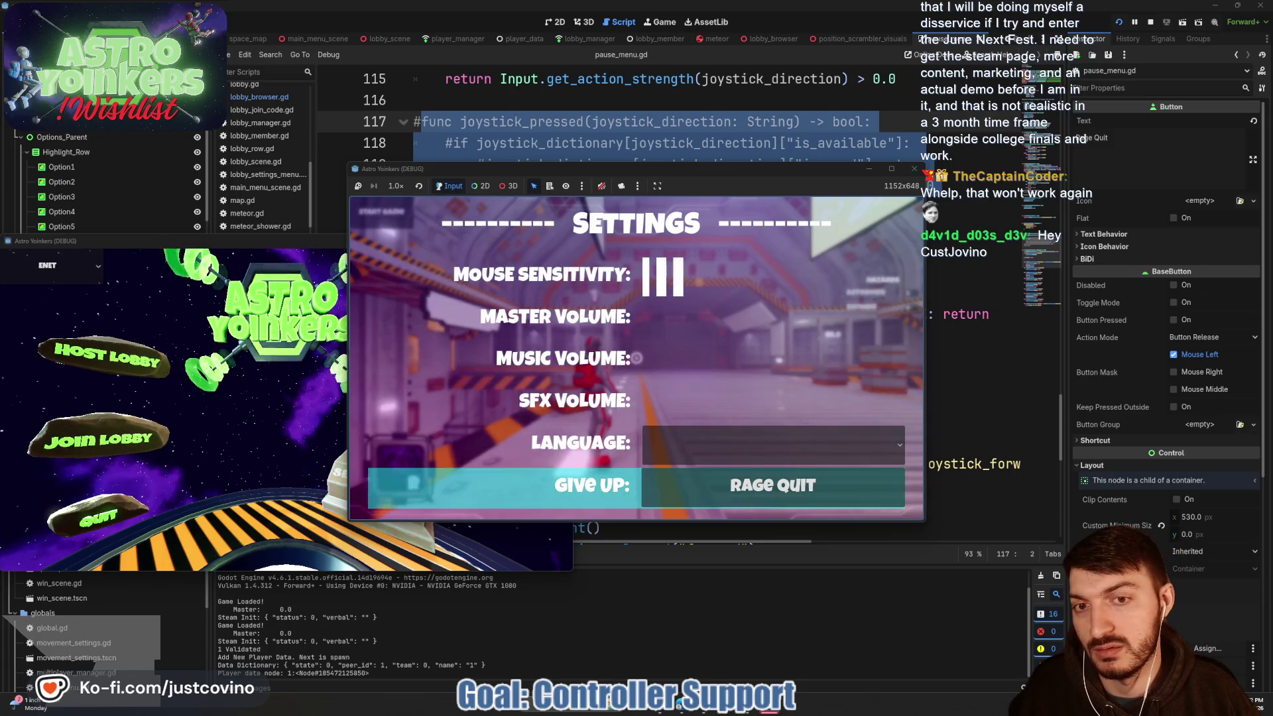
key("Up")
key("Up")
key("Up")
key("Up")
key("Down")
key("Up")
key("Up")
key("Down")
key("Down")
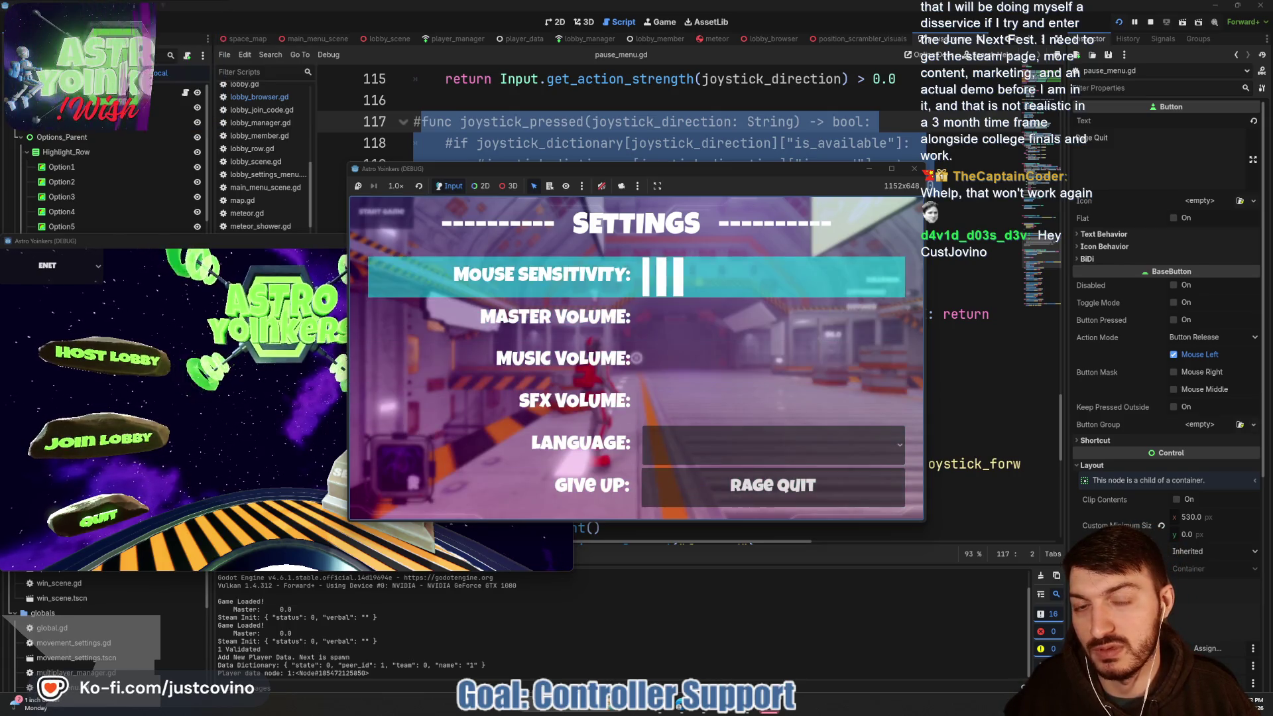
key("Up")
key("Up")
key("Up")
key("Up")
key("Up")
key("Up")
key("Up")
key("Up")
key("Up")
key("Up")
key("Up")
key("Up")
key("Up")
key("Up")
key("Up")
key("Up")
key("Up")
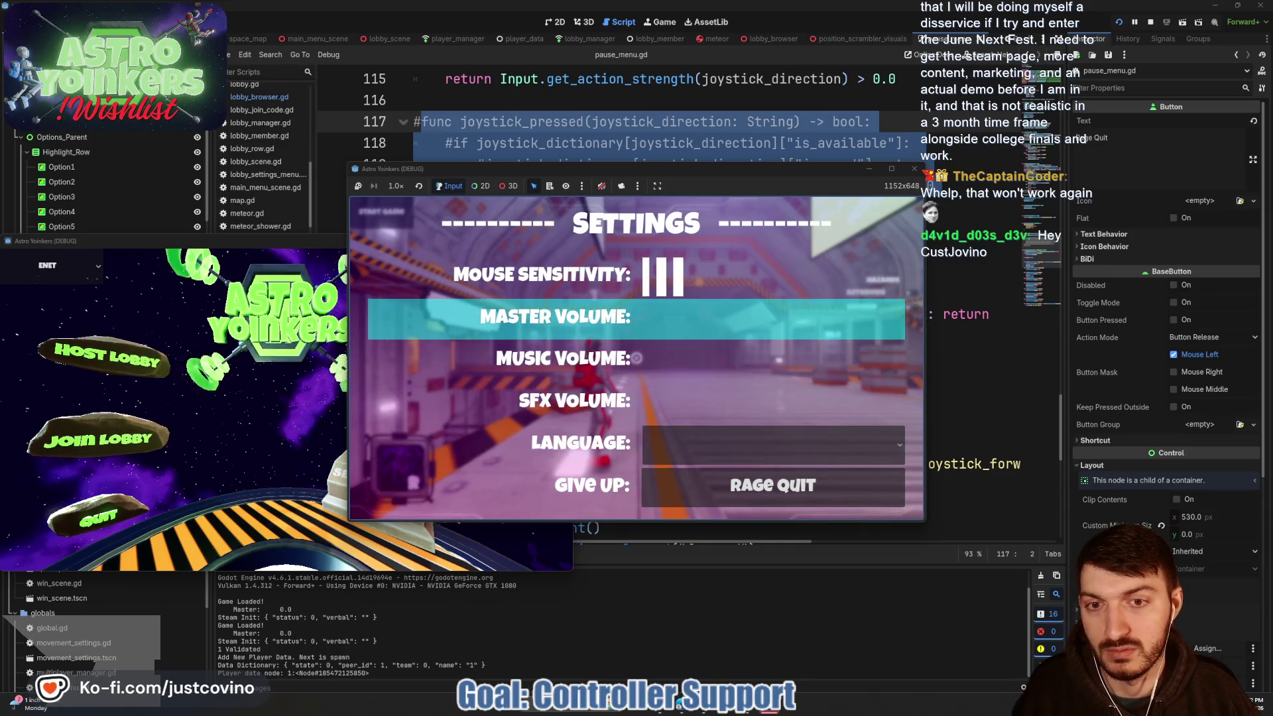
key("Down")
key("Down")
key("Up")
key("Up")
key("Up")
key("Up")
key("Up")
key("Up")
key("Up")
key("Up")
key("Up")
key("Up")
key("Up")
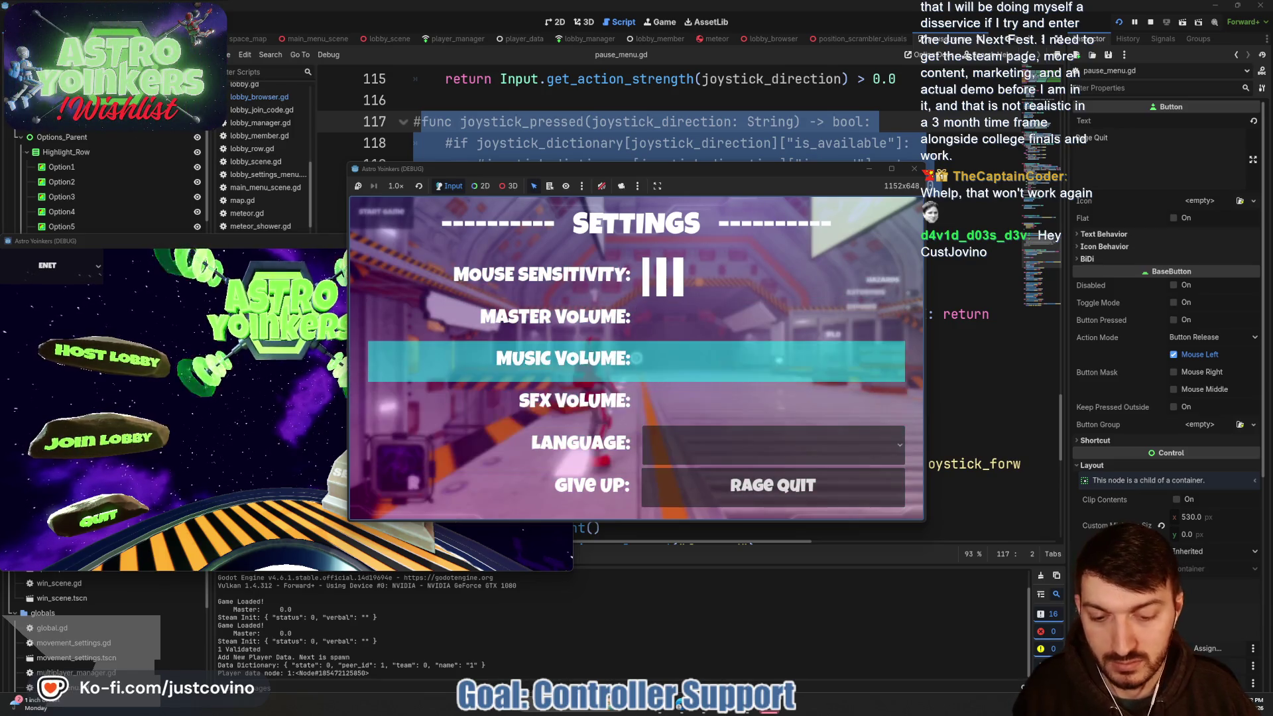
key("F8")
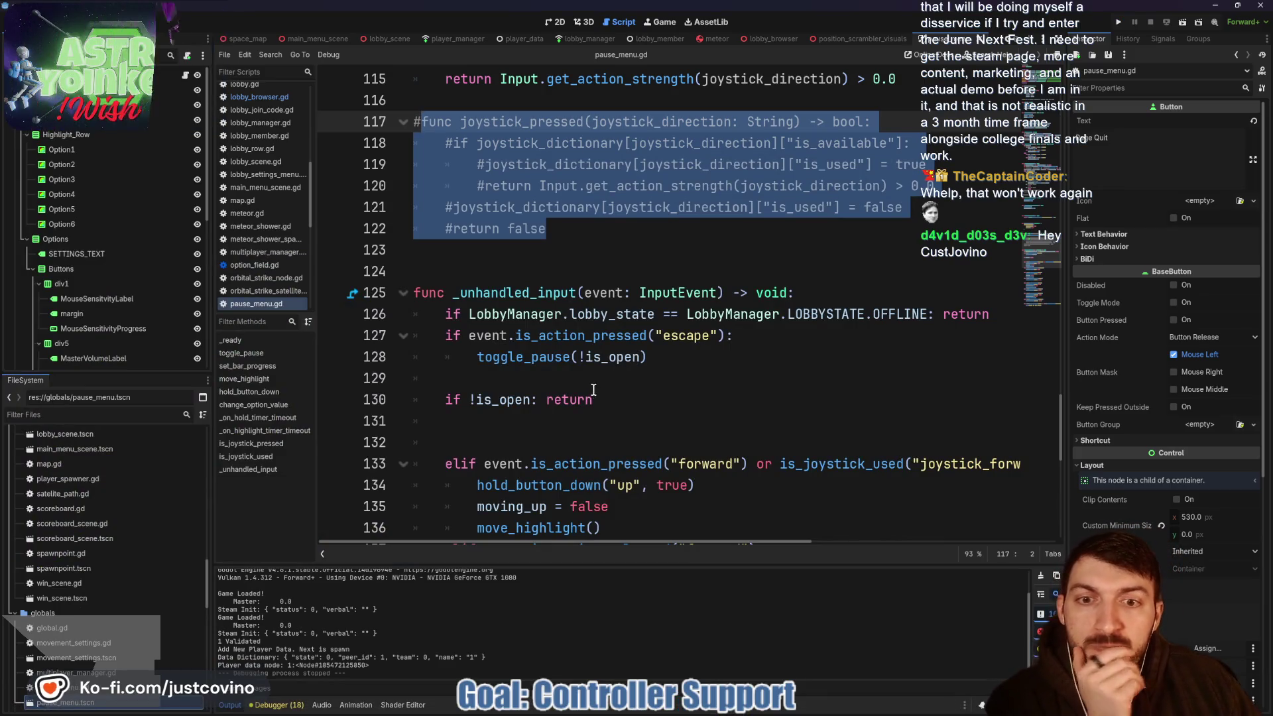
- Change is_joystick_used's return comparison on line 115 from > 0.0 to >= 0.5
scroll(608, 395, "down", 2)
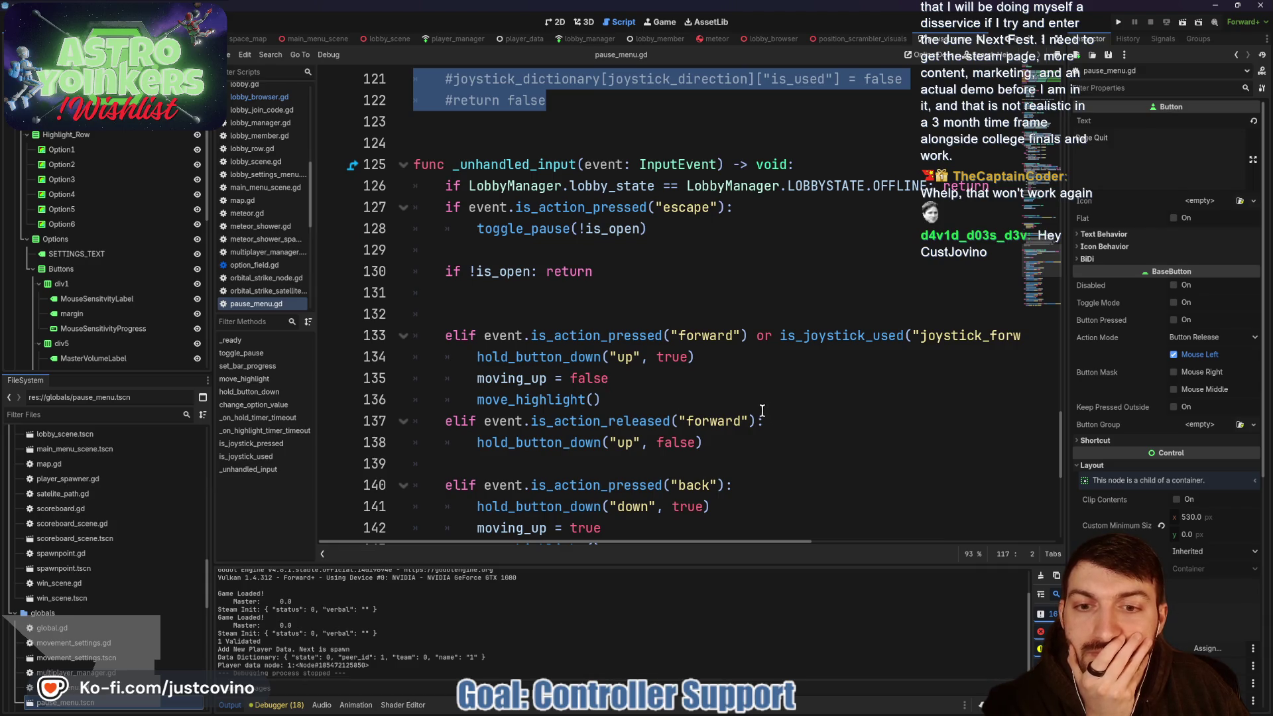
scroll(729, 405, "down", 1)
scroll(689, 400, "up", 1)
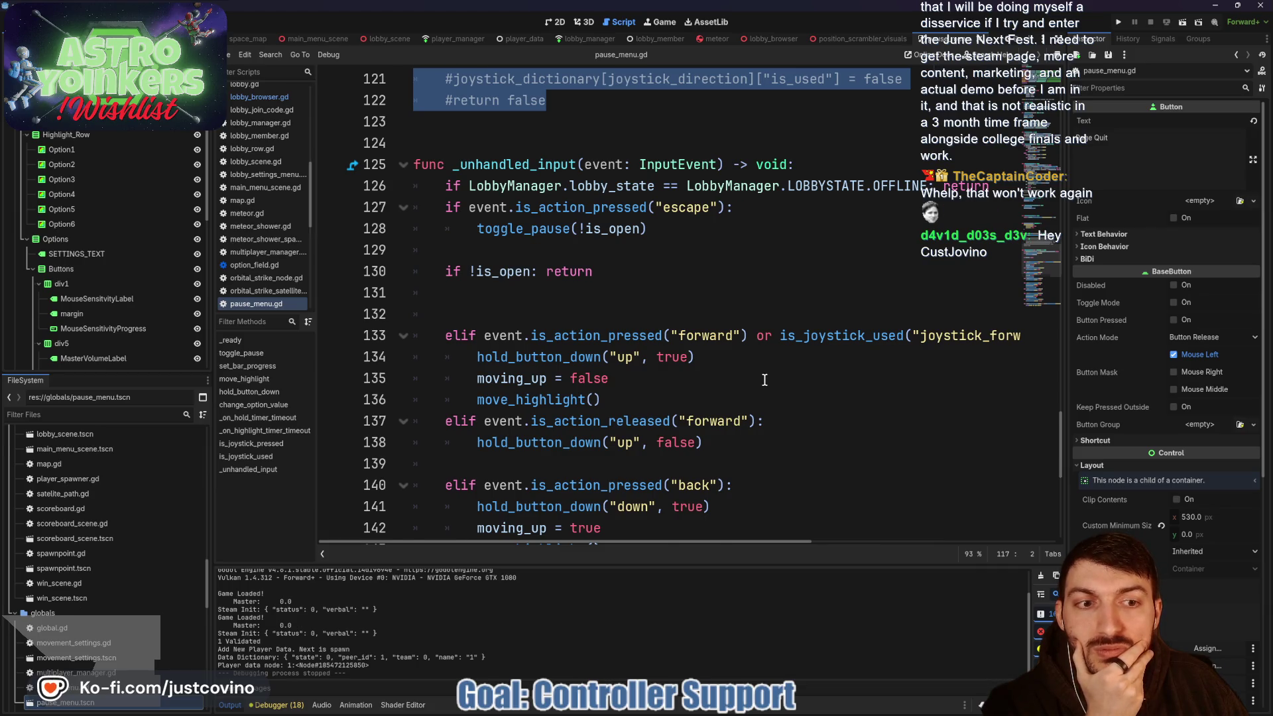
scroll(764, 380, "up", 7)
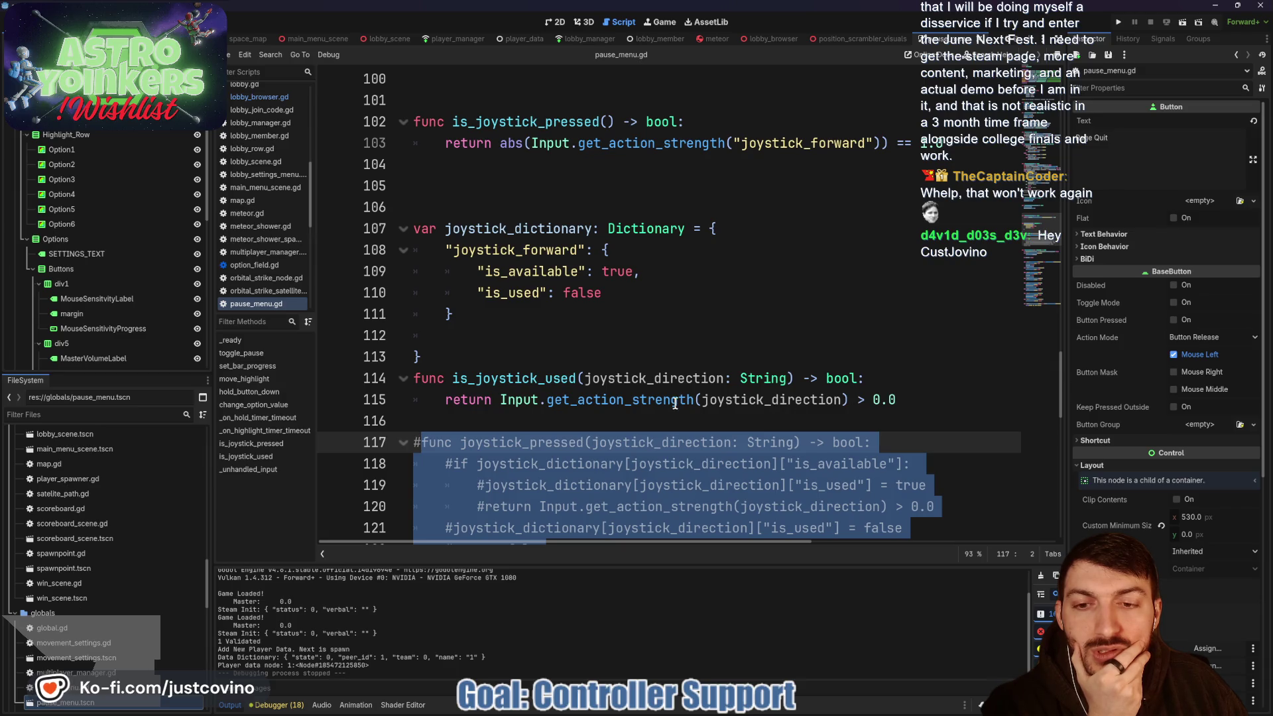
scroll(648, 400, "down", 1)
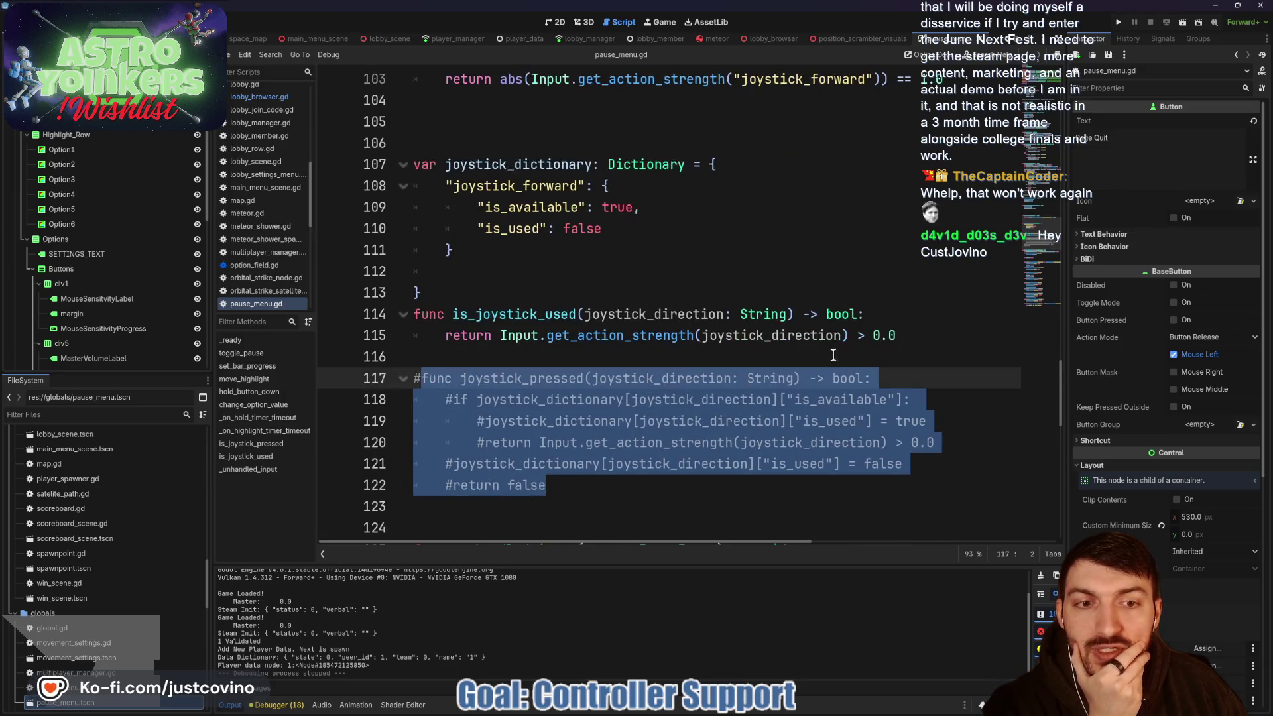
left_click(891, 335)
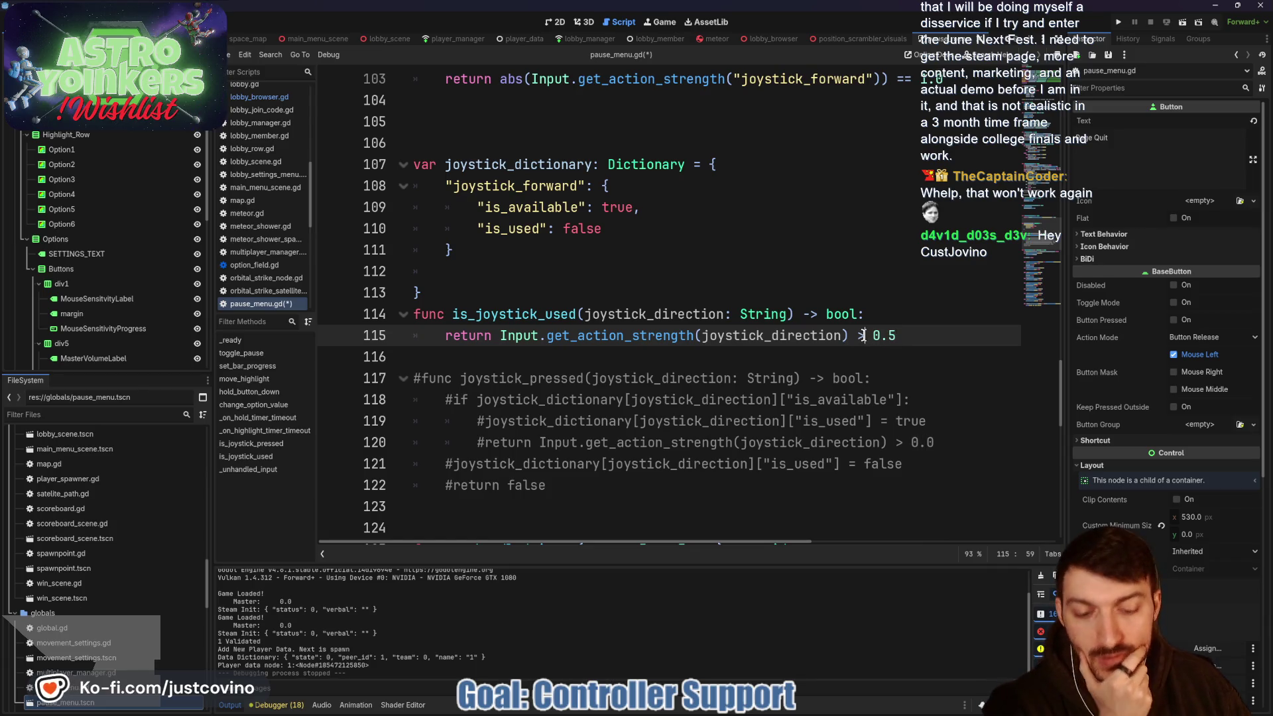
type("=")
key("Right")
key("Right")
key("Right")
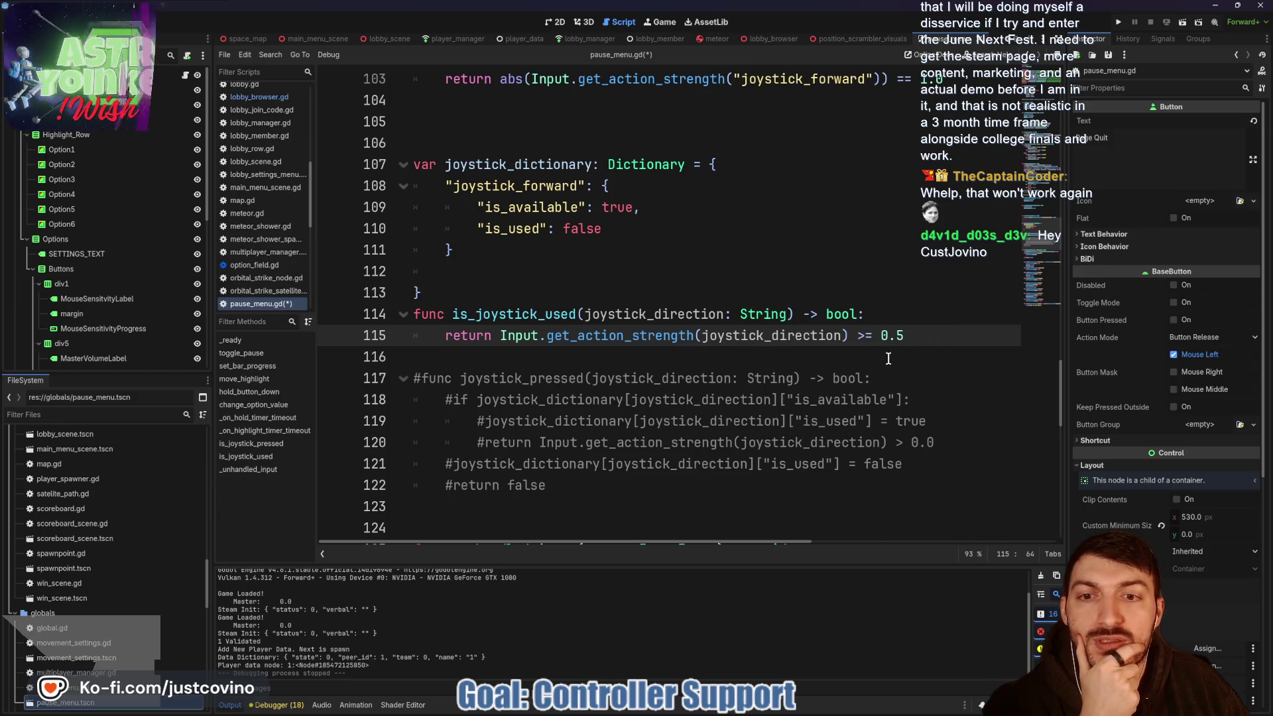
scroll(875, 351, "down", 4)
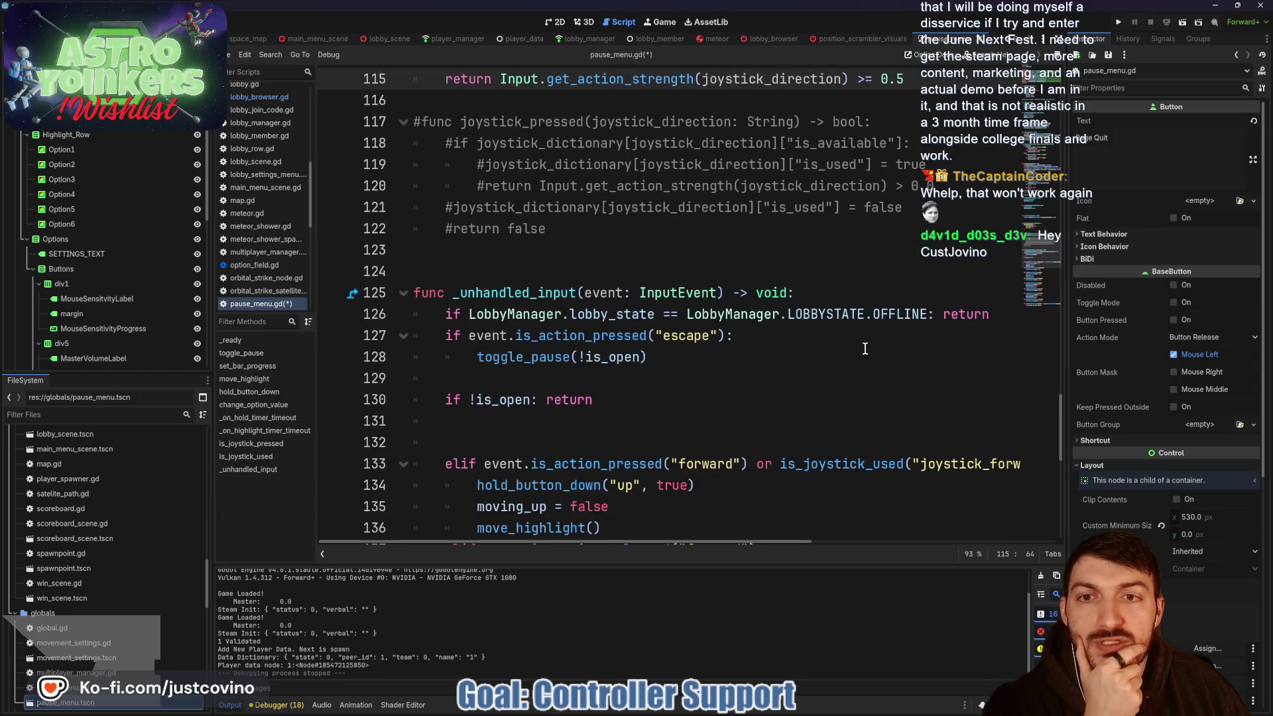
scroll(863, 349, "up", 2)
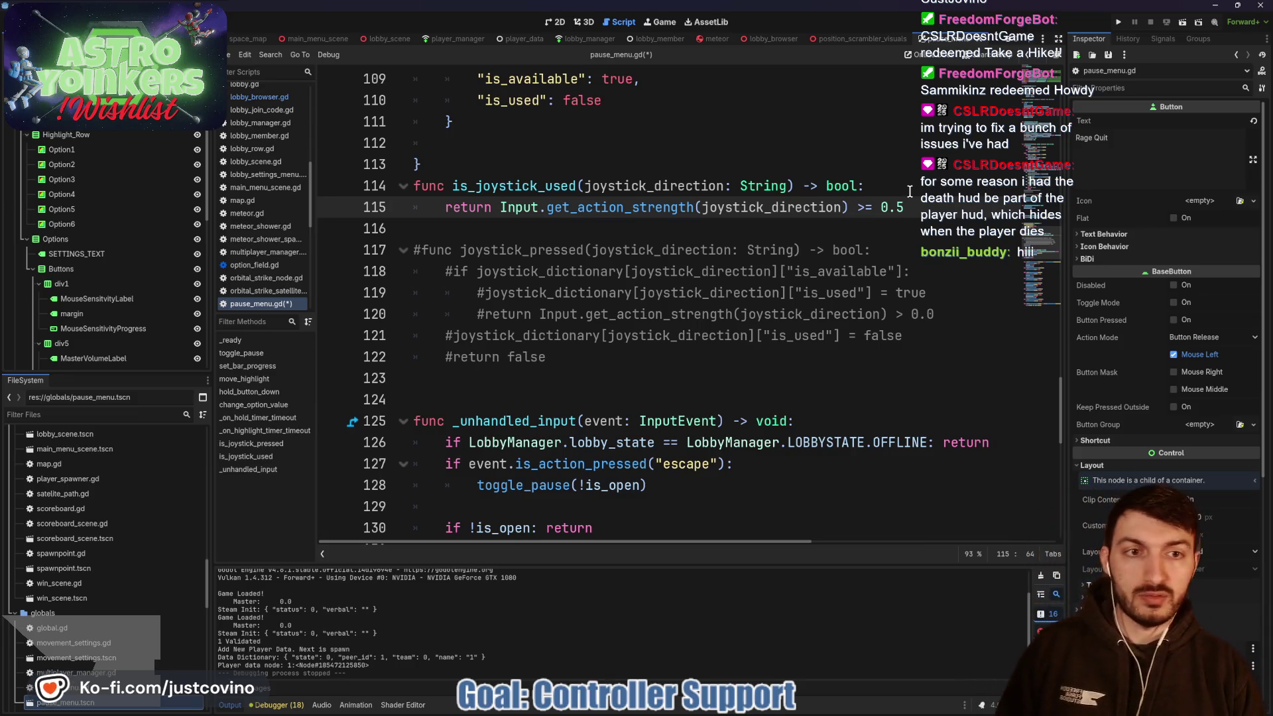
- Append 'and joystick_dictionary[joystick_direction]["is_available"]' to is_joystick_used's return line and save pause_menu.gd
type(" and")
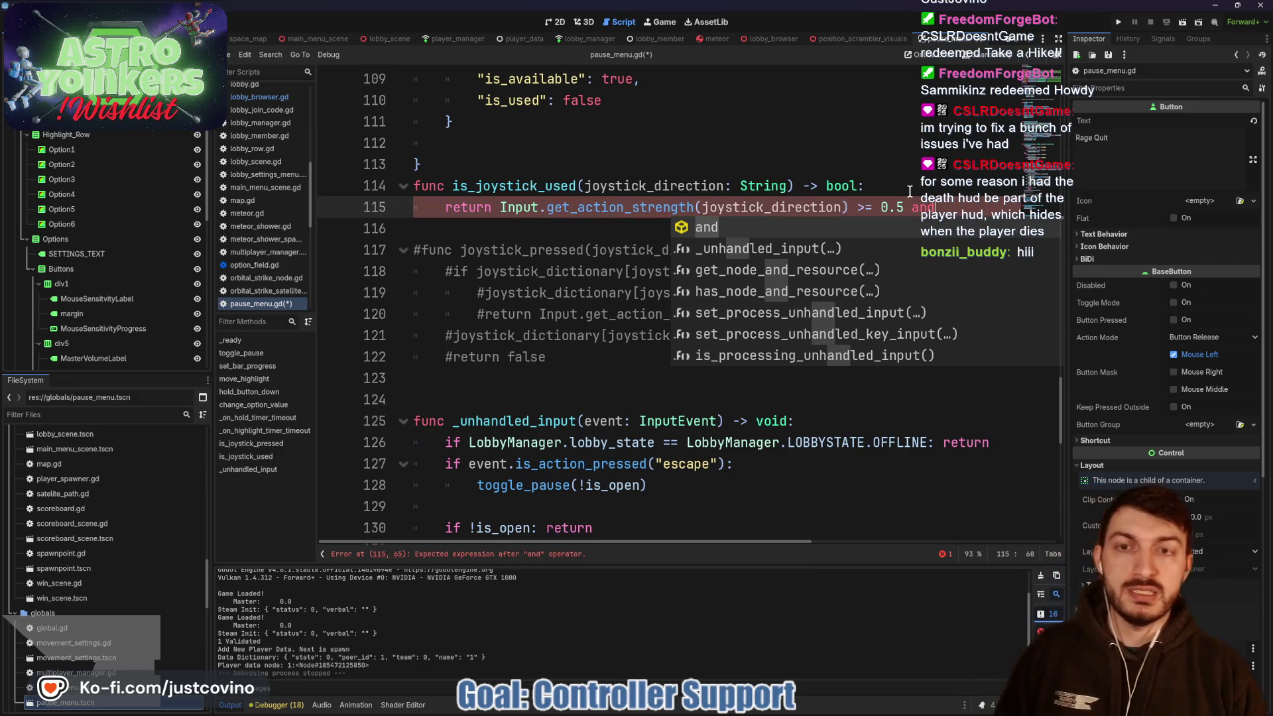
type(" joystick_dictionary")
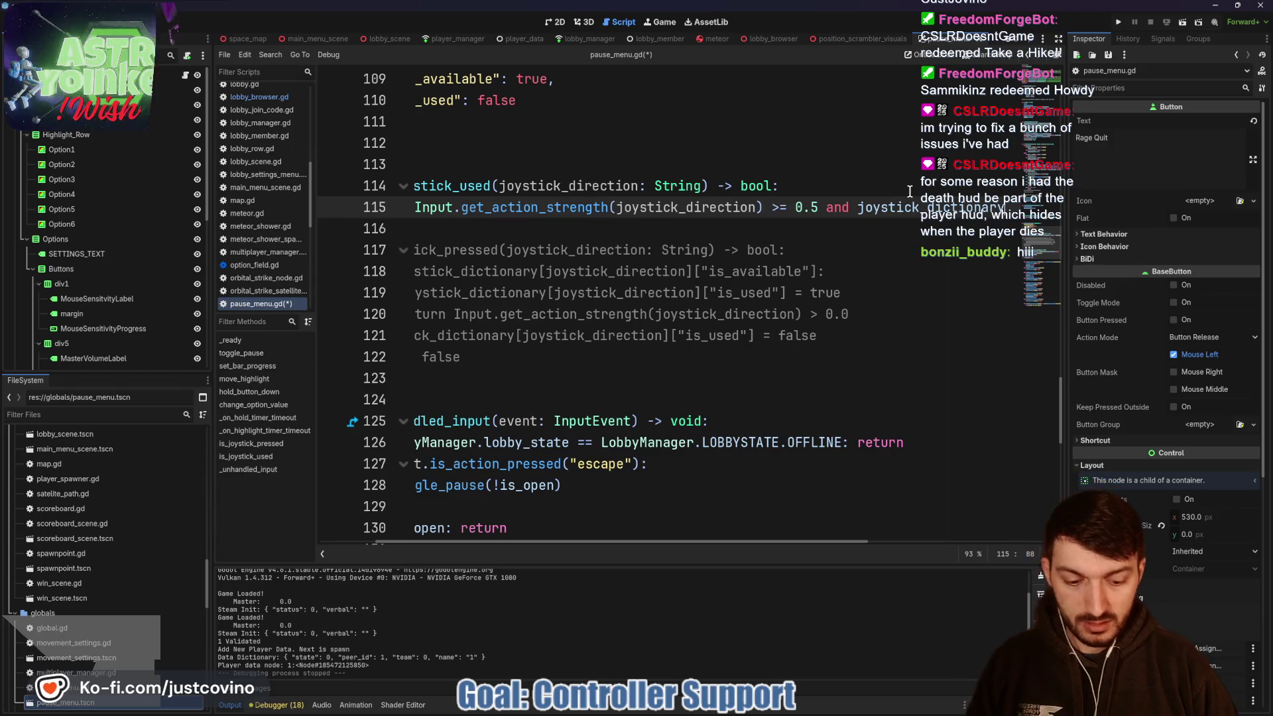
type("[jo")
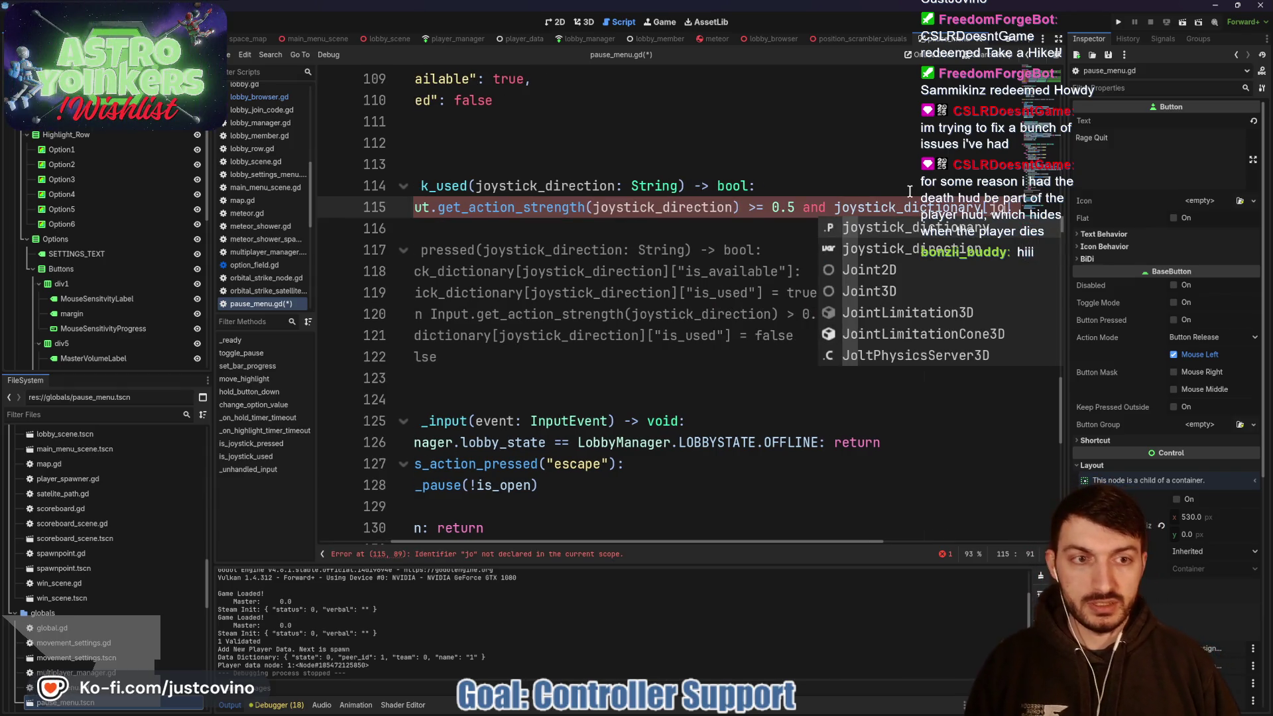
key("Down")
key("Return")
type("[\"")
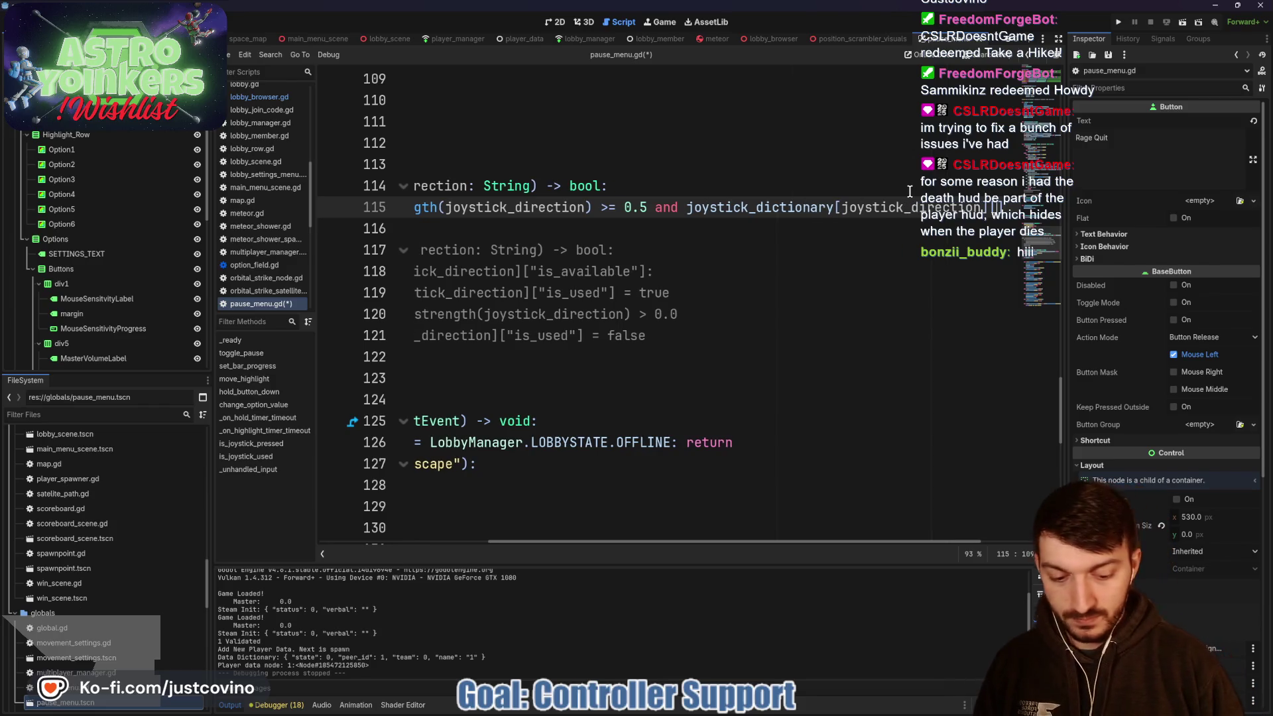
type("is_ava")
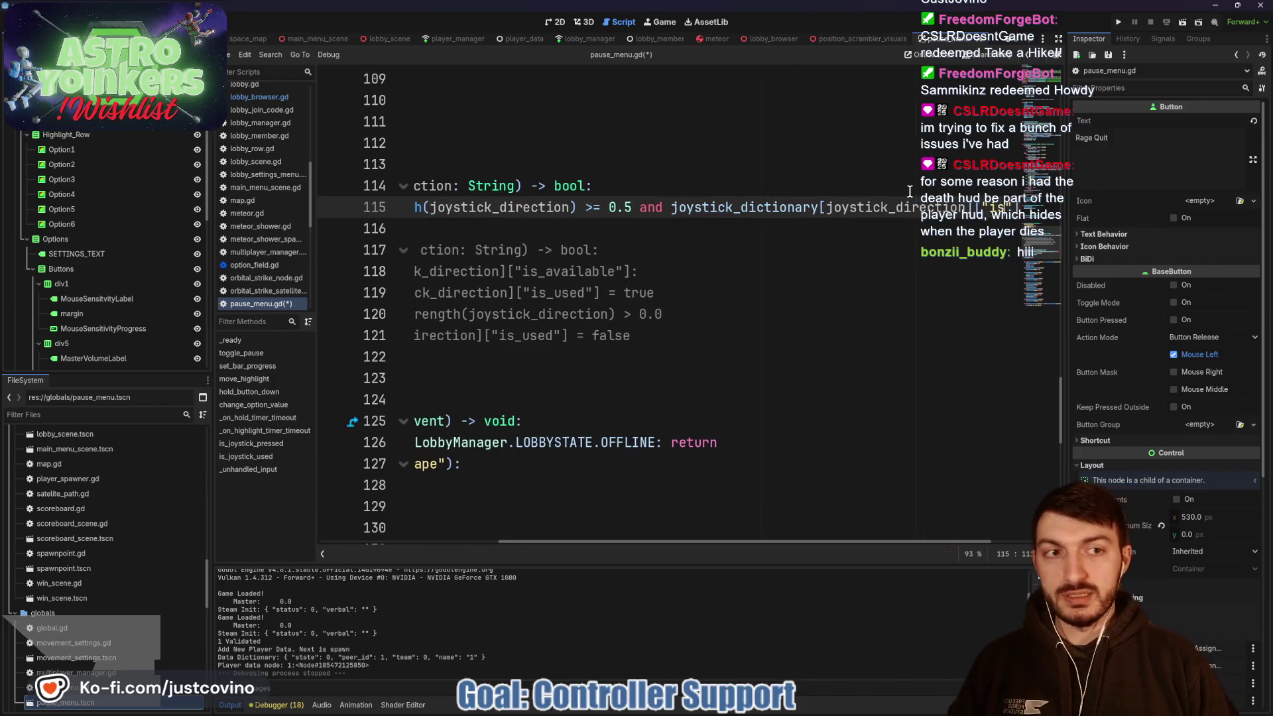
type("ilable")
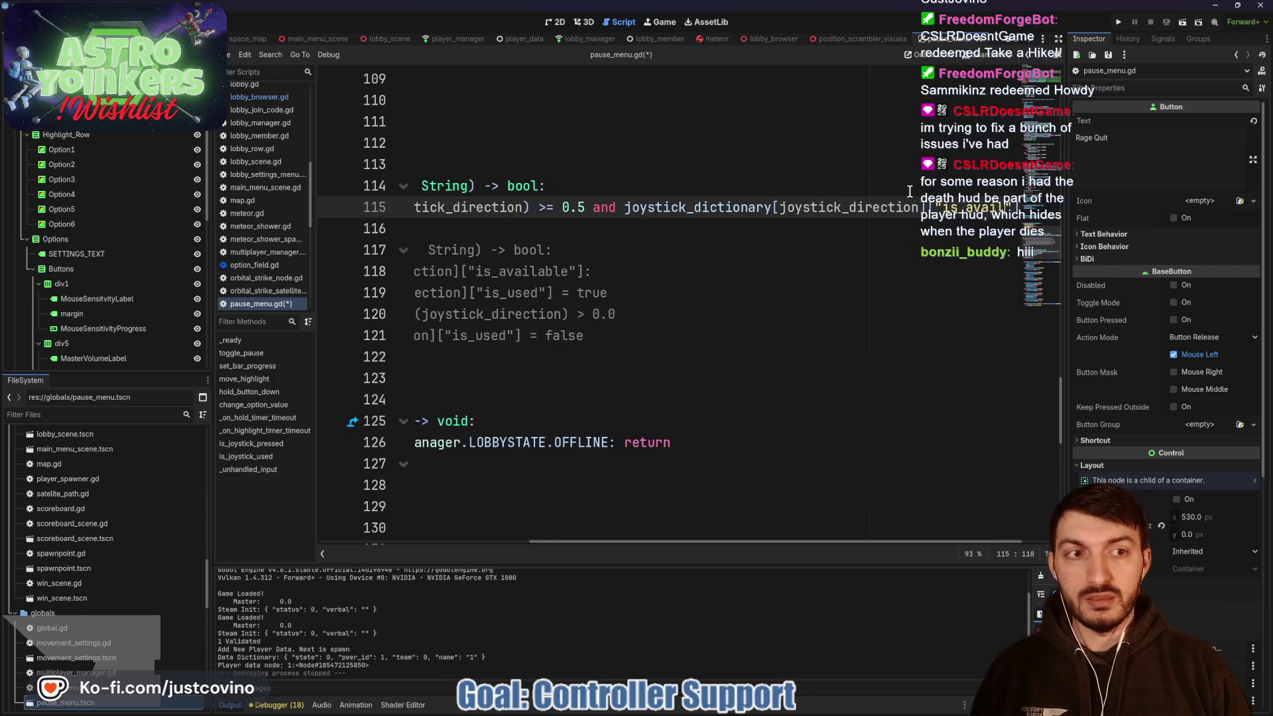
scroll(760, 253, "left", 5)
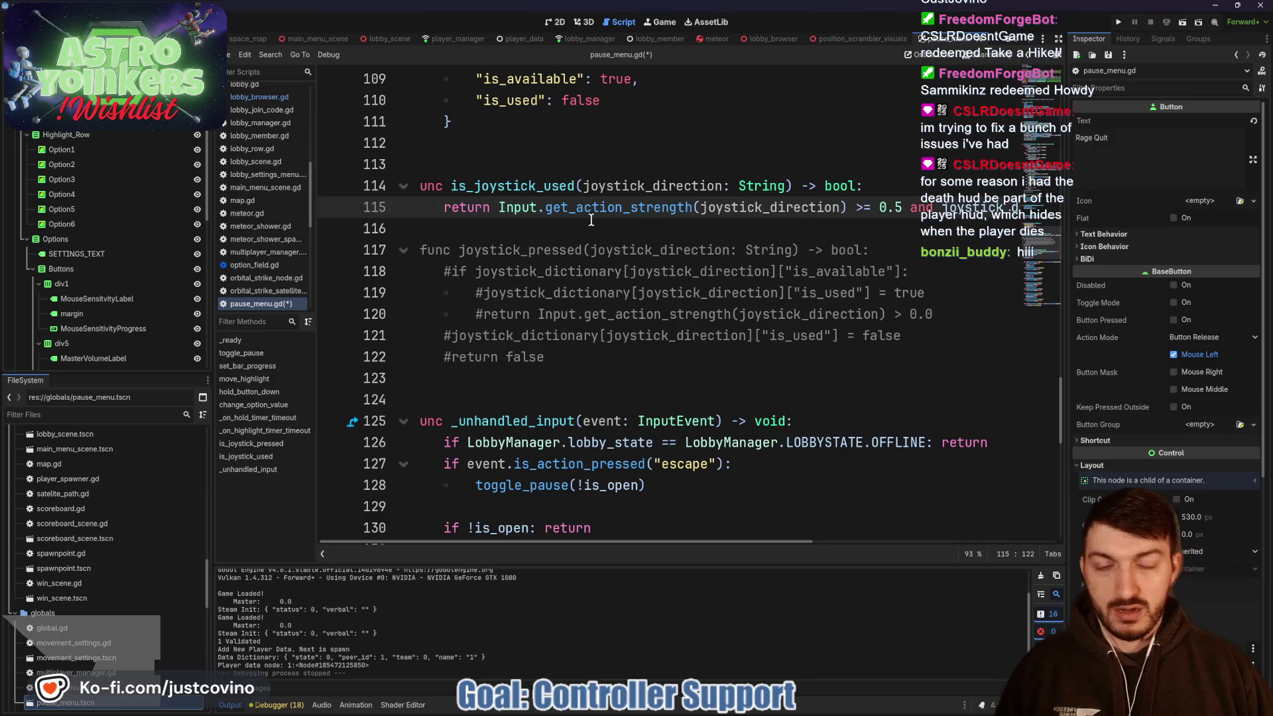
left_click(588, 226)
key("ctrl+s")
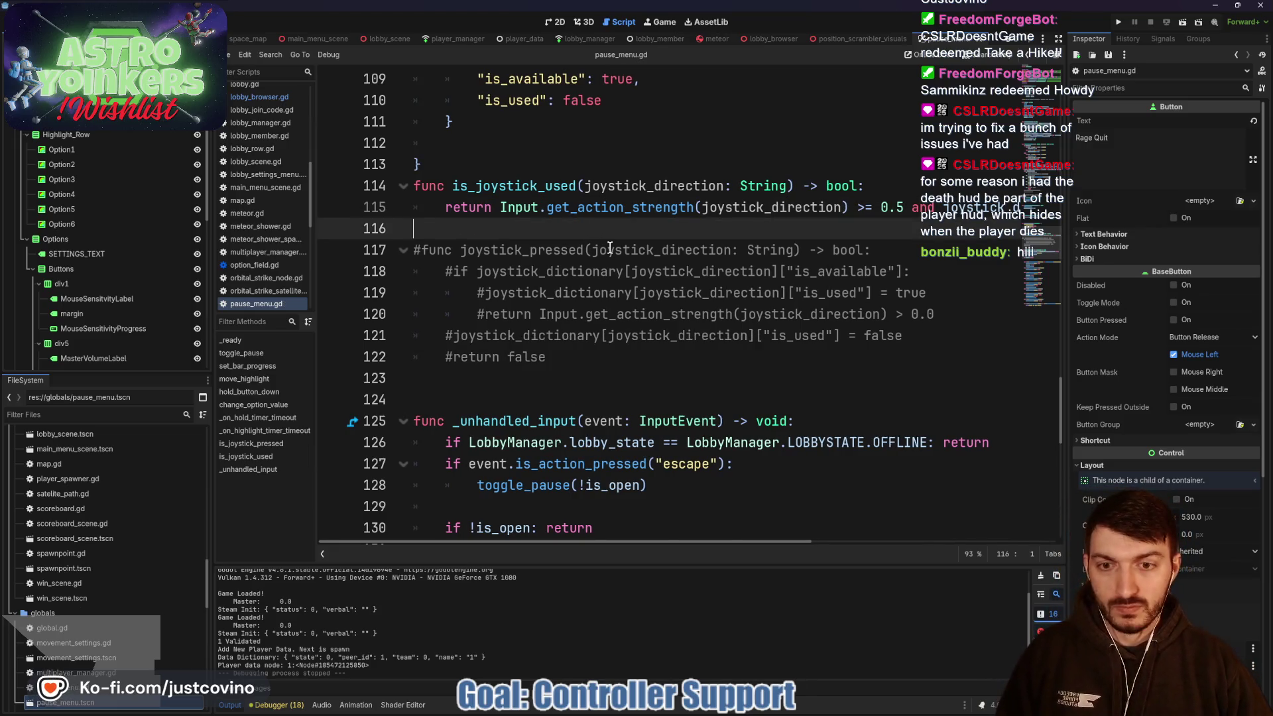
scroll(610, 247, "down", 2)
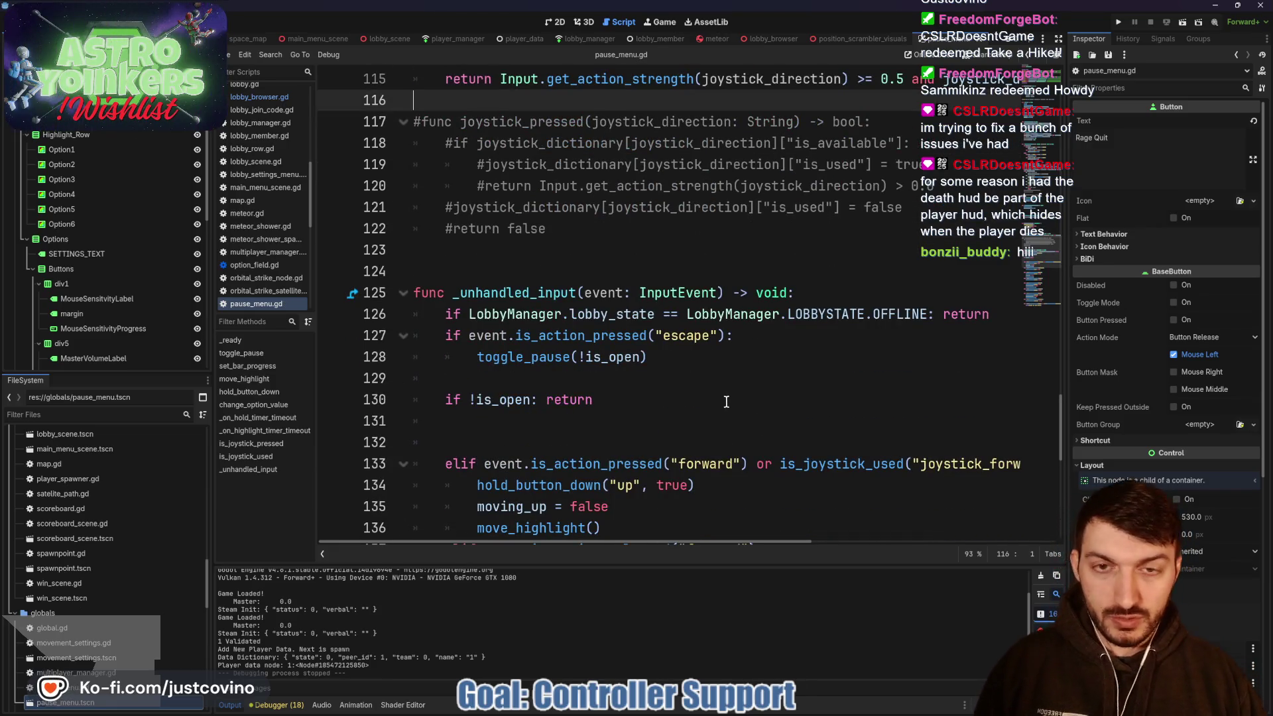
- Insert joystick_dictionary["joystick_forward"]["is_available"] = false above hold_button_down on line 134
left_click(470, 486)
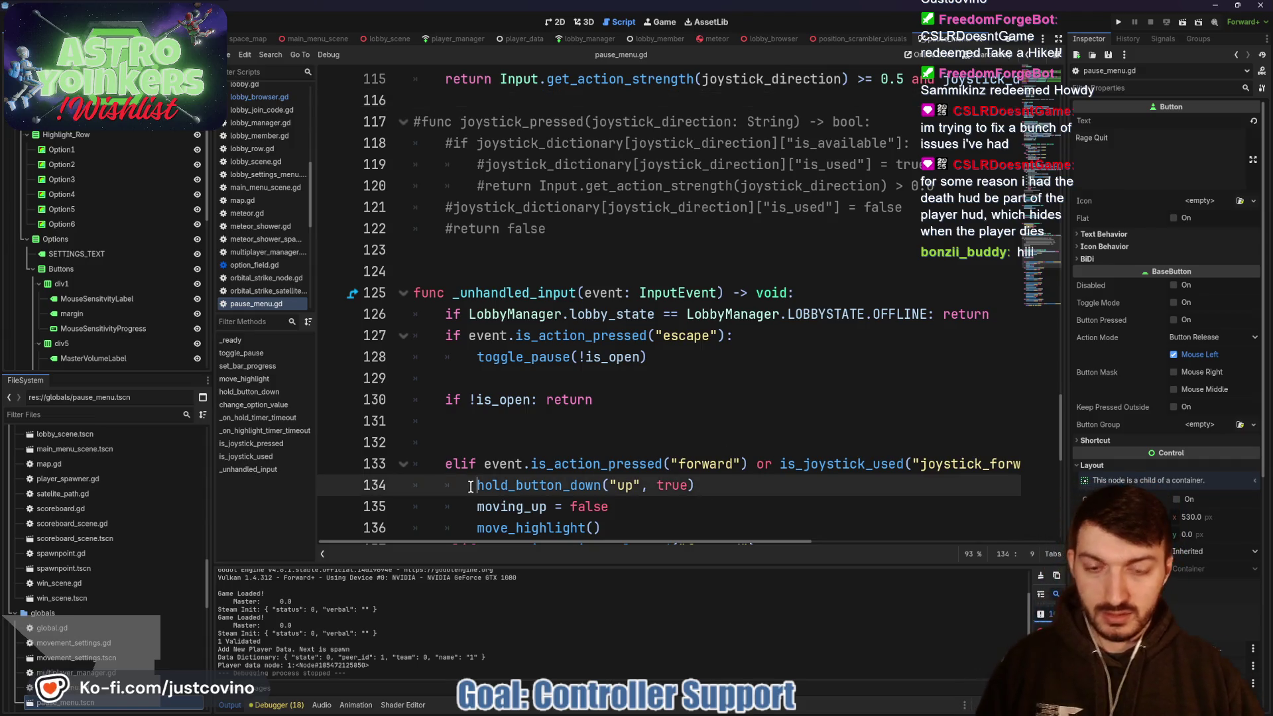
scroll(807, 342, "down", 2)
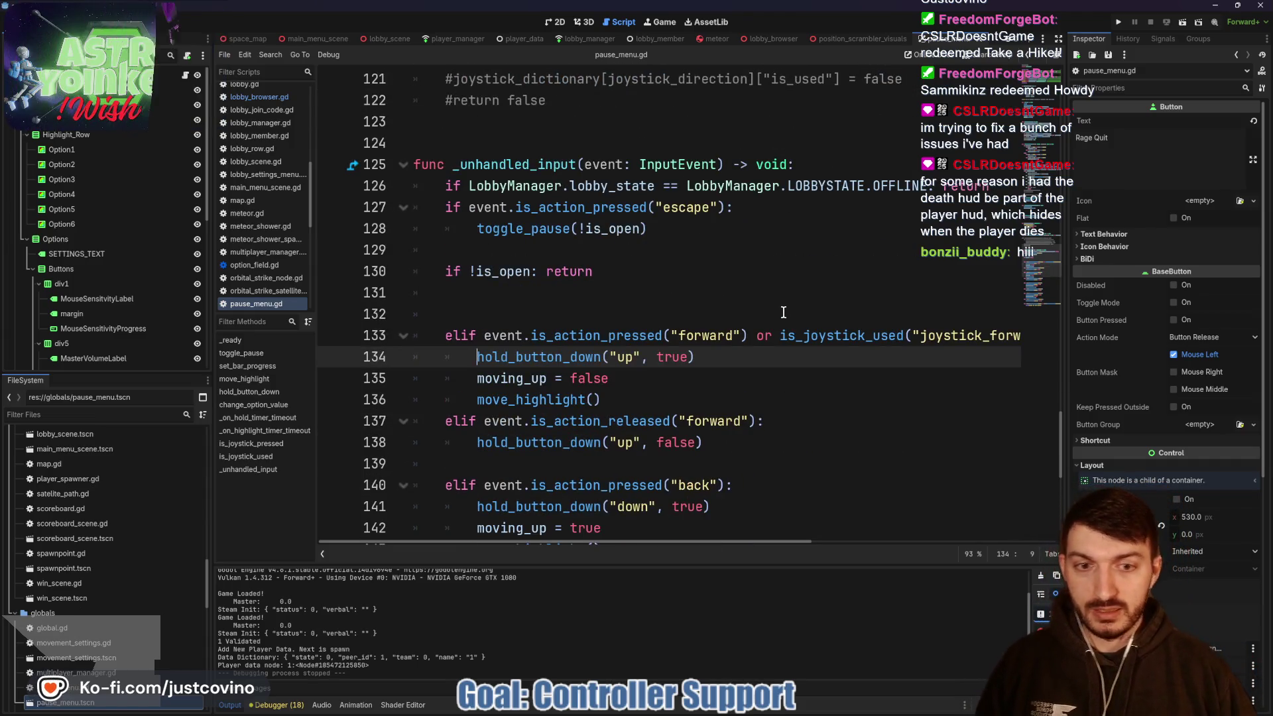
key("ctrl+shift+Return")
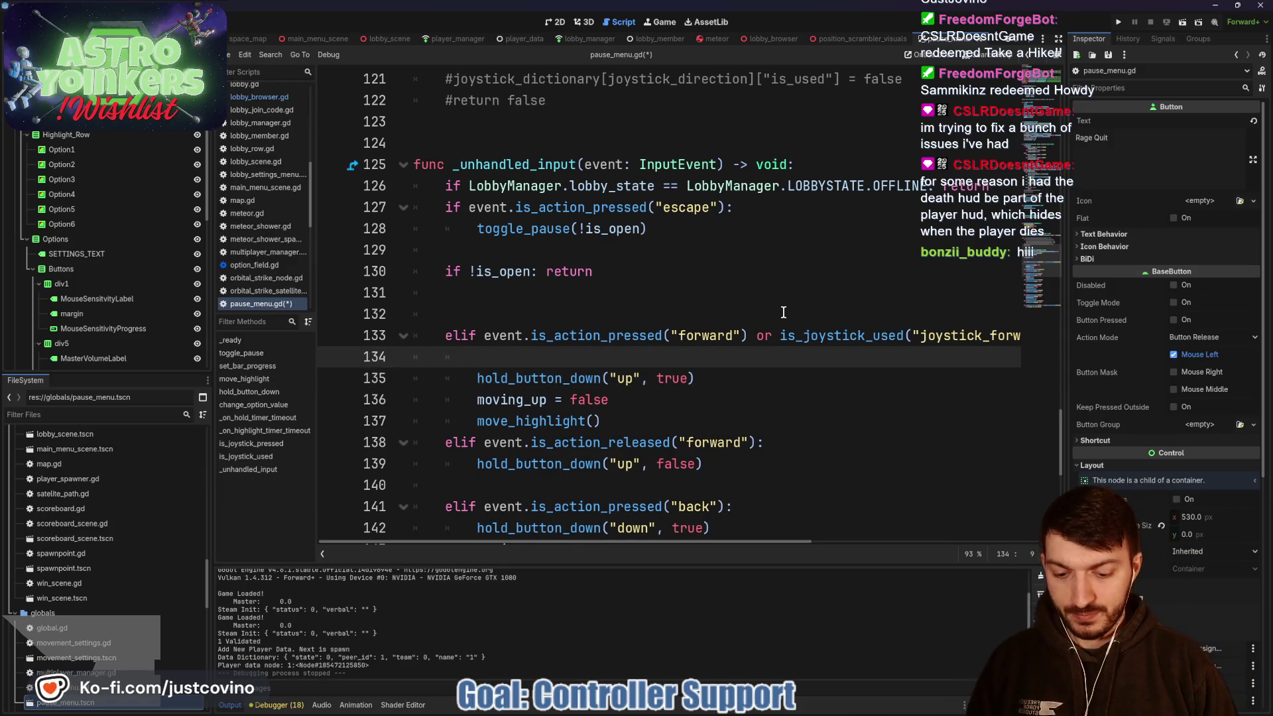
type("joy")
key("Return")
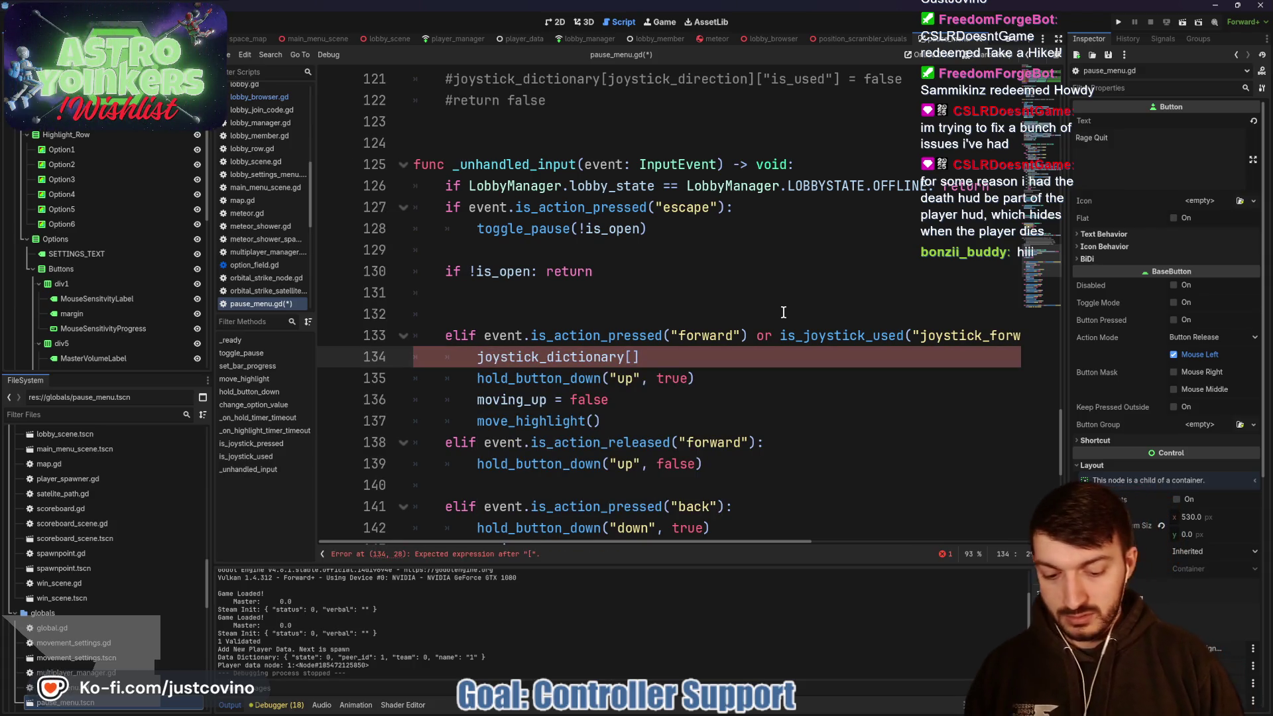
type("\"joystick_forward")
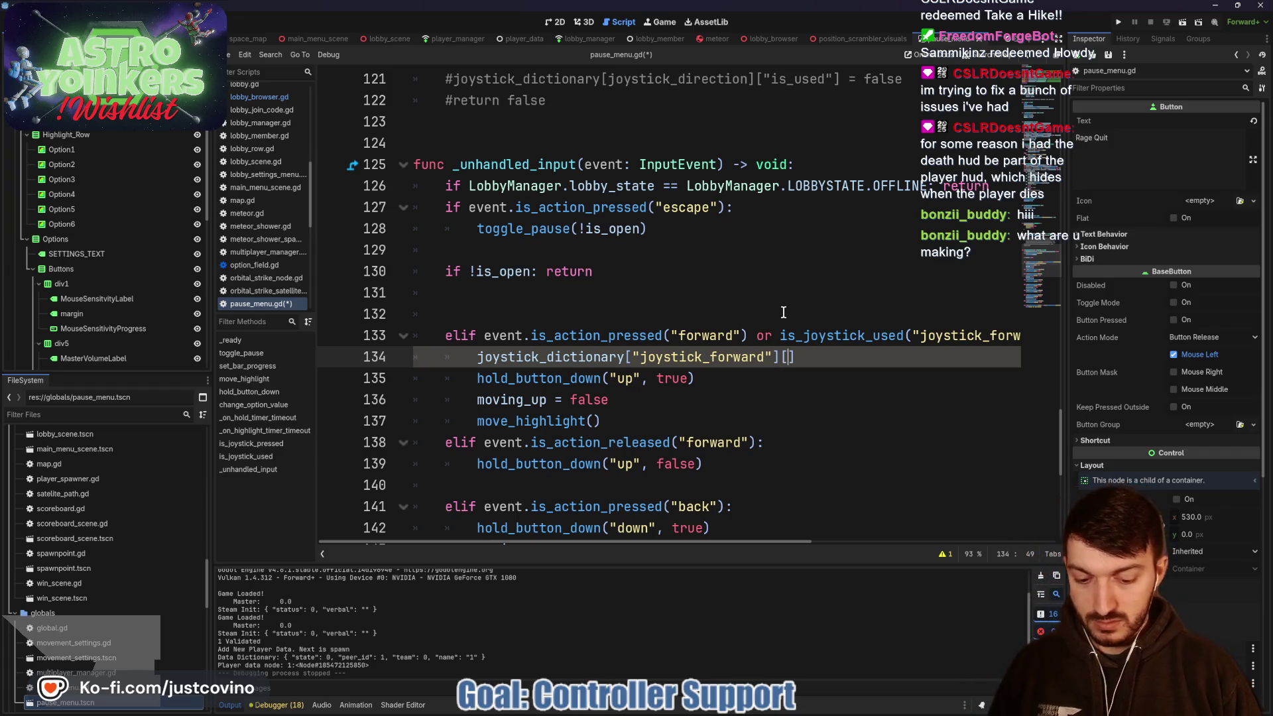
type("\"is")
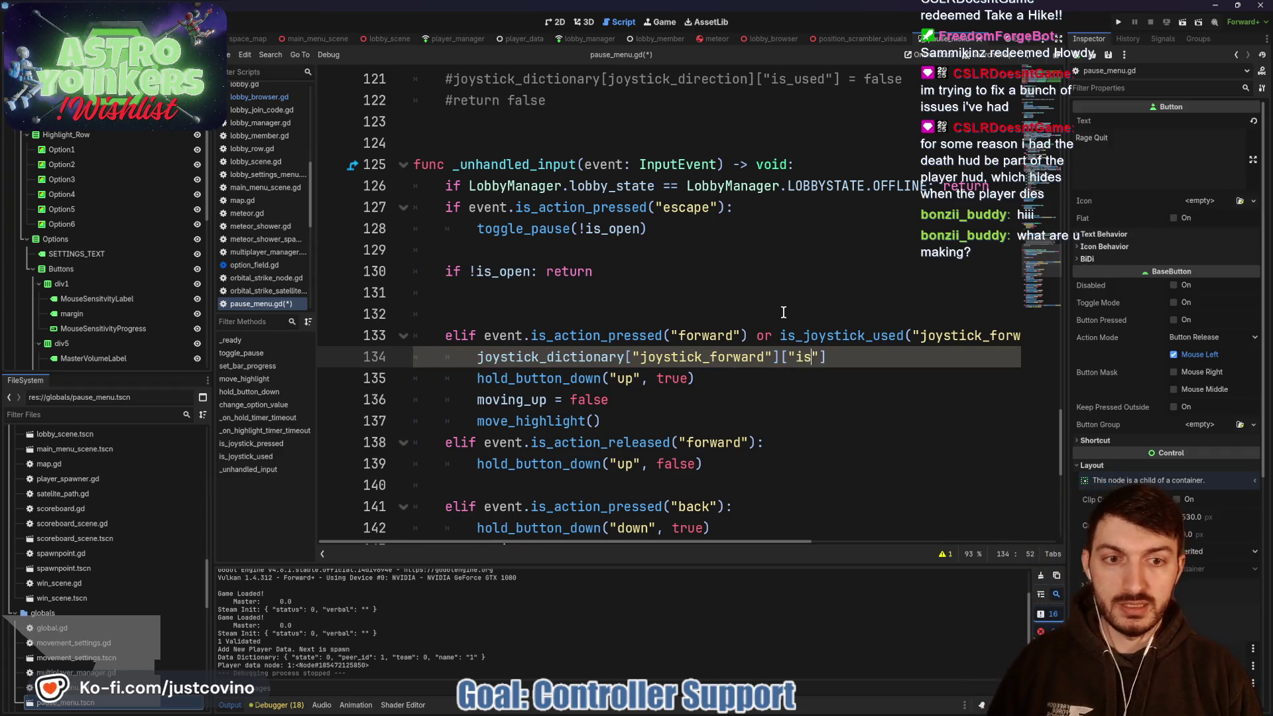
type("_availab")
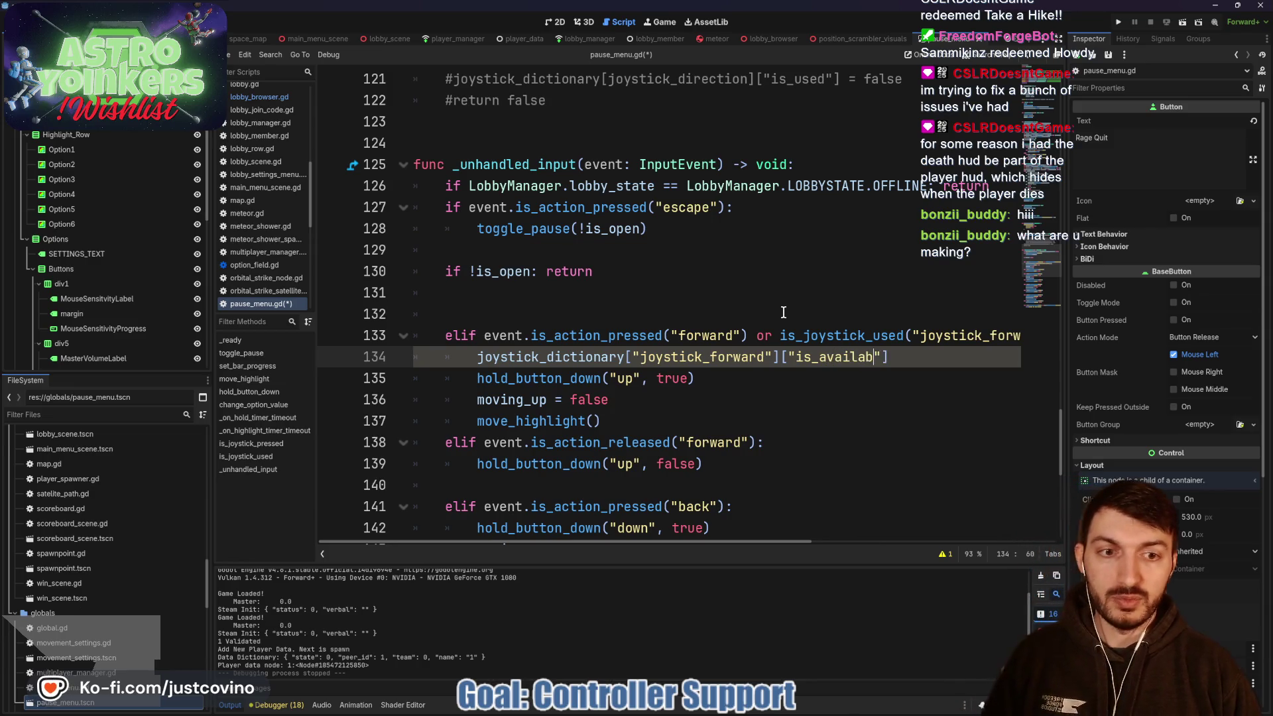
type(" = false")
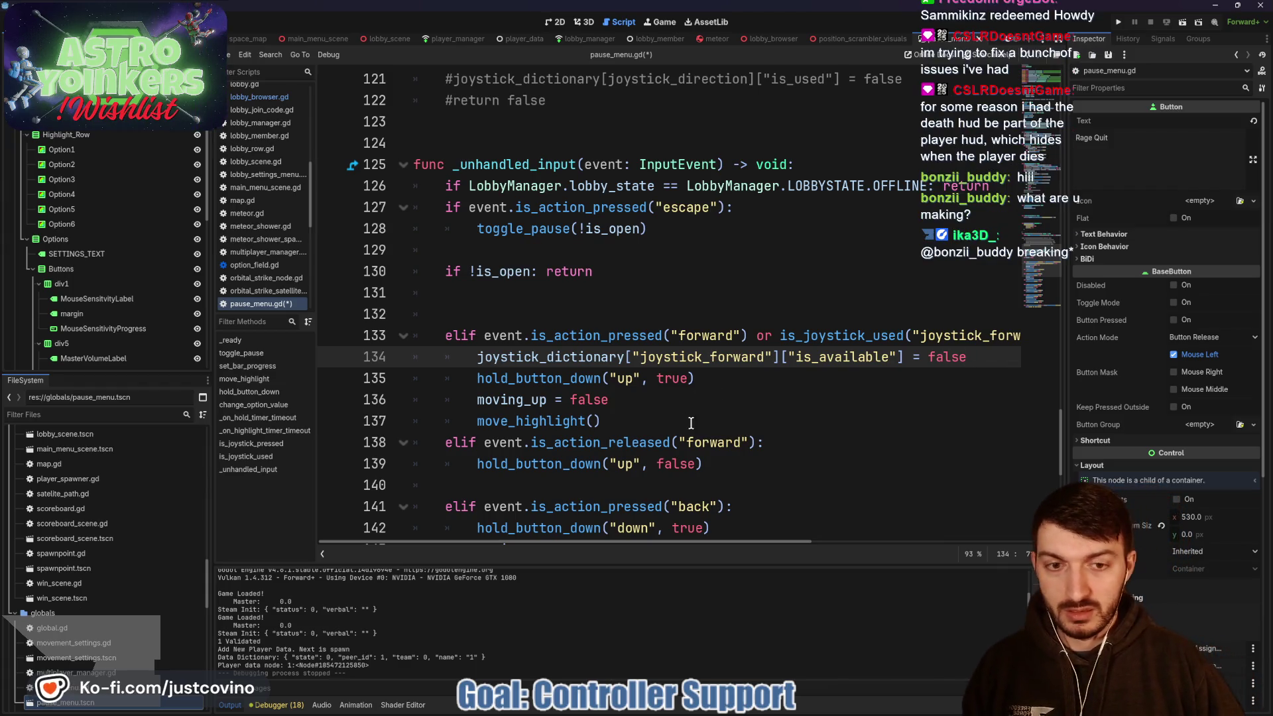
left_click(753, 441)
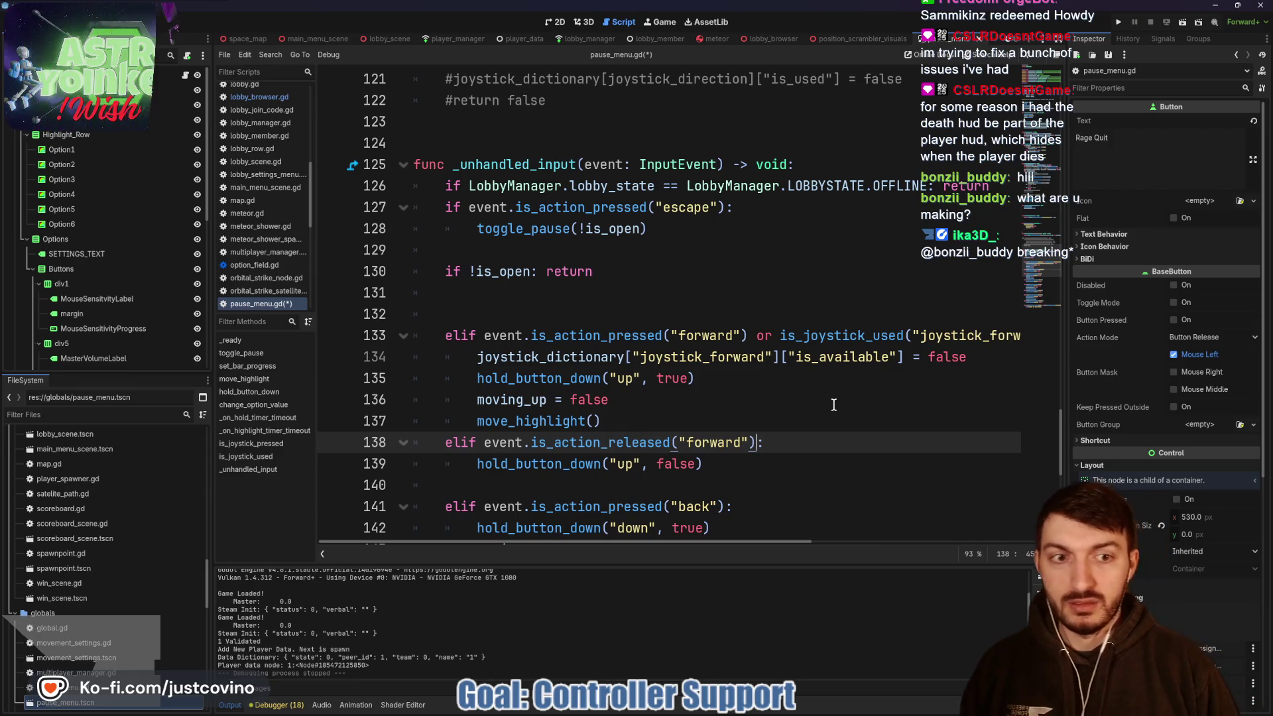
scroll(723, 406, "up", 4)
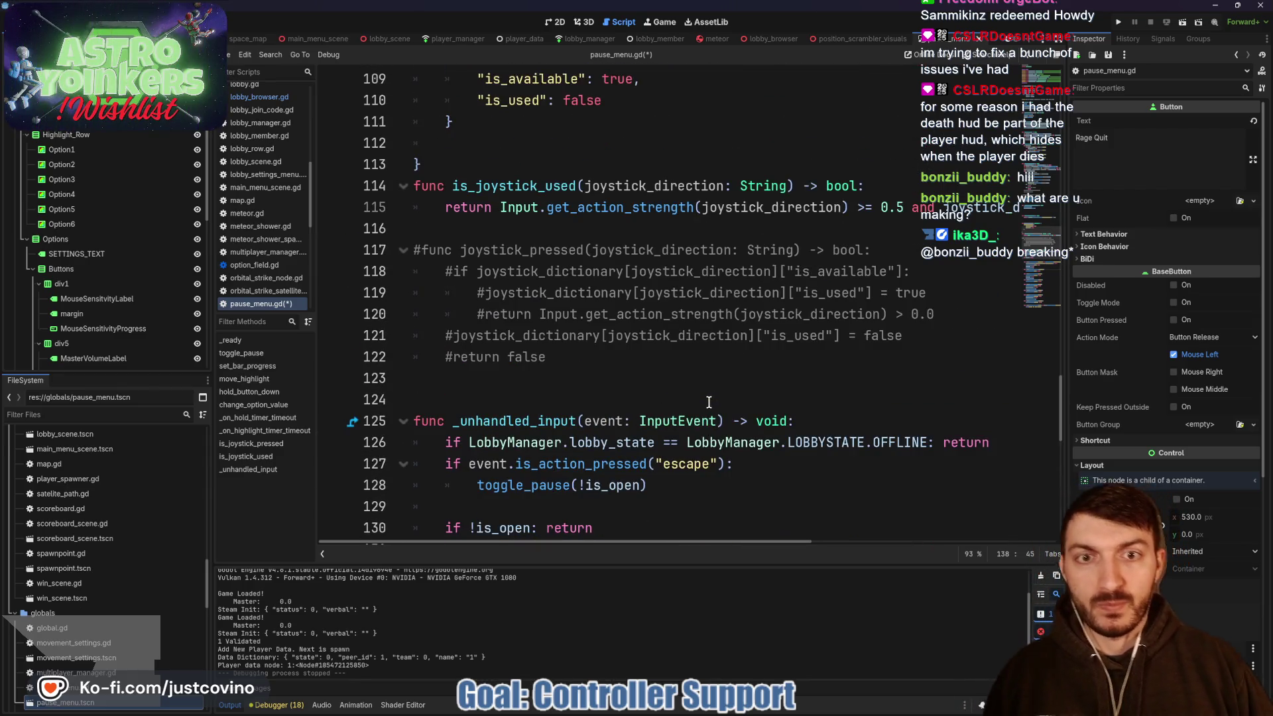
- Extend the forward-release condition on line 138 with or !is_joystick_used("joystick_forward")
scroll(706, 401, "down", 4)
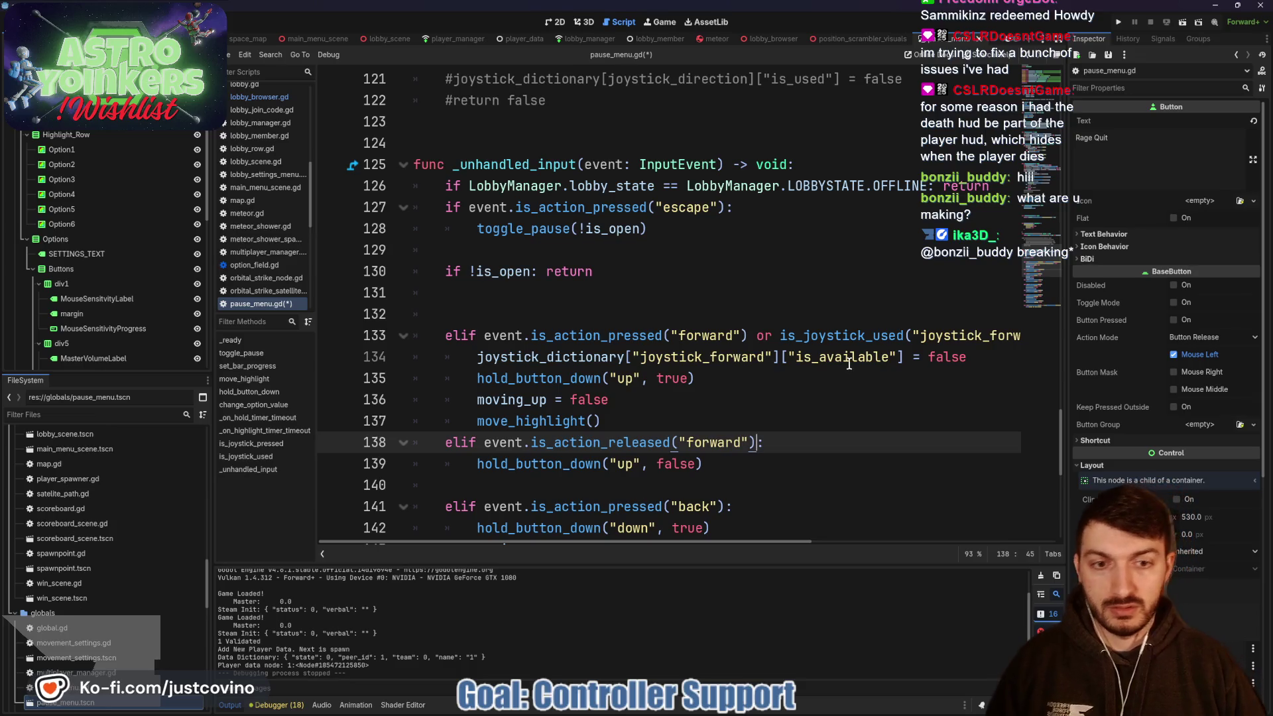
type("or !")
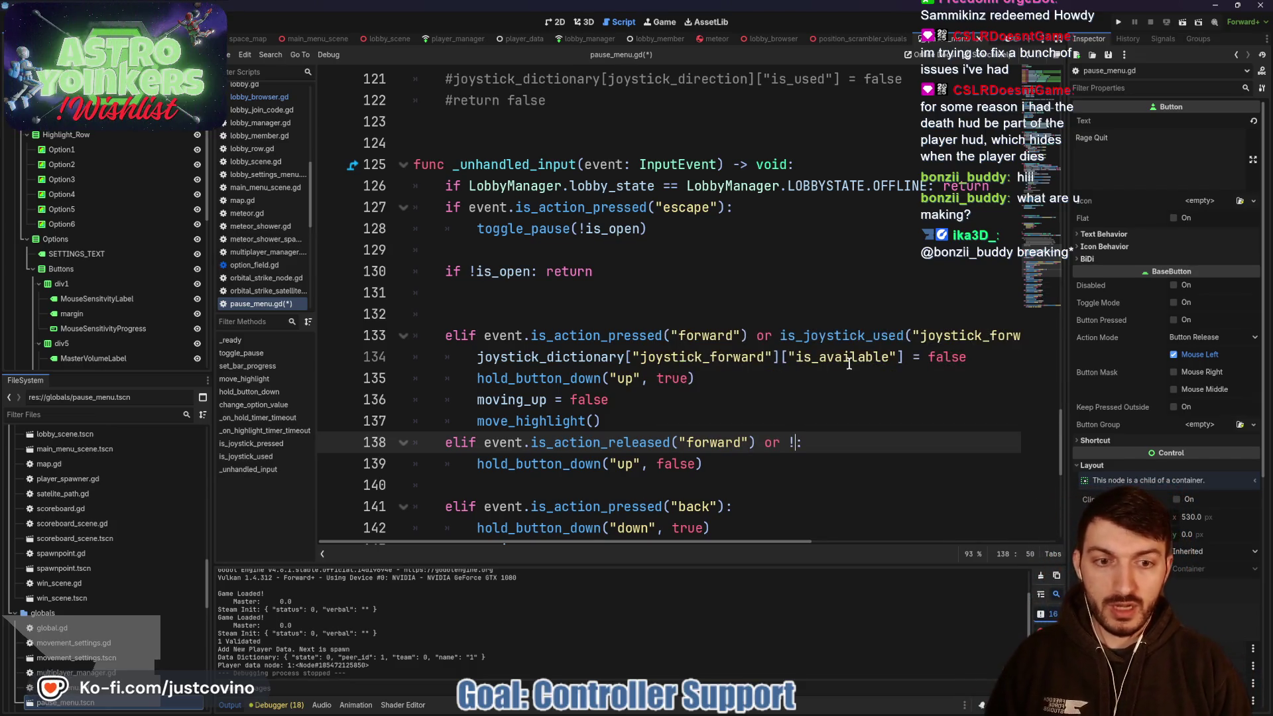
type("is_joystic")
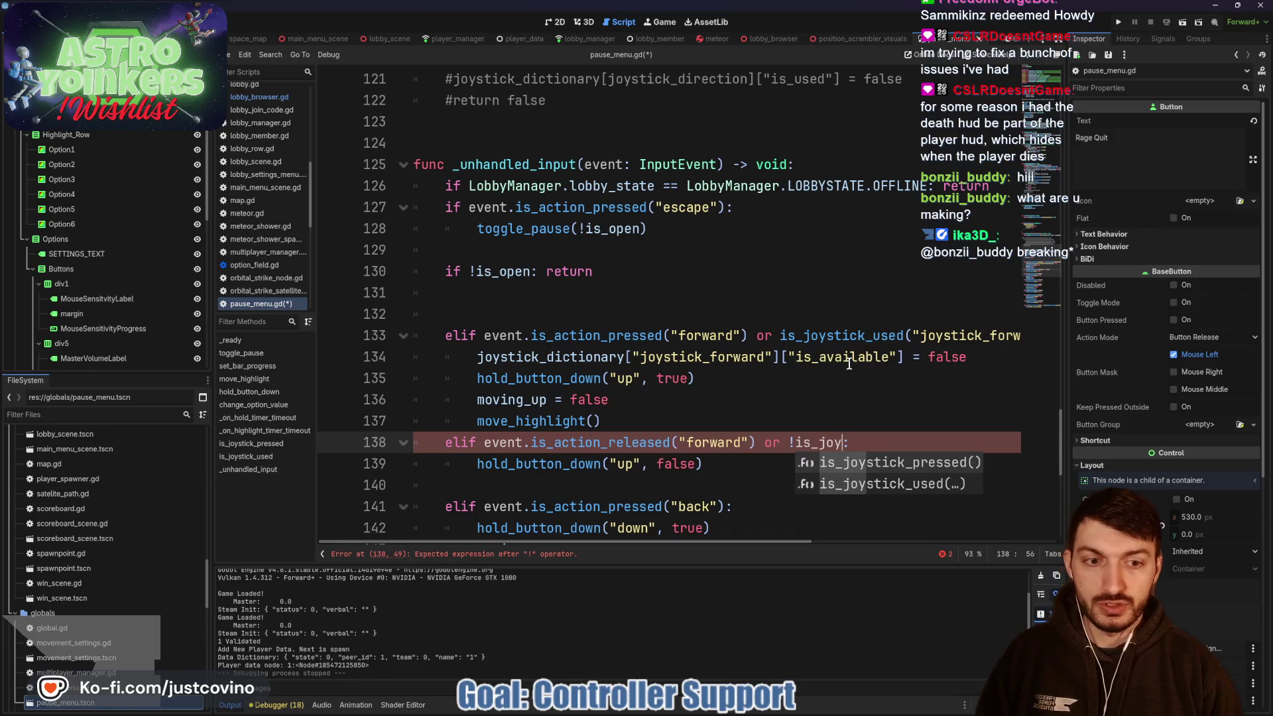
type("k_used(\"joystick")
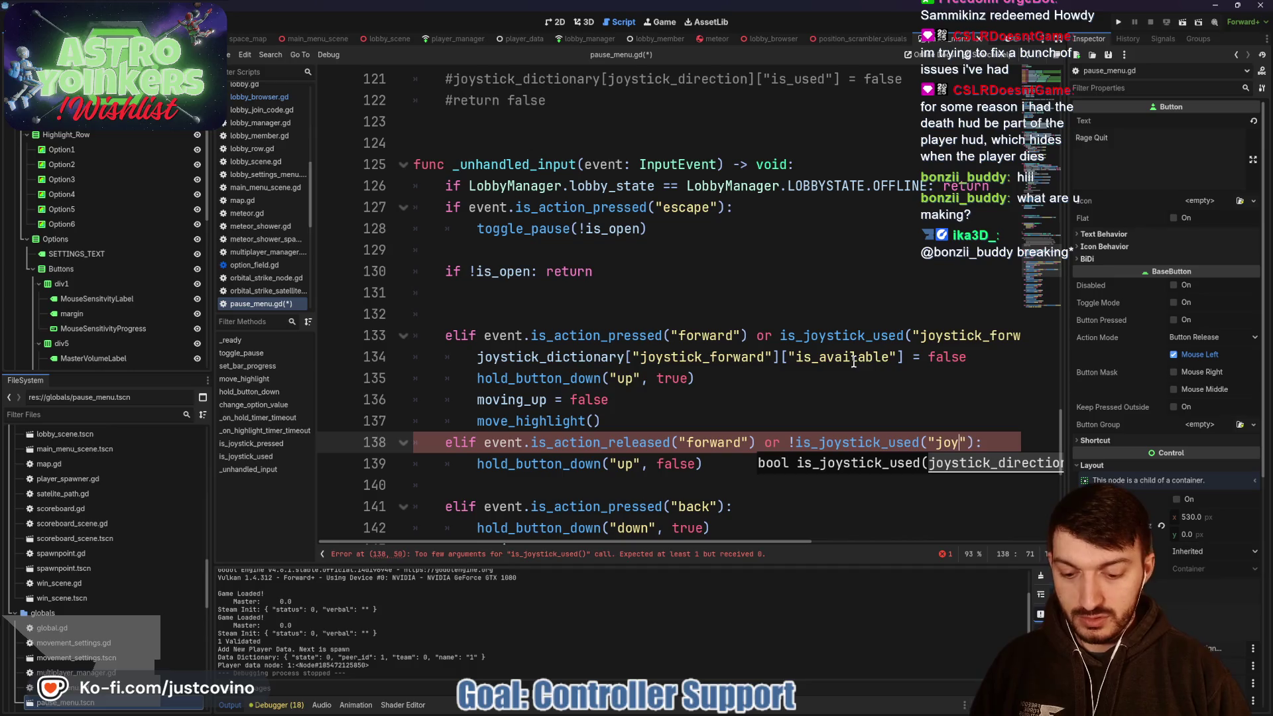
type("_forward")
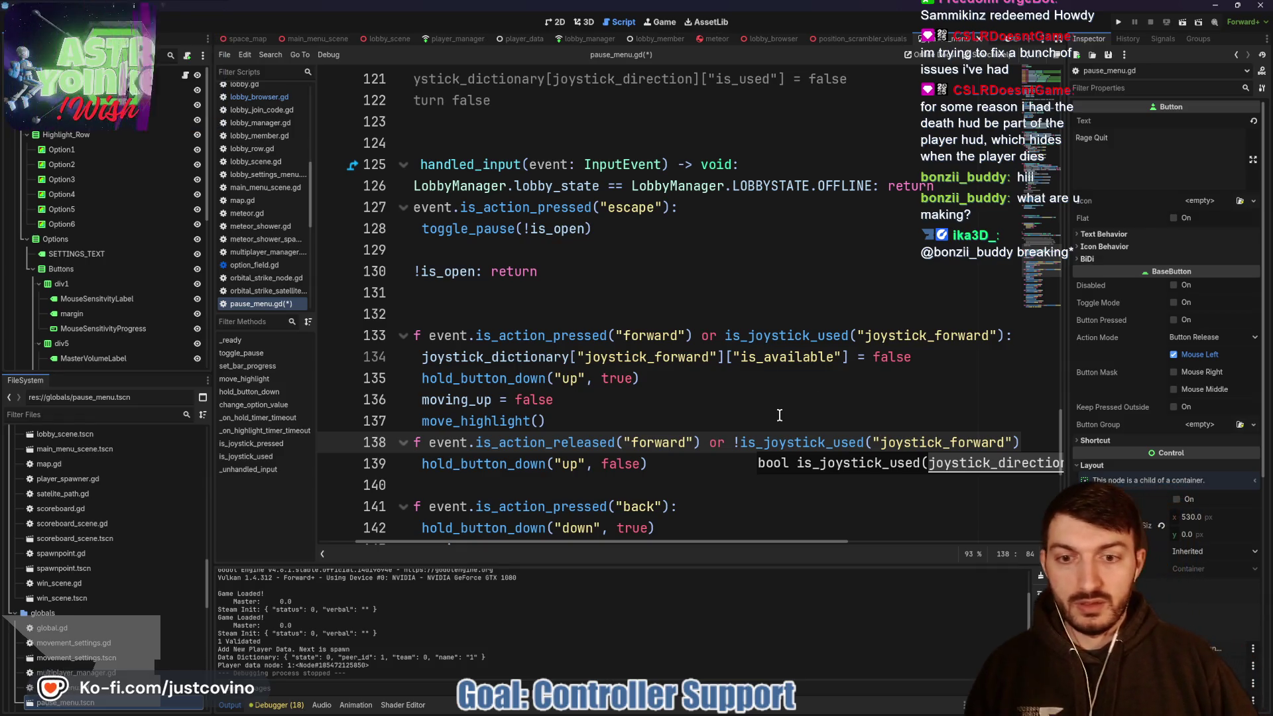
scroll(512, 453, "left", 2)
- Add joystick_dictionary["joystick_forward"]["is_available"] = true on line 139, save, and run the game
left_click(479, 462)
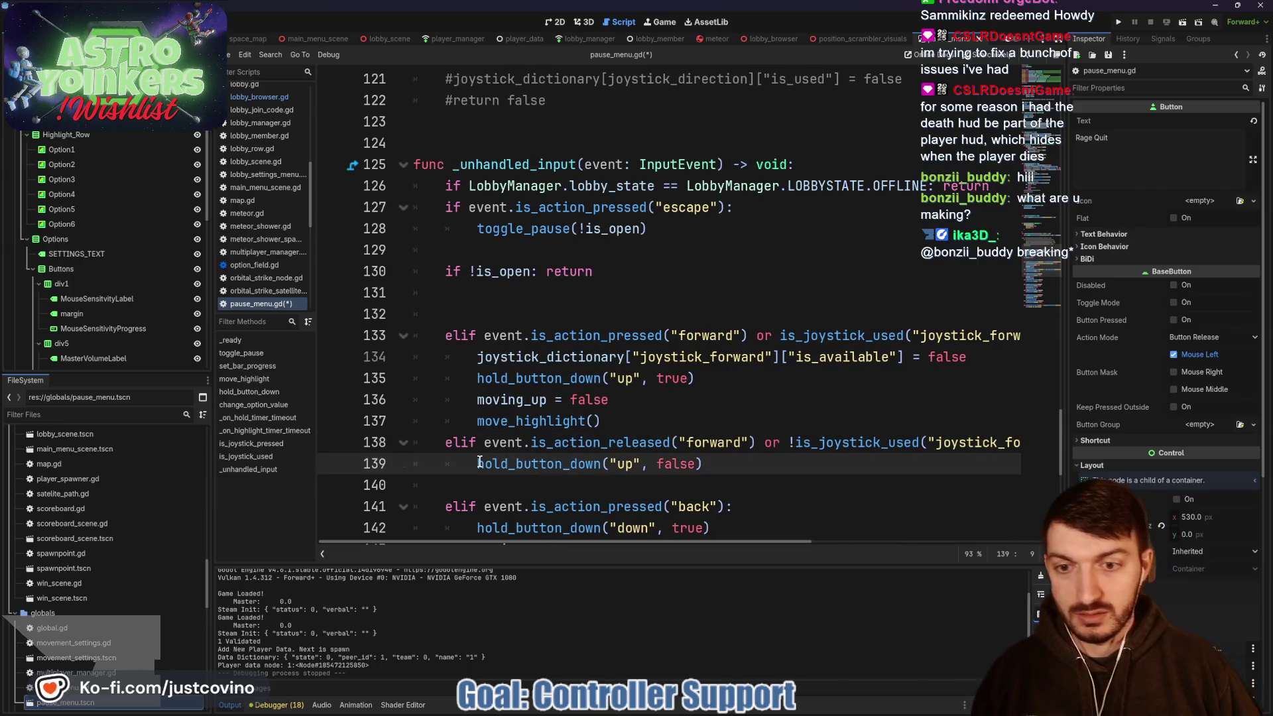
key("Return")
key("Up")
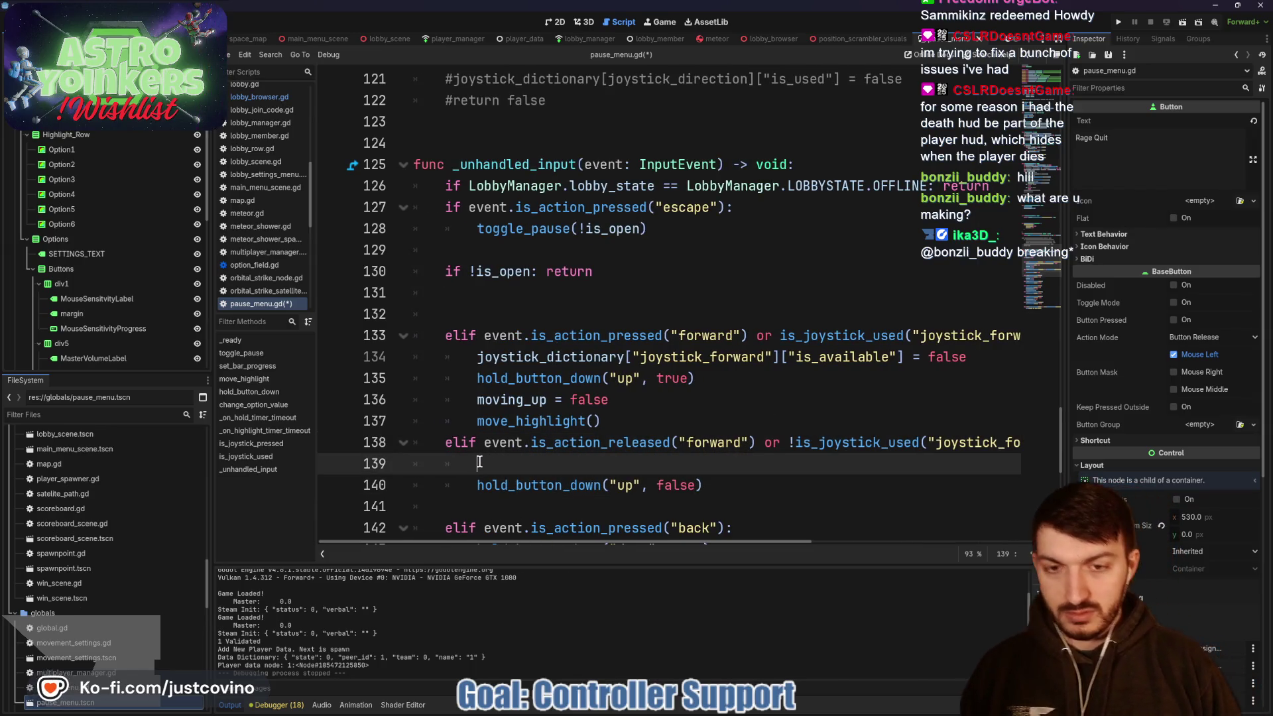
left_click_drag(476, 357, 910, 358)
key("ctrl+c")
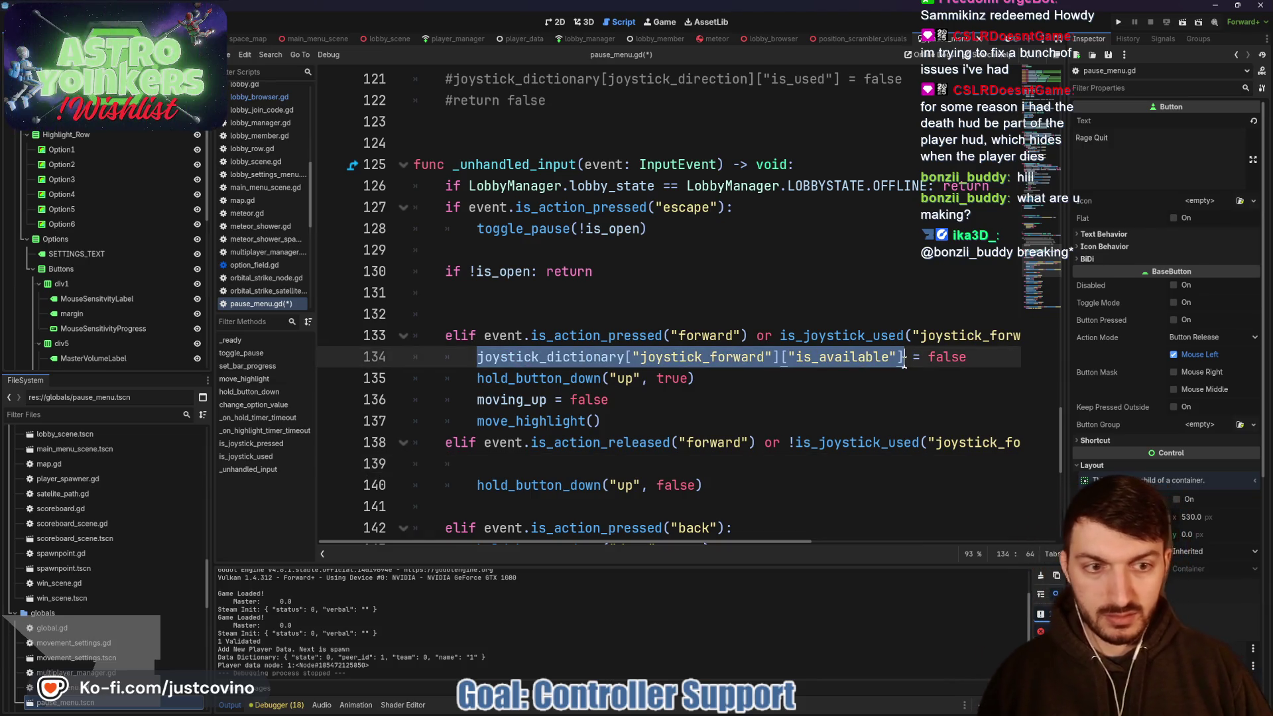
left_click(632, 462)
key("ctrl+v")
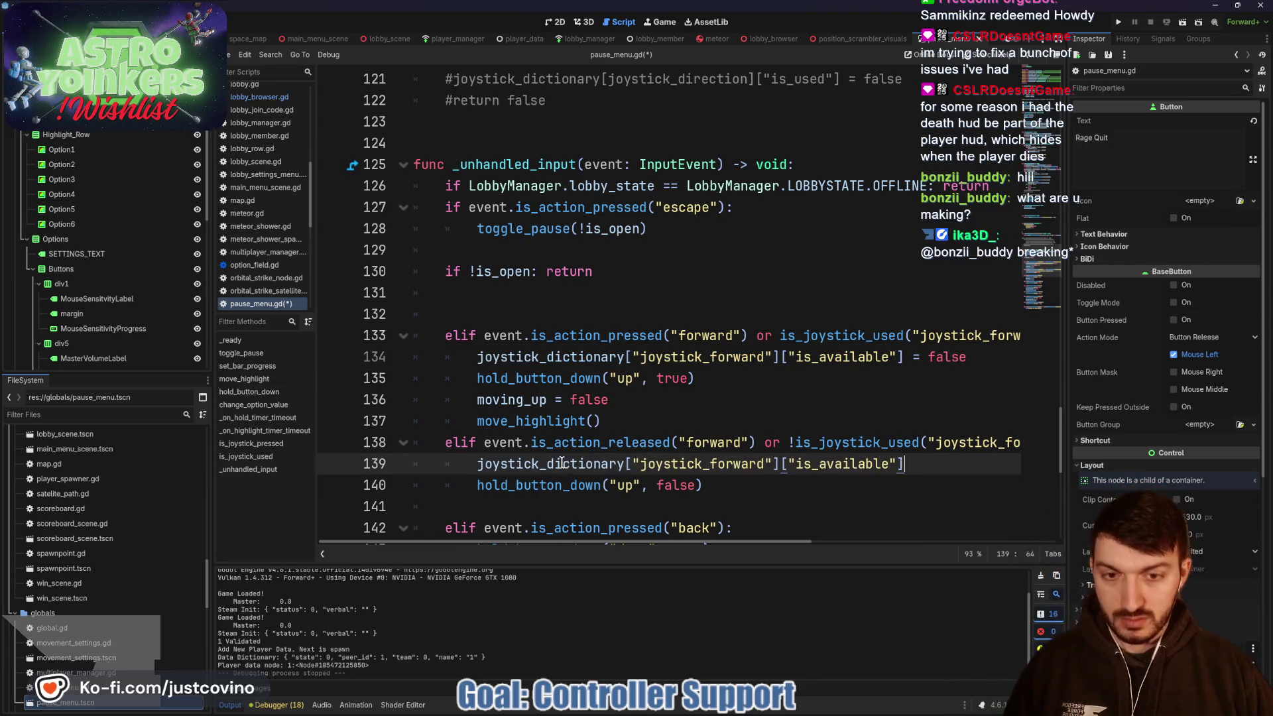
type("= true")
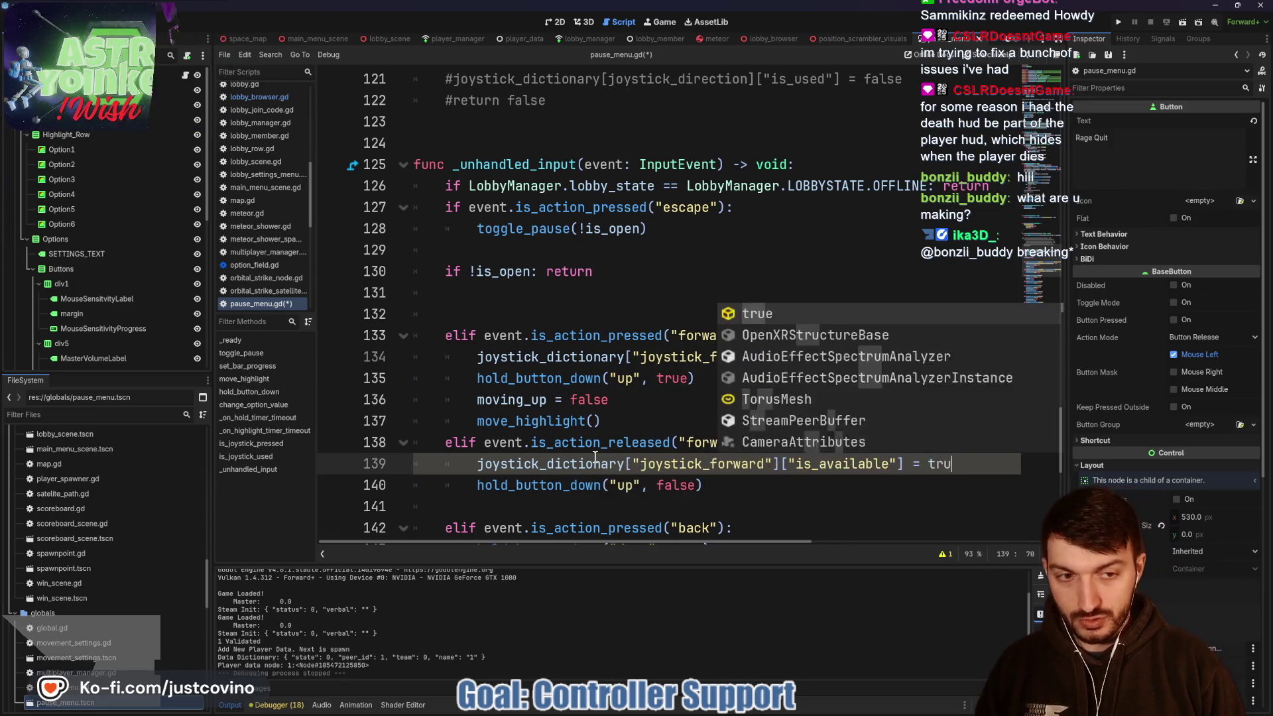
key("ctrl+s")
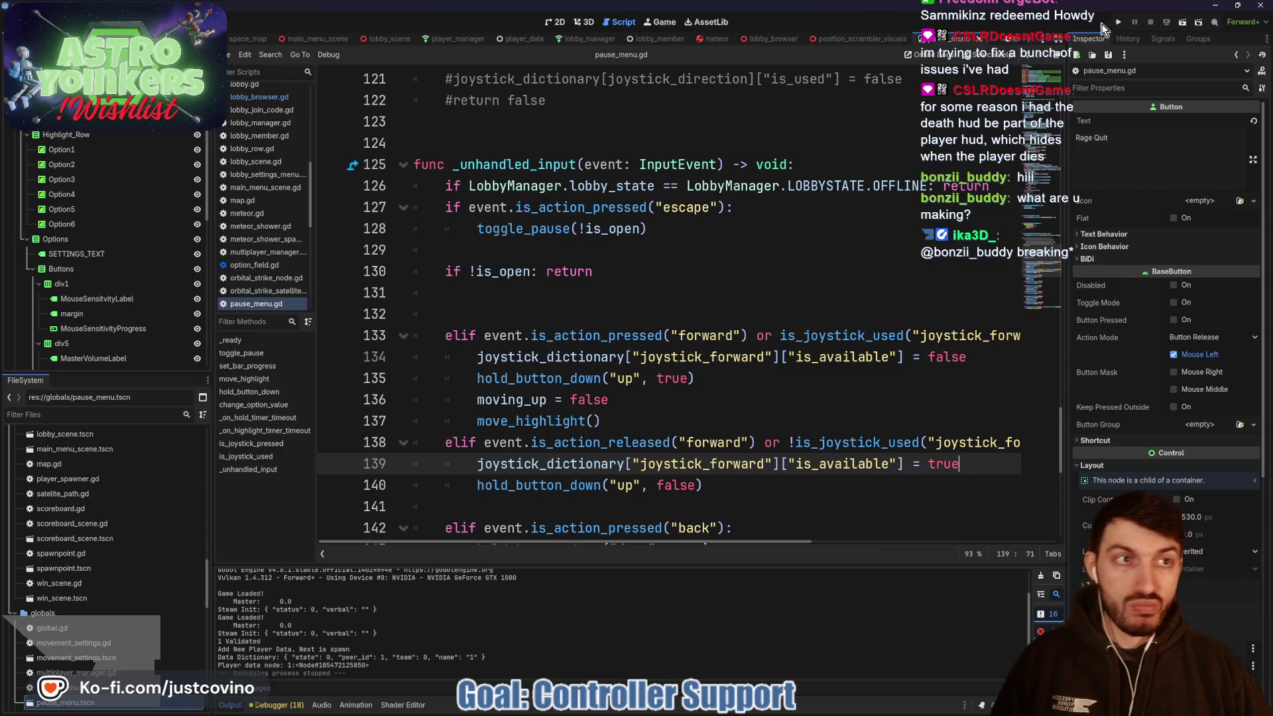
left_click(1118, 22)
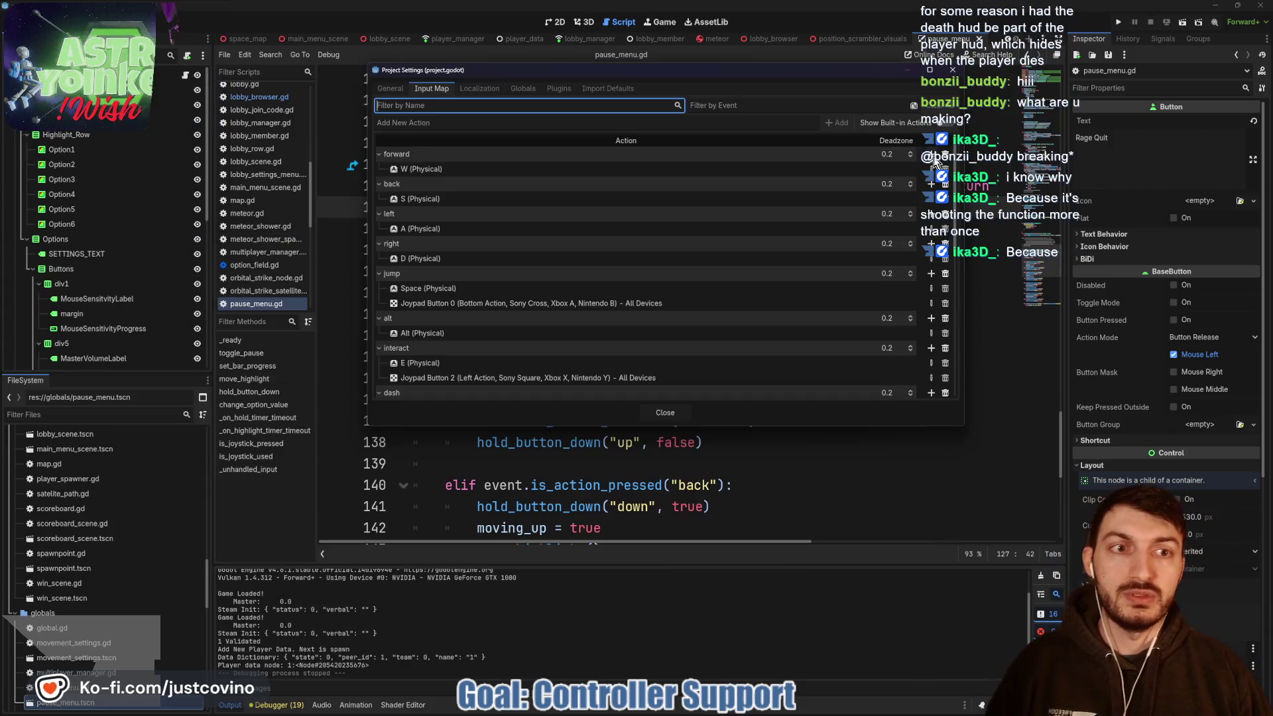
- Bind left-stick up, down, left and right to the forward, back, left and right actions, then close Project Settings
left_click(931, 154)
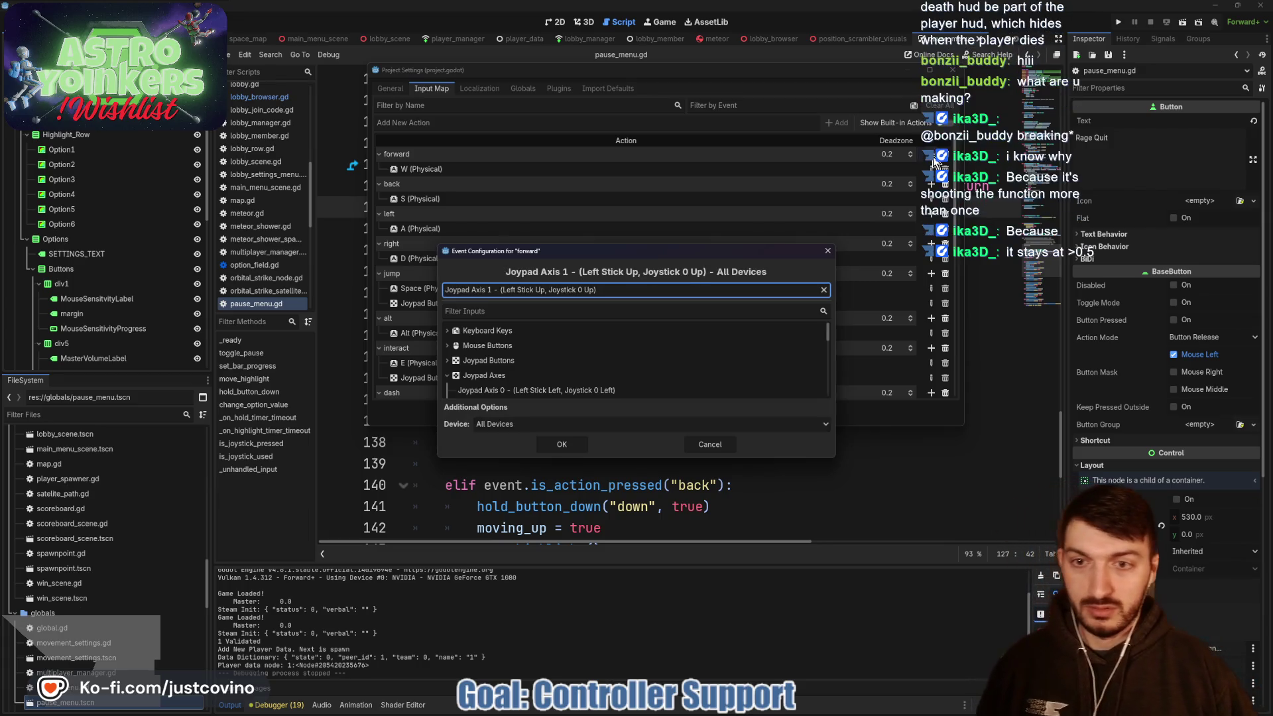
left_click(576, 442)
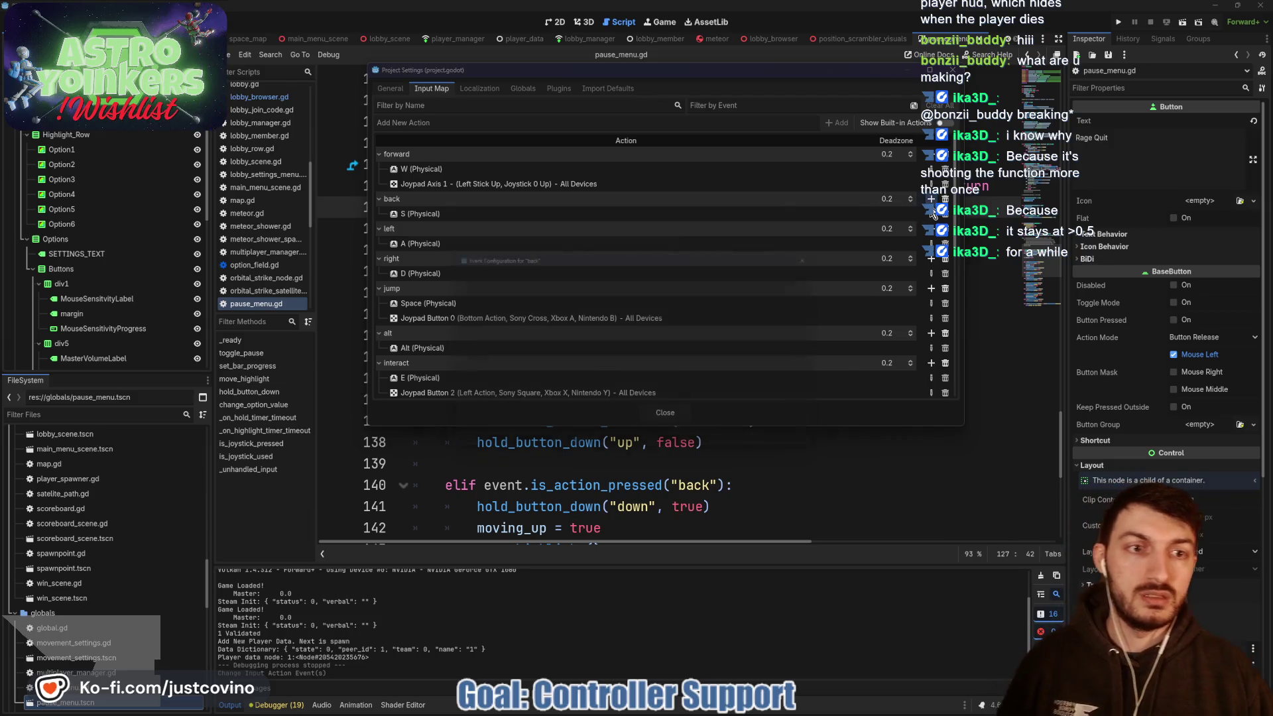
left_click(931, 199)
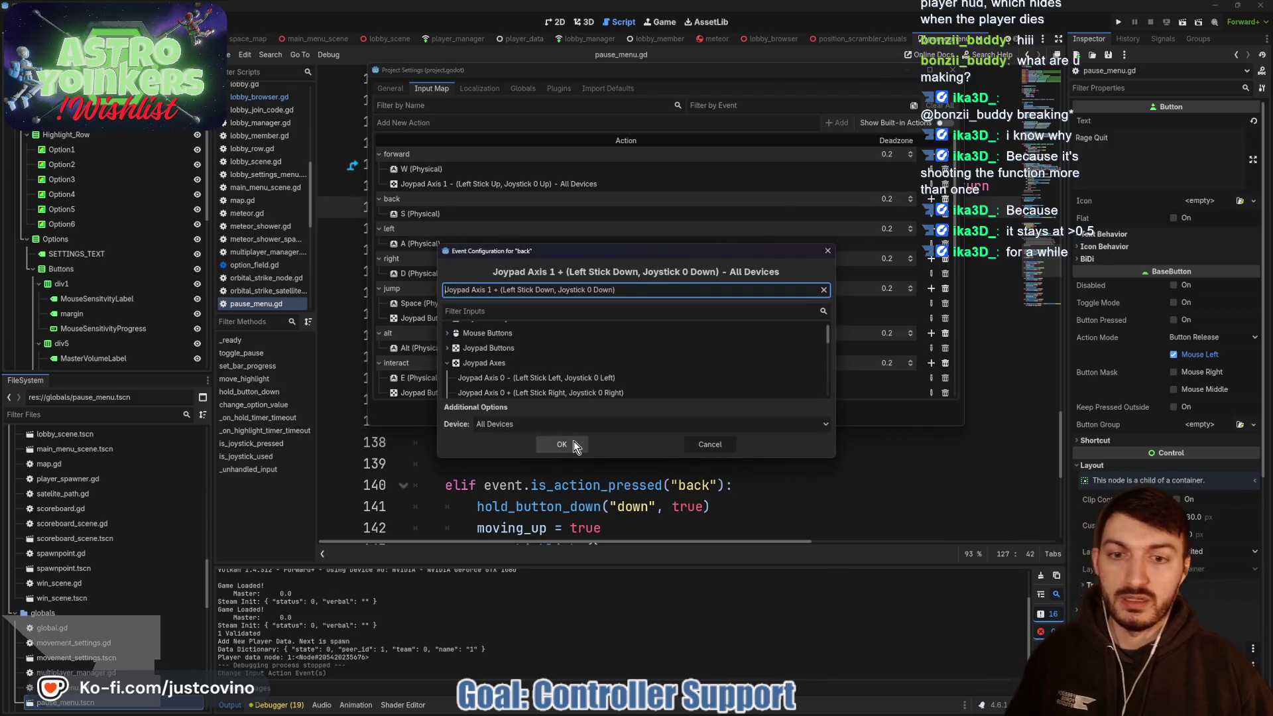
left_click(574, 440)
left_click(930, 244)
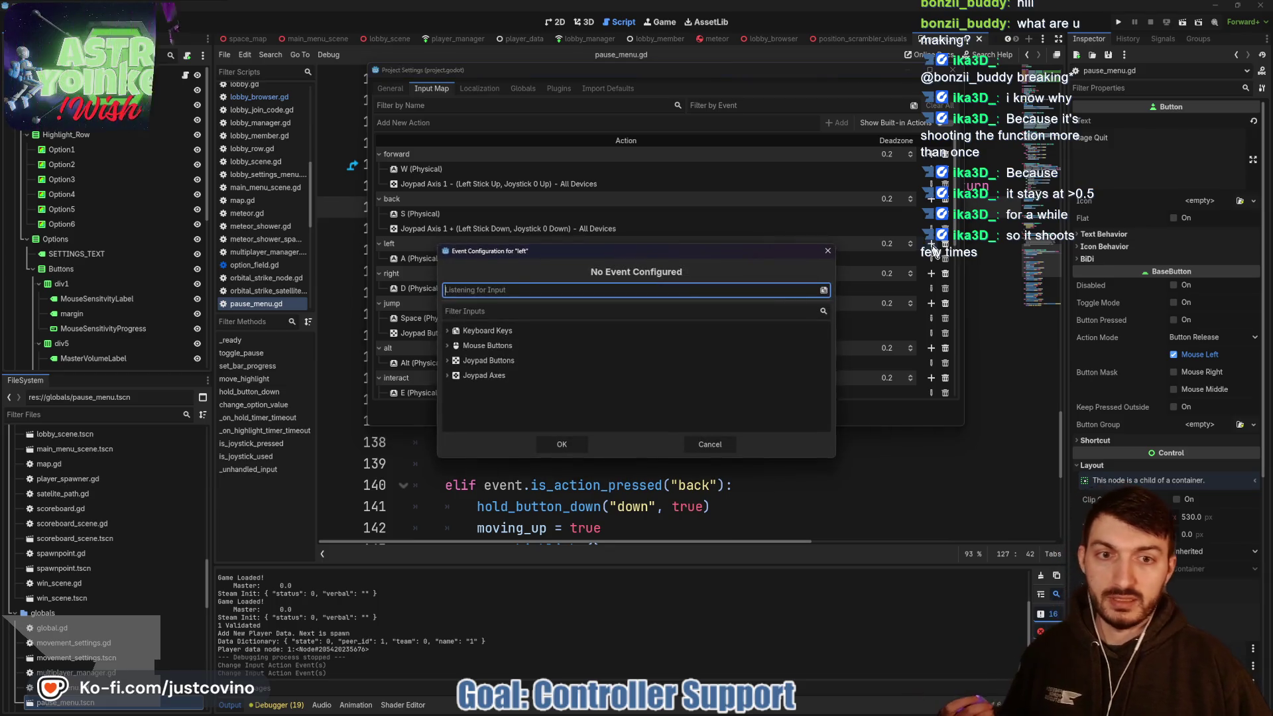
left_click(574, 444)
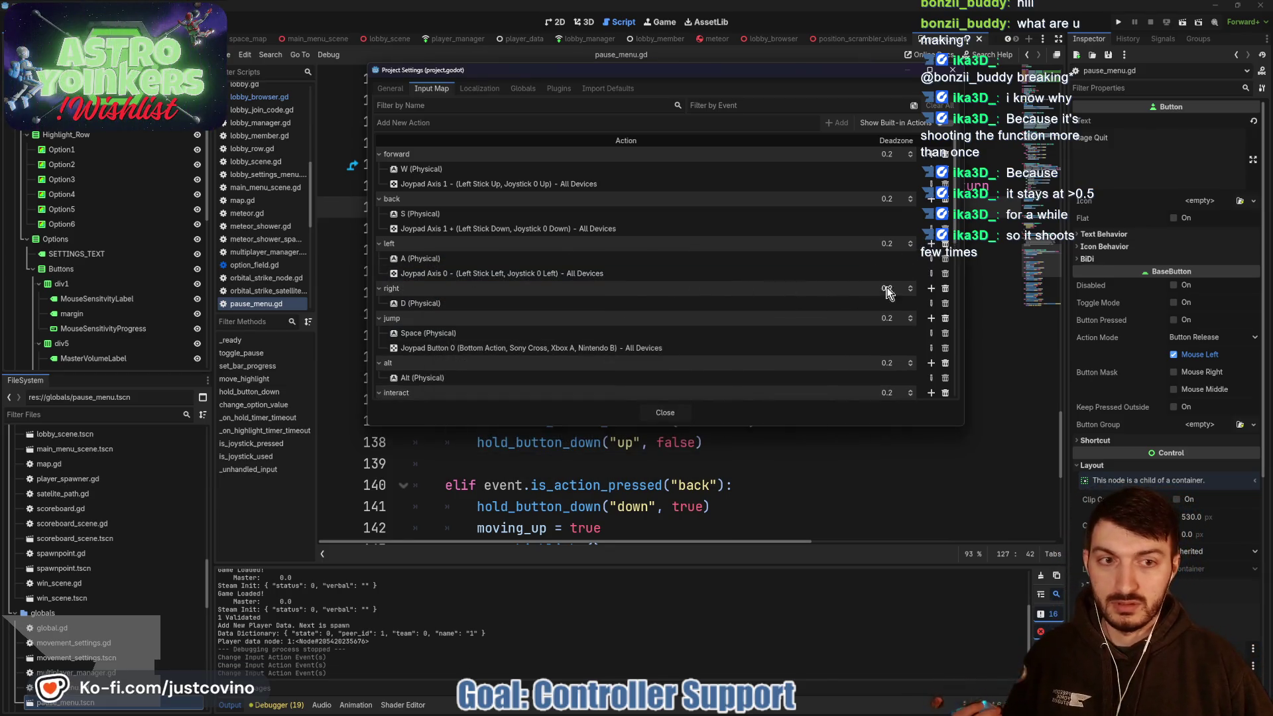
left_click(932, 291)
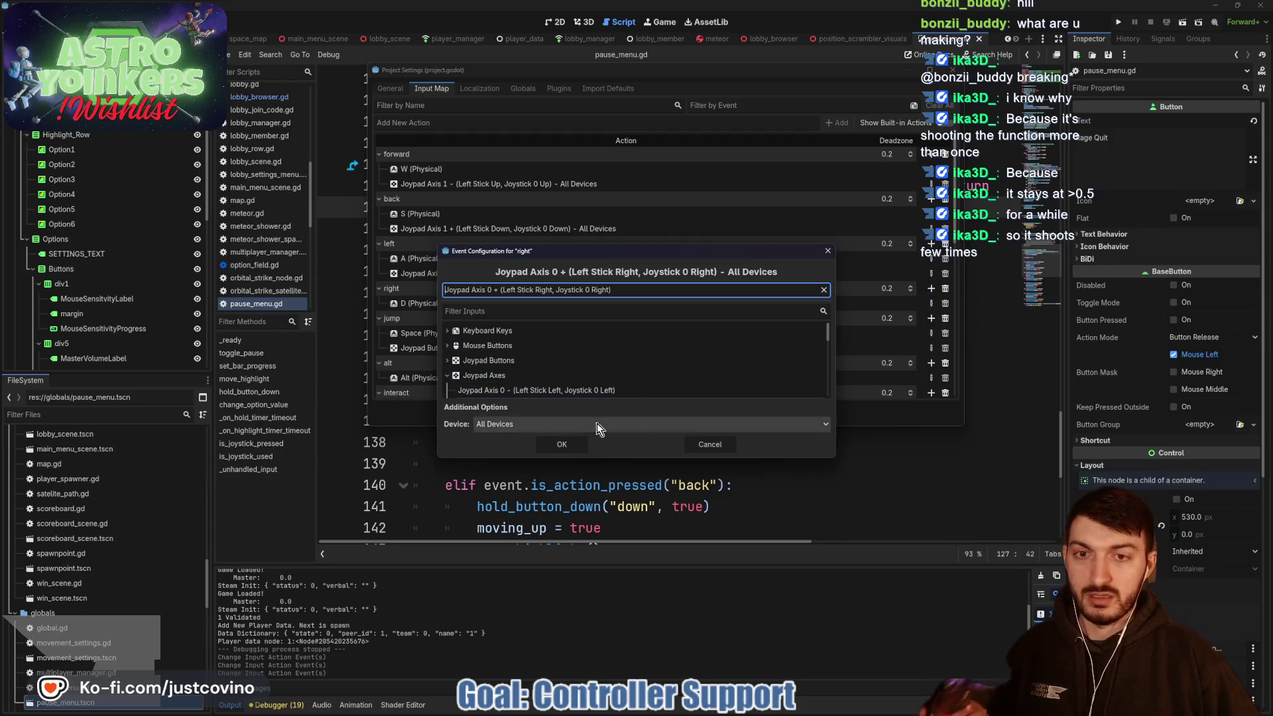
left_click(574, 445)
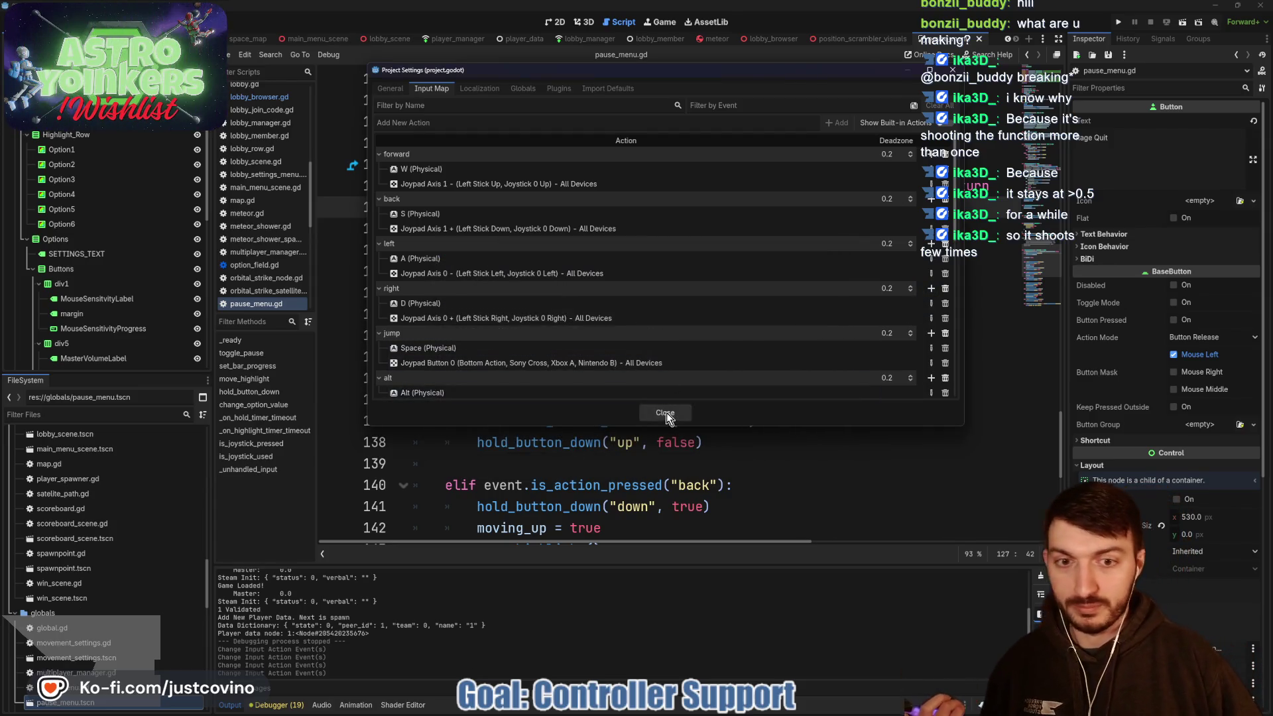
left_click(667, 412)
left_click(773, 381)
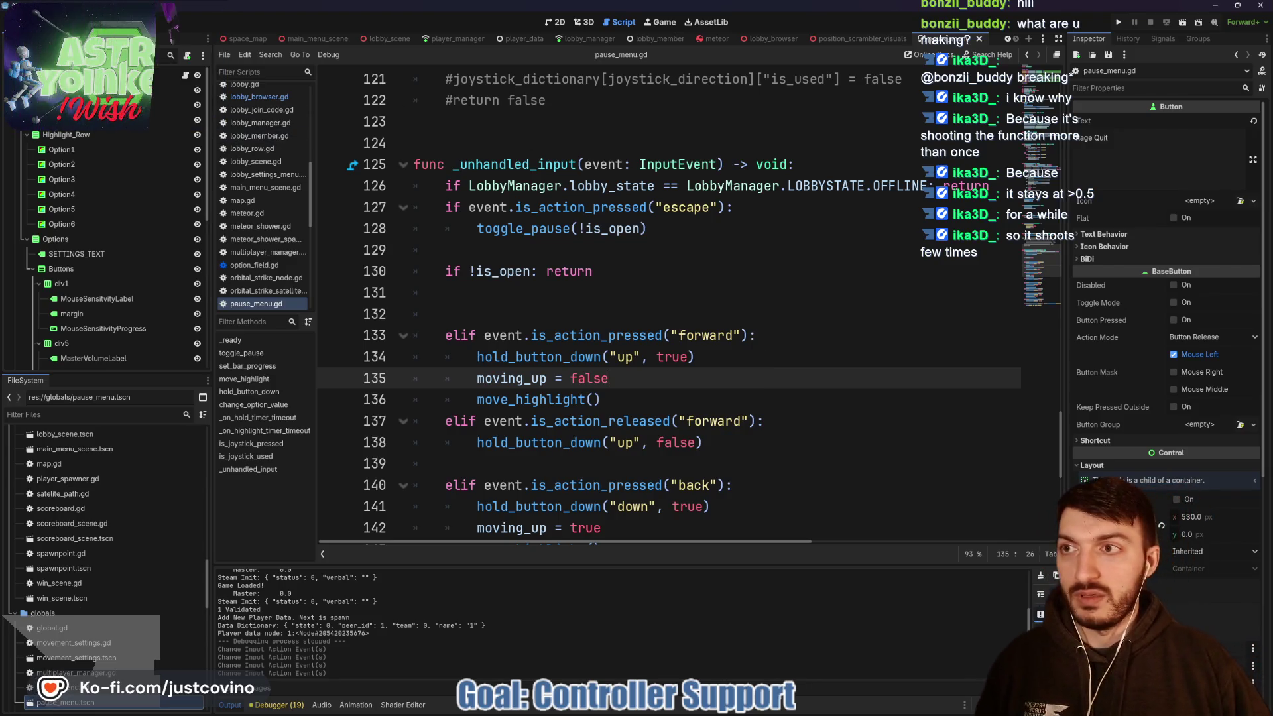
- Delete the commented-out joystick_pressed block on lines 117–122
left_click(555, 228)
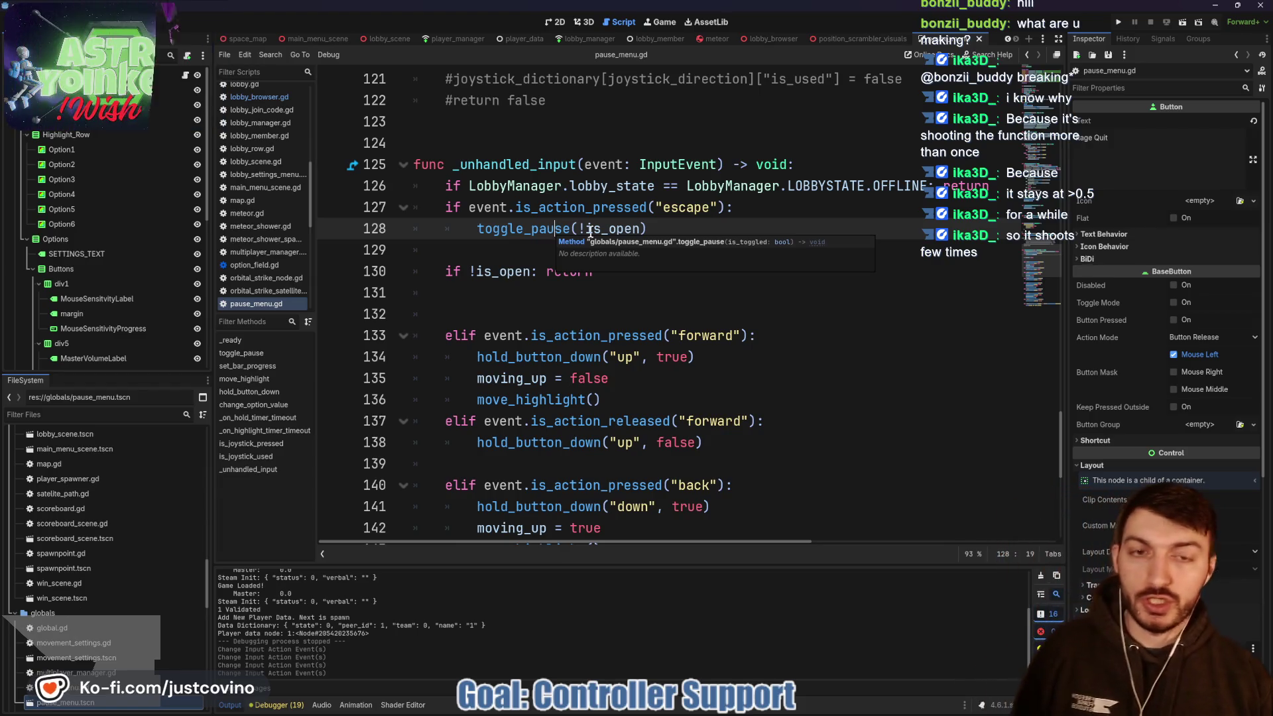
scroll(706, 230, "down", 1)
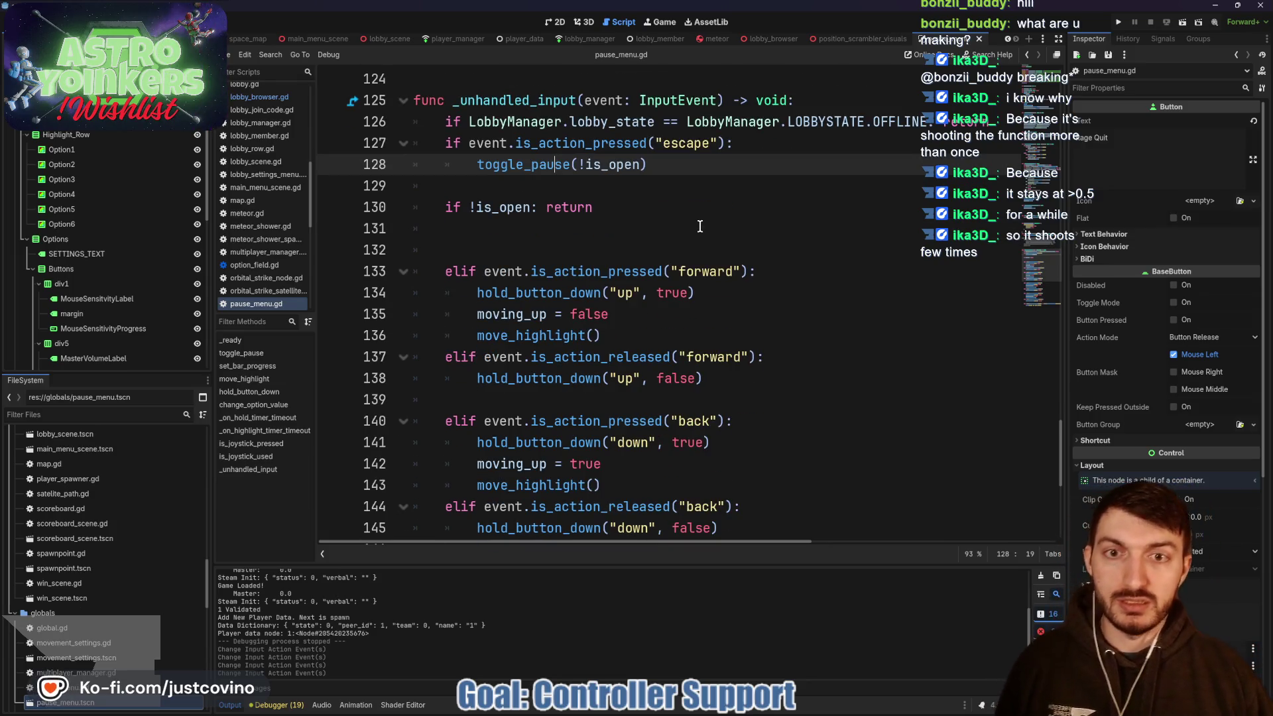
scroll(702, 224, "up", 4)
mouse_move(586, 292)
left_mouse_down()
mouse_move(464, 292)
mouse_move(413, 185)
left_mouse_up()
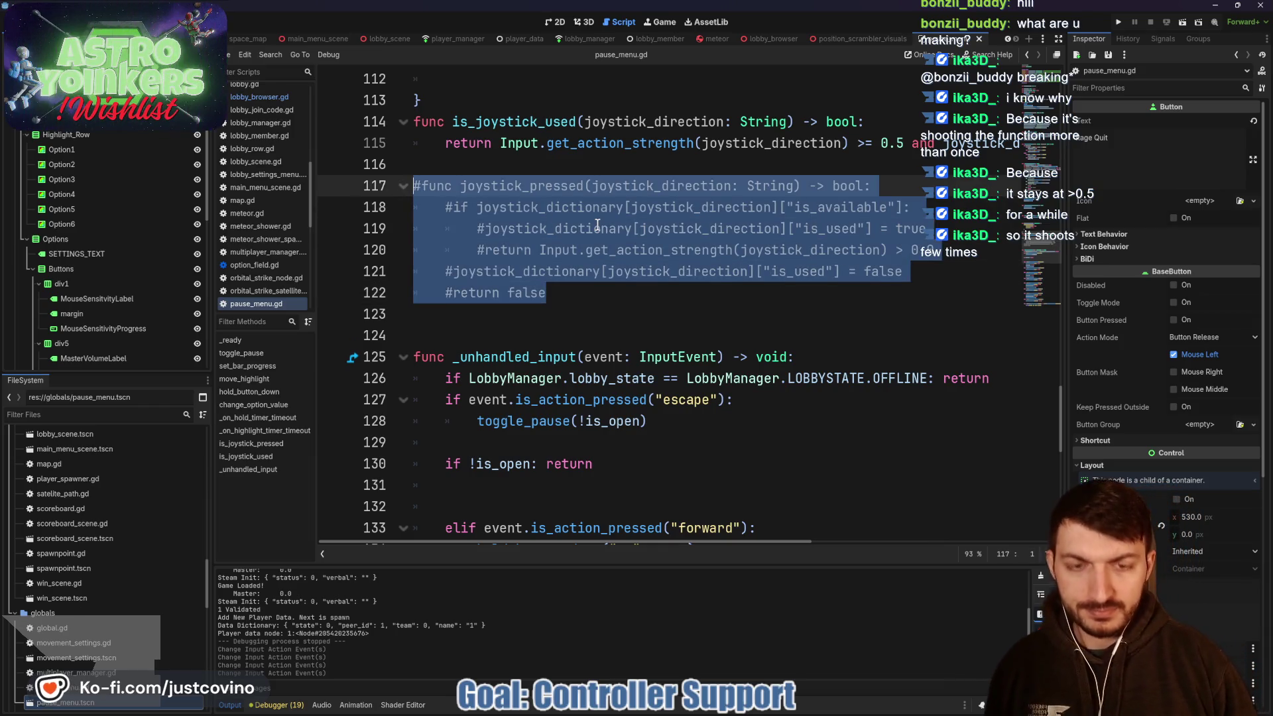
key("Delete")
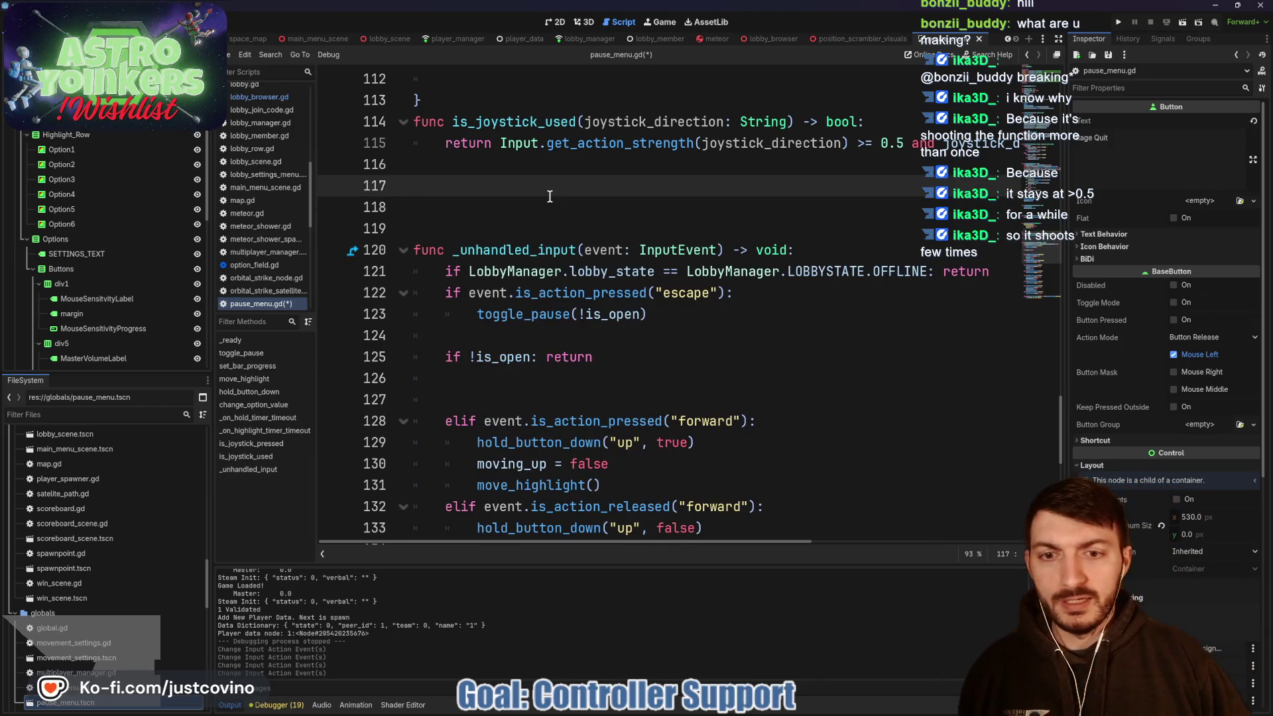
- Review is_joystick_used's return on line 115, selecting its is_available key and joystick_dictionary
scroll(550, 196, "down", 1)
scroll(614, 296, "down", 1)
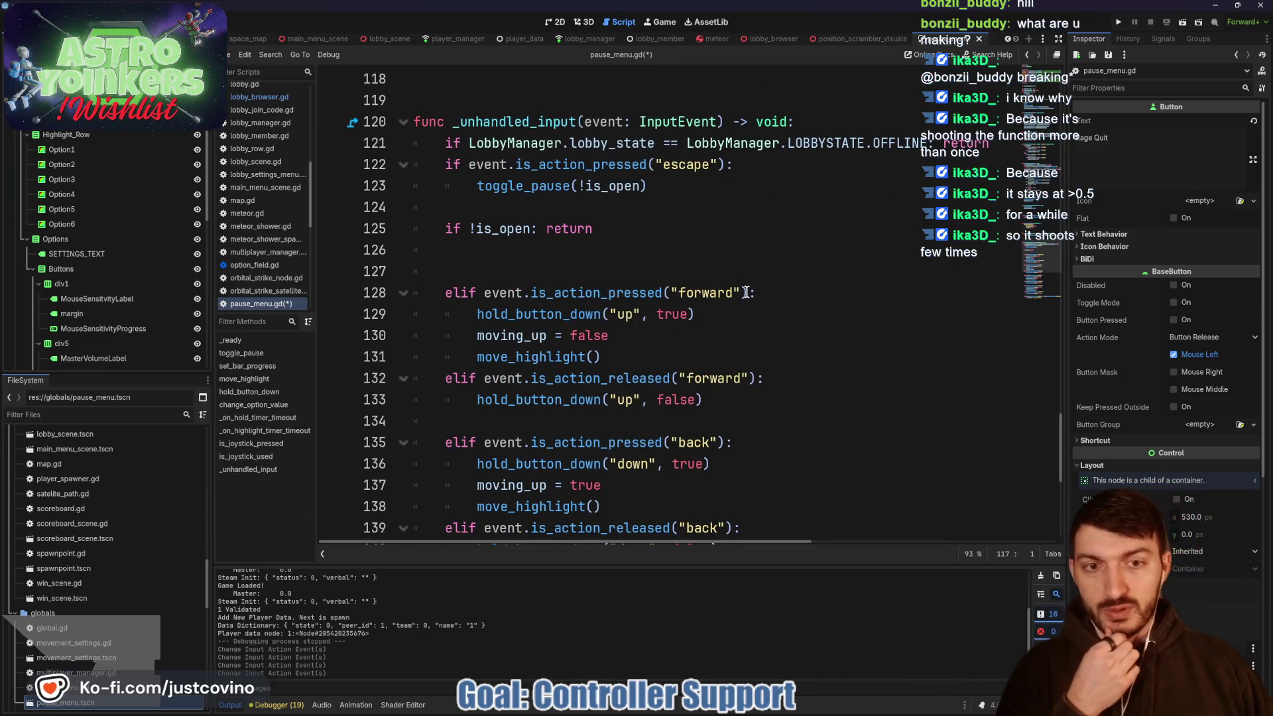
scroll(755, 266, "up", 4)
scroll(761, 260, "down", 1)
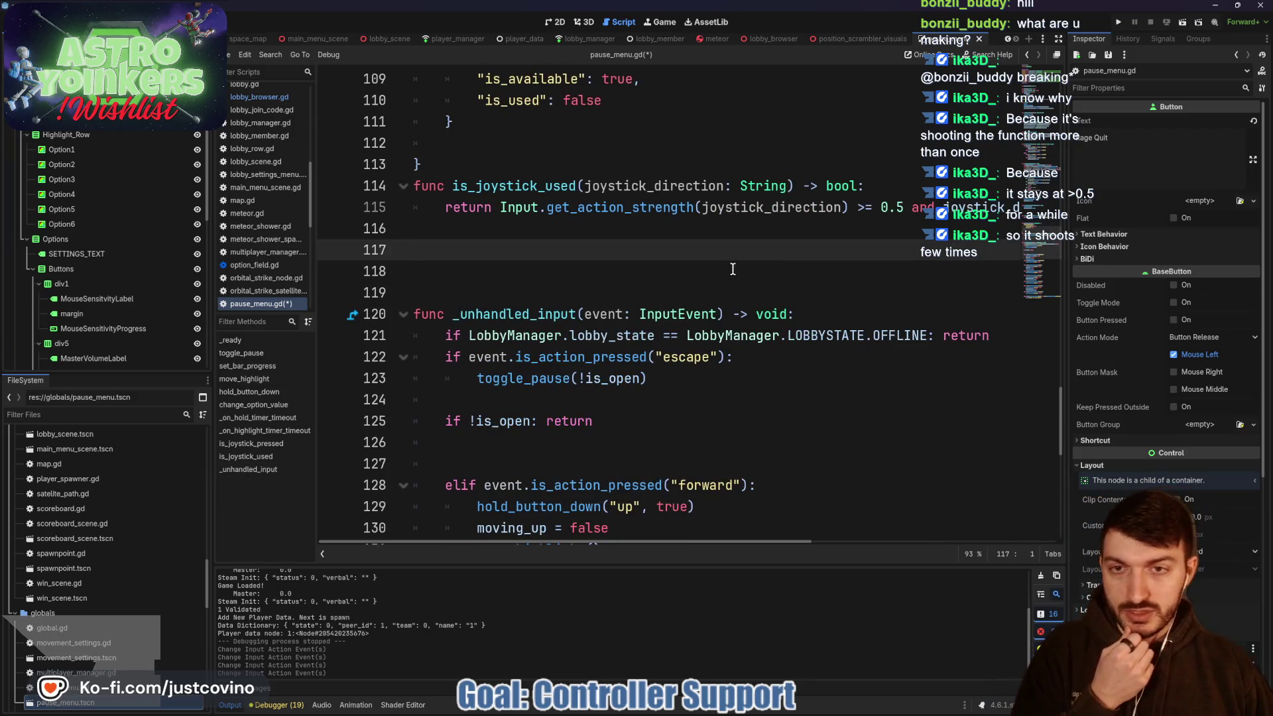
scroll(729, 265, "down", 1)
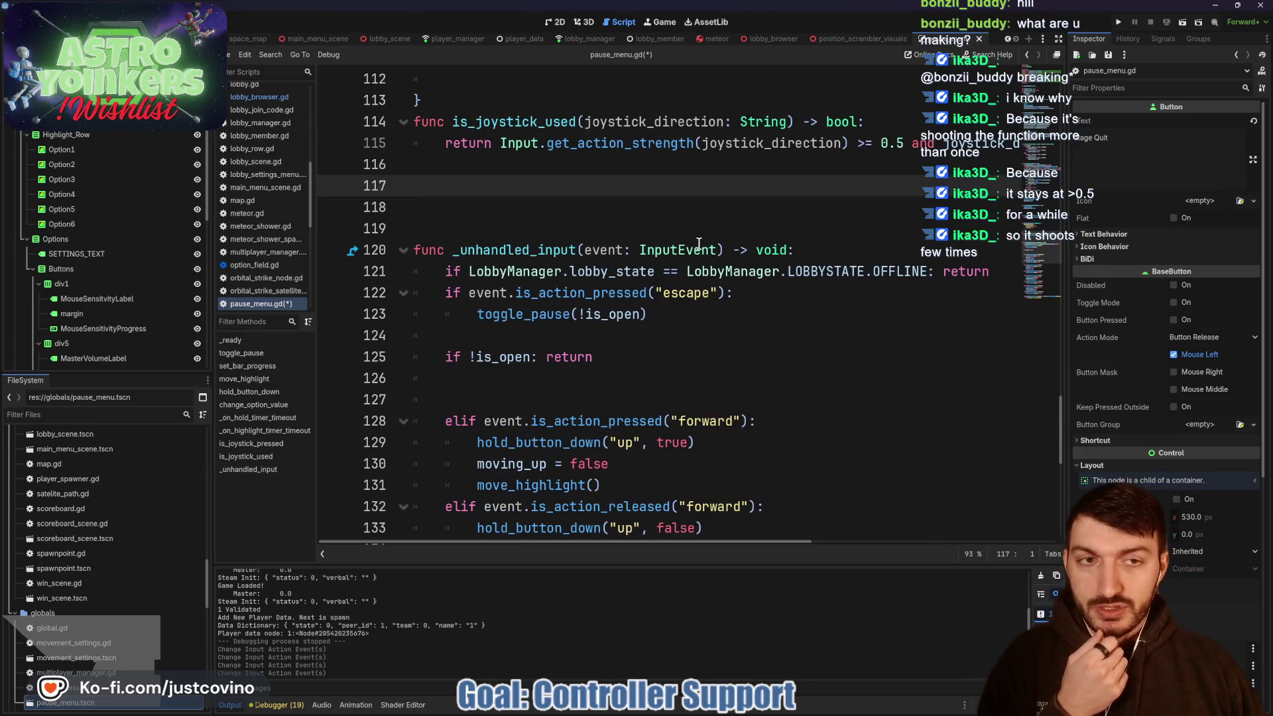
scroll(699, 244, "up", 1)
scroll(636, 265, "right", 5)
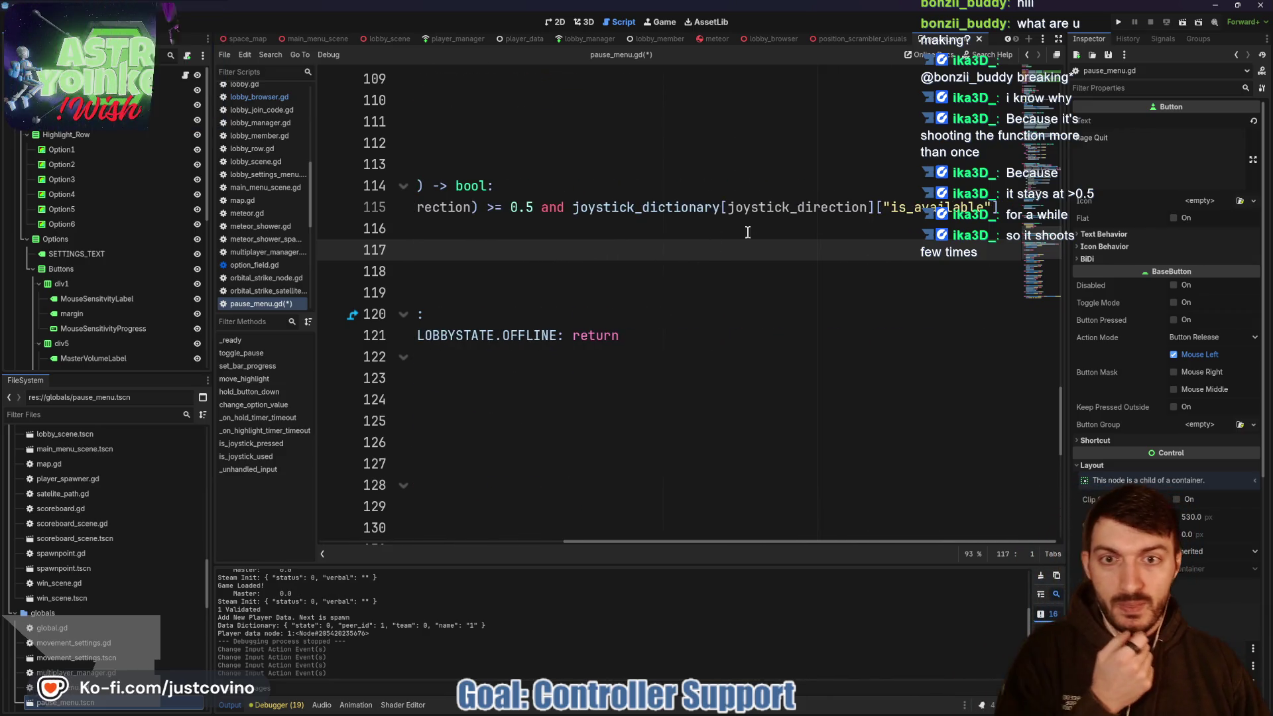
scroll(750, 228, "left", 4)
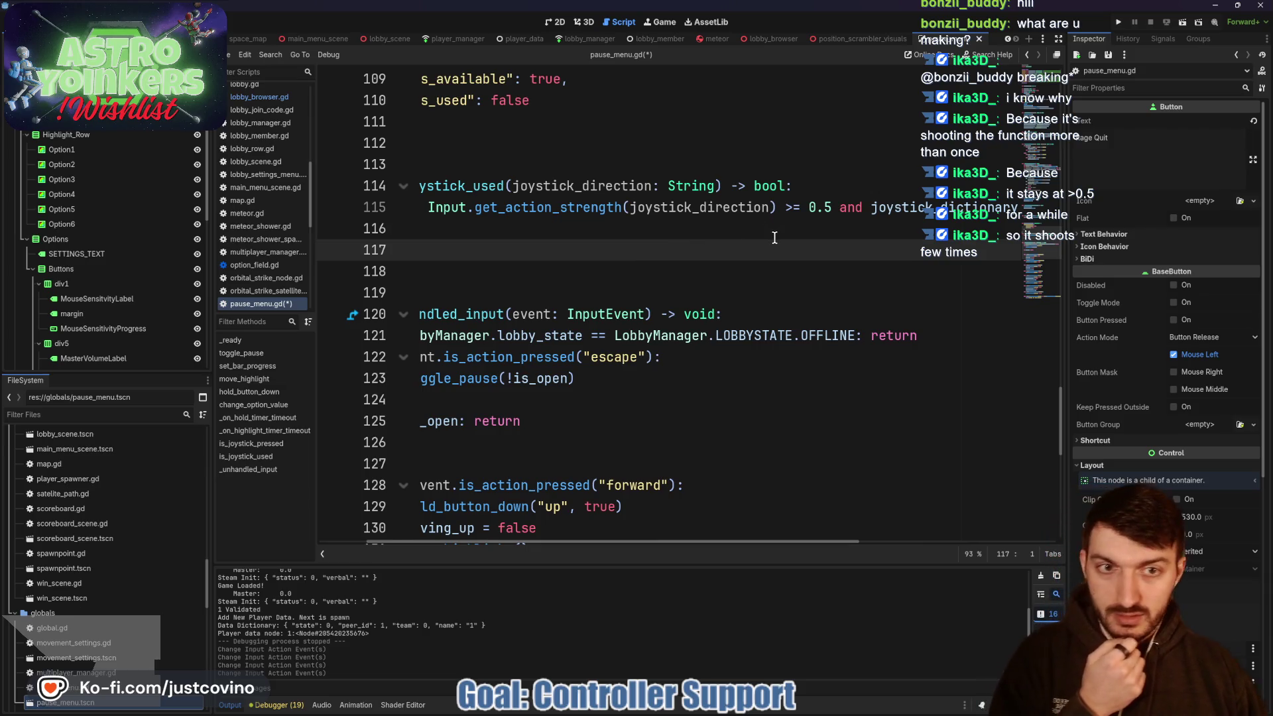
scroll(774, 238, "right", 4)
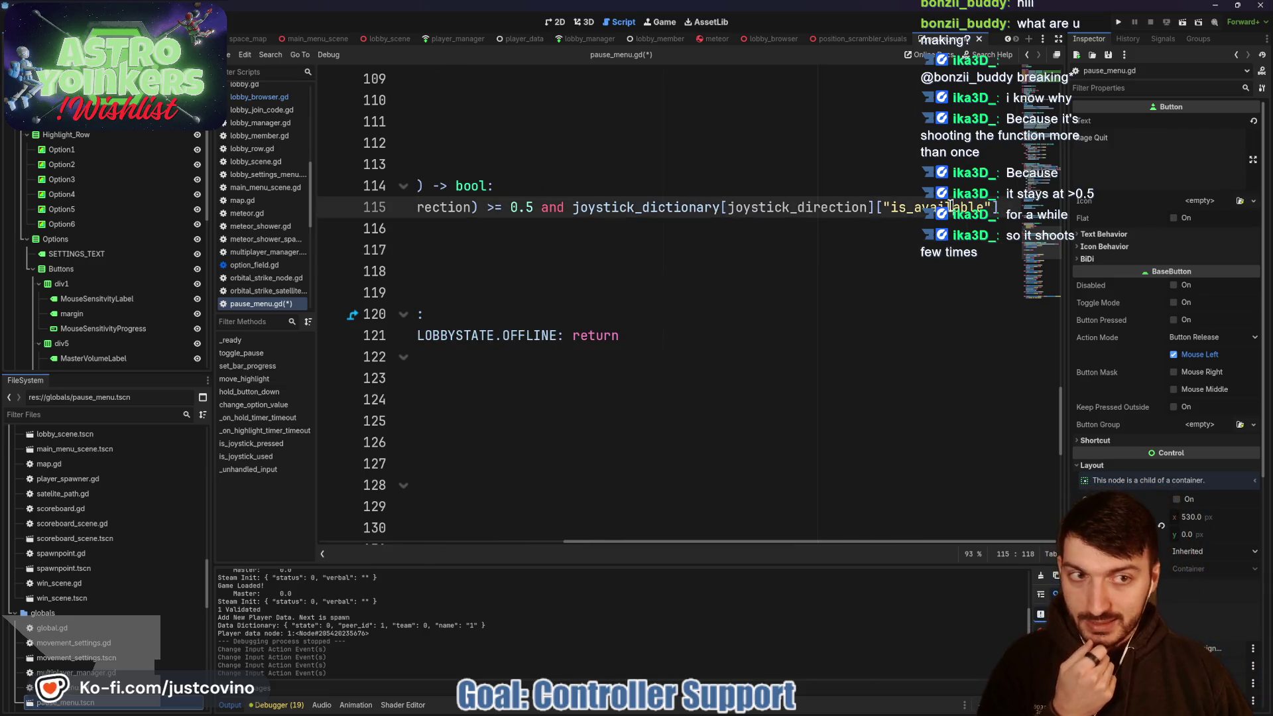
double_click(906, 207)
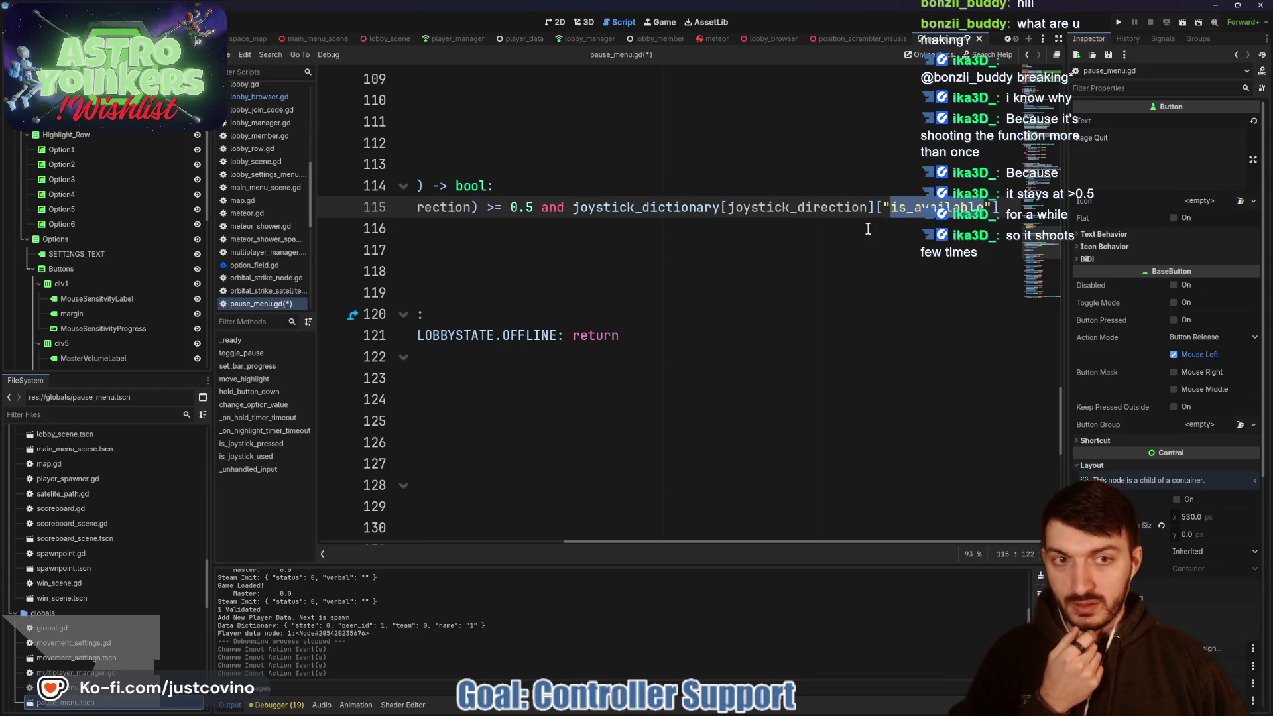
scroll(848, 231, "left", 5)
scroll(815, 233, "left", 2)
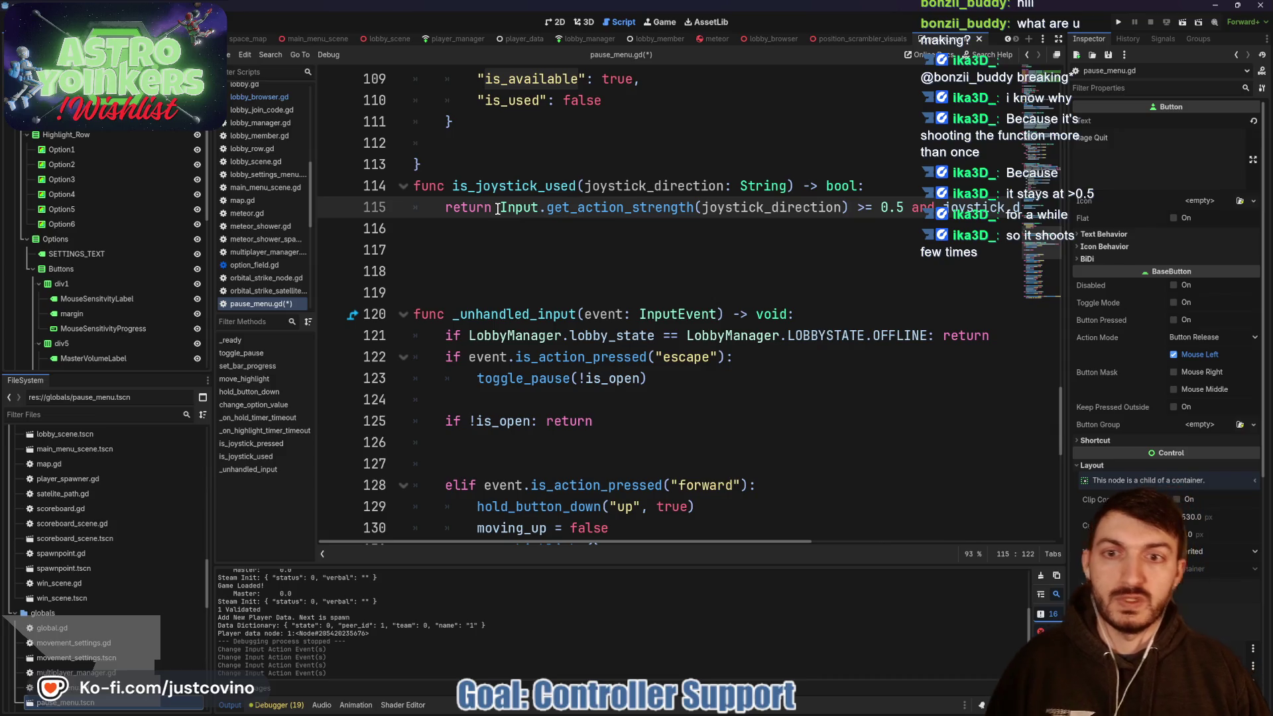
double_click(1032, 209)
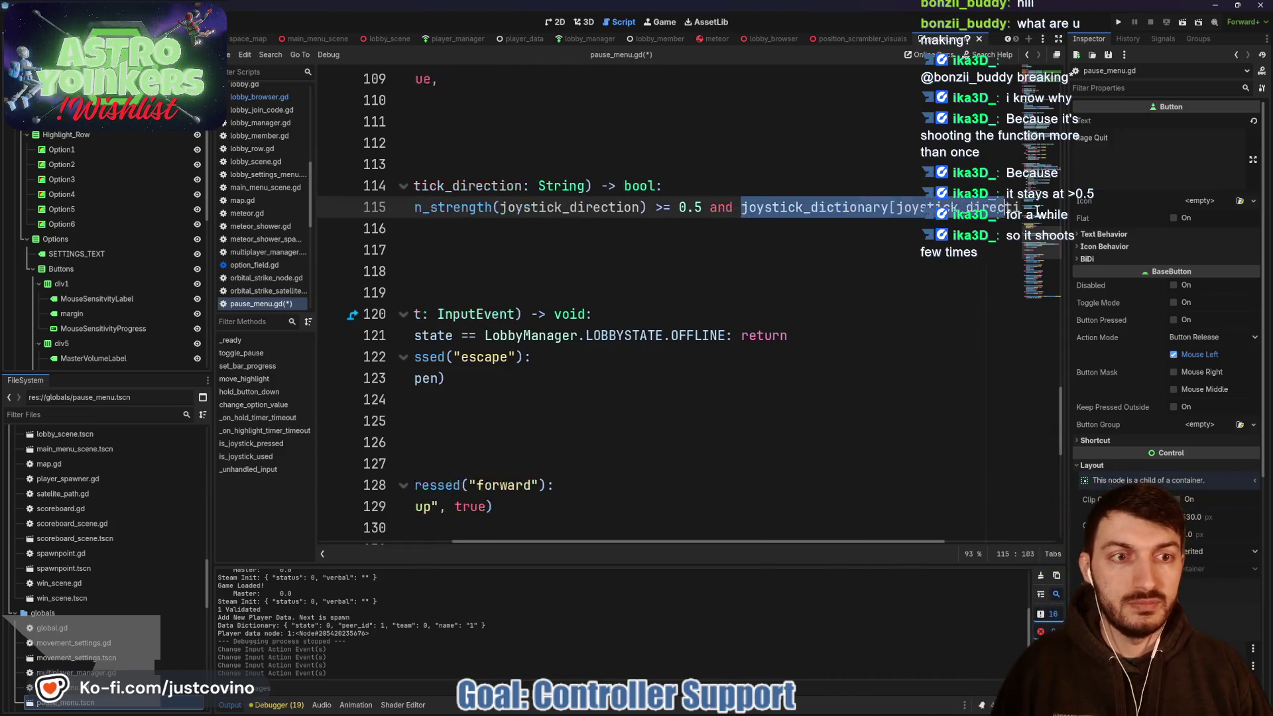
- Move the is_available condition off the return line into a new if statement above it
key("shift+End")
key("ctrl+c")
key("BackSpace")
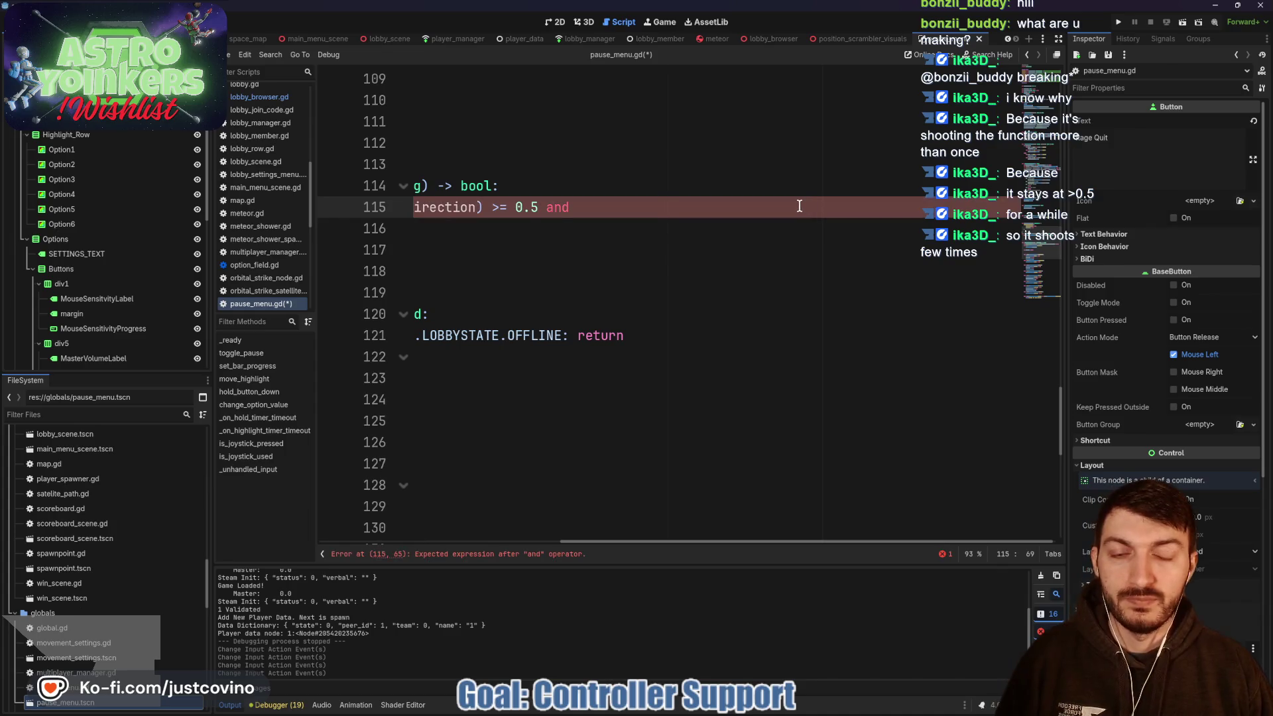
key("BackSpace")
key("BackSpace")
key("BackSpace")
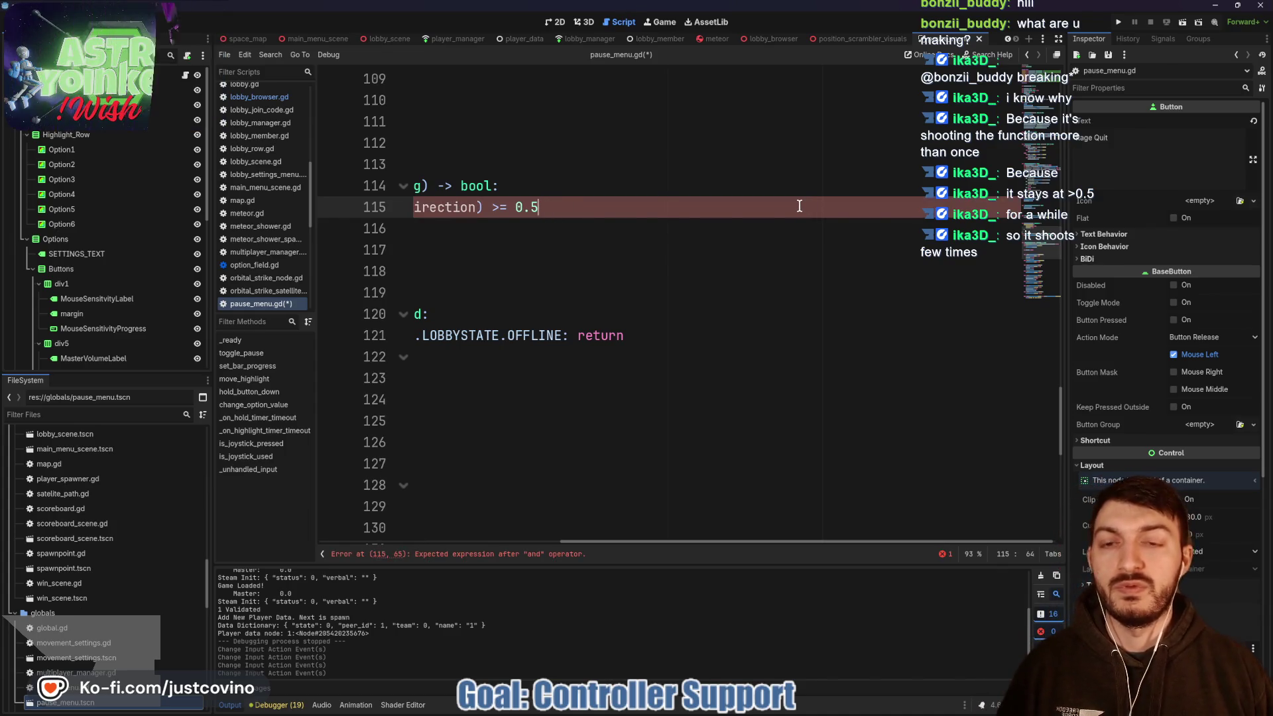
left_click(860, 188)
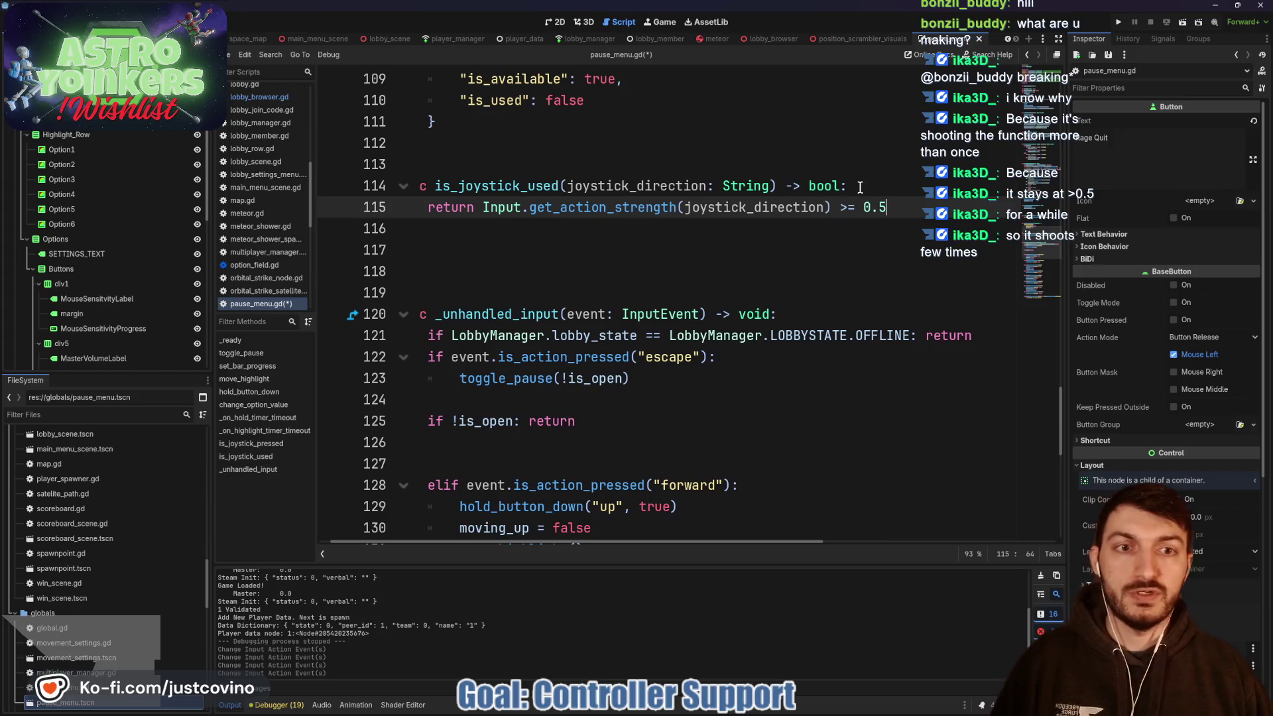
key("Return")
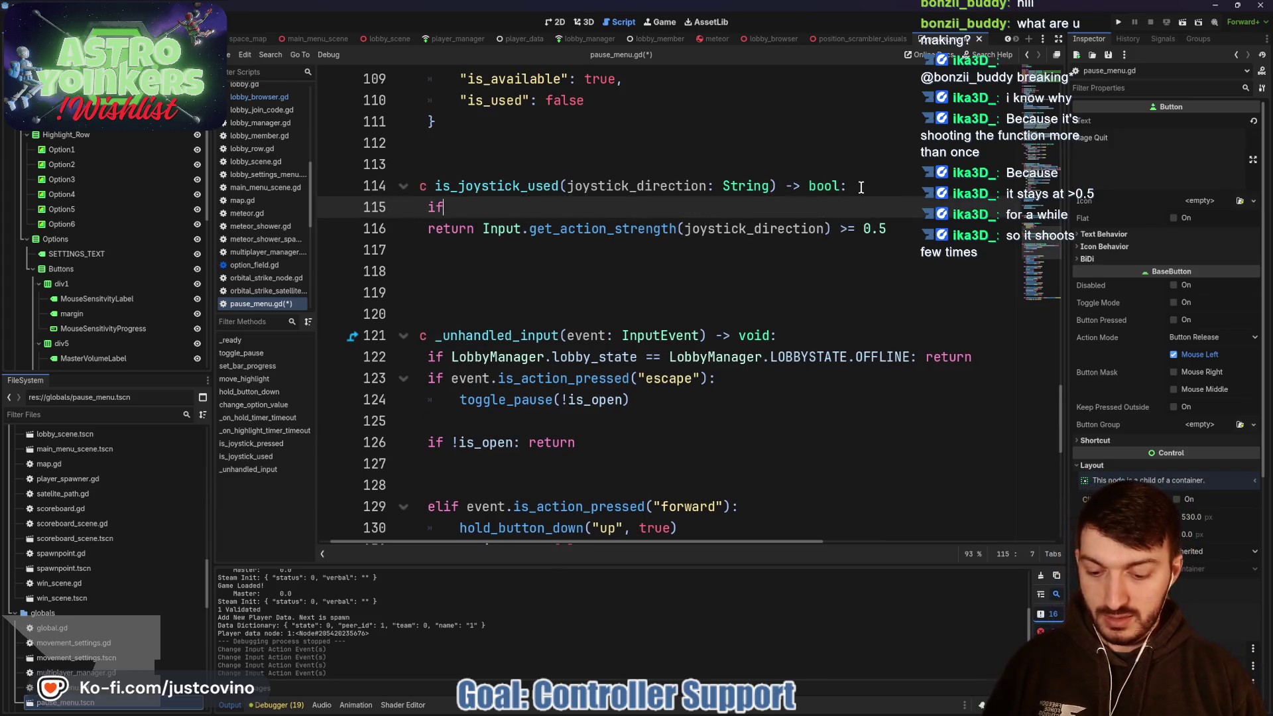
key("ctrl+v")
type(":")
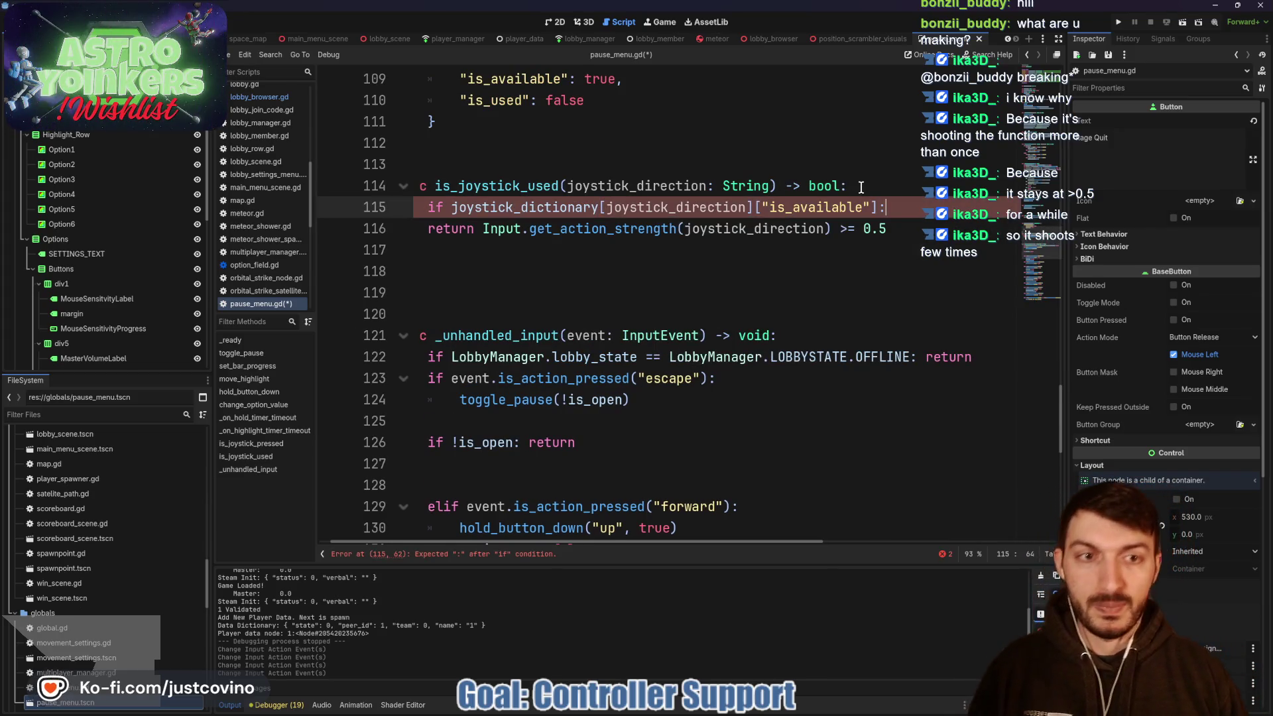
- Indent the >= 0.5 return under the if, then add return false after a blank line
left_click(448, 229)
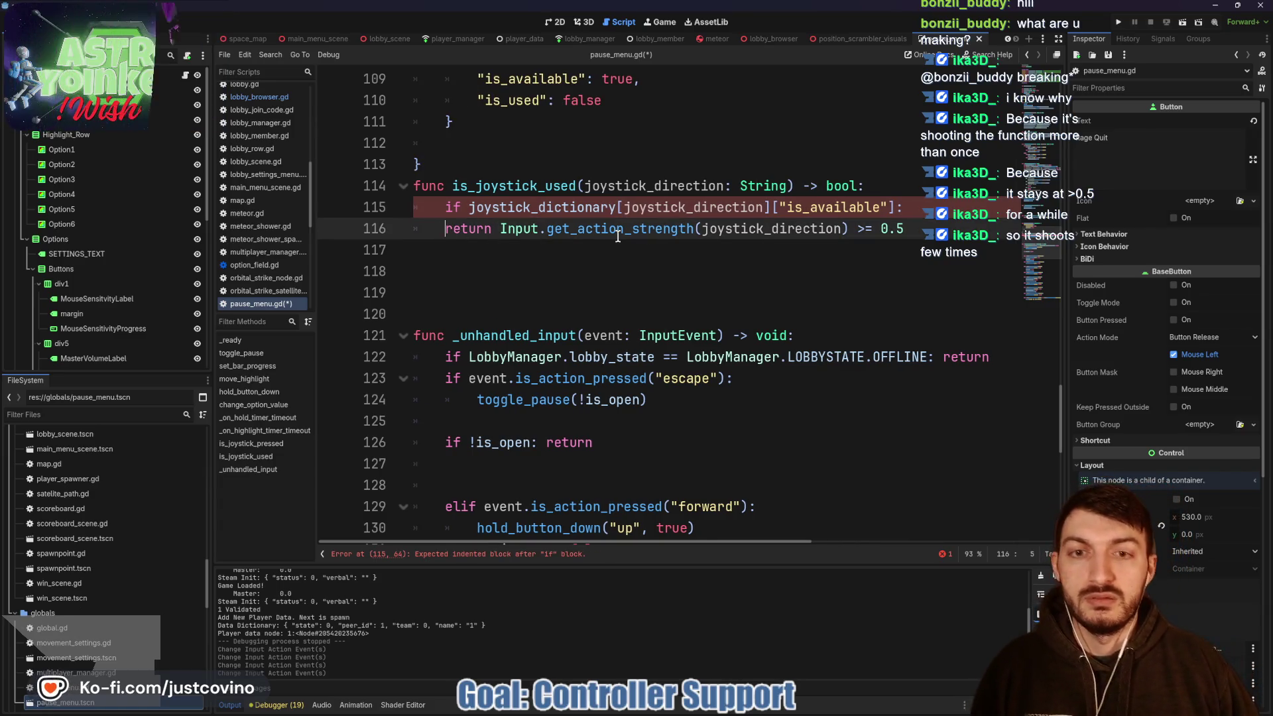
mouse_move(617, 237)
key("Tab")
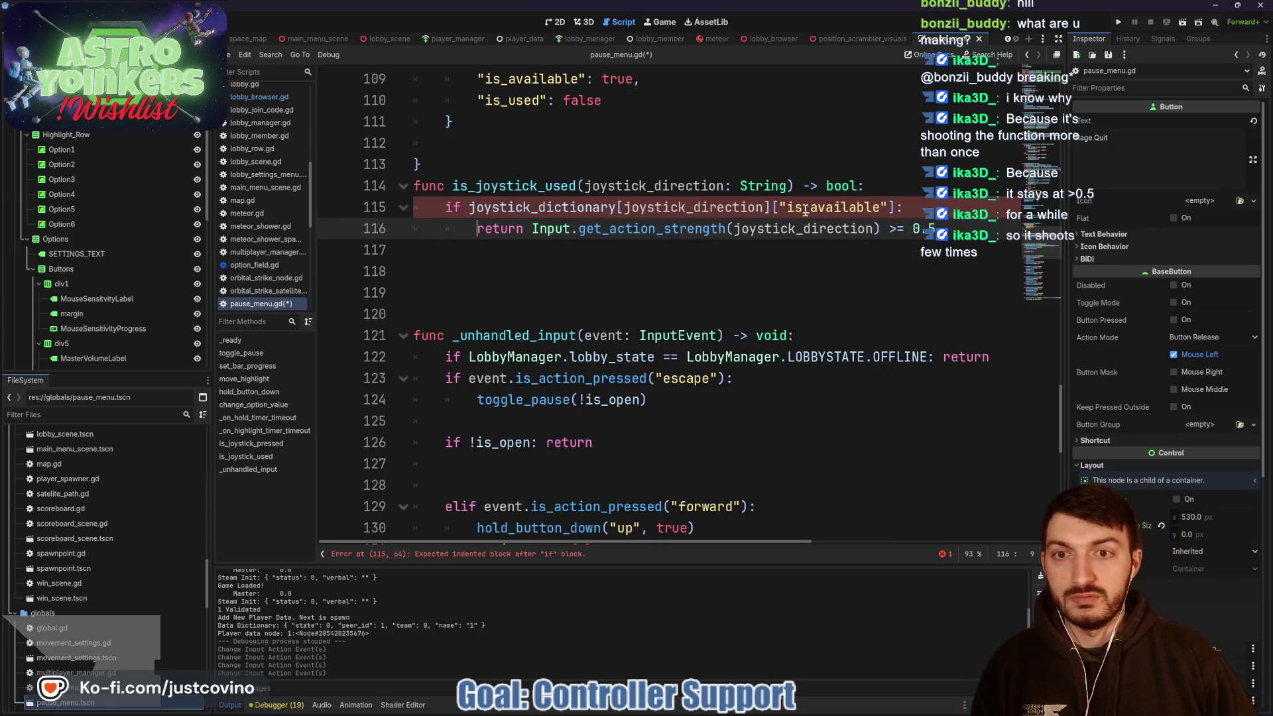
left_click(949, 228)
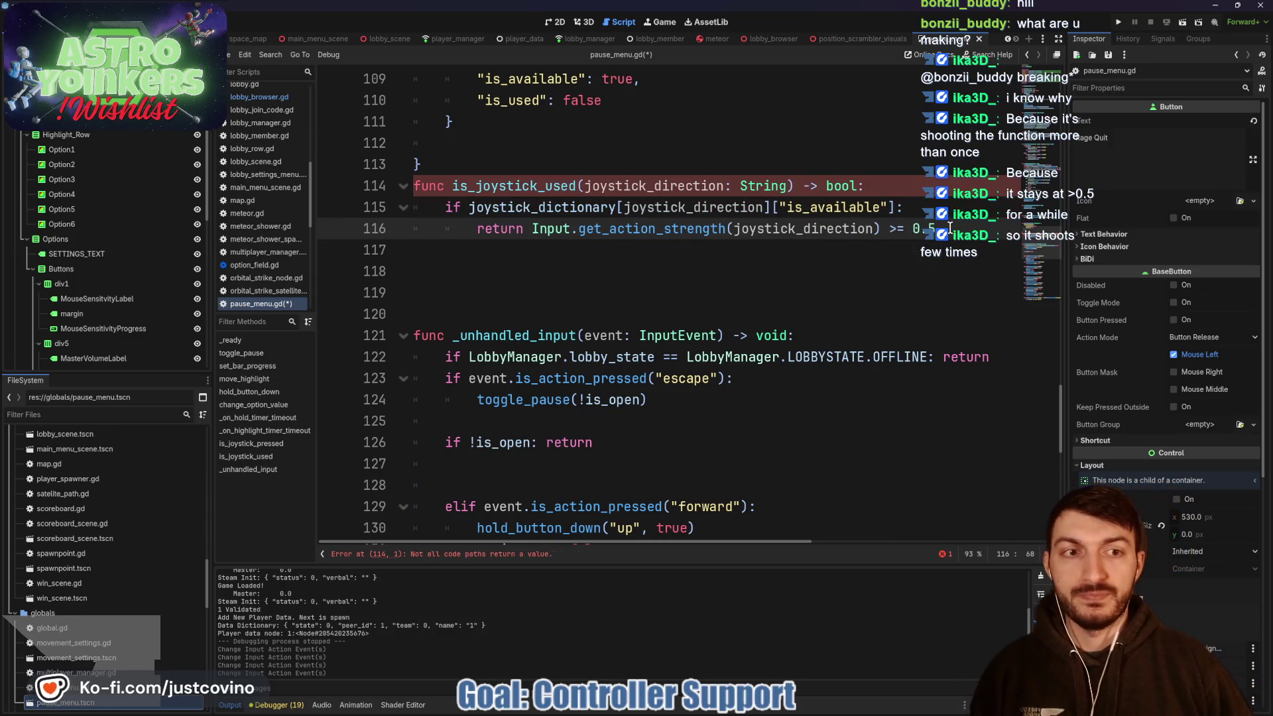
key("Return")
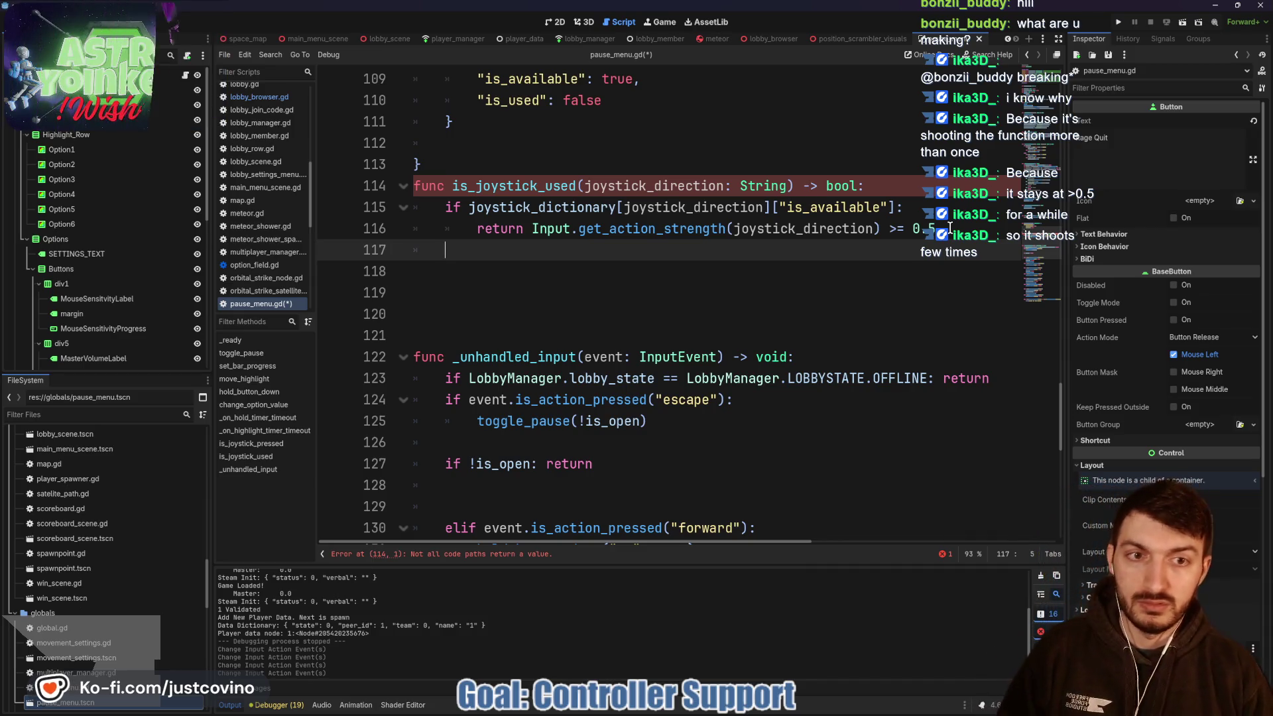
type("return false")
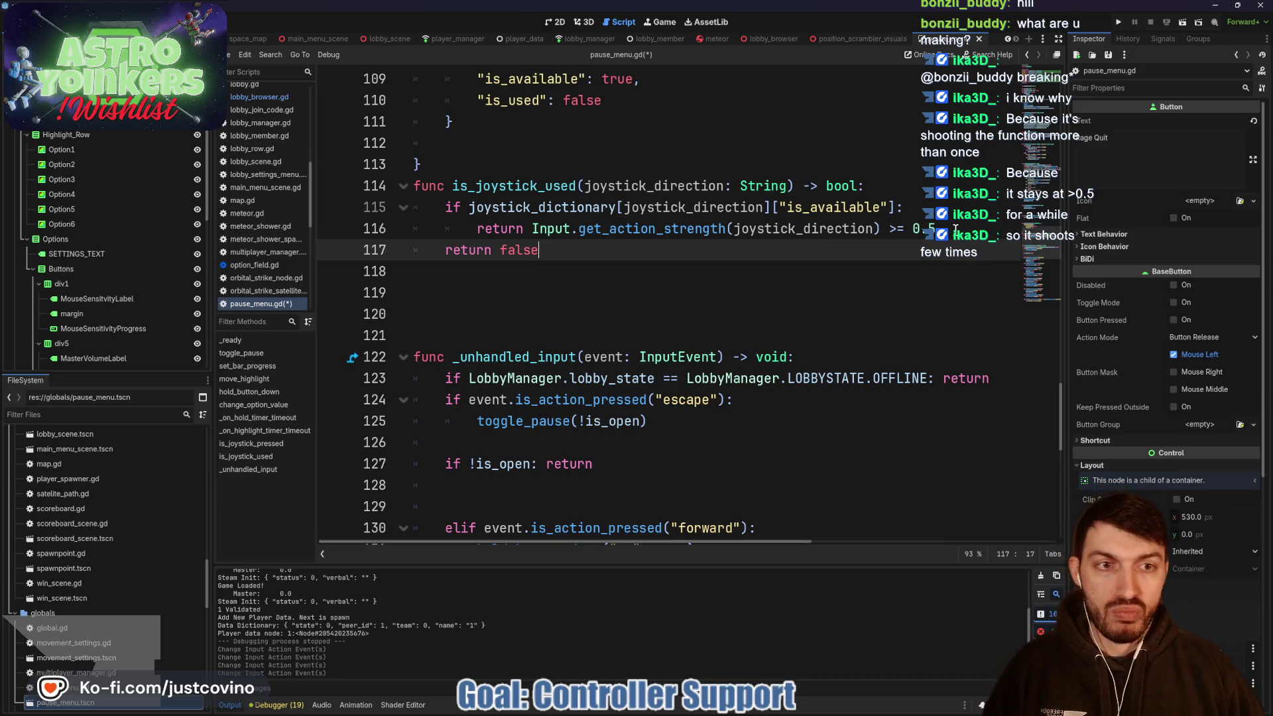
key("Up")
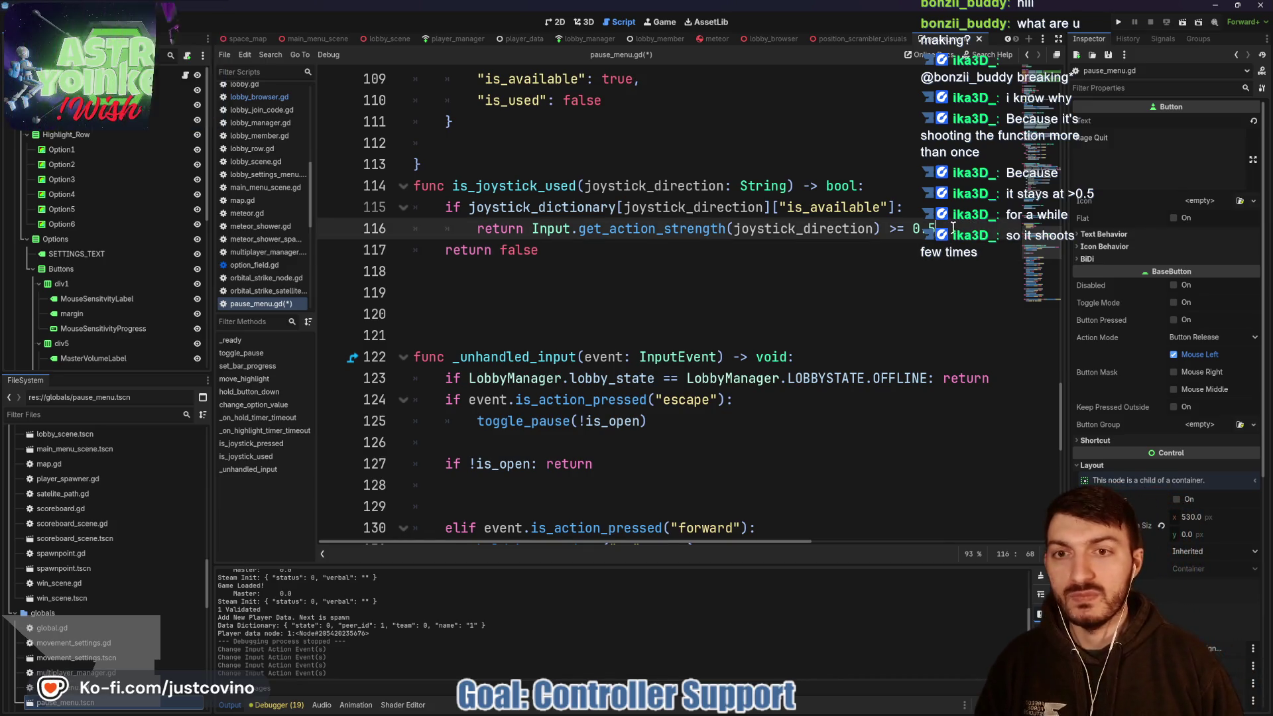
key("End")
key("Return")
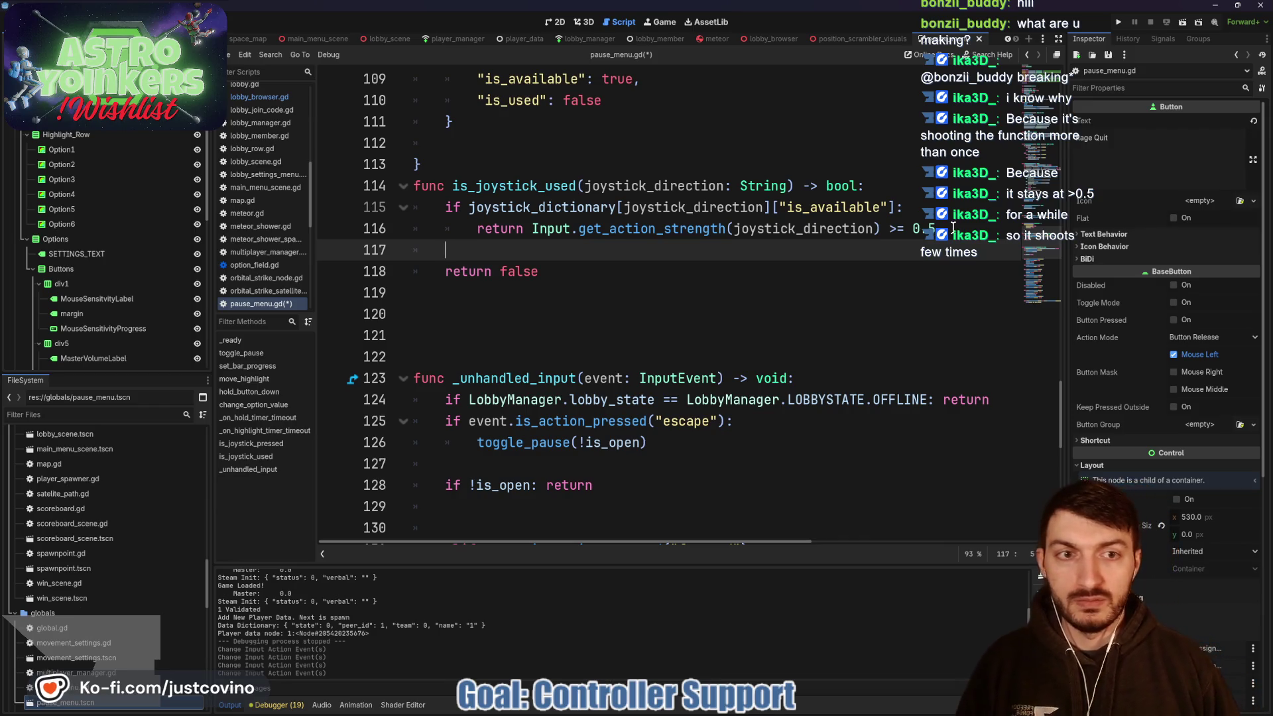
- Write the is_available lookup = false on line 117 and delete the old availability reset line
mouse_move(889, 206)
left_mouse_down()
mouse_move(564, 219)
mouse_move(469, 207)
left_mouse_up()
key("ctrl+c")
left_click(482, 254)
key("ctrl+v")
type("= fal")
key("Return")
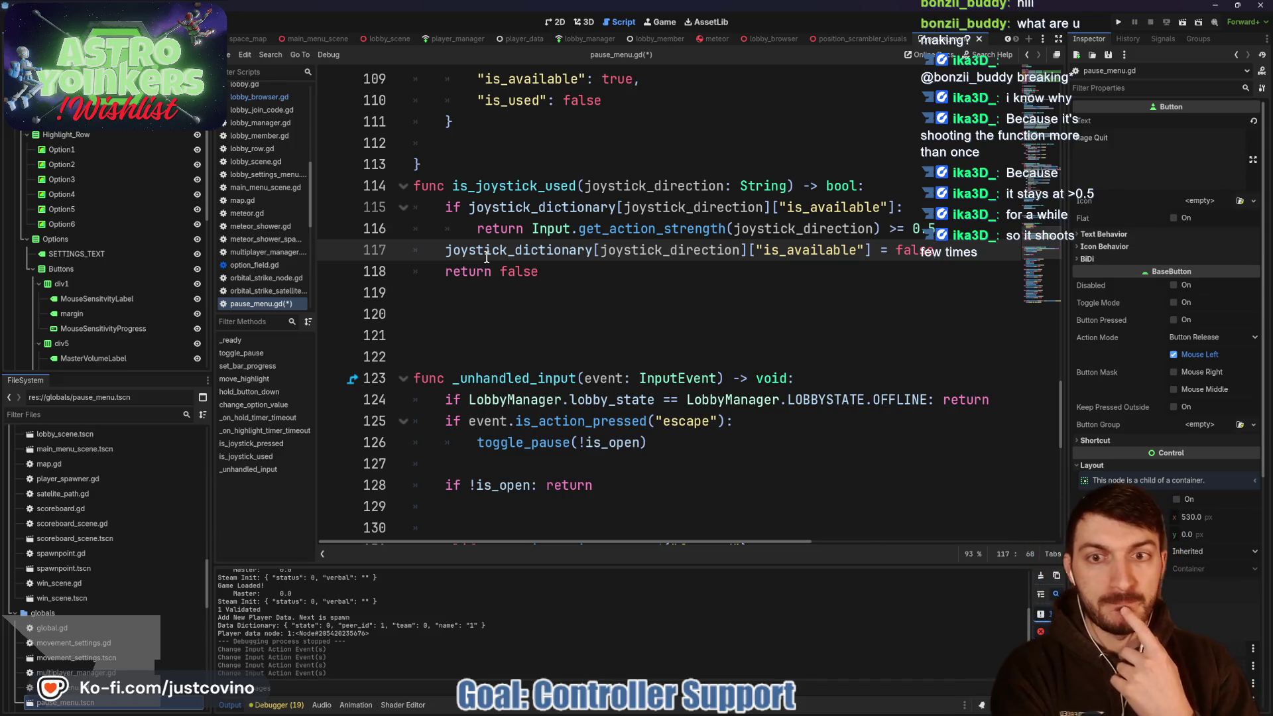
left_click_drag(931, 250, 443, 246)
key("BackSpace")
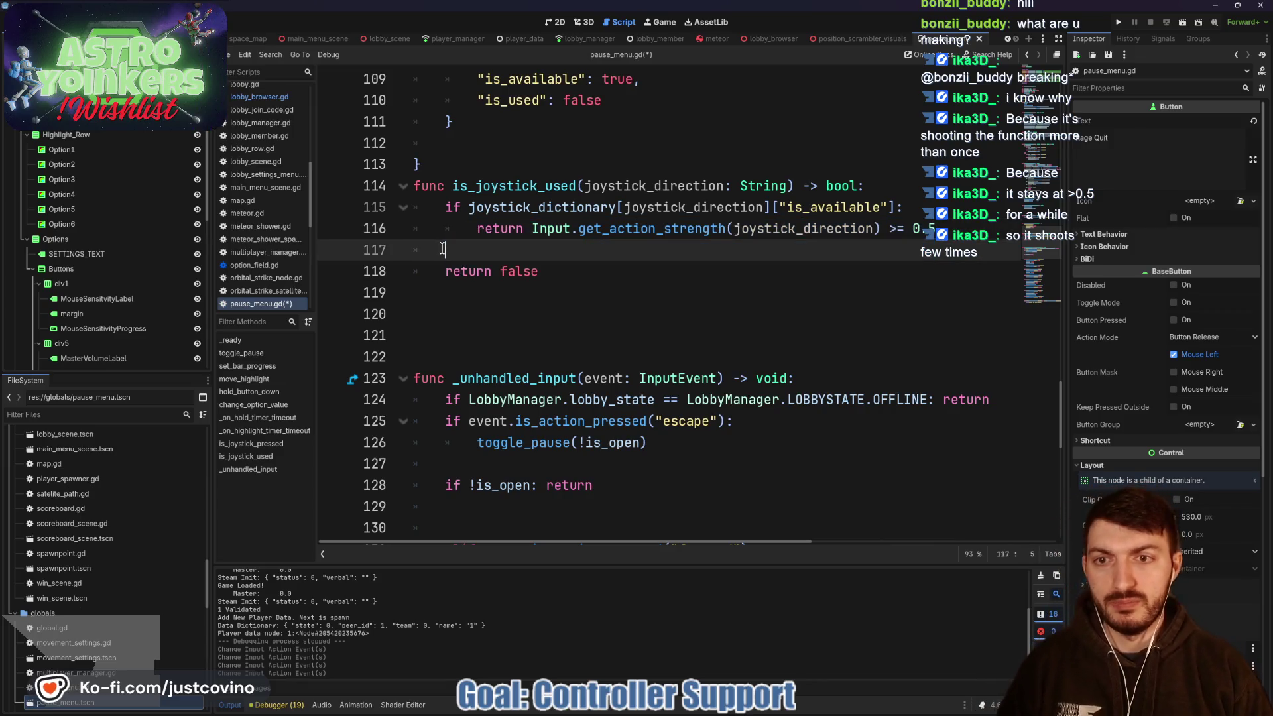
- Add a nested if inside the availability check that tests get_action_strength >= 0.5
left_click(930, 207)
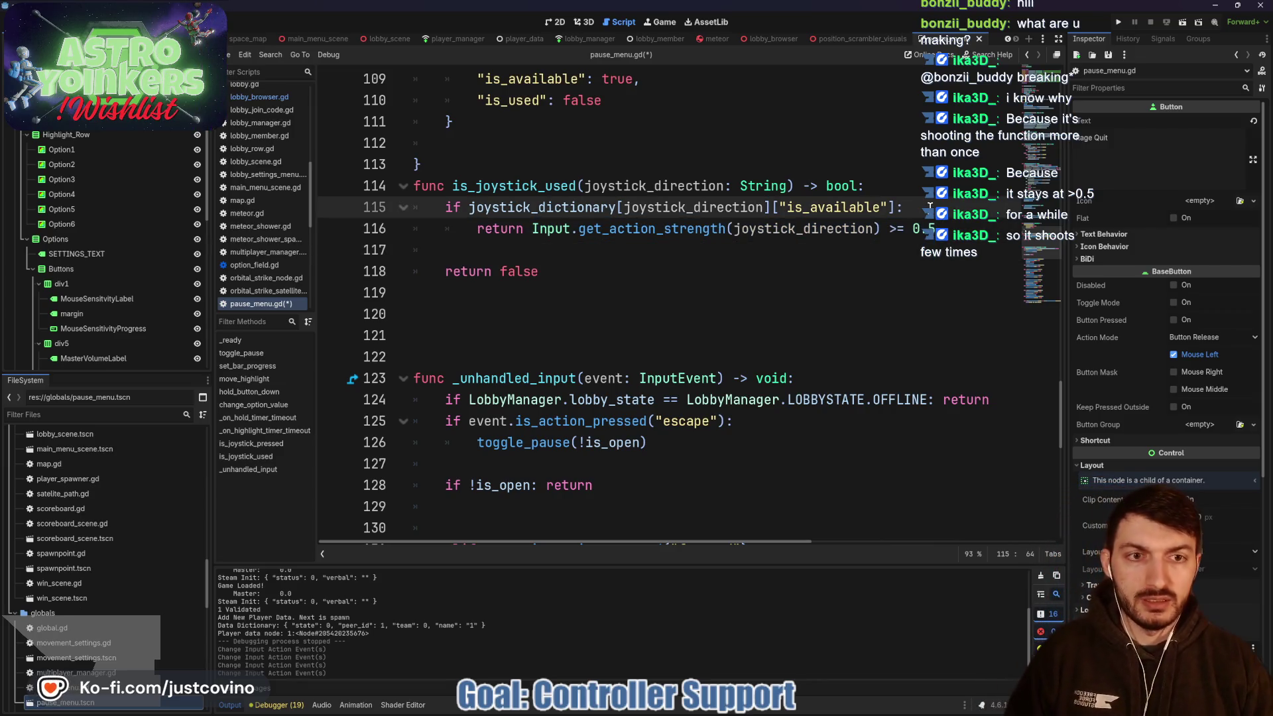
key("Return")
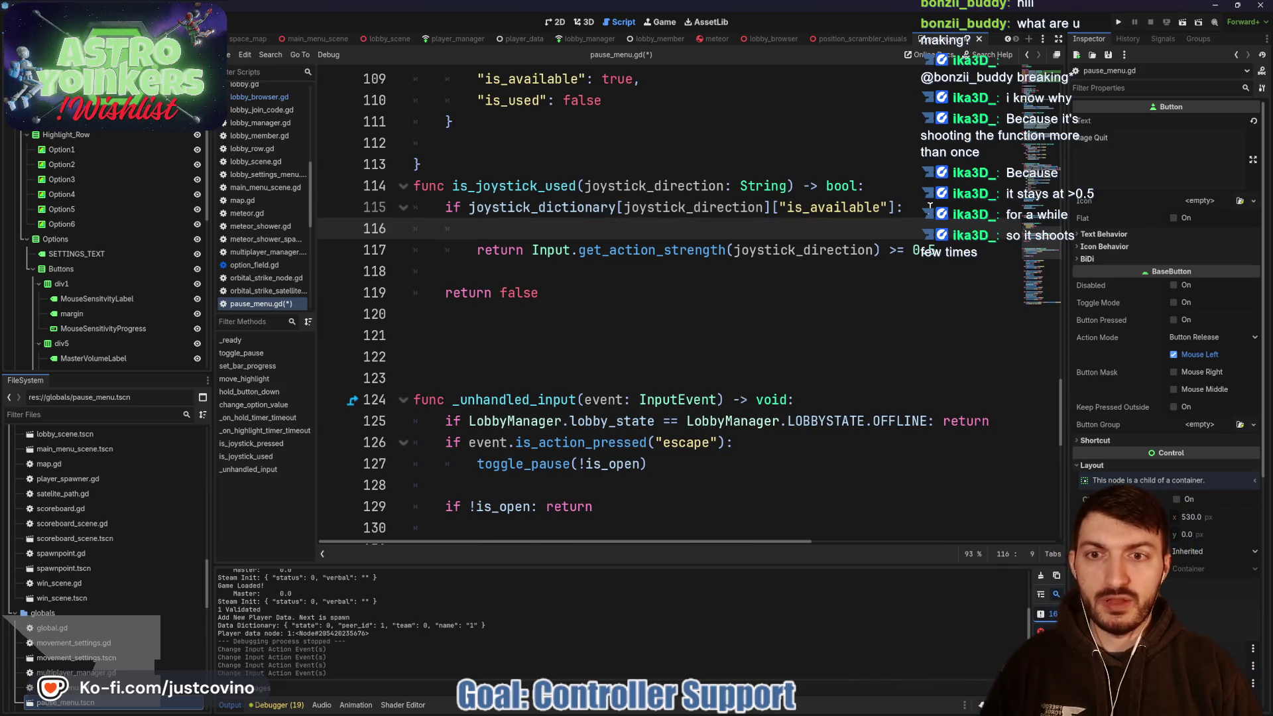
type("if")
left_click(930, 207)
left_click_drag(939, 255, 532, 255)
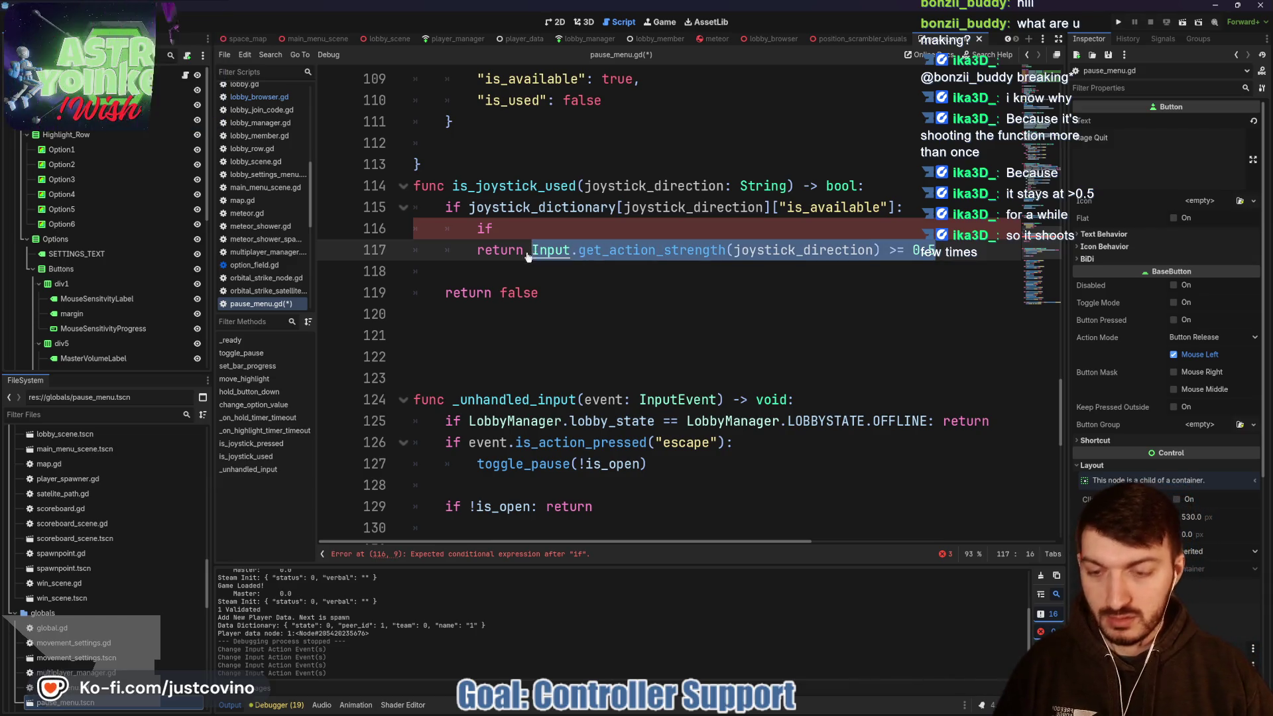
key("ctrl+x")
left_click(509, 227)
key("ctrl+v")
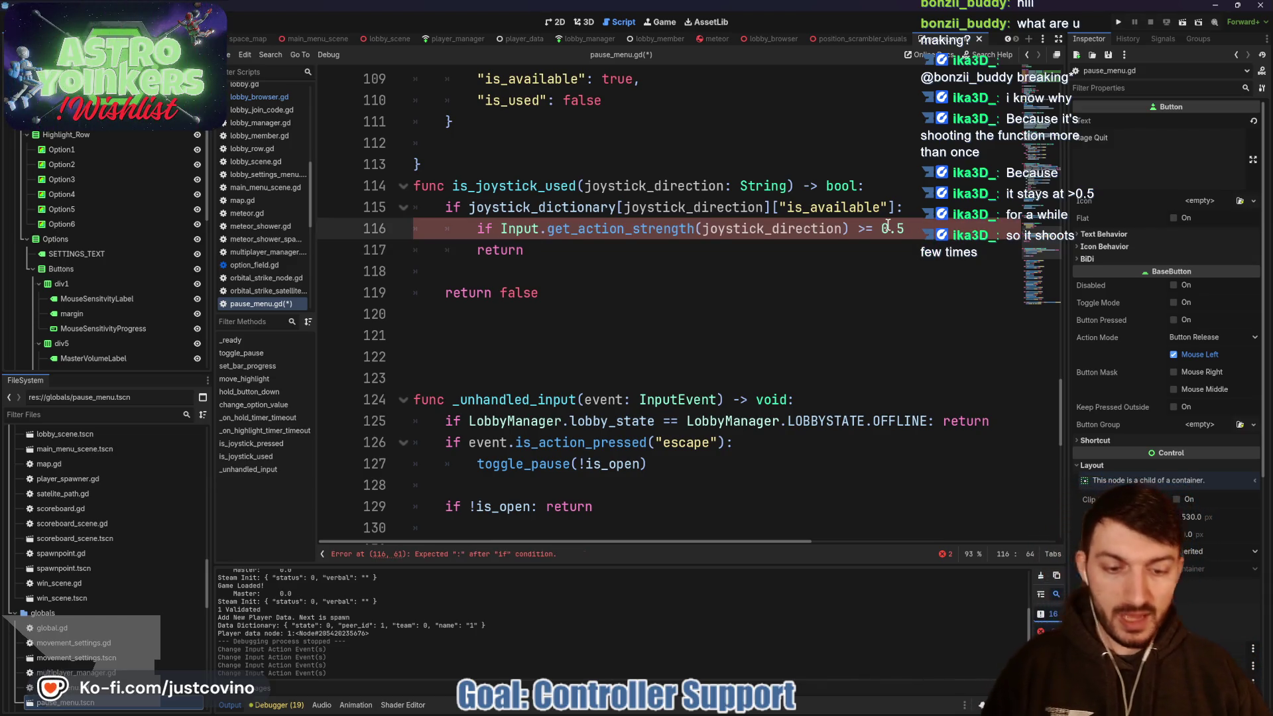
type(":")
key("Return")
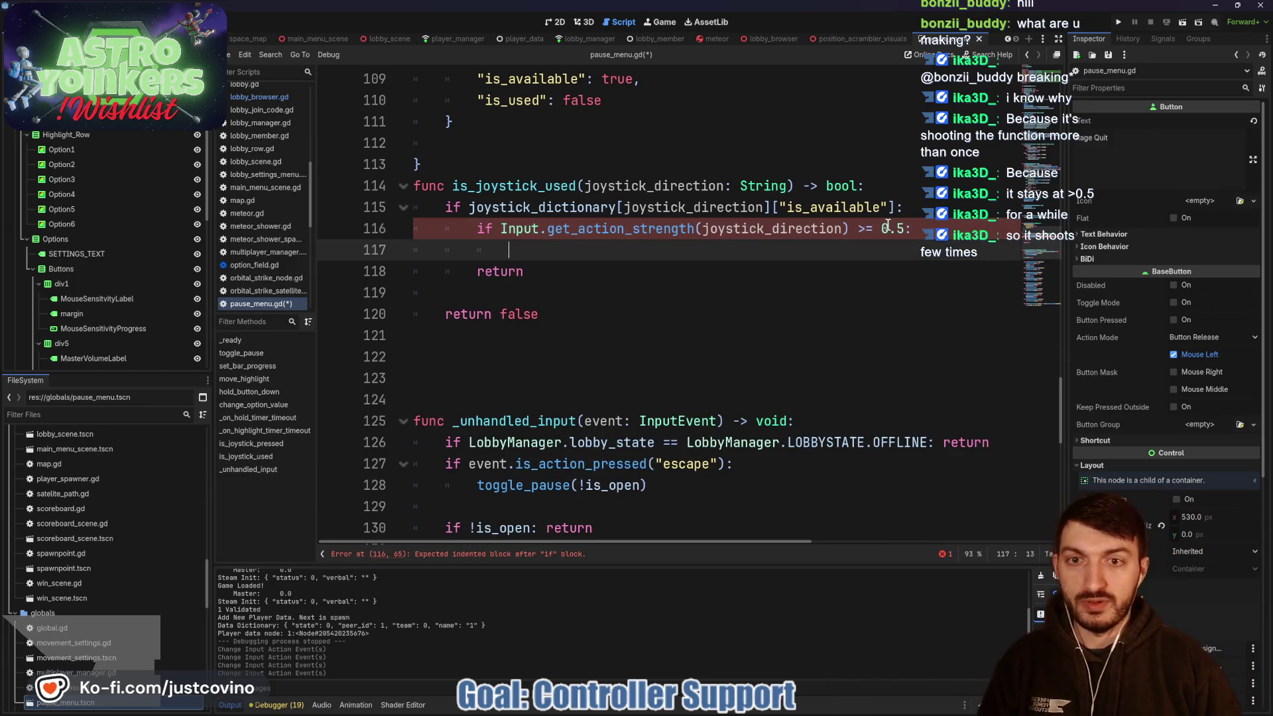
- Inside the nested if, set is_available to false and joystick_dictionary[joystick_direction]["is_used"] to true
left_click_drag(896, 207, 469, 207)
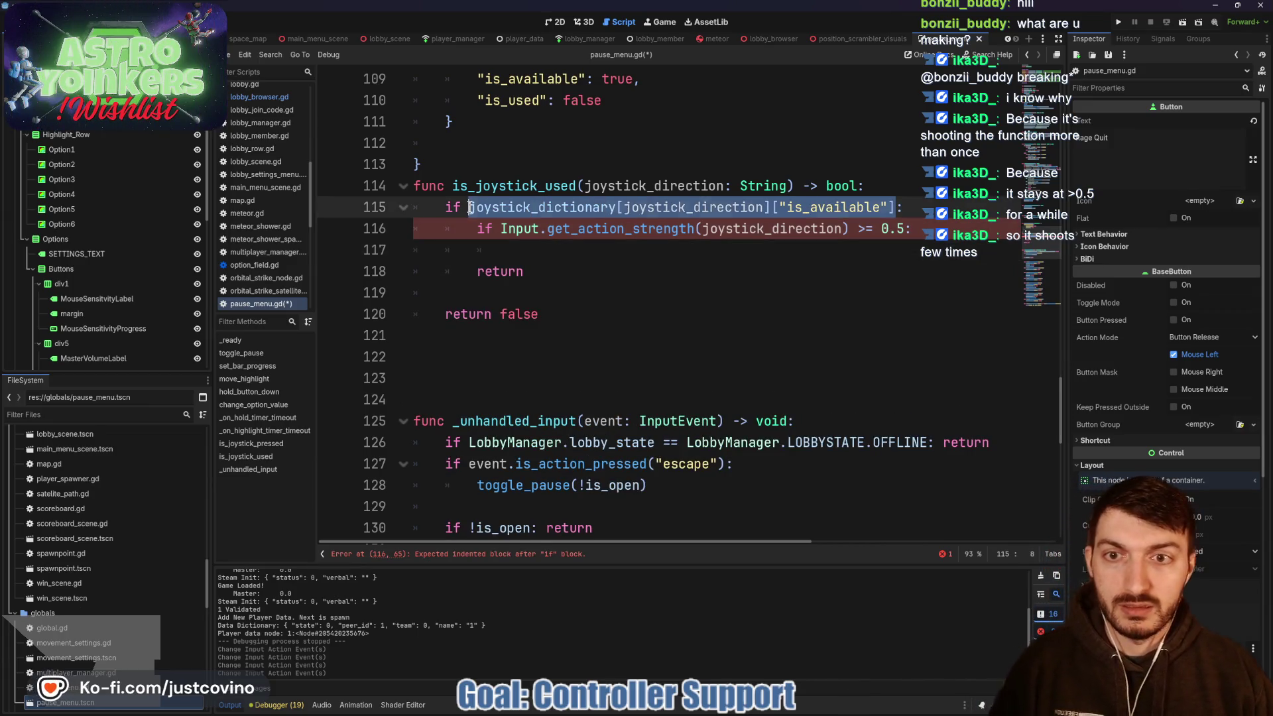
key("ctrl+c")
left_click(516, 251)
key("ctrl+v")
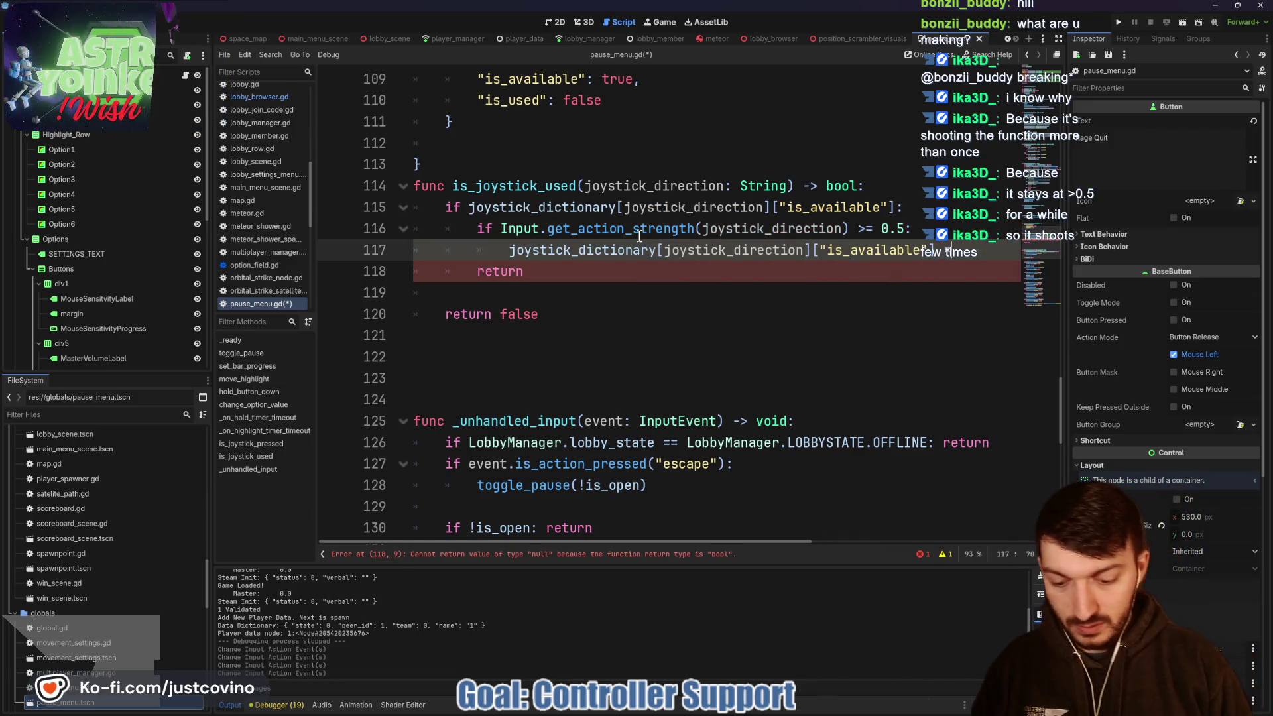
type(" = false")
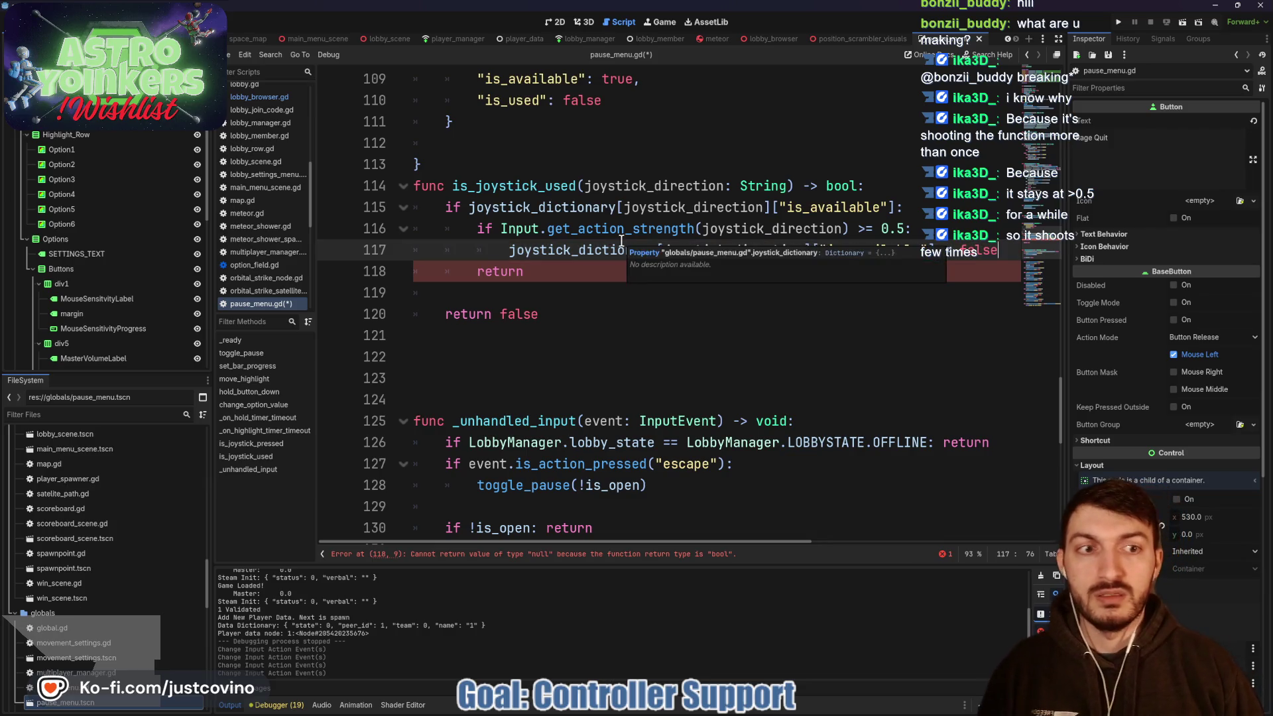
key("Return")
type("joystic")
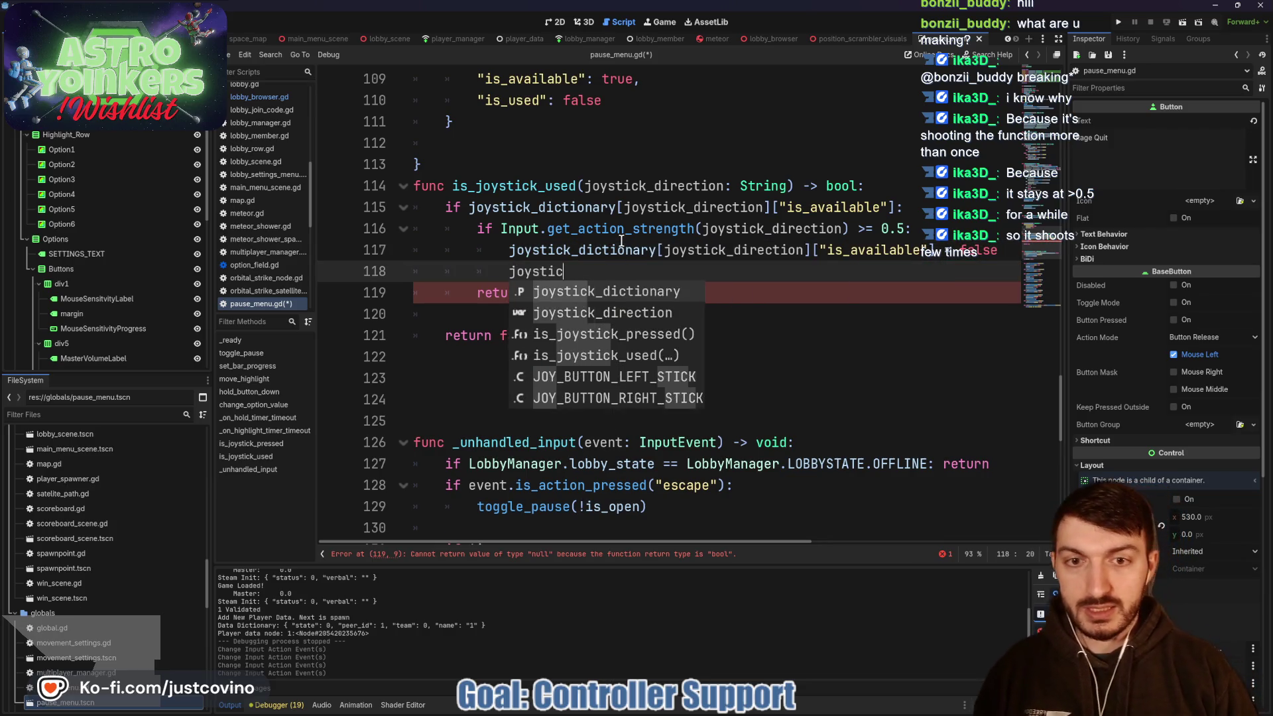
key("Return")
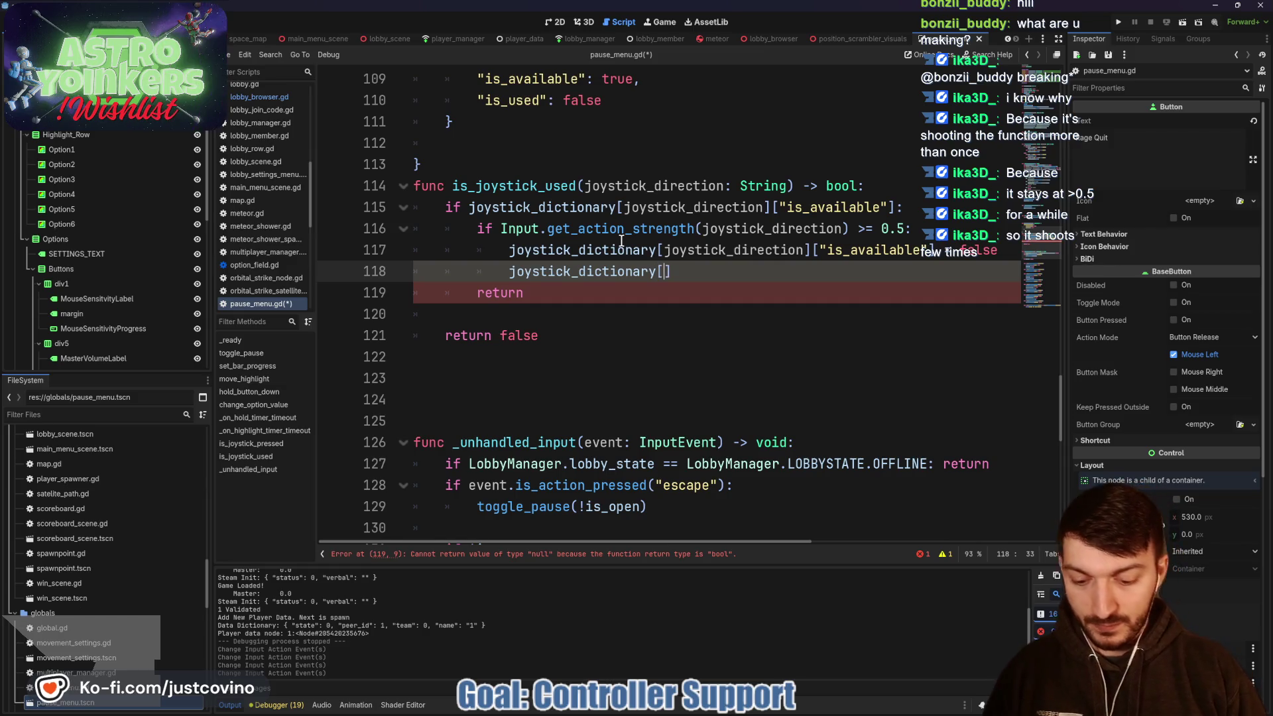
type("joysti")
key("Return")
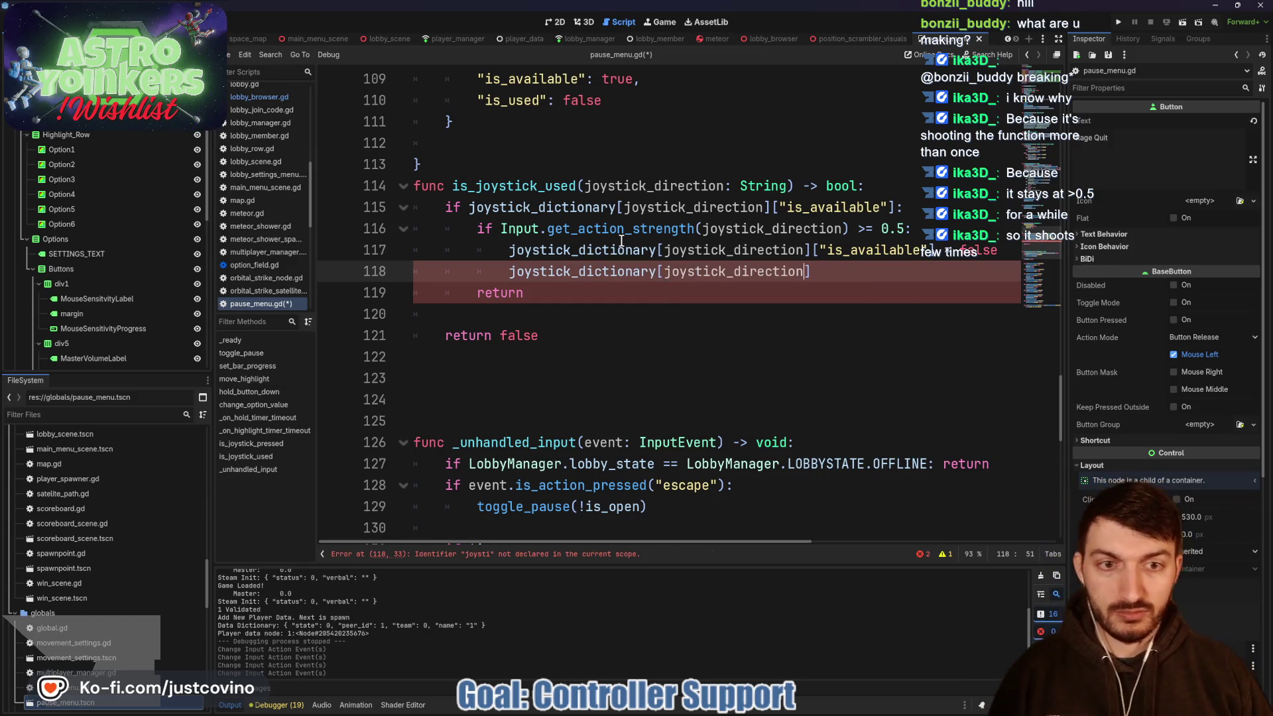
type("[\"is")
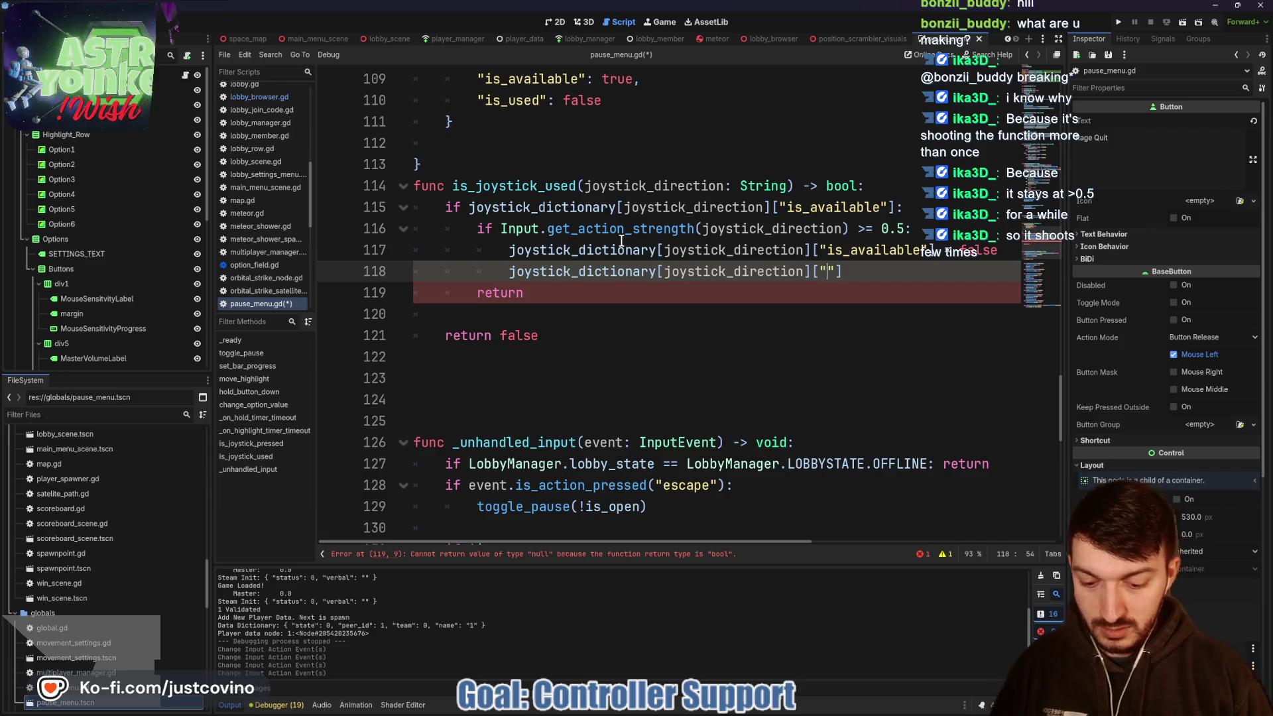
type("_used")
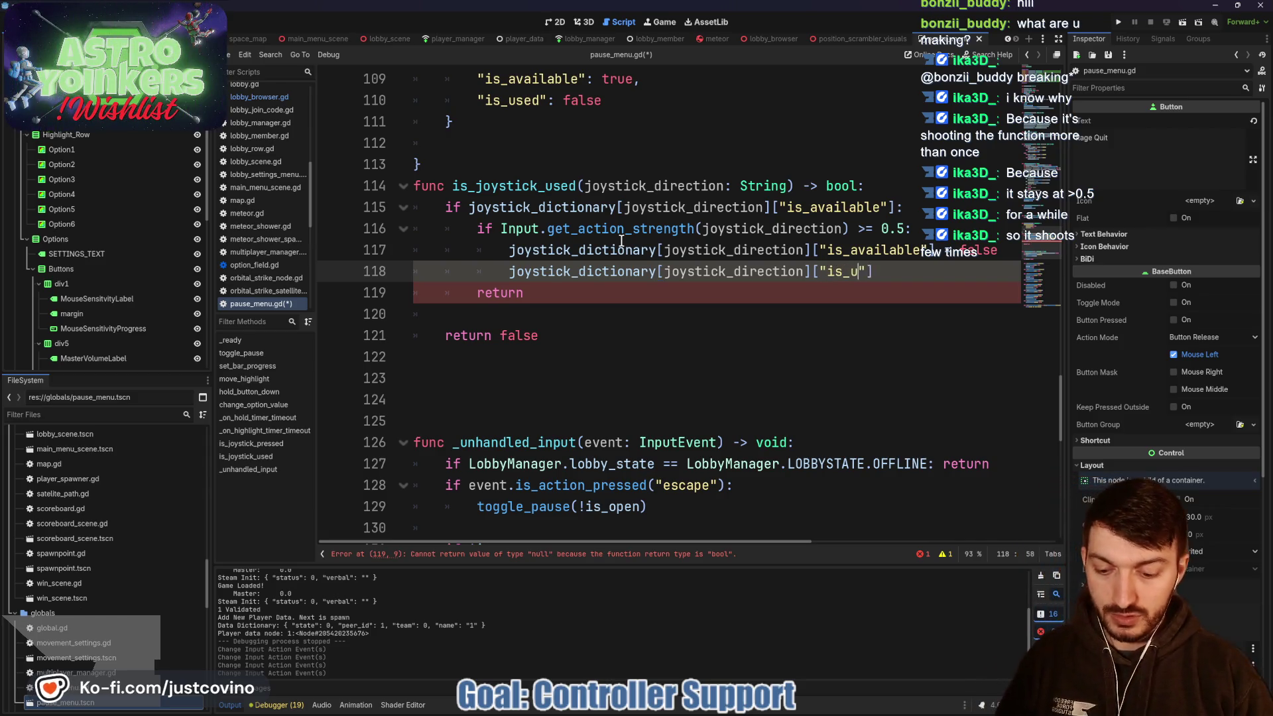
key("End")
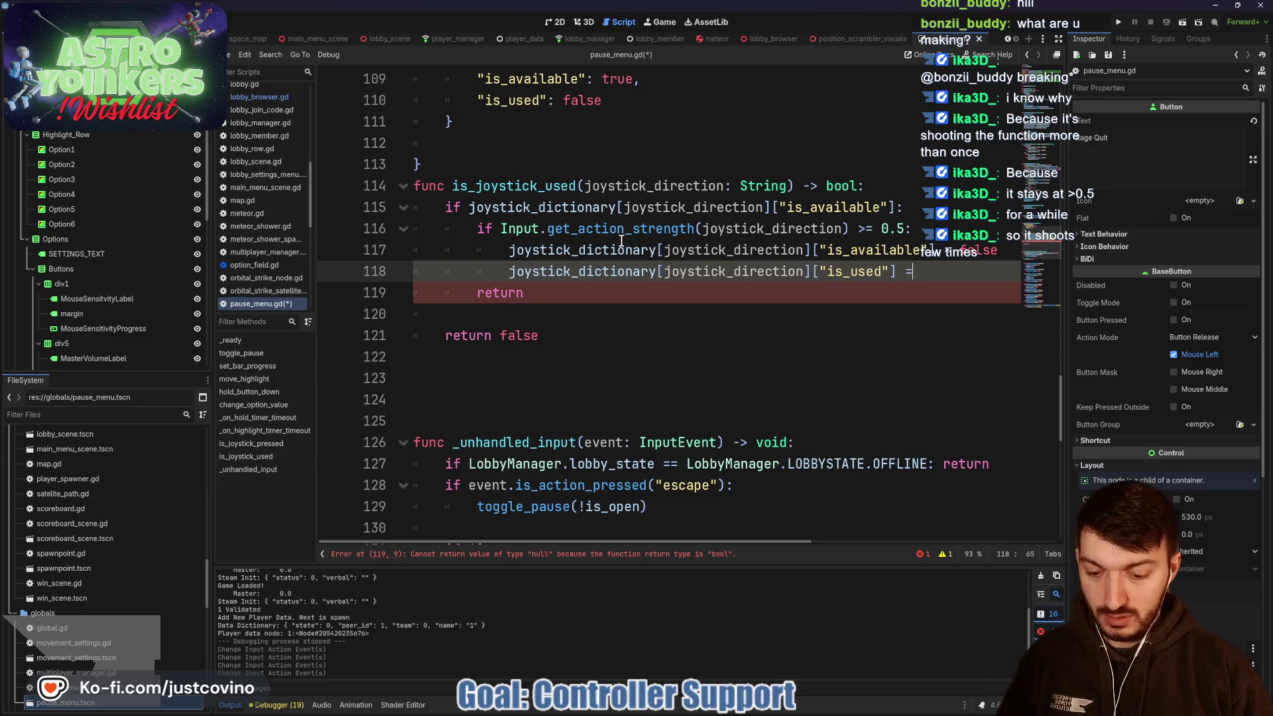
type("true")
- Replace the bare return with return true and select the two flag assignment lines for reuse
left_click(580, 299)
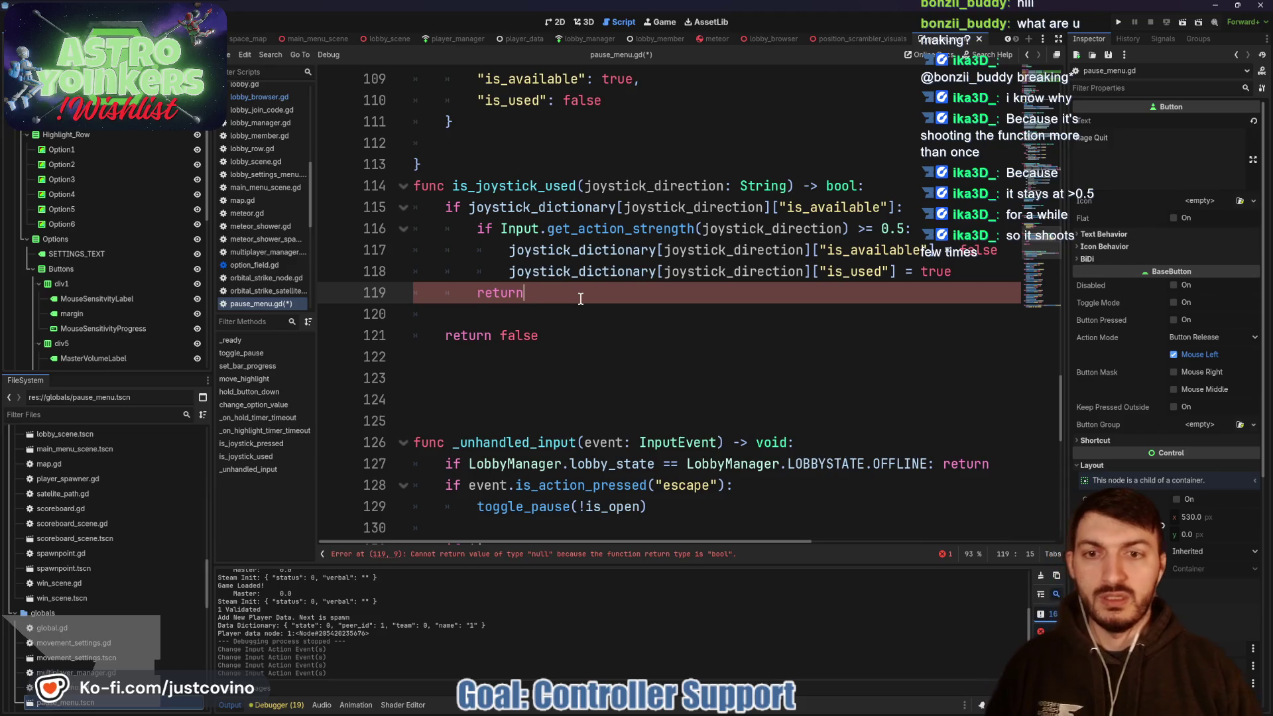
key("BackSpace")
key("BackSpace")
key("BackSpace")
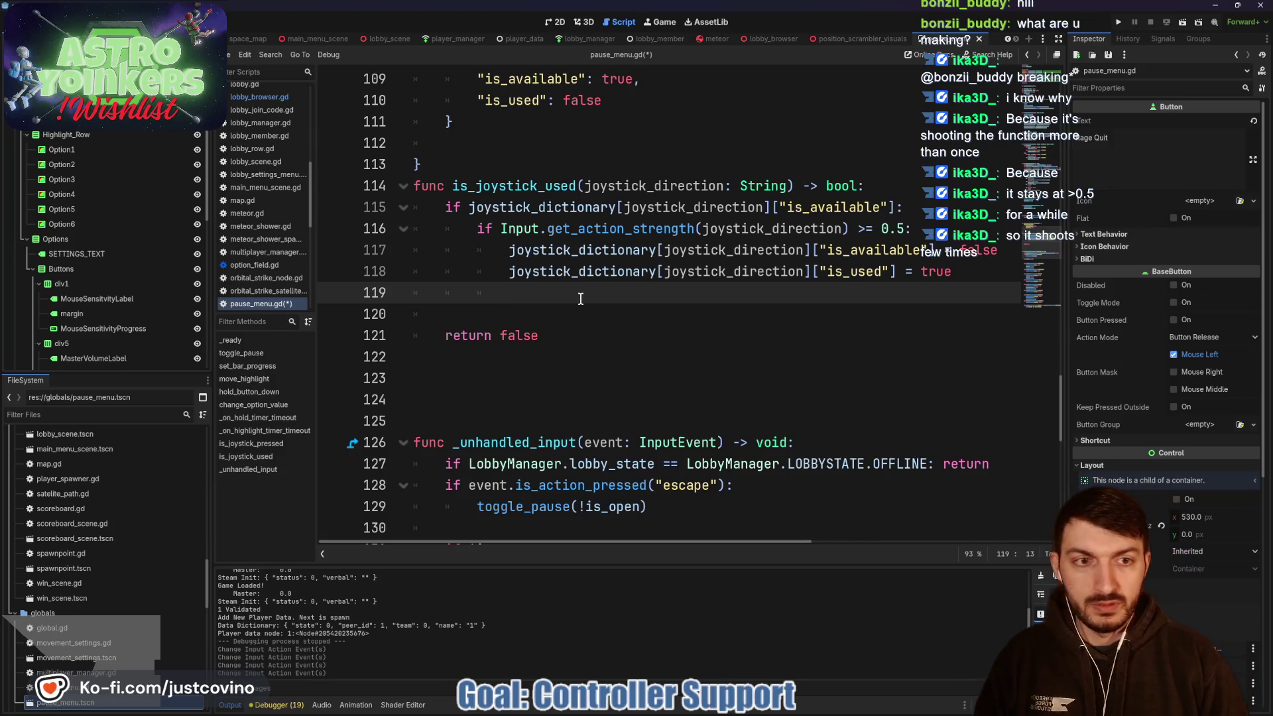
type("return true")
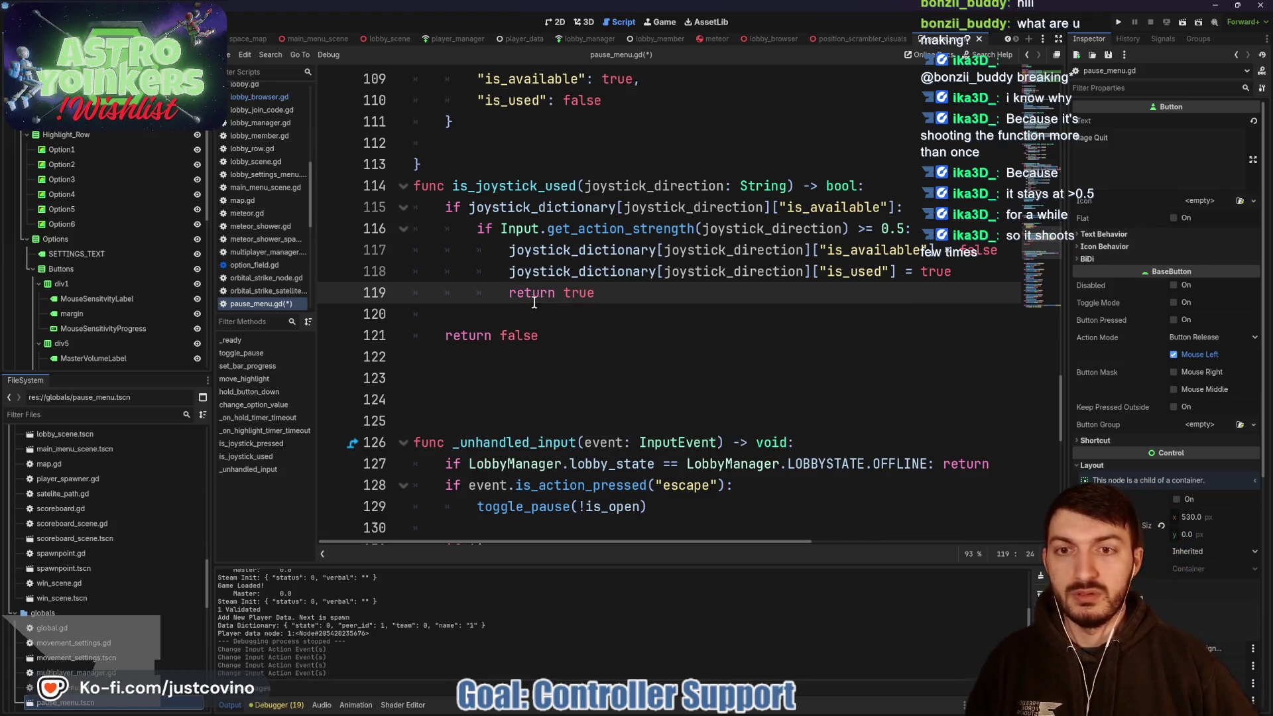
left_click(528, 314)
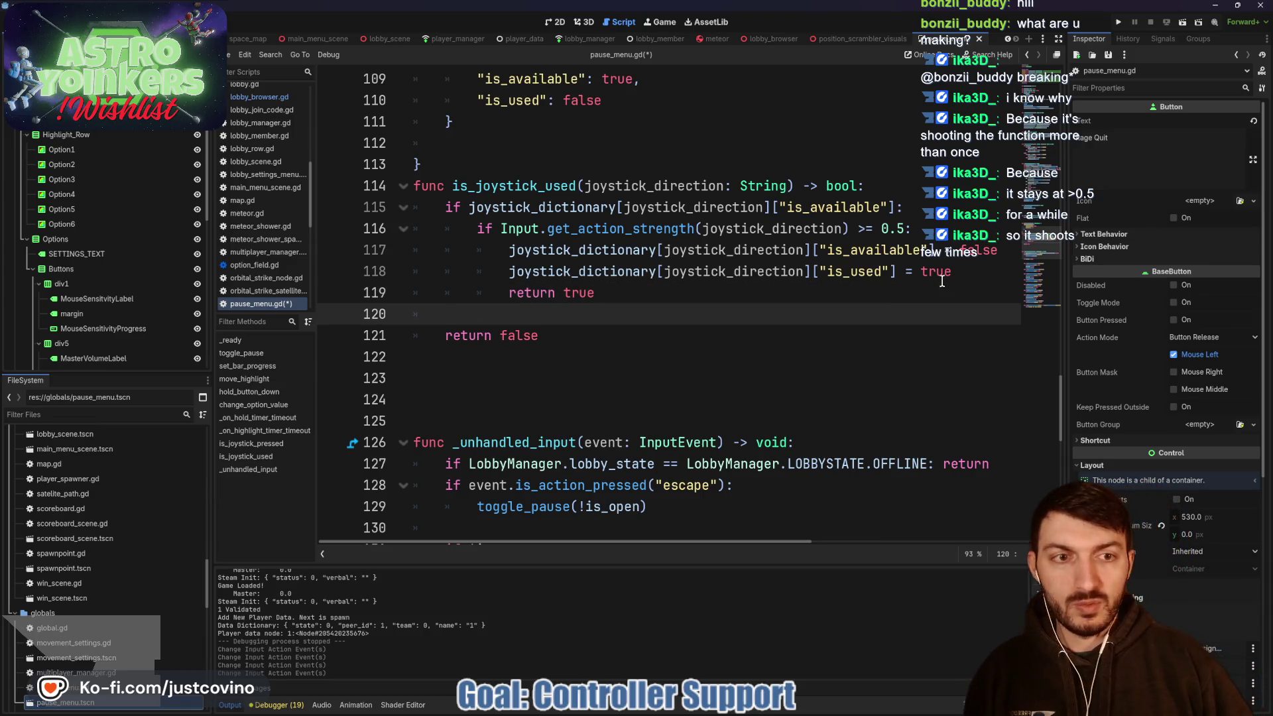
left_click_drag(963, 269, 423, 254)
left_click(469, 315)
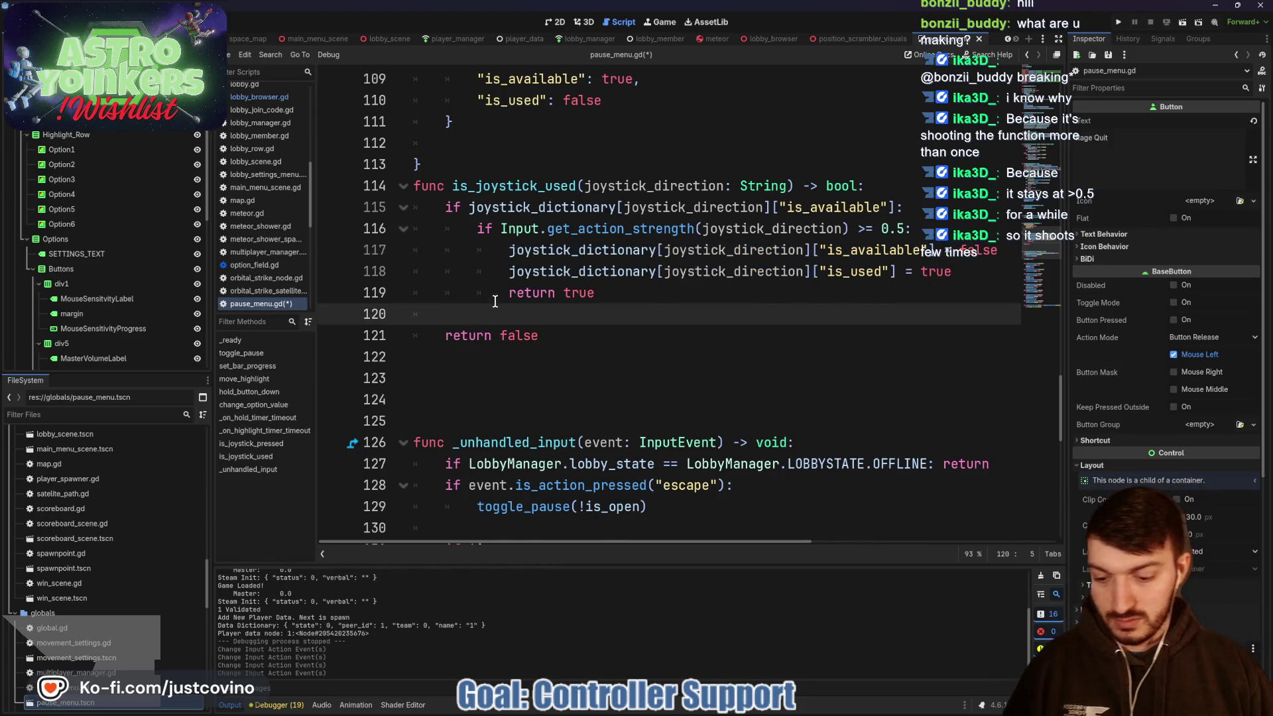
- Paste the two flag assignments after the block and unindent them to function level
key("ctrl+v")
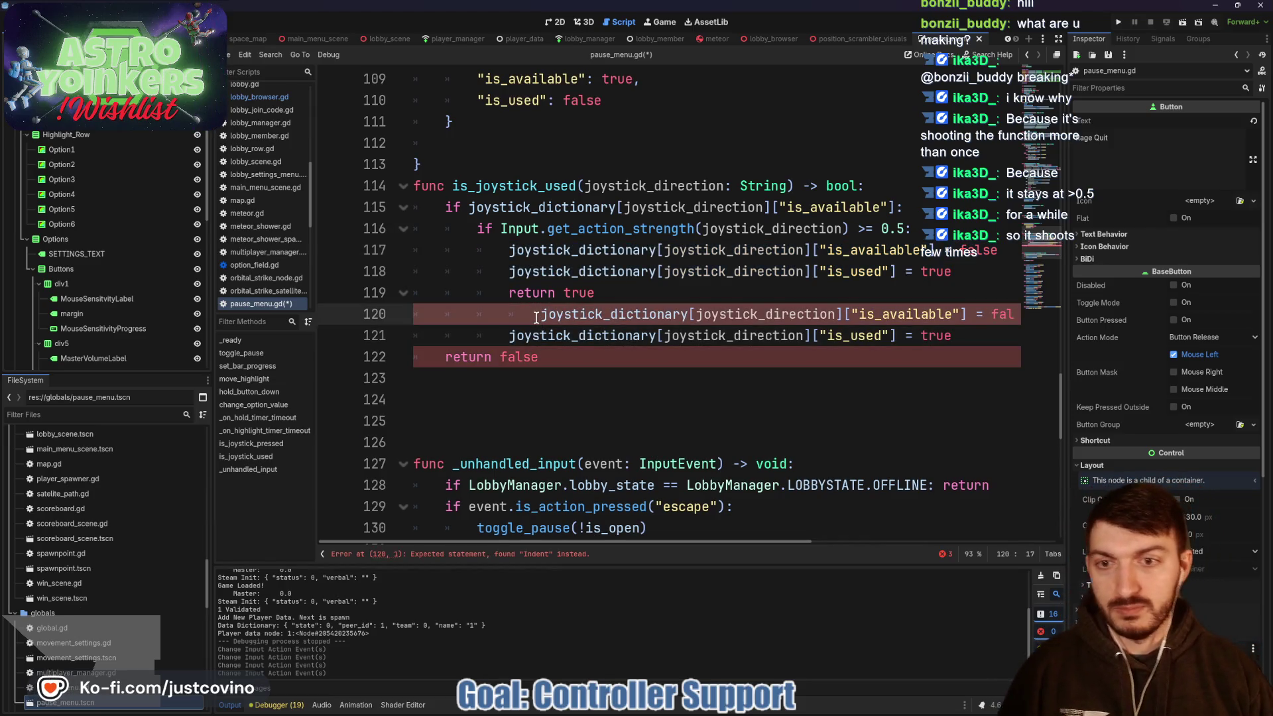
triple_click(535, 317)
key("shift+Tab")
key("shift+Tab")
key("shift+Tab")
key("Left")
triple_click(507, 332)
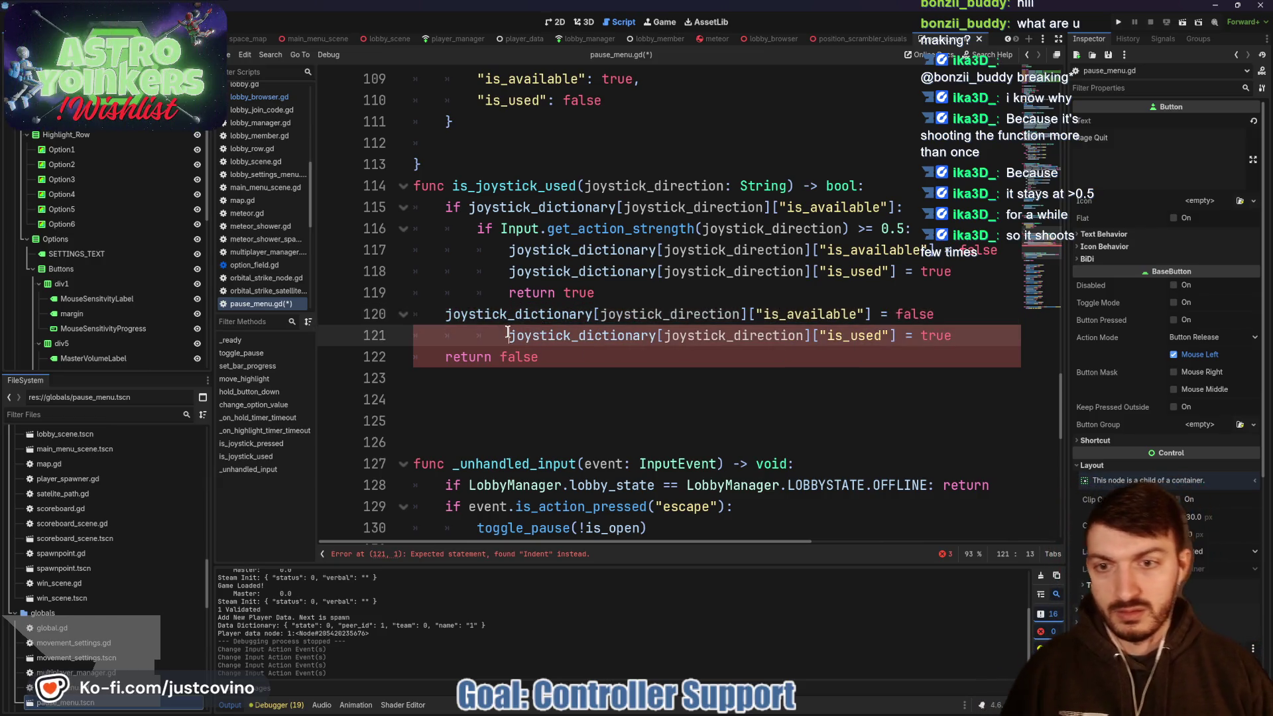
key("shift+Tab")
key("shift+Tab")
key("shift+Tab")
key("Left")
- Flip the pasted values so is_available becomes true and is_used becomes false
left_click(896, 314)
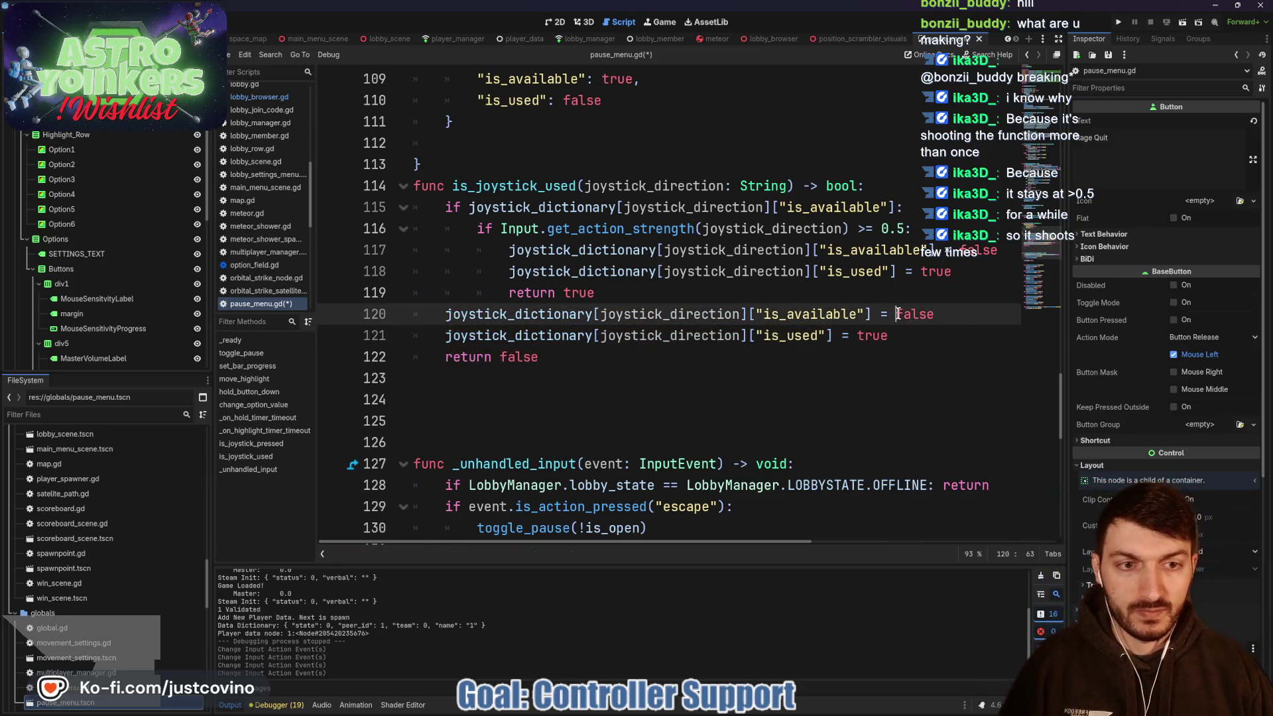
left_click_drag(922, 315, 934, 314)
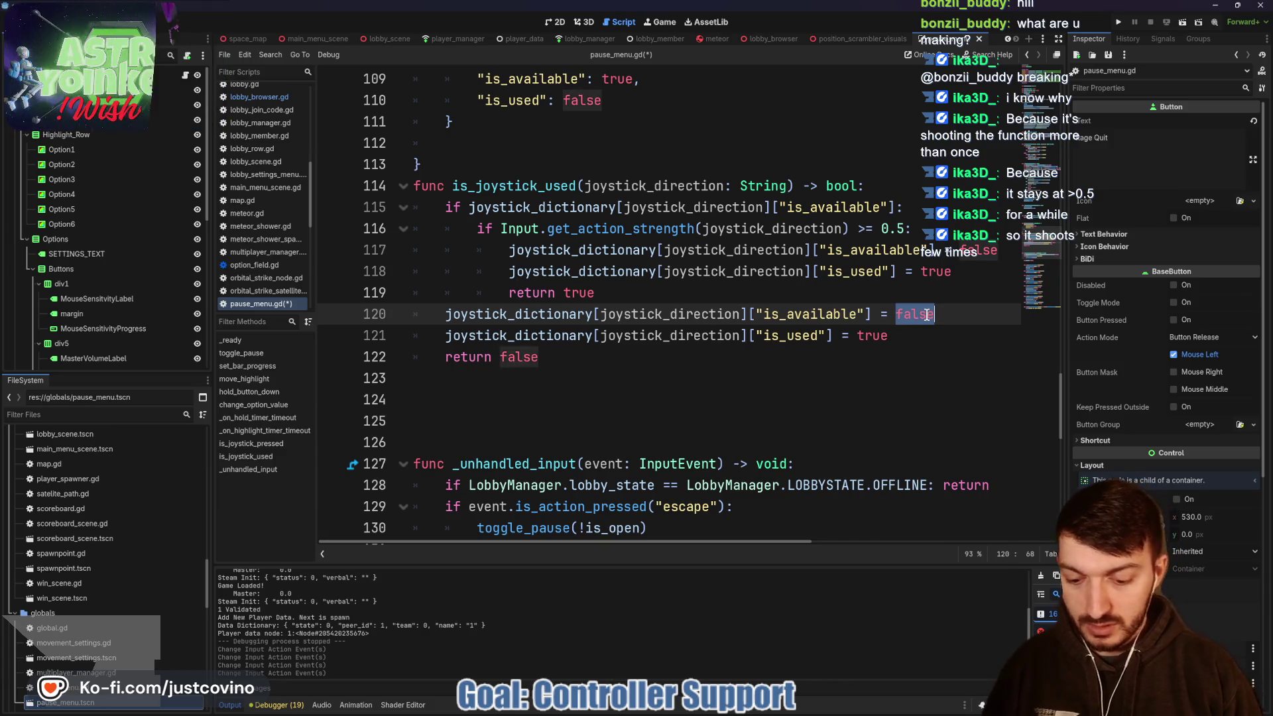
type("true")
key("Escape")
left_click_drag(888, 335, 854, 336)
type("false")
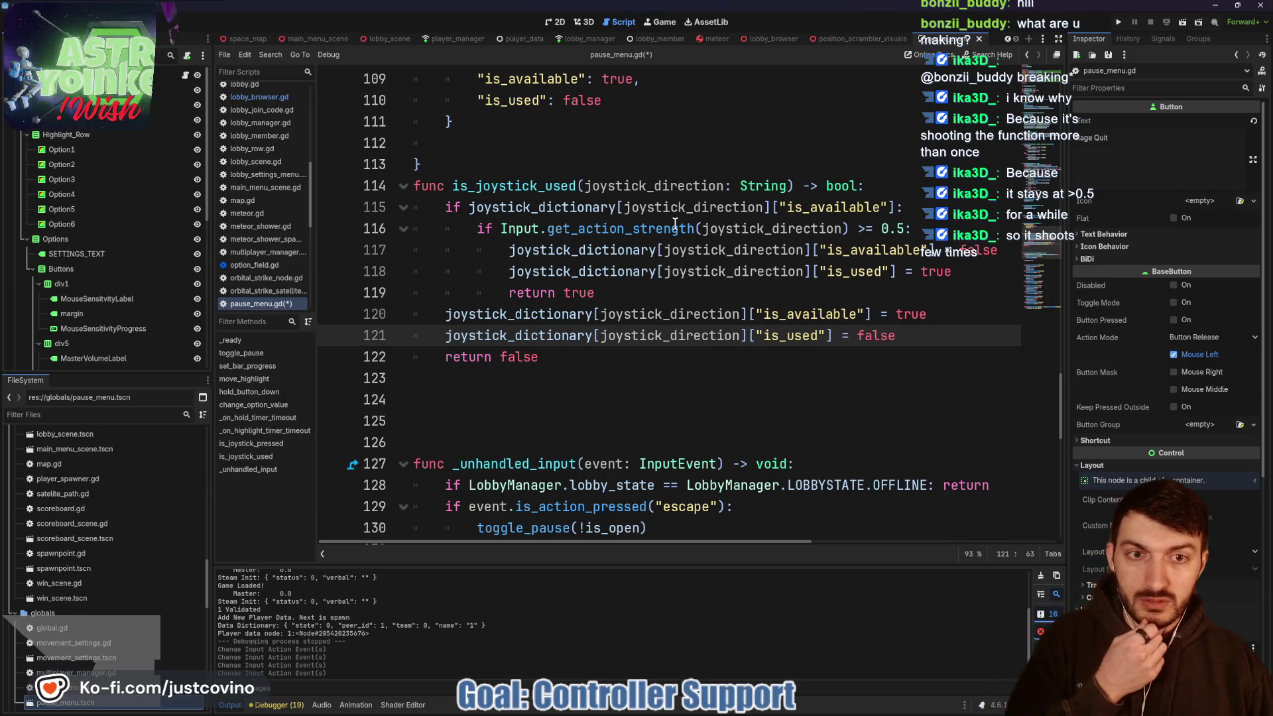
- Delete the is_available reset line, leaving only the is_used = false reset before return false
left_click_drag(934, 312, 437, 321)
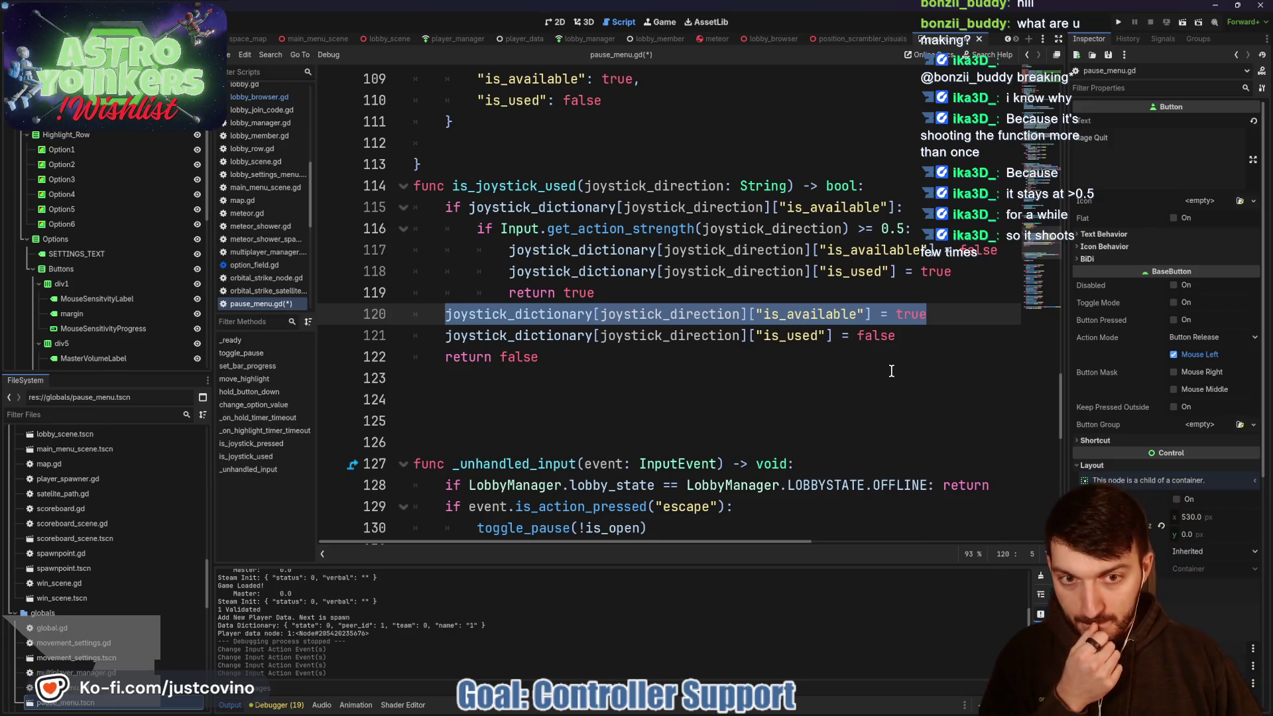
key("BackSpace")
key("BackSpace")
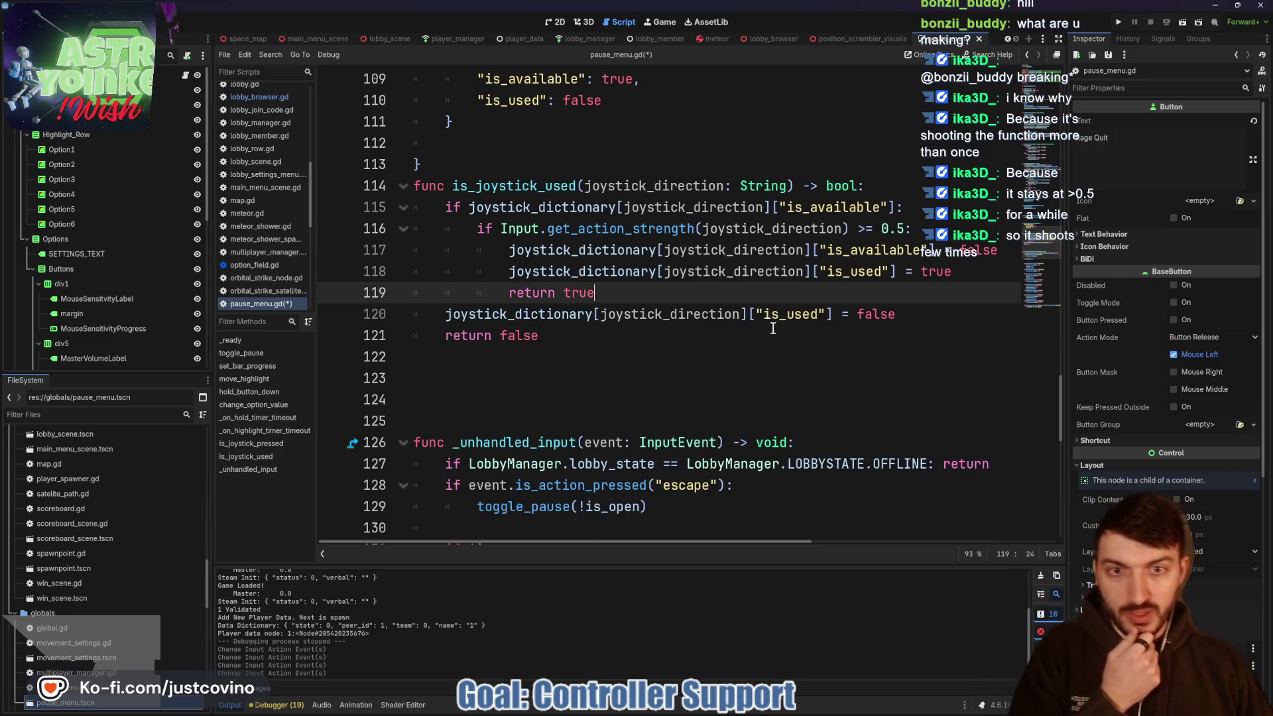
scroll(641, 301, "down", 4)
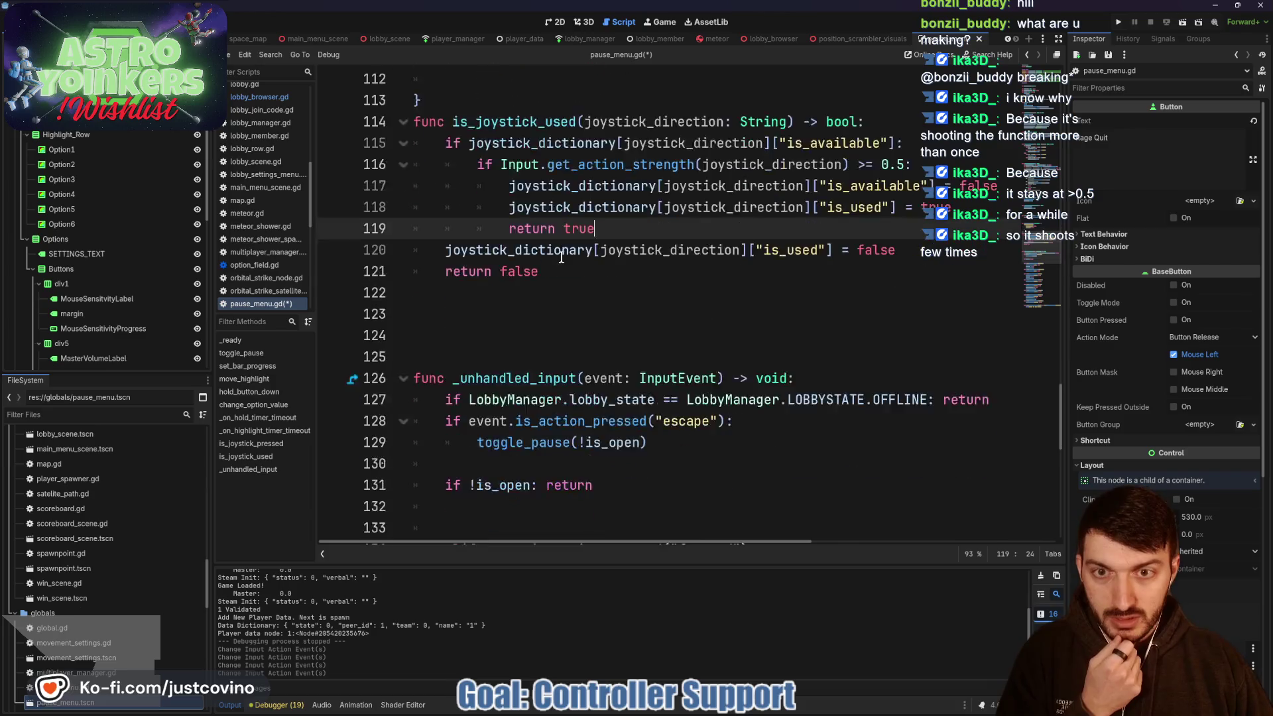
scroll(635, 302, "down", 1)
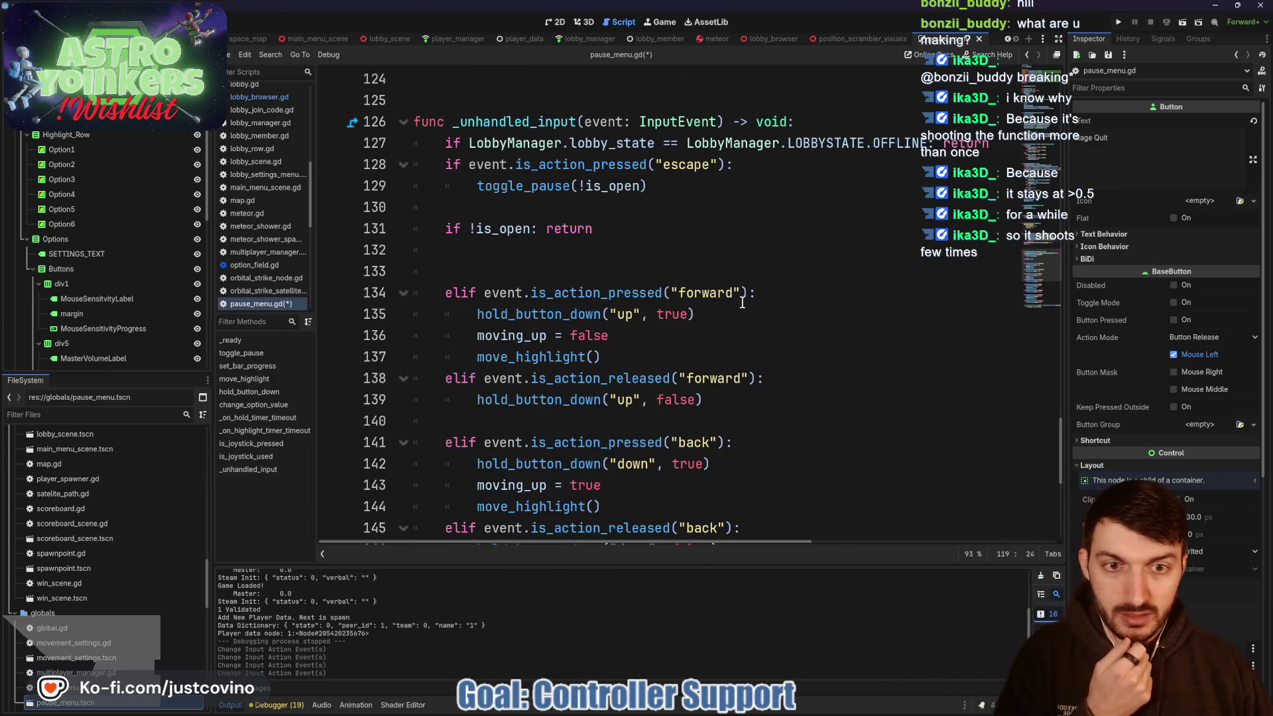
scroll(754, 297, "up", 5)
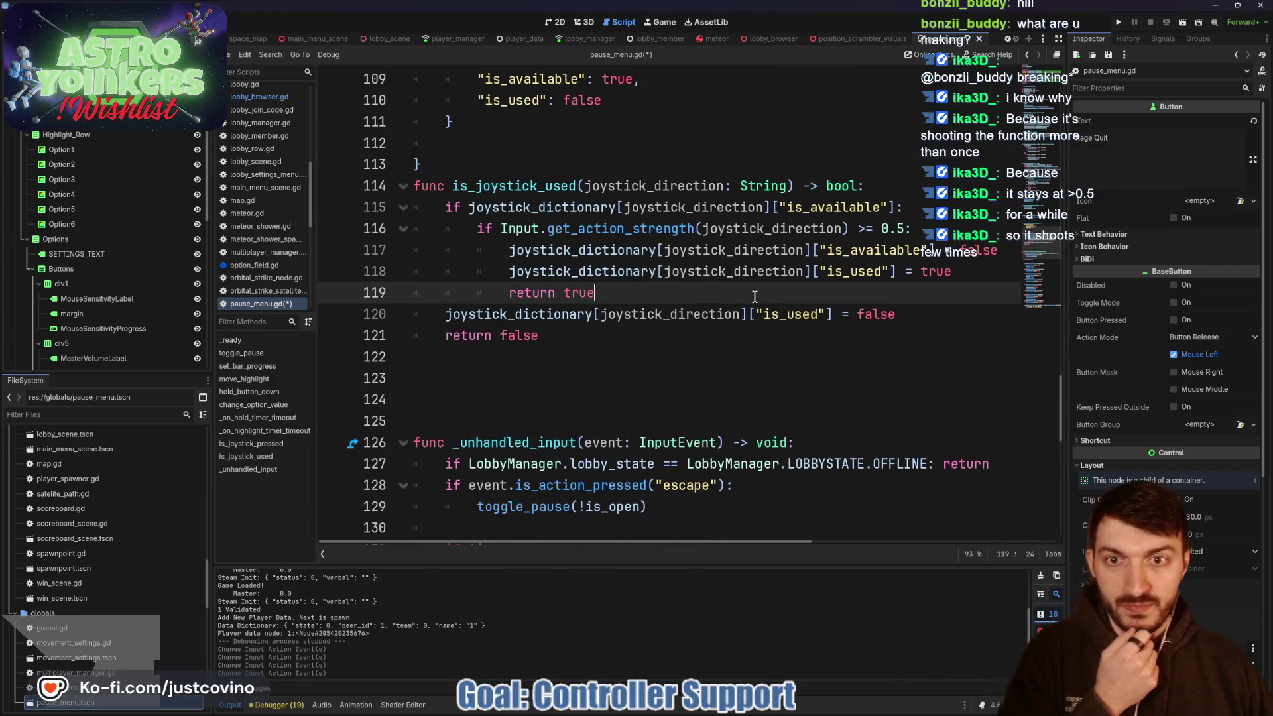
scroll(753, 296, "down", 3)
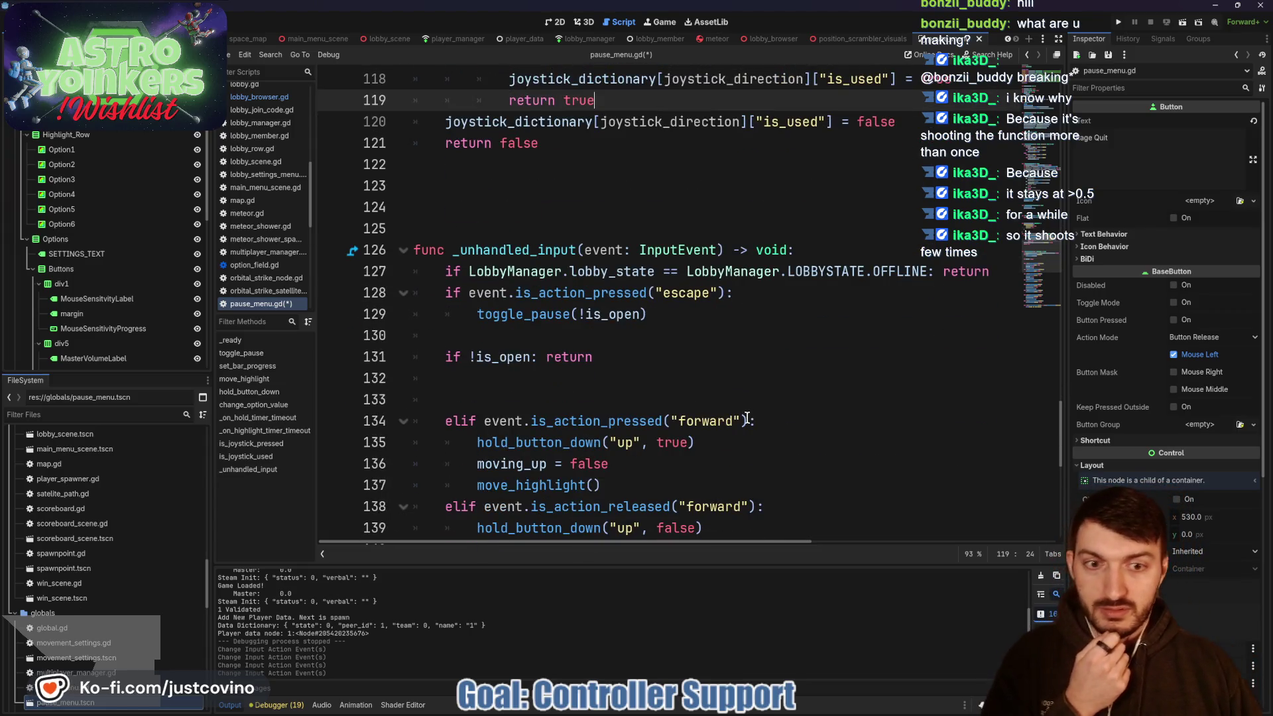
- Append or is_joystick_used("forward") to the forward check on line 134
left_click(746, 421)
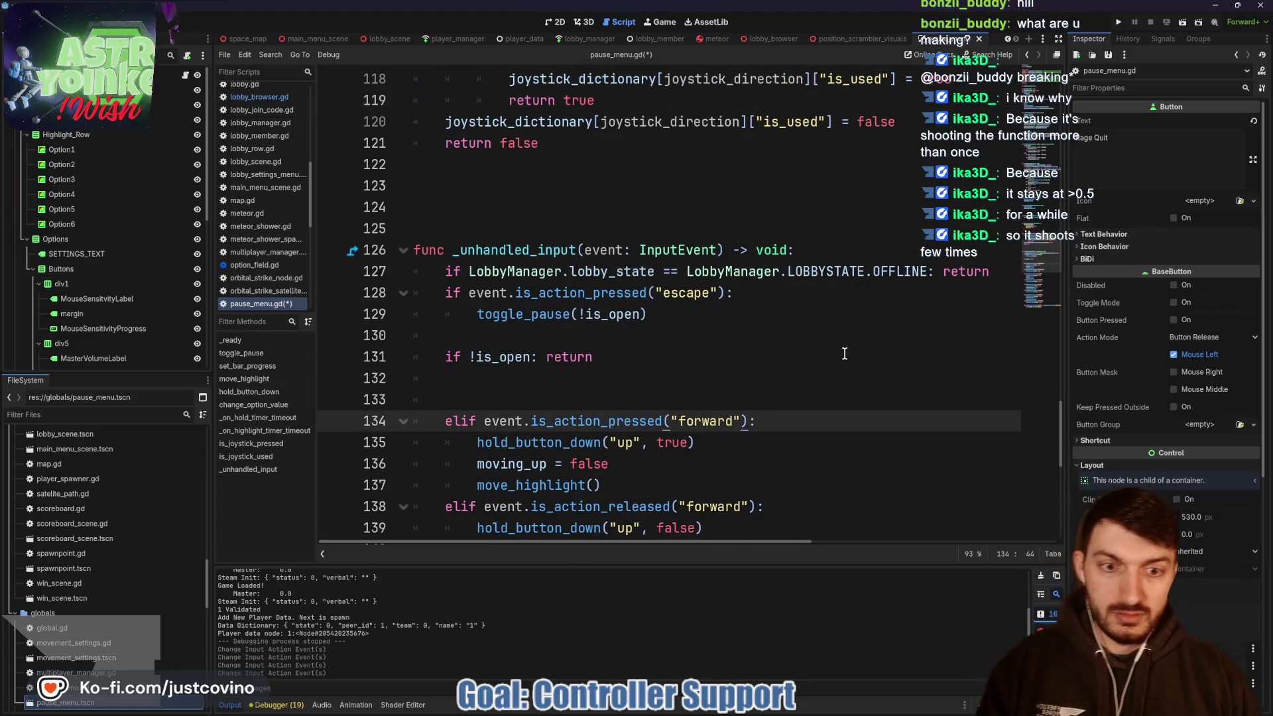
type("if")
key("BackSpace")
key("BackSpace")
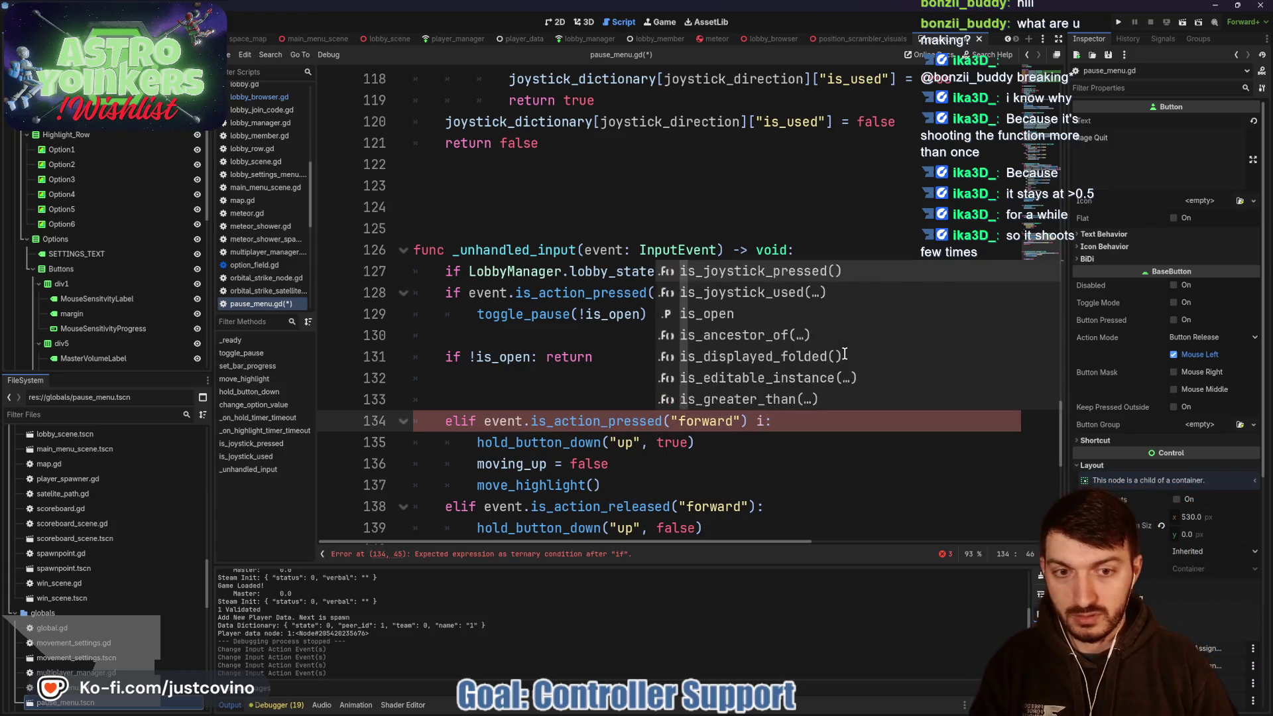
type("or ")
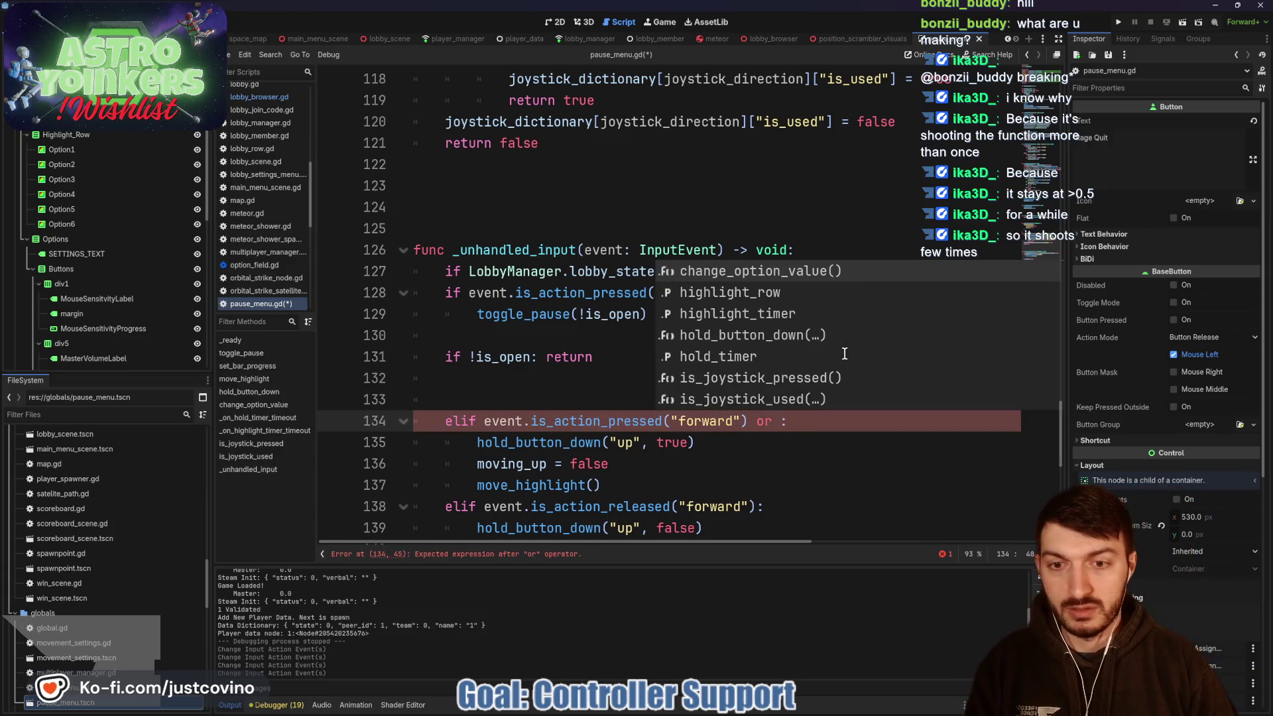
type("jo")
key("BackSpace")
key("BackSpace")
type("is")
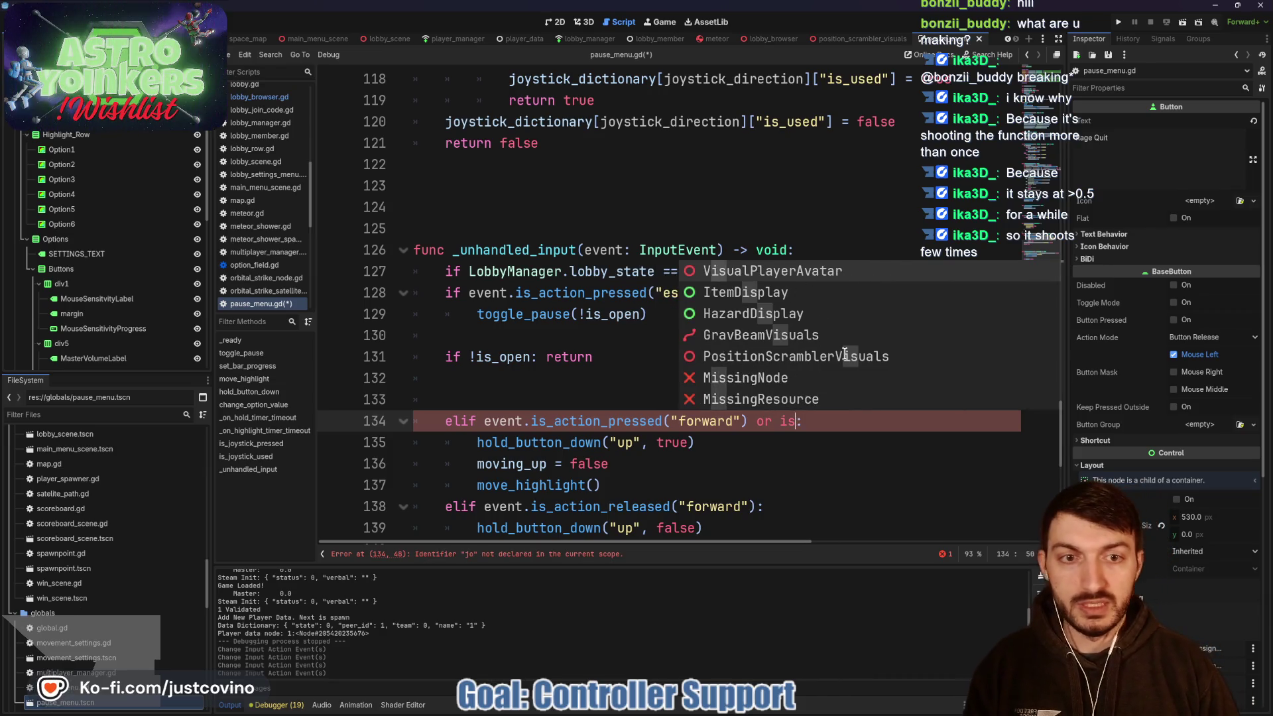
type("+_joy")
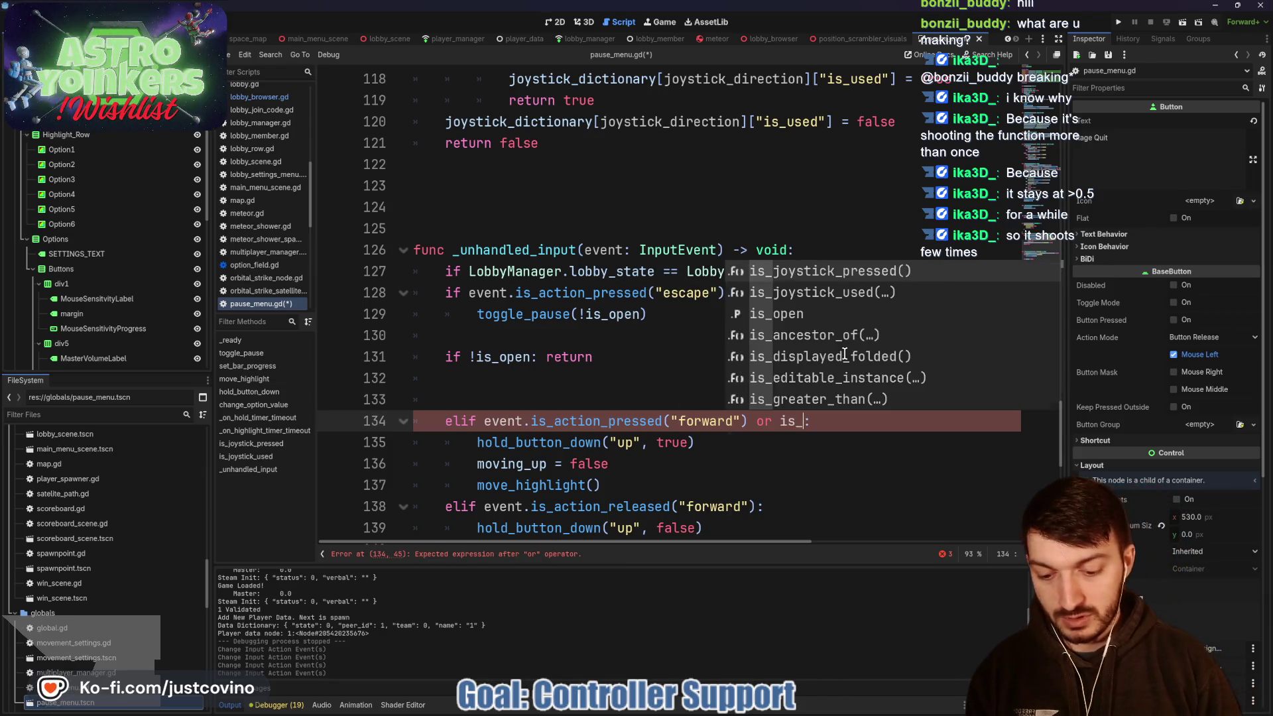
key("Down")
key("Return")
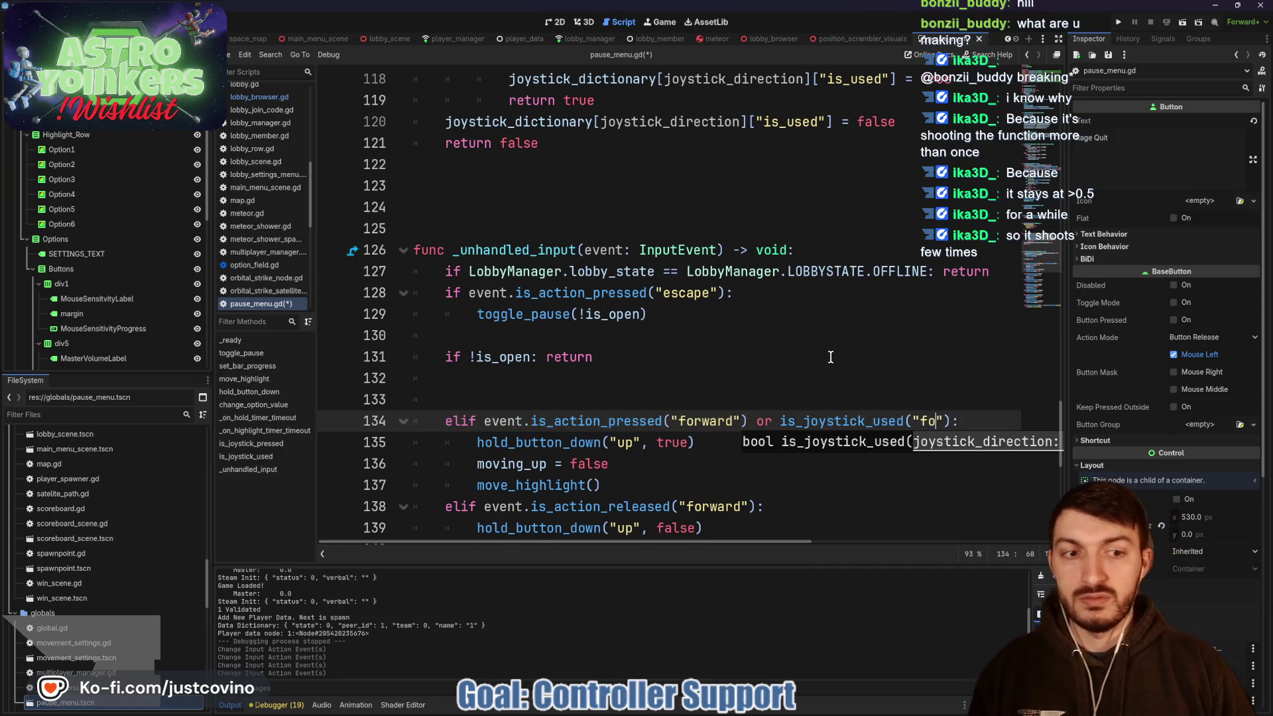
type("rward")
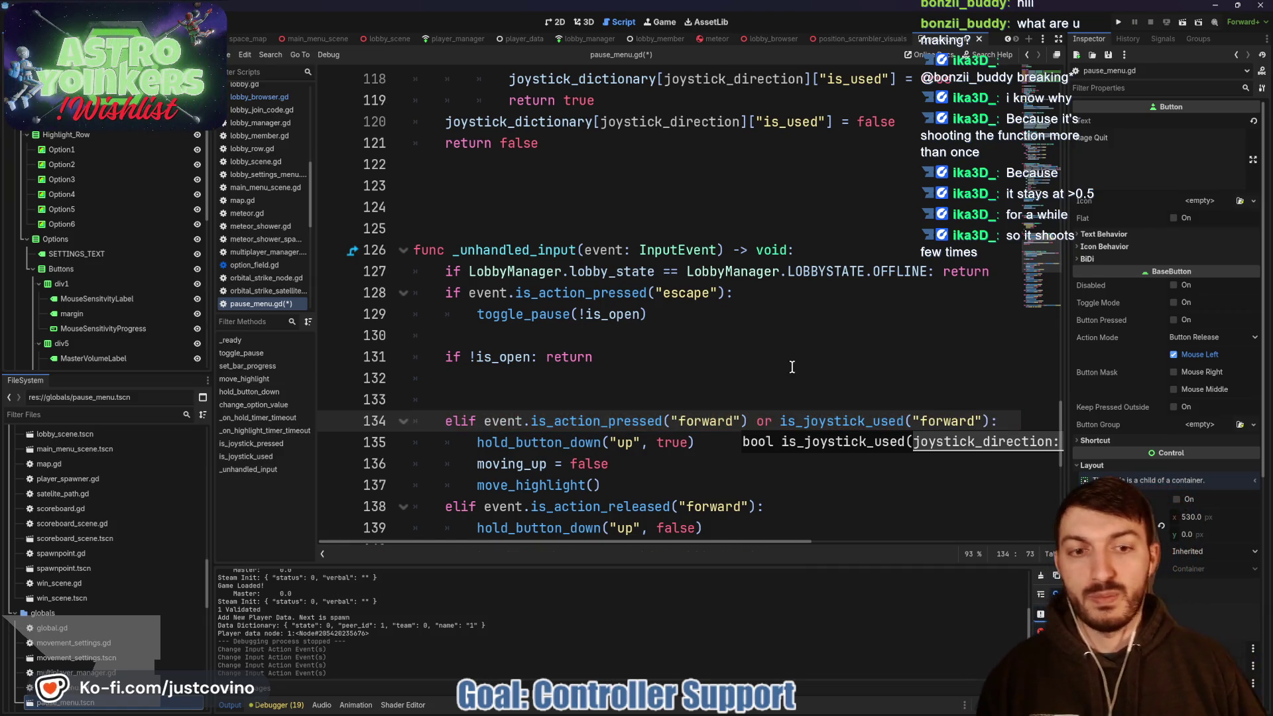
- Change the is_joystick_used argument from "forward" to "joystick_forward"
left_click(769, 379)
scroll(762, 351, "up", 4)
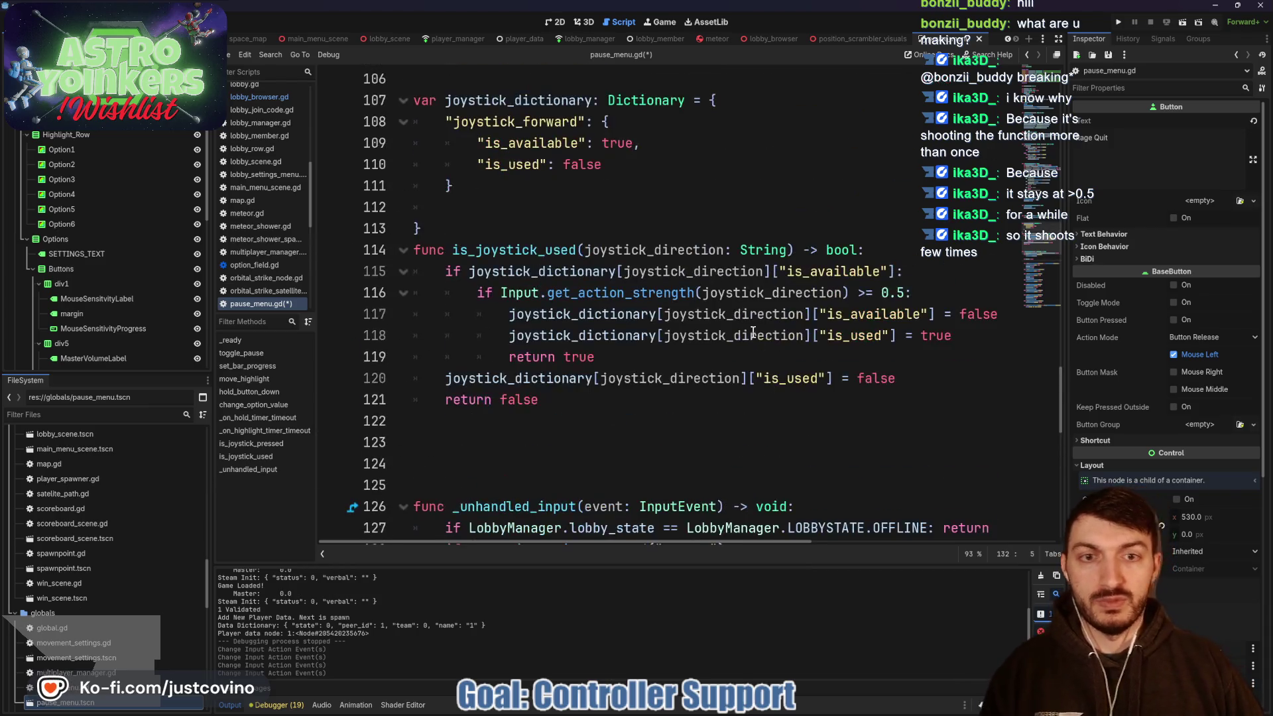
scroll(706, 275, "up", 1)
scroll(574, 259, "down", 1)
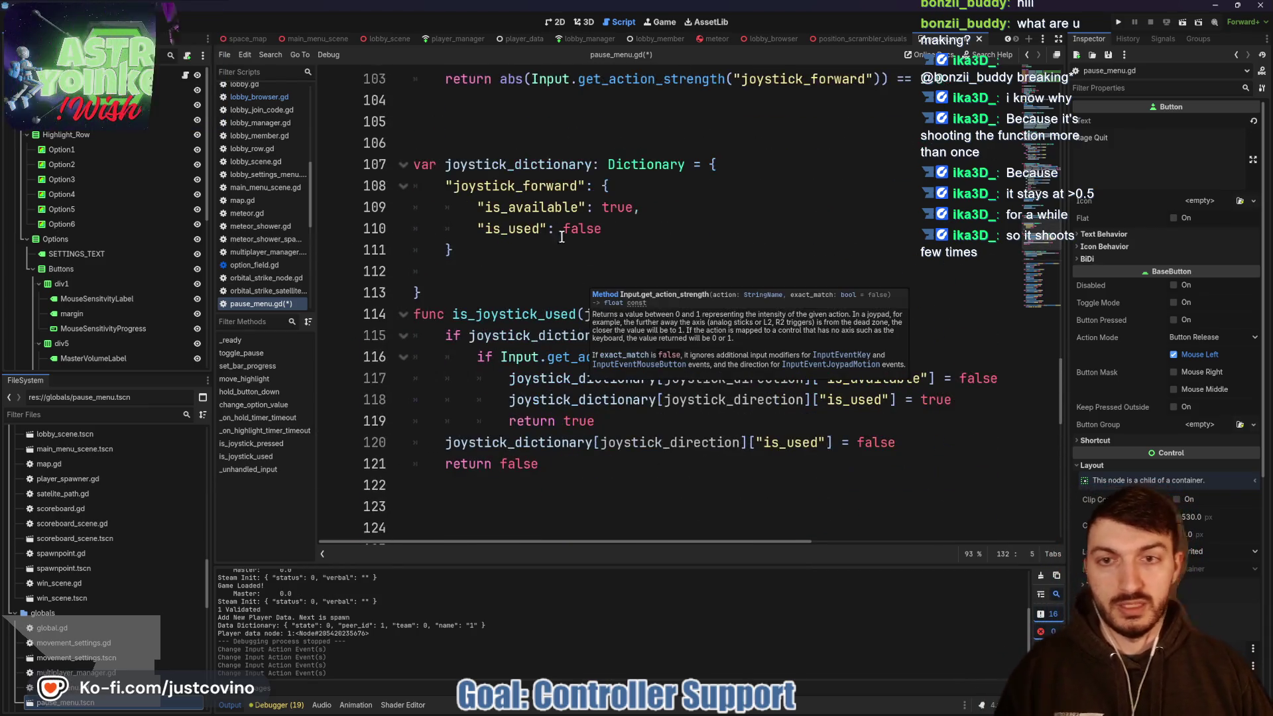
scroll(787, 308, "down", 4)
left_click(920, 417)
type("joystick_used(\"joystick_forw")
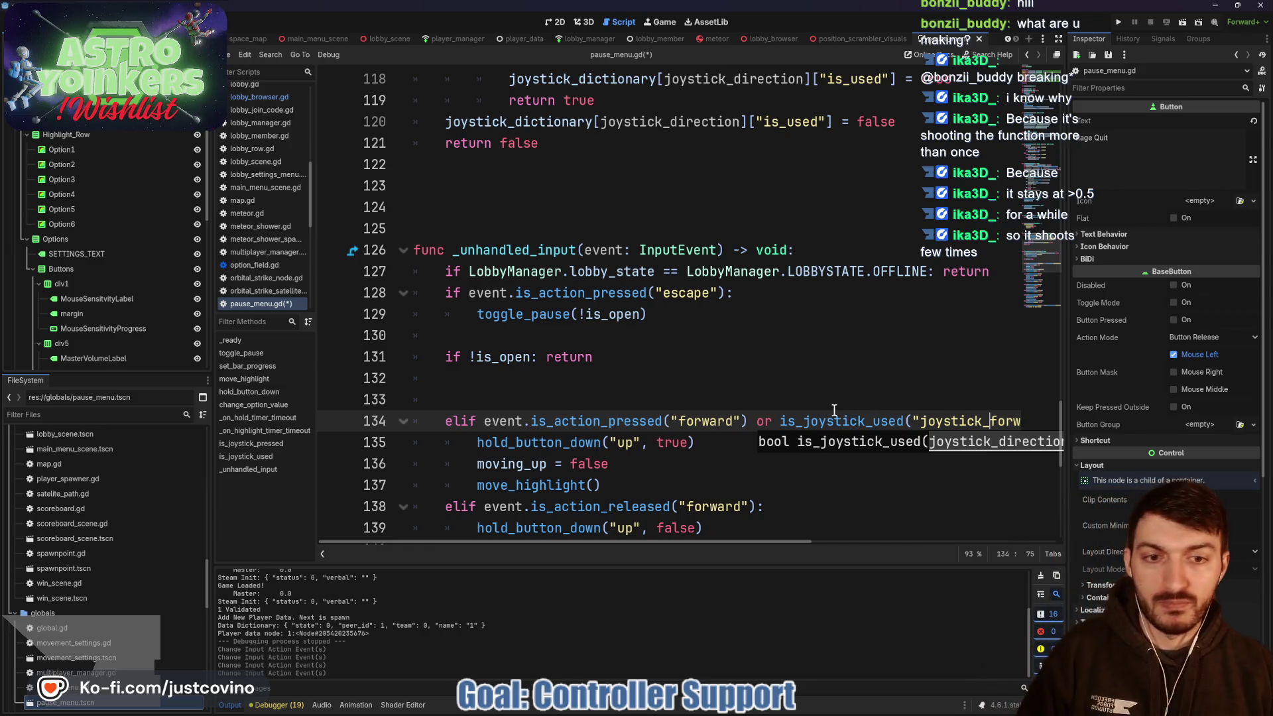
- Insert a blank line above hold_button_down and select the line 115 availability lookup
scroll(834, 409, "down", 1)
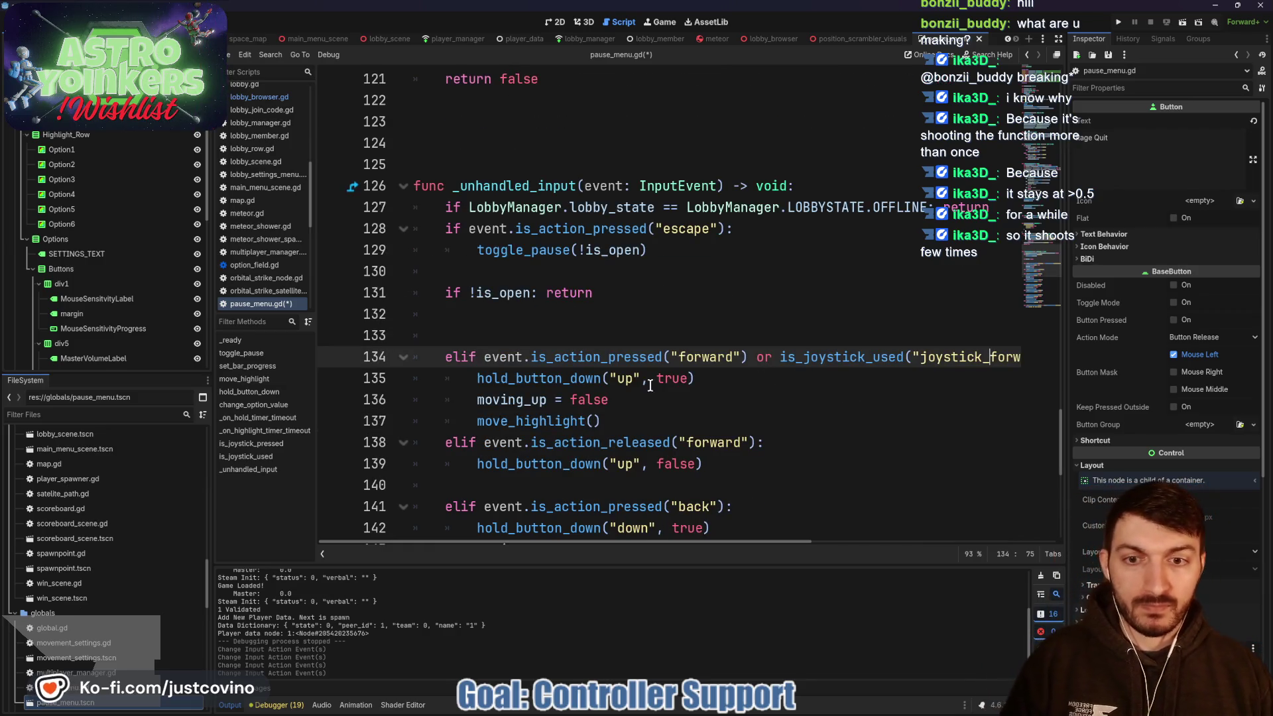
left_click(468, 378)
key("Return")
key("Up")
scroll(577, 317, "up", 3)
mouse_move(898, 143)
left_mouse_down()
mouse_move(456, 145)
mouse_move(470, 147)
left_mouse_up()
key("ctrl+c")
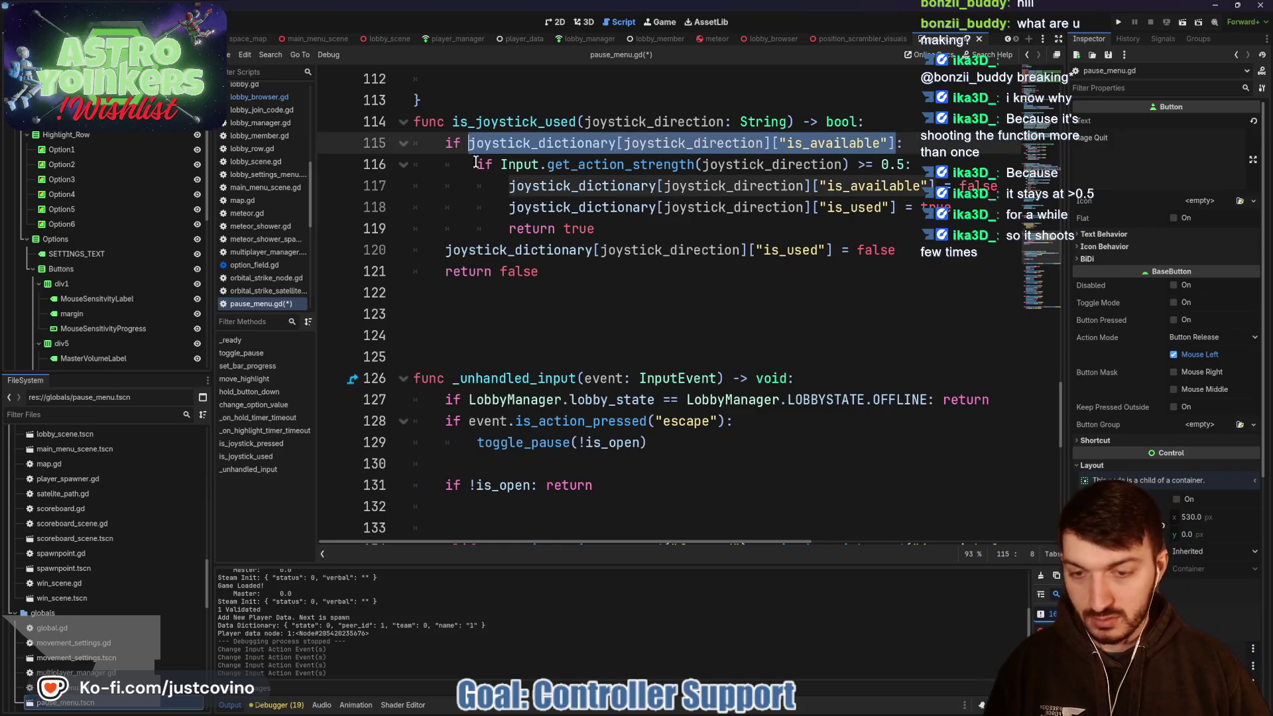
- Remove extra blank lines and paste the availability lookup = false into the forward branch
scroll(490, 199, "down", 4)
left_click(490, 202)
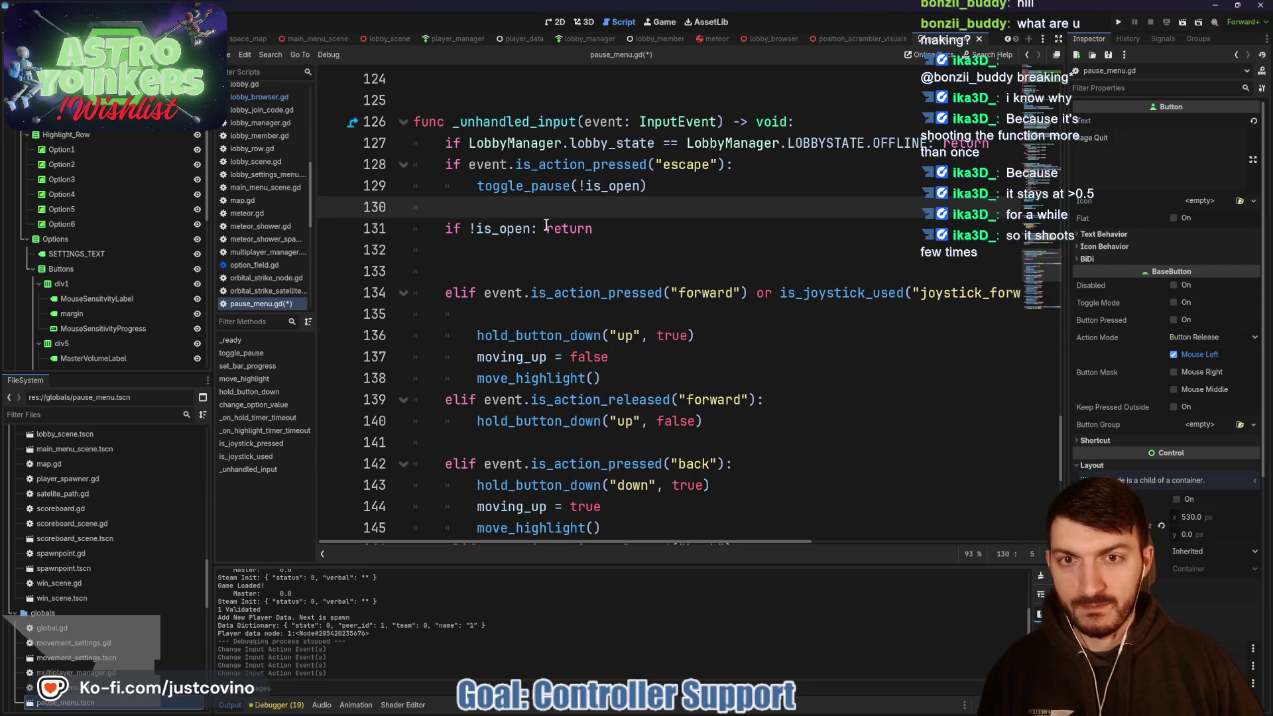
scroll(530, 219, "down", 1)
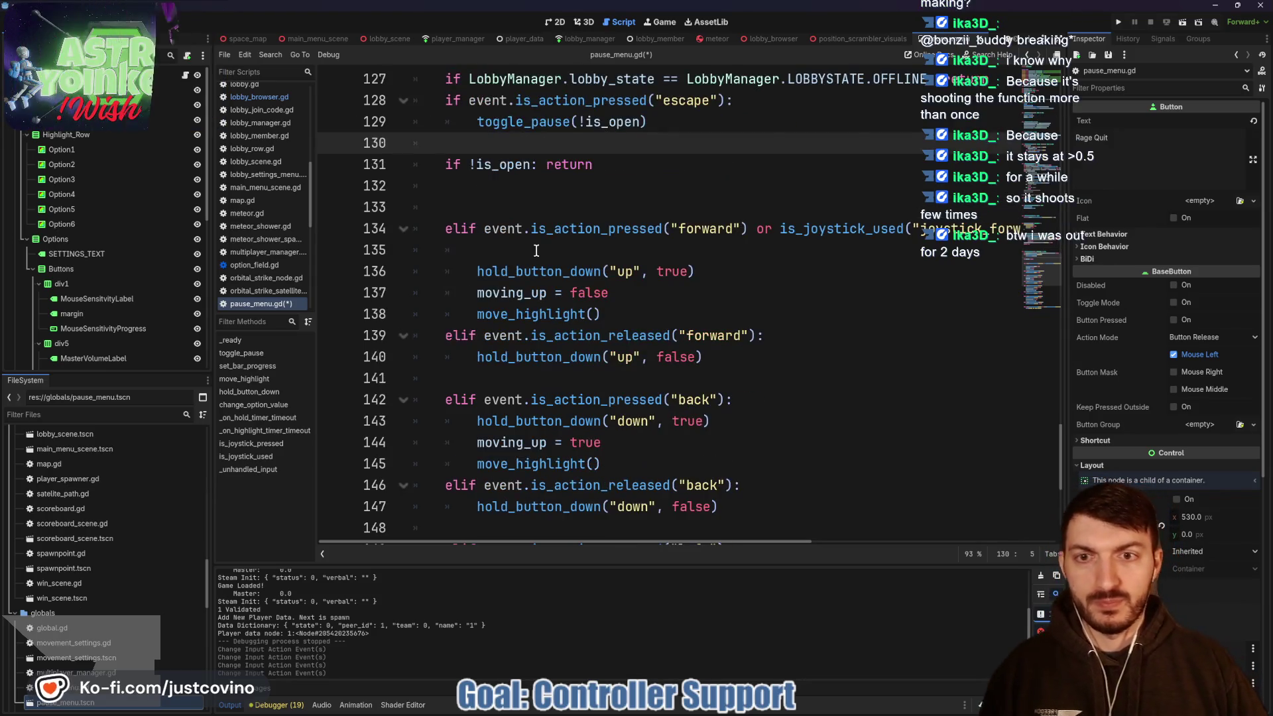
left_click(489, 202)
key("BackSpace")
key("BackSpace")
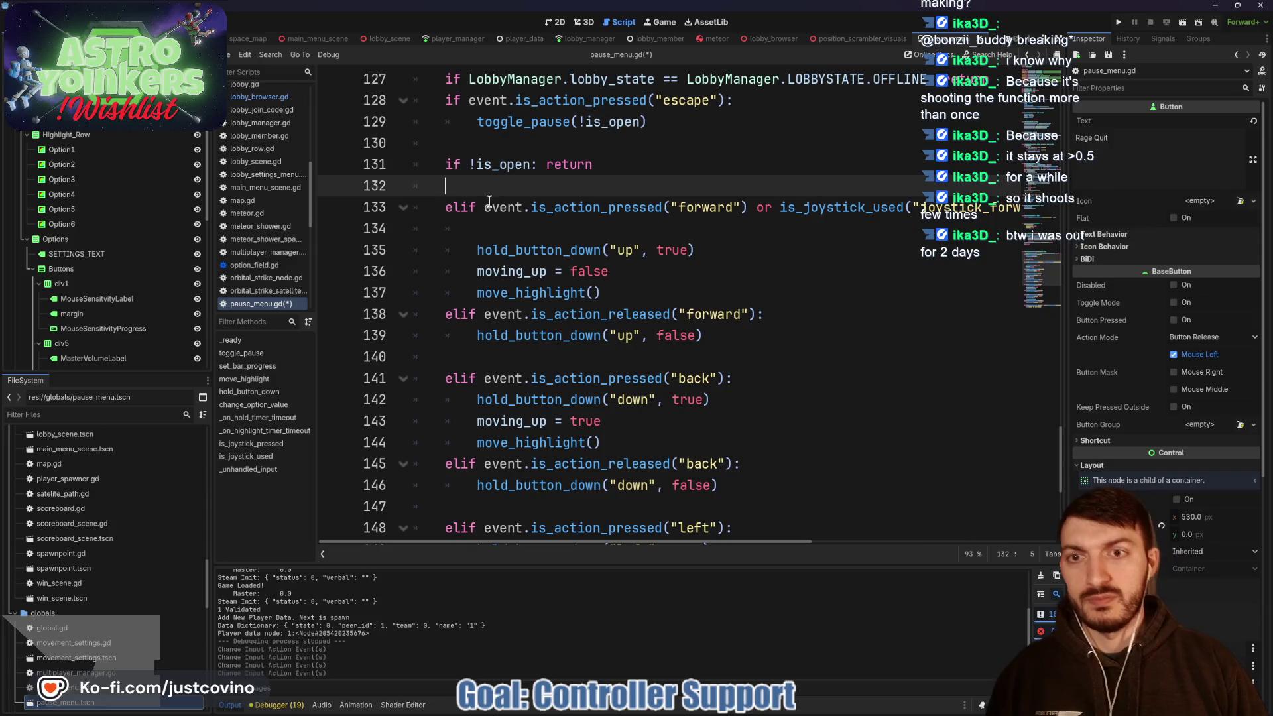
left_click(488, 201)
key("ctrl+v")
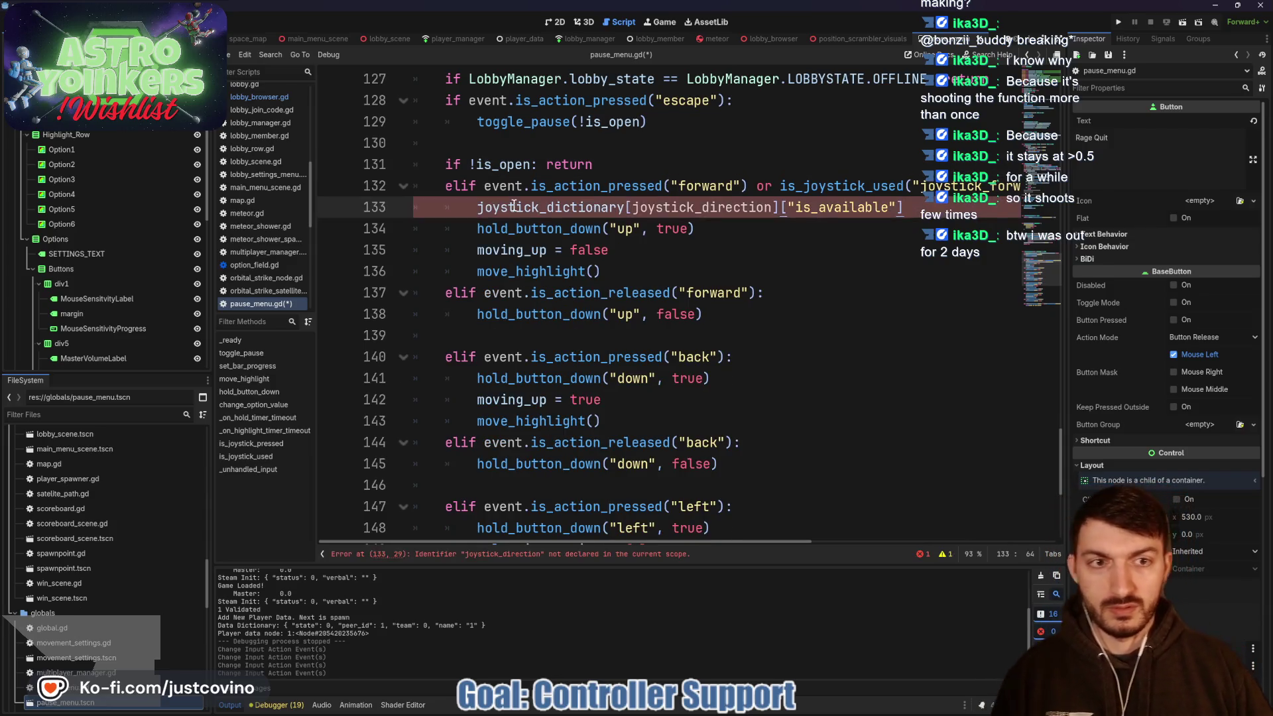
type(" = fal")
key("Return")
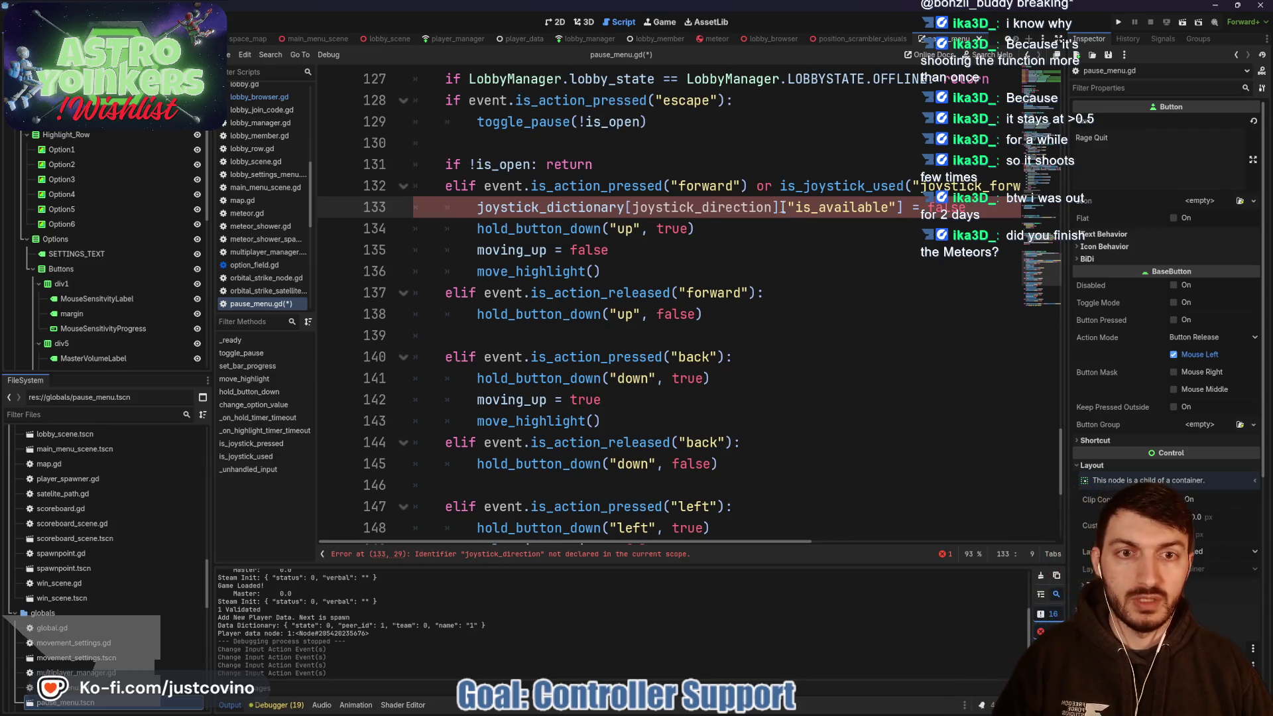
- Change the key to "joystick_forward" and save pause_menu.gd
mouse_move(771, 208)
left_mouse_down()
mouse_move(631, 209)
mouse_move(703, 211)
left_mouse_up()
type("forward")
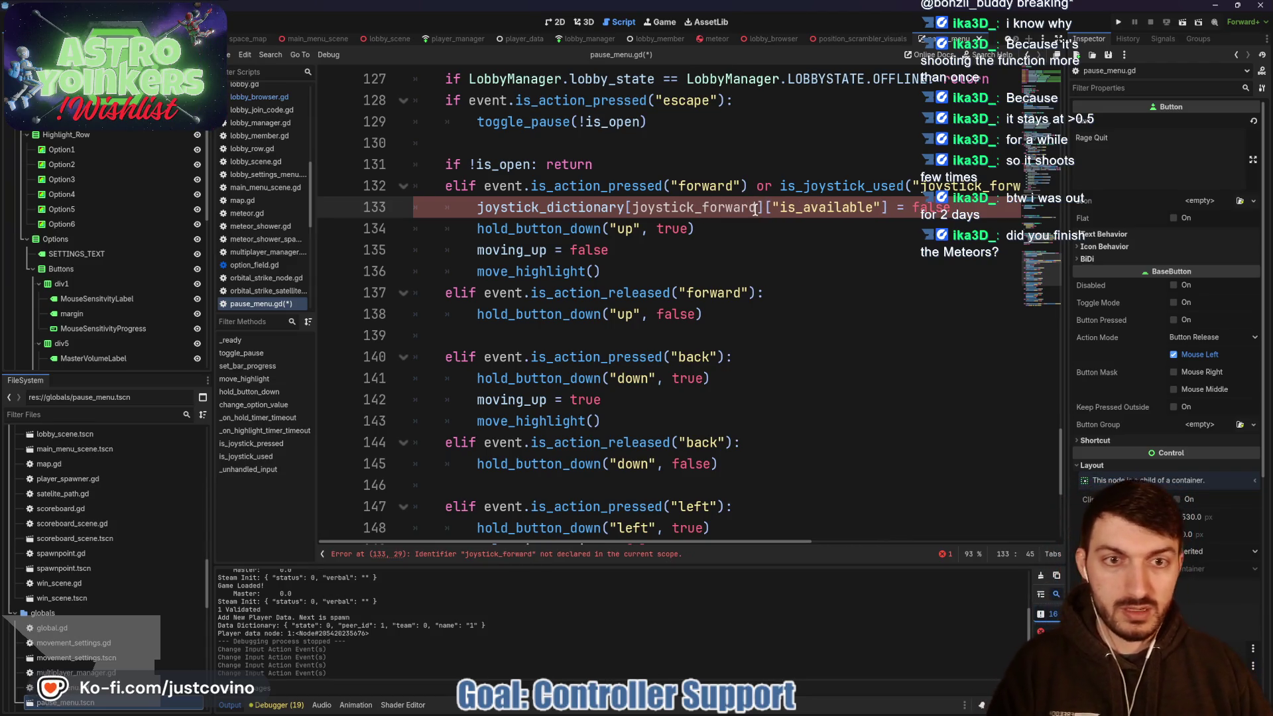
left_click_drag(756, 208, 633, 208)
type("\"")
left_click(763, 232)
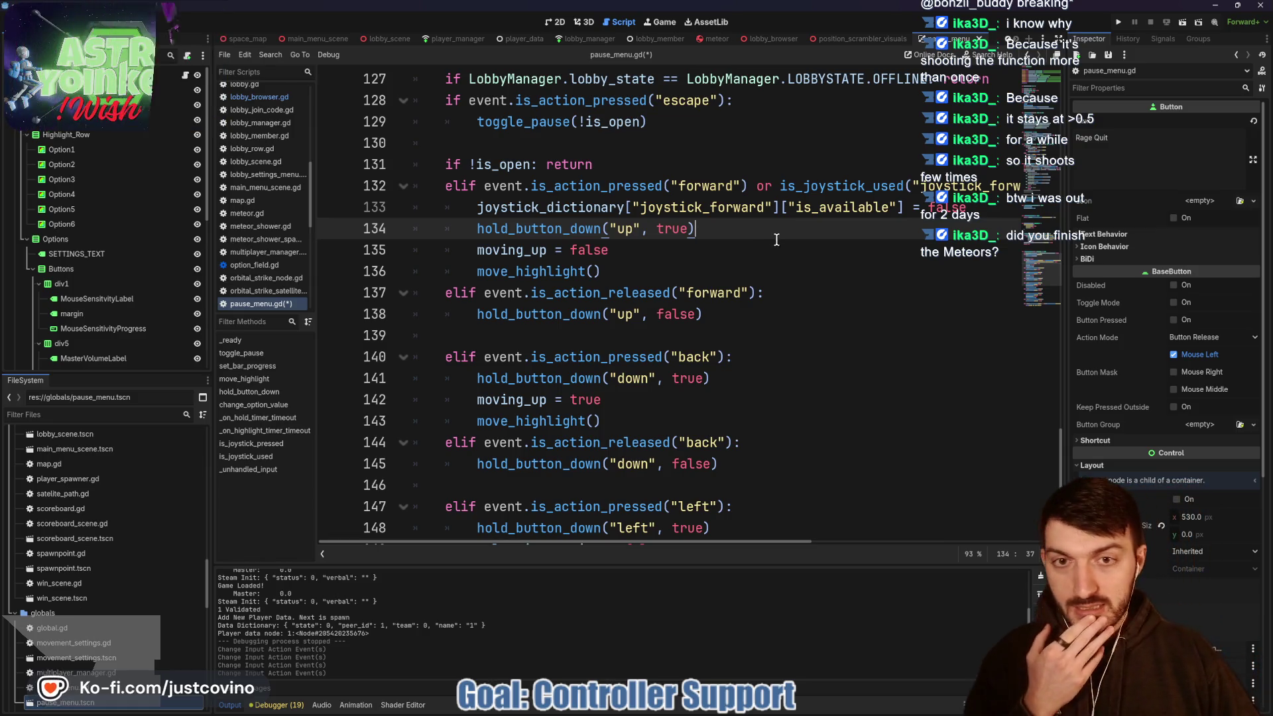
left_click(747, 243)
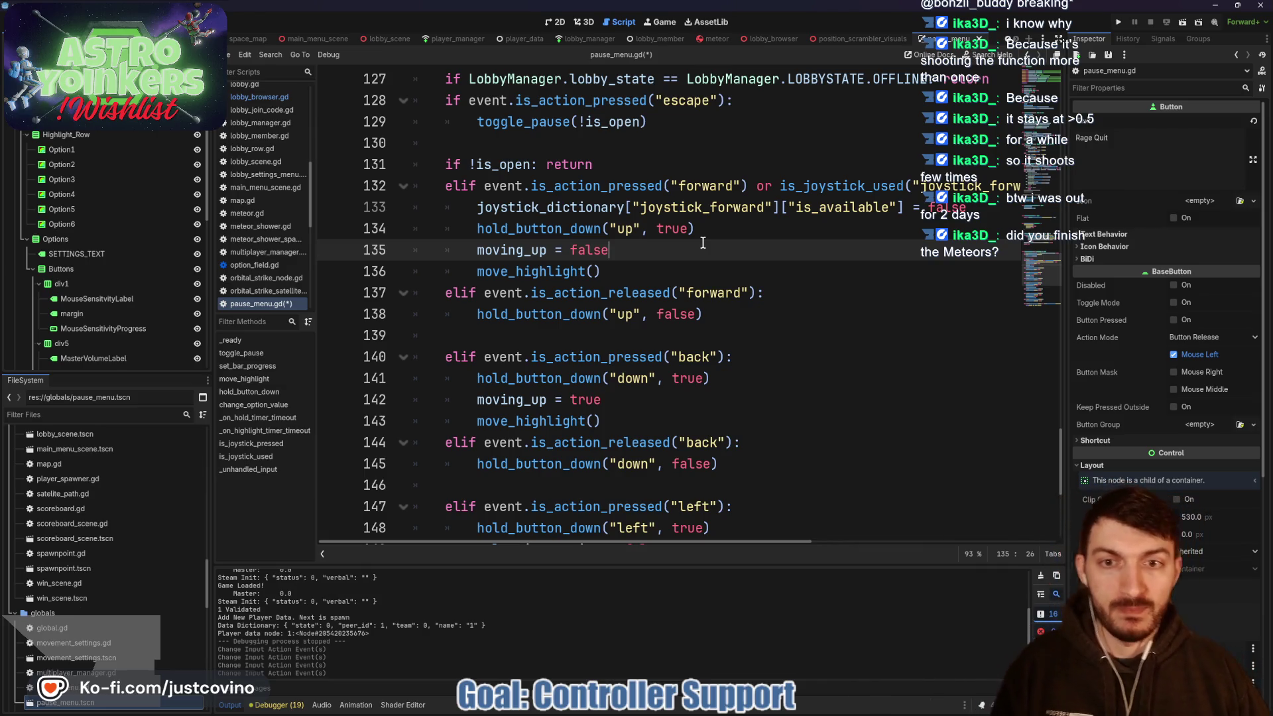
key("ctrl+s")
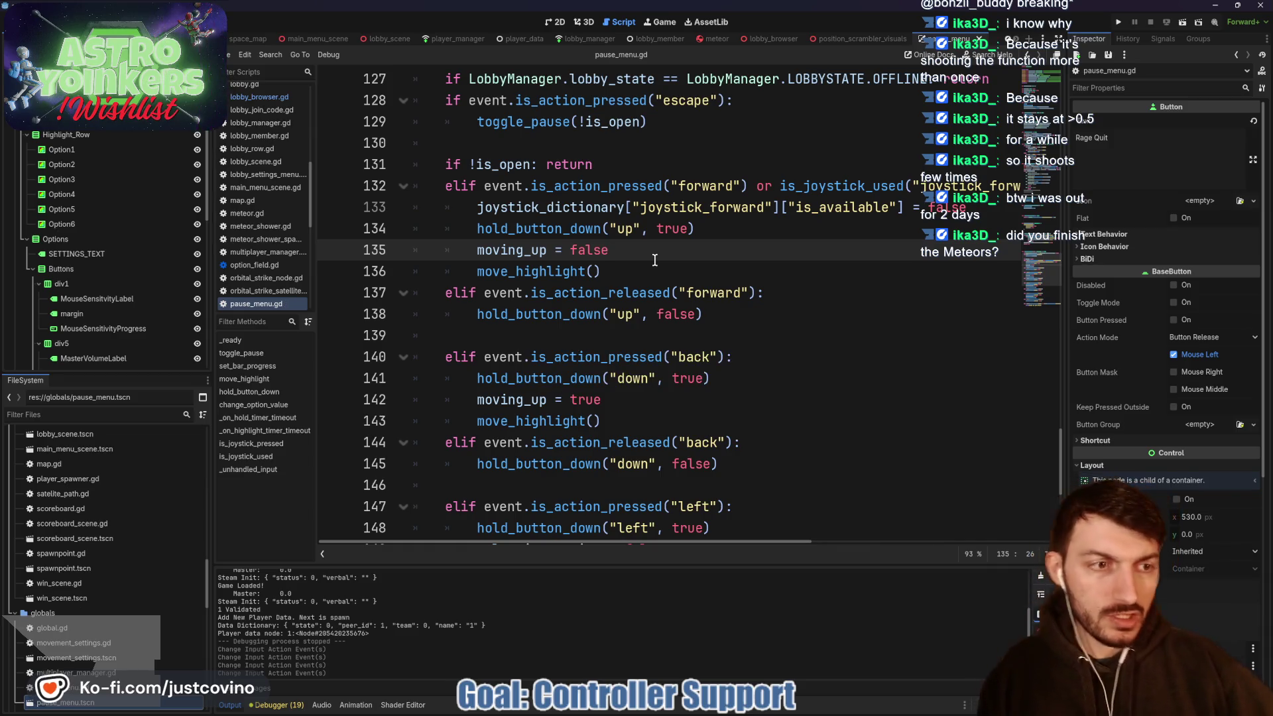
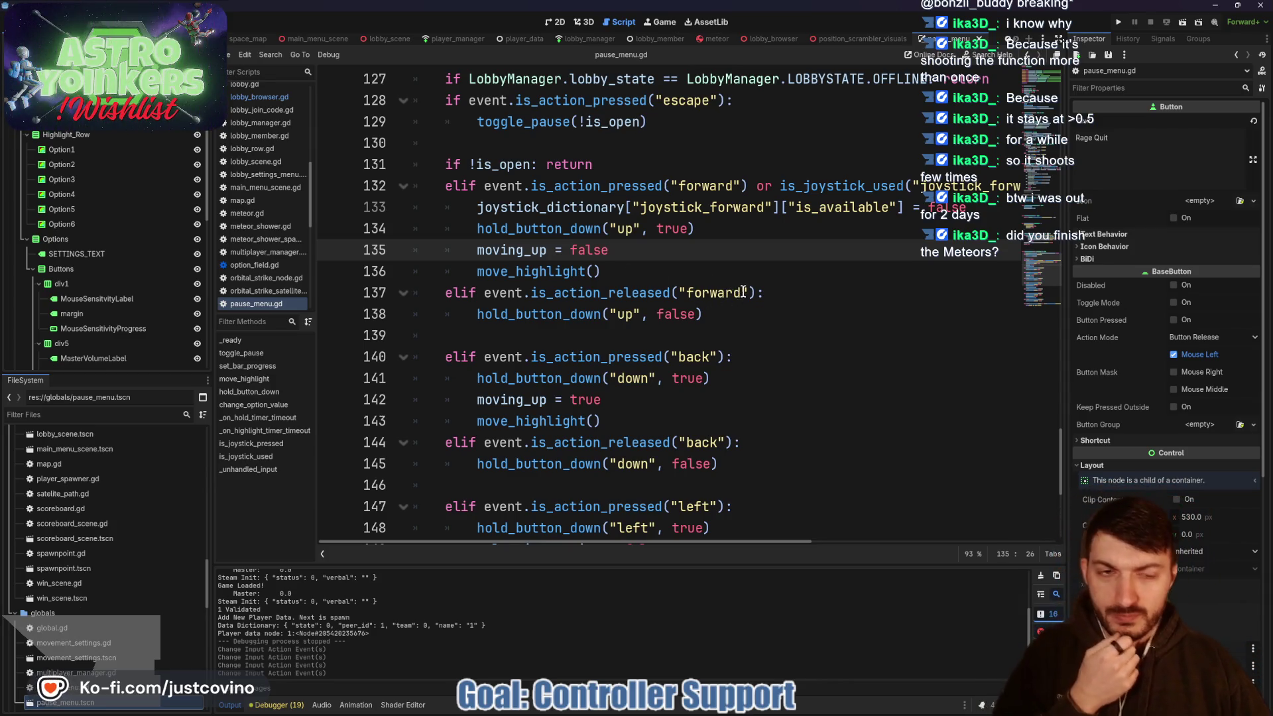
- Extend the line 137 forward-release condition with 'or !is_joystick_used("joystick_forward")'
left_click(754, 292)
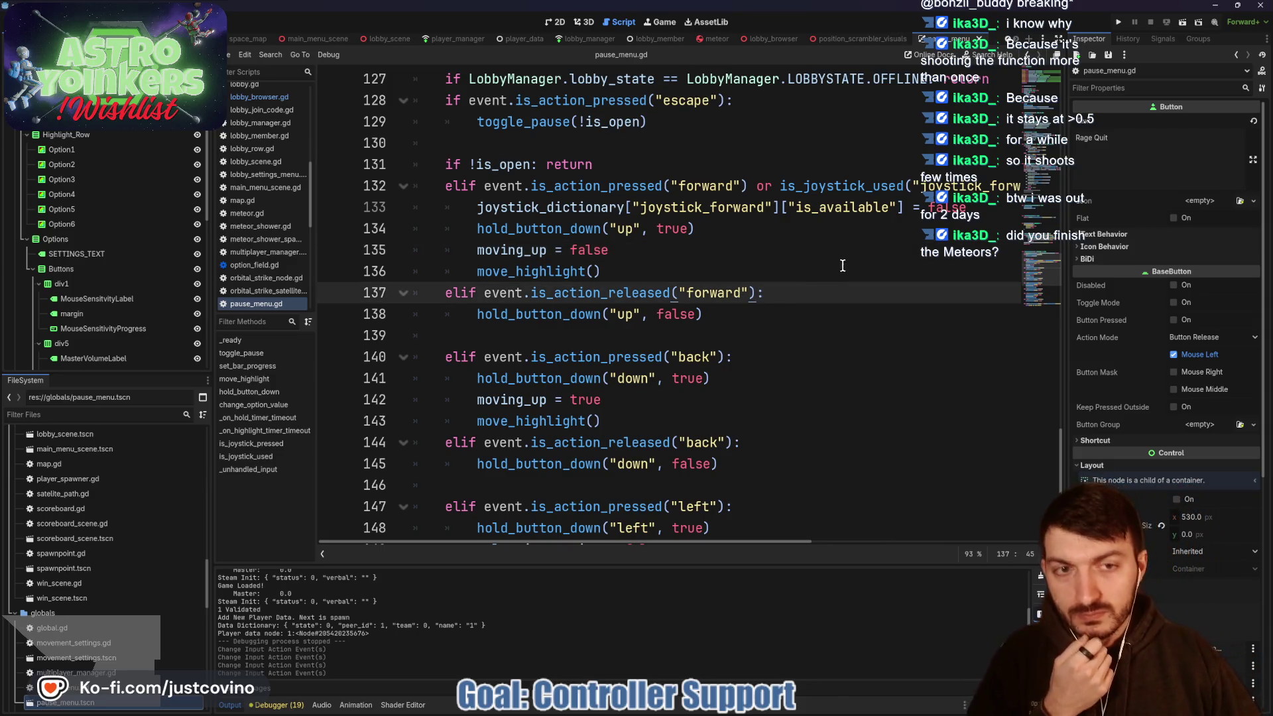
left_click_drag(779, 186, 1013, 188)
key("ctrl+c")
left_click(686, 292)
type("or !")
key("ctrl+v")
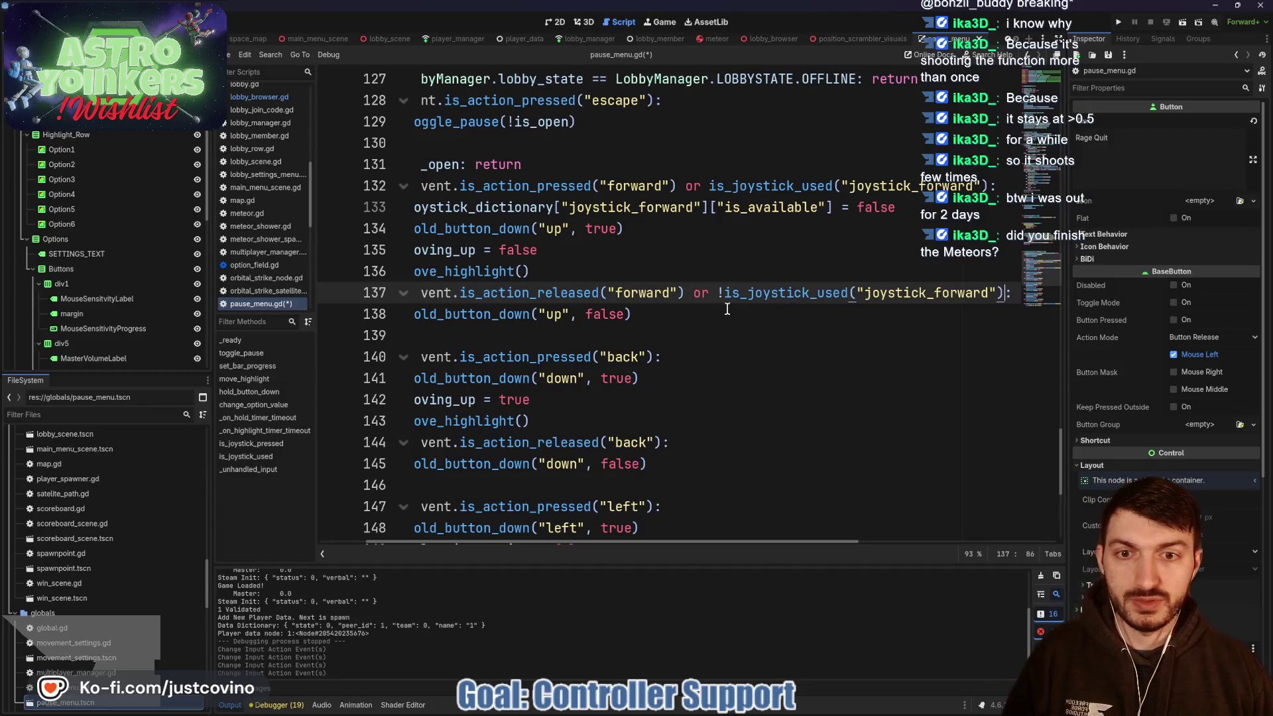
- Add 'joystick_dictionary["joystick_forward"]["is_available"] = true' on line 139 and save pause_menu.gd
key("Down")
key("Down")
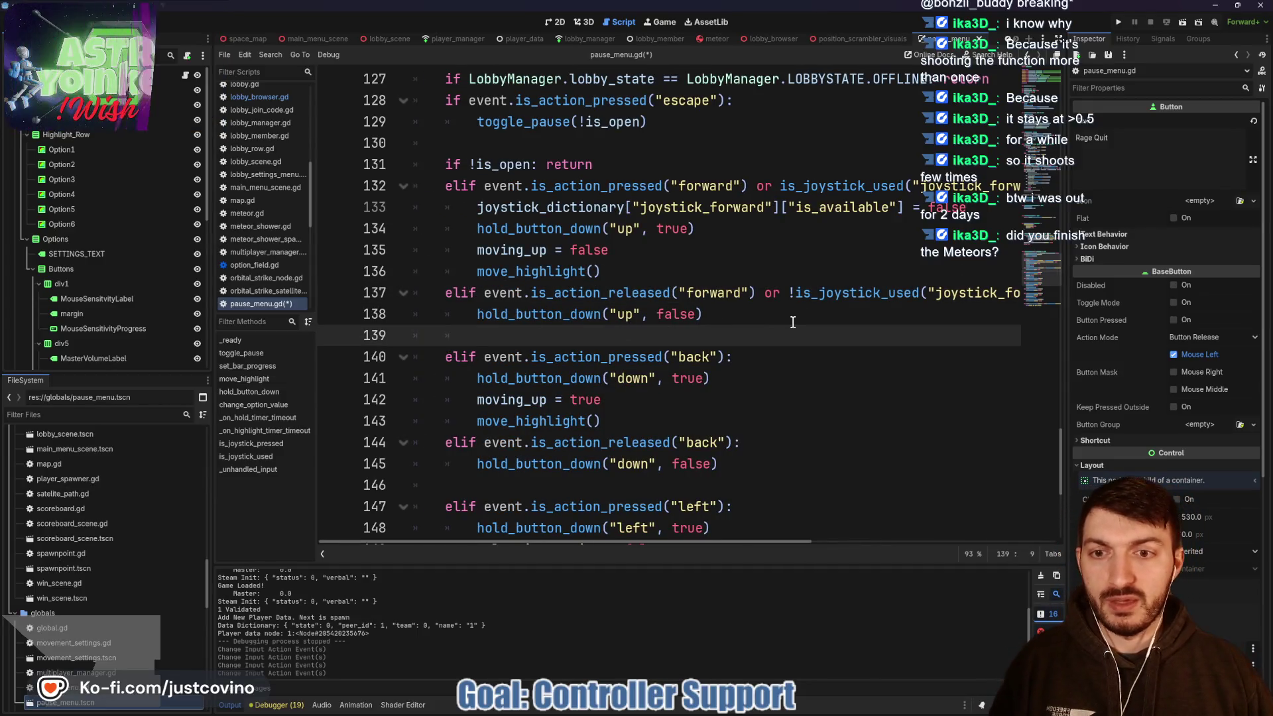
key("Return")
key("Up")
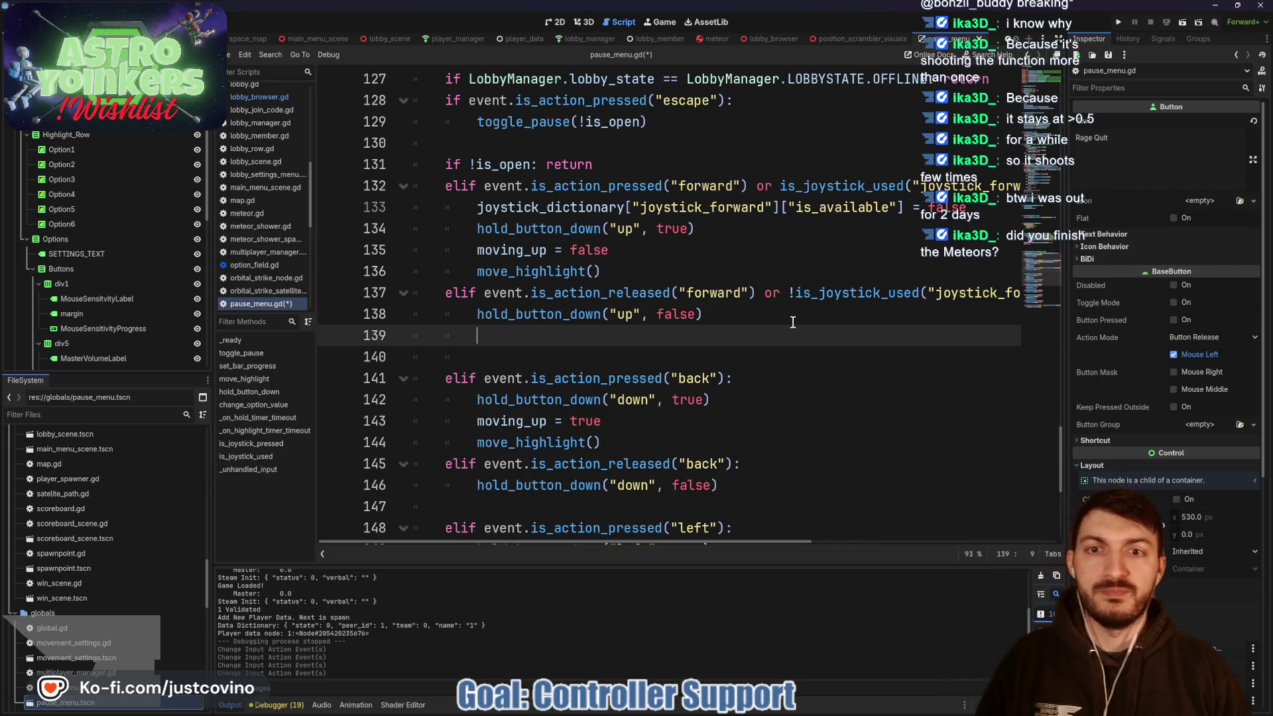
left_click(903, 210)
left_click_drag(831, 209, 475, 210)
key("ctrl+c")
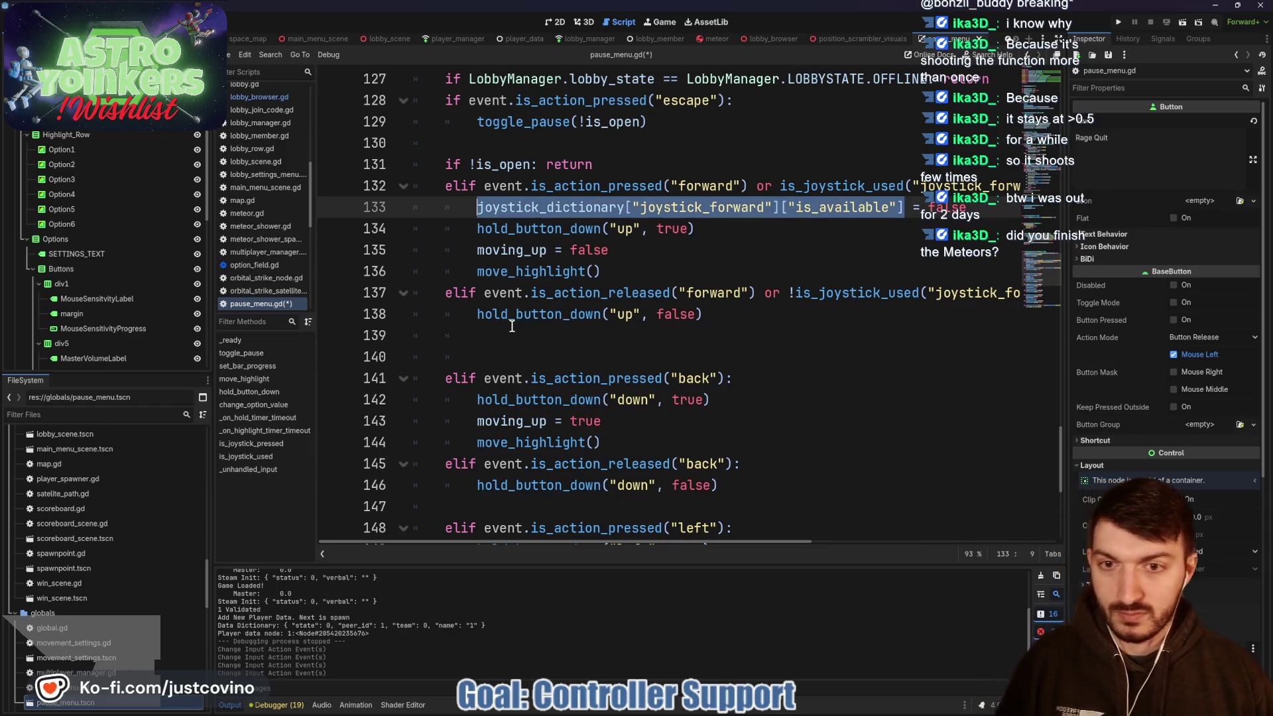
left_click(513, 336)
key("ctrl+v")
type("= true")
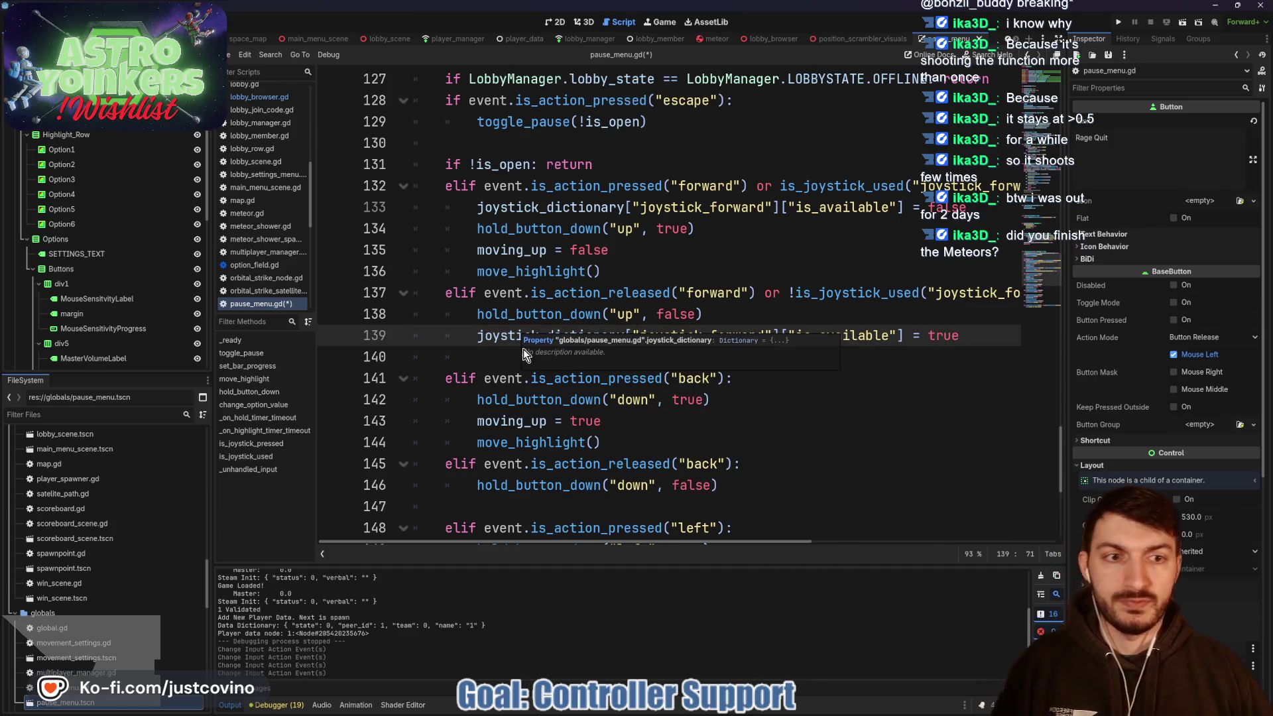
left_click(792, 314)
key("ctrl+s")
scroll(792, 312, "up", 6)
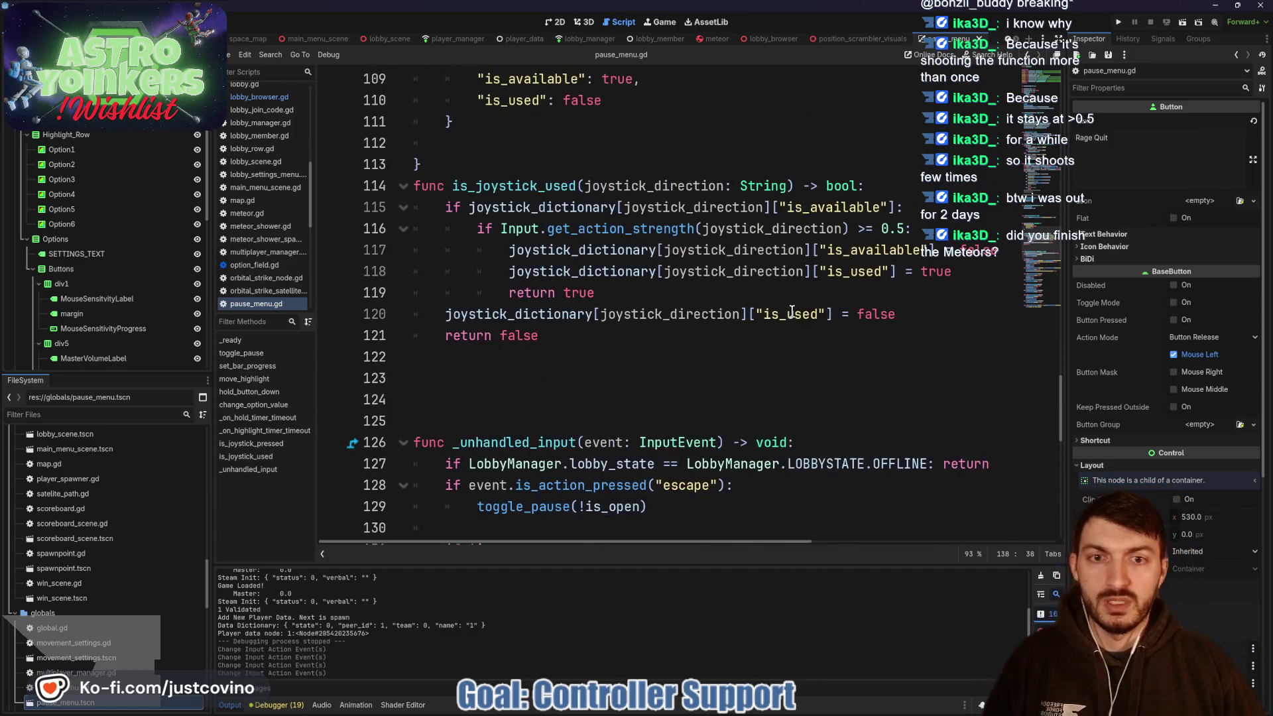
- Append 'and joystick_dictionary[joystick_direction]["is_used"] == false' to the line 115 condition
double_click(828, 271)
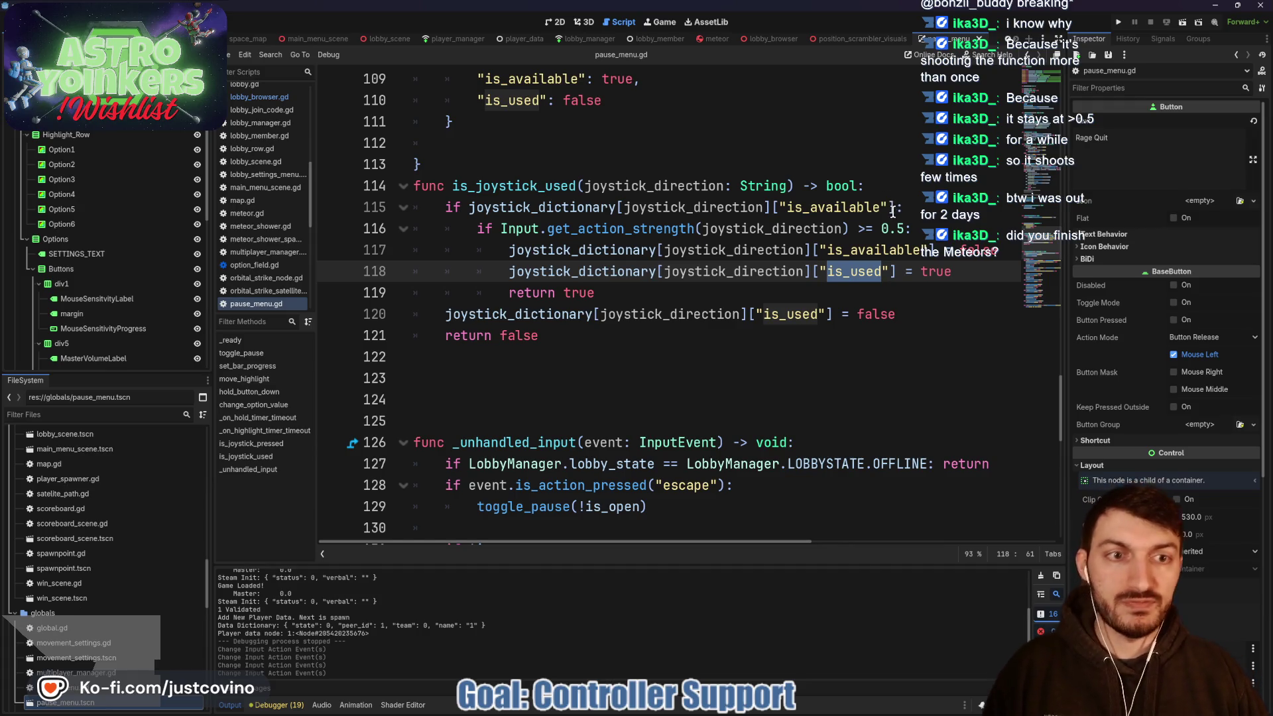
left_click(895, 210)
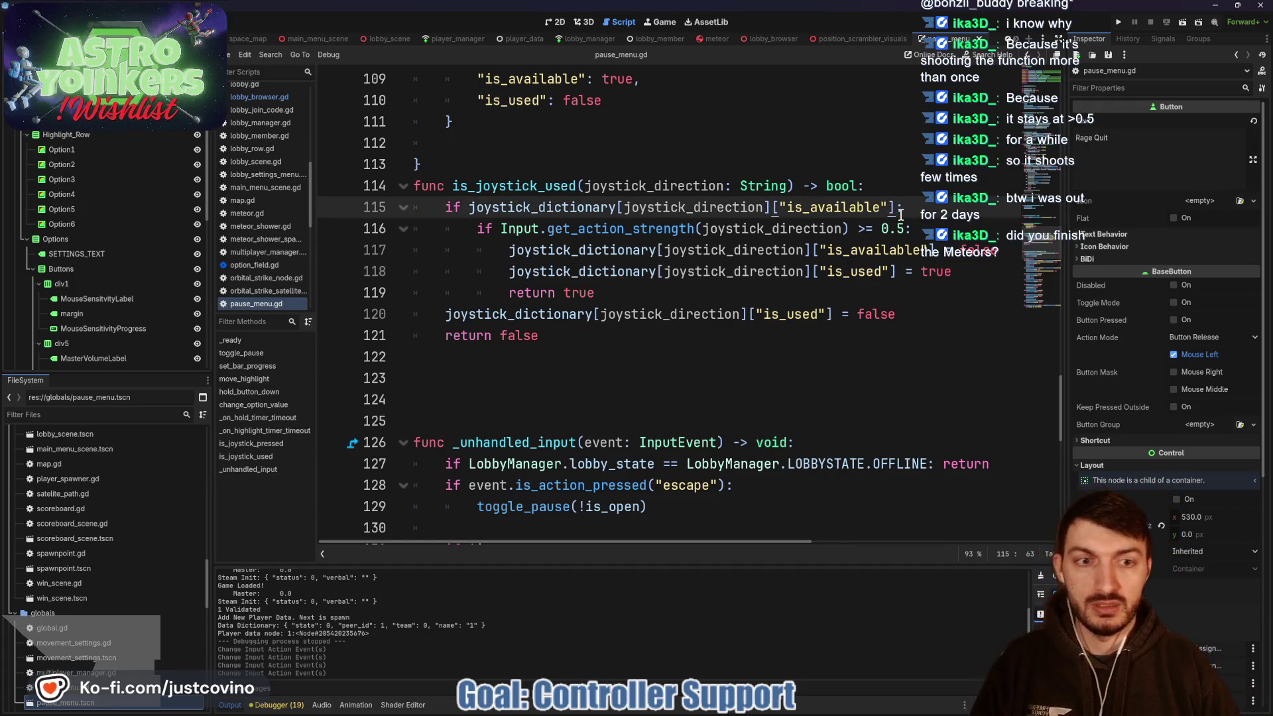
type("and")
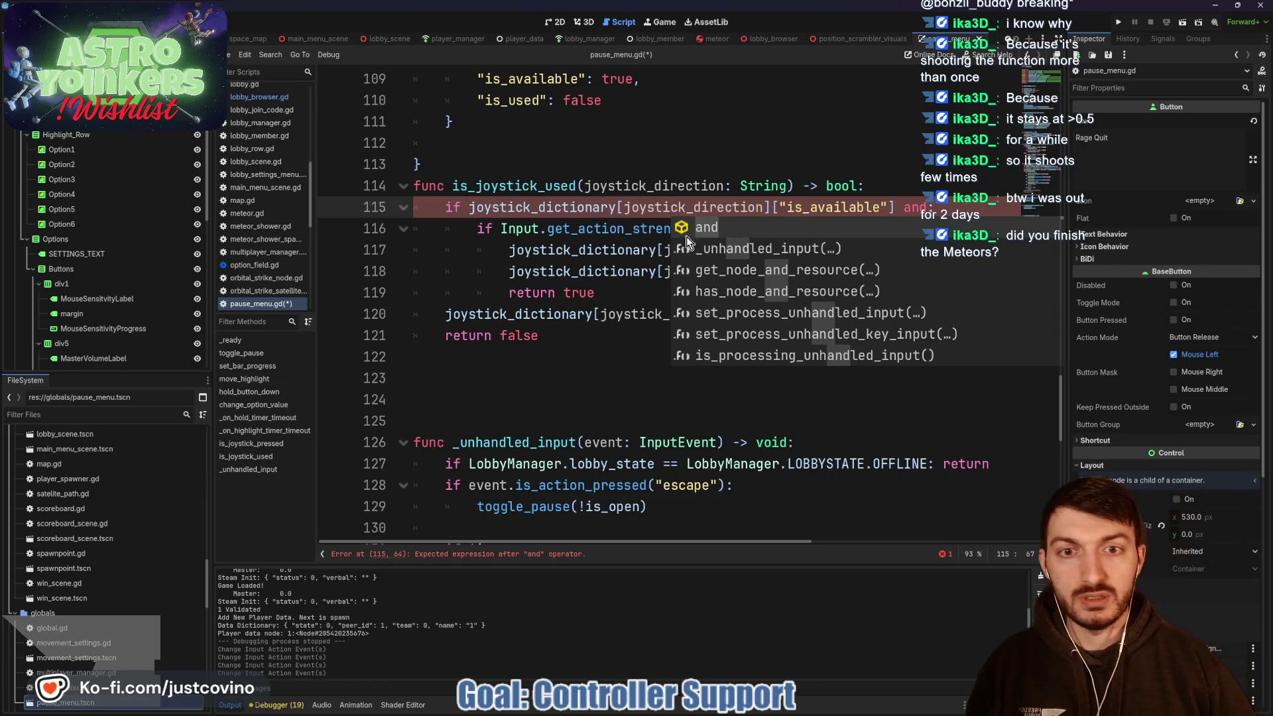
left_click(595, 265)
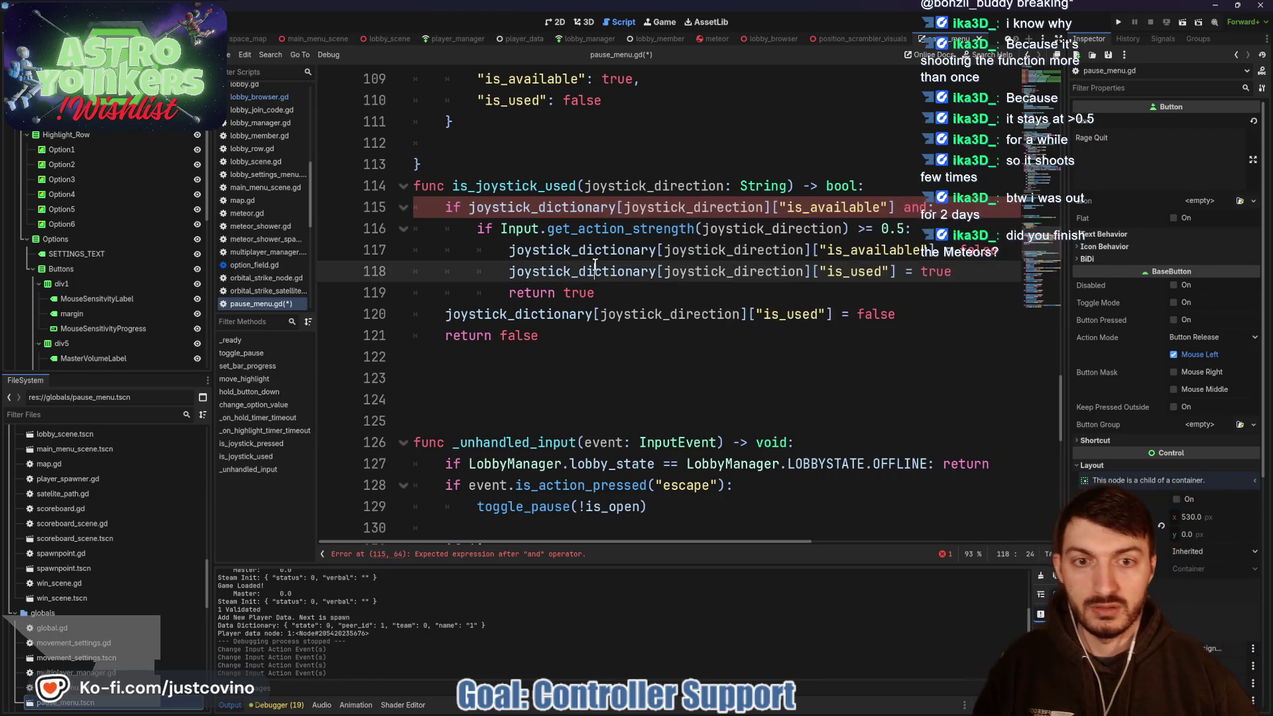
left_click(897, 272)
key("shift+Home")
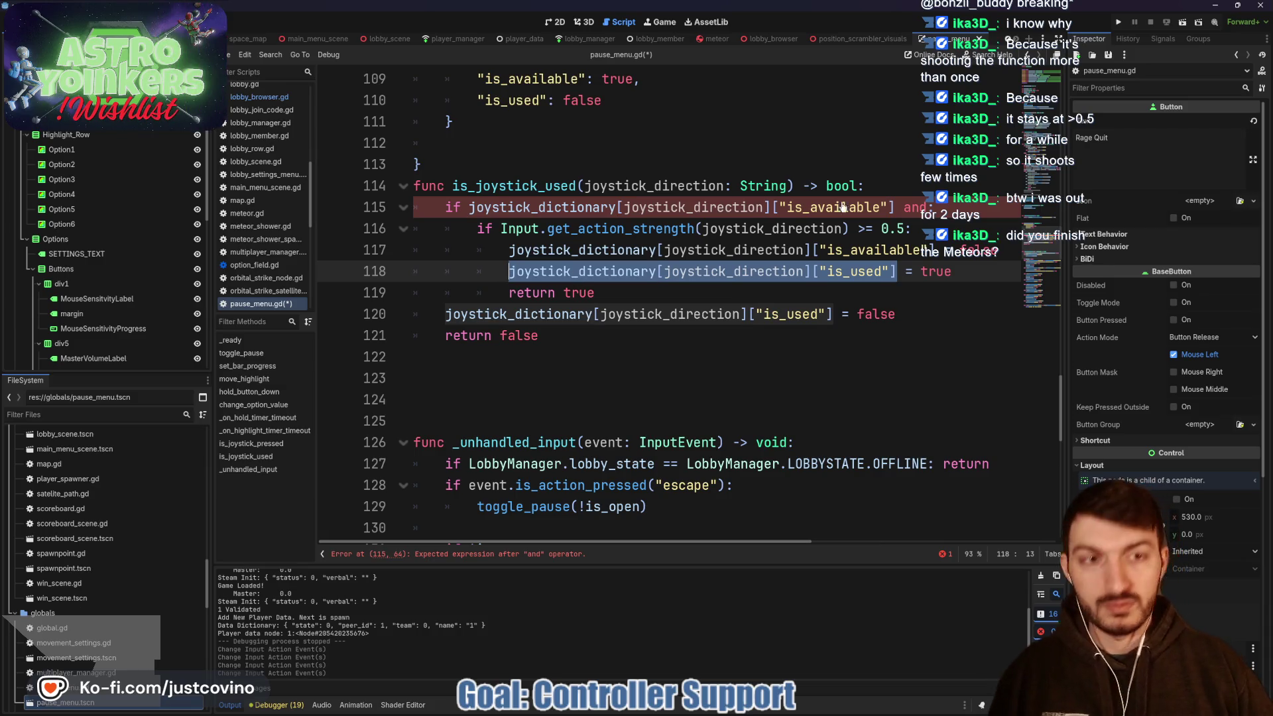
left_click(986, 197)
key("ctrl+v")
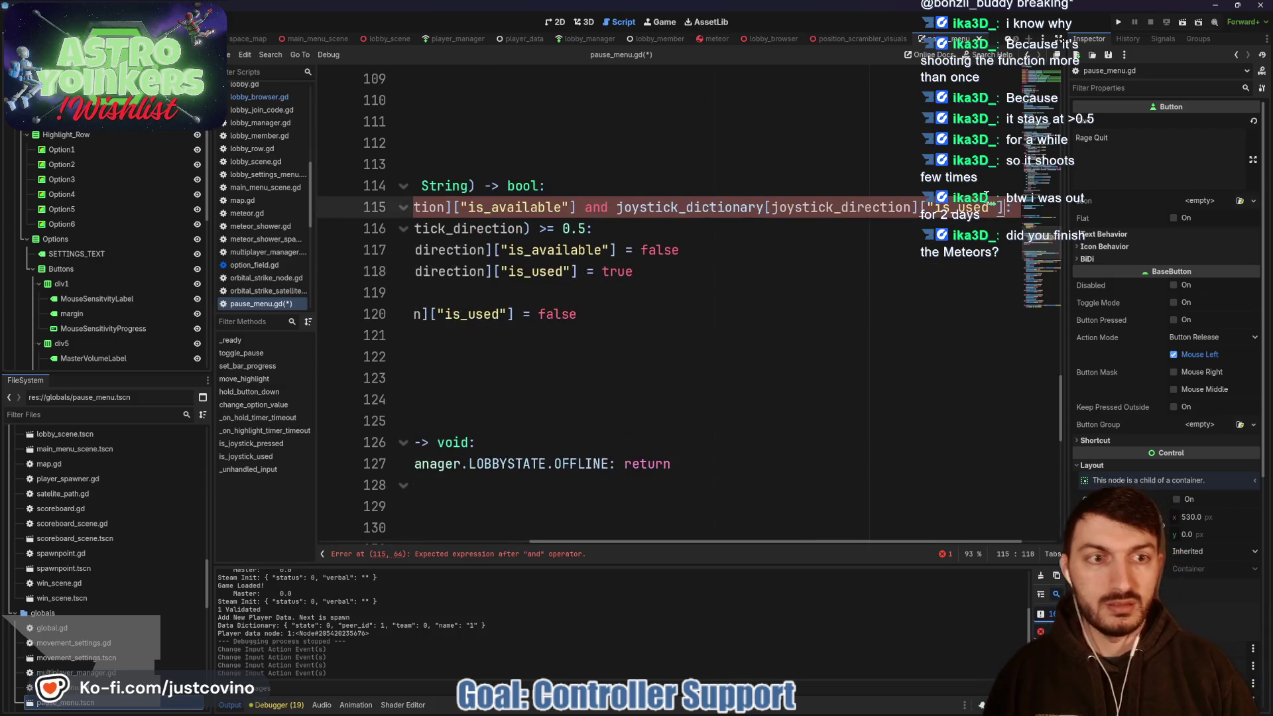
type("== false")
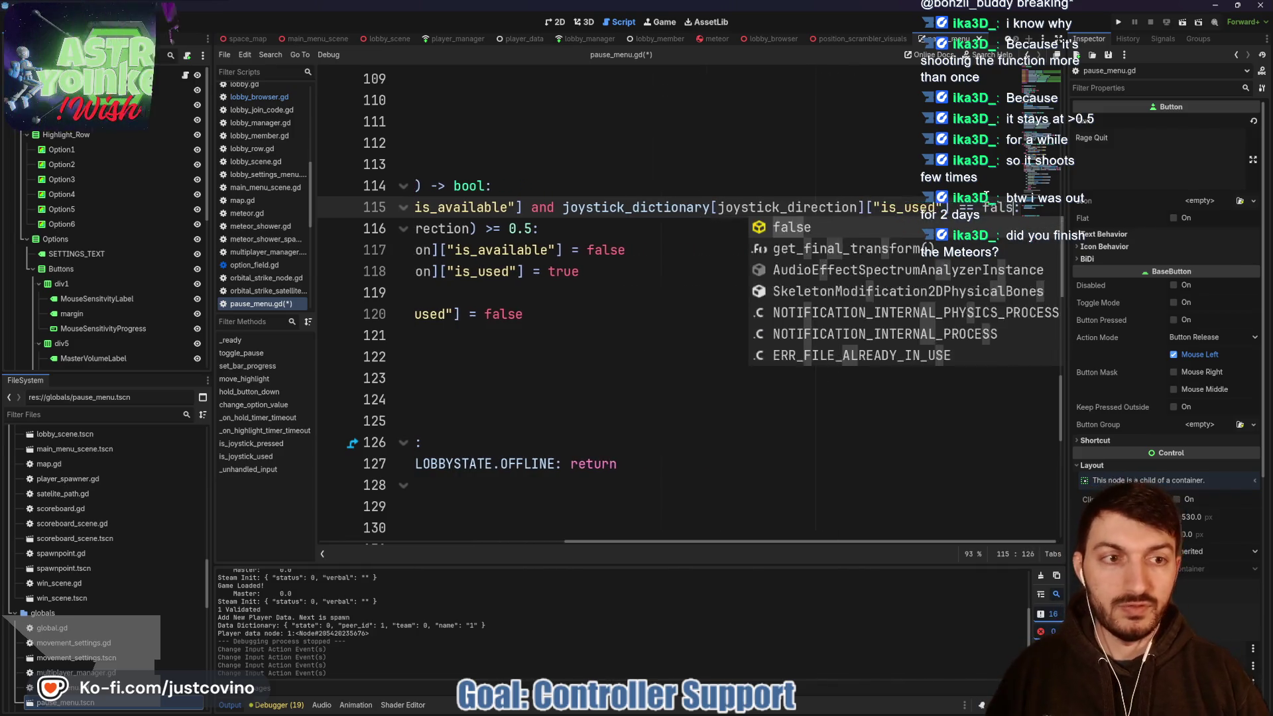
- Save pause_menu.gd and run the project to test the joystick changes
left_click(704, 260)
scroll(703, 260, "left", 5)
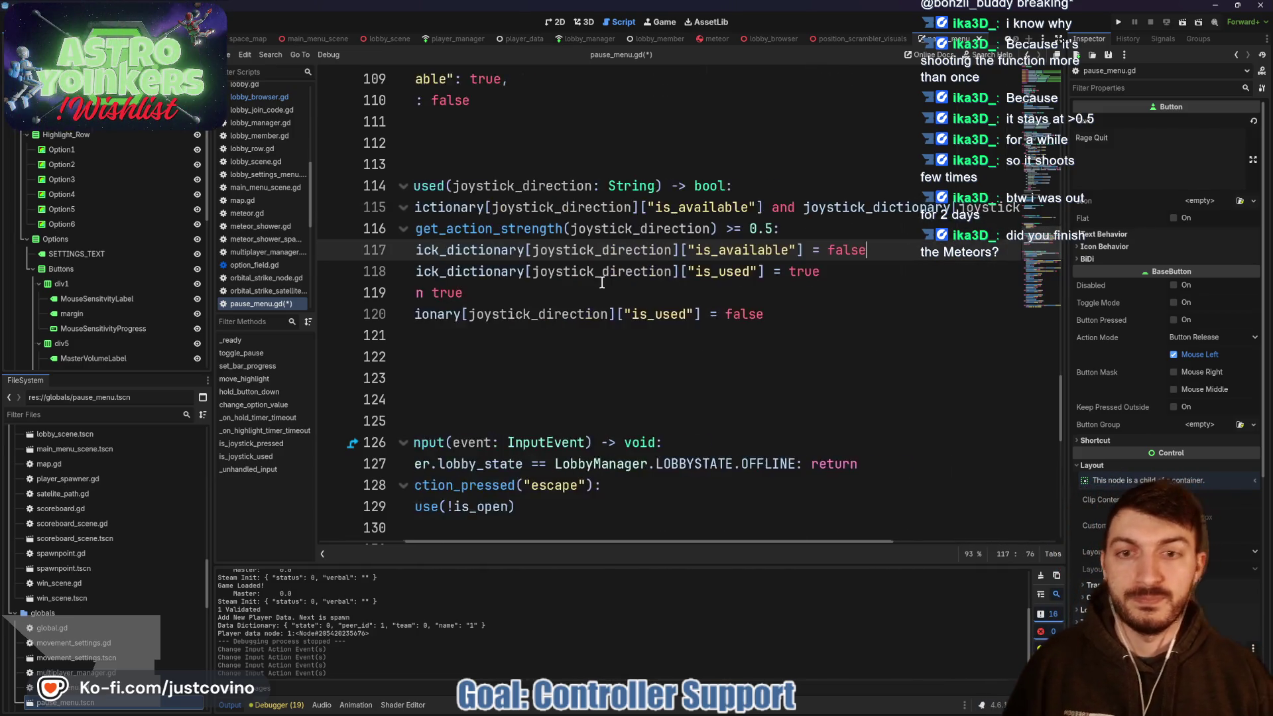
left_click(678, 286)
key("ctrl+s")
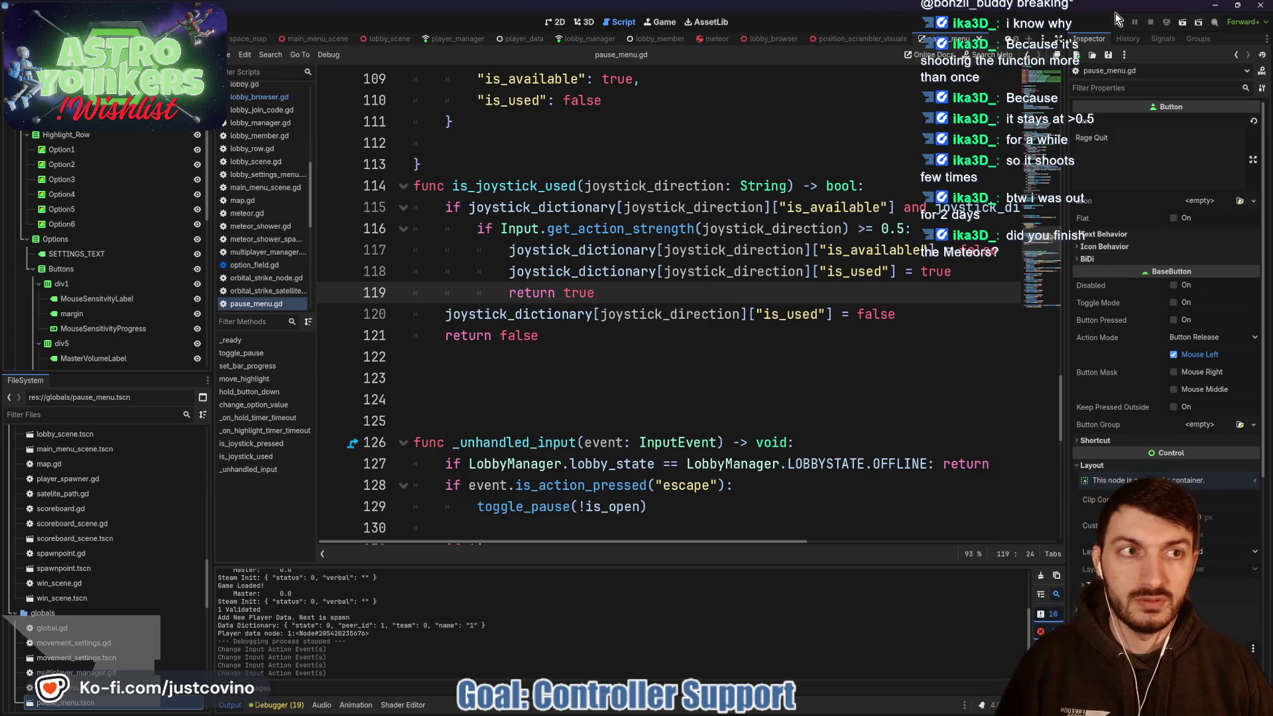
left_click(1118, 18)
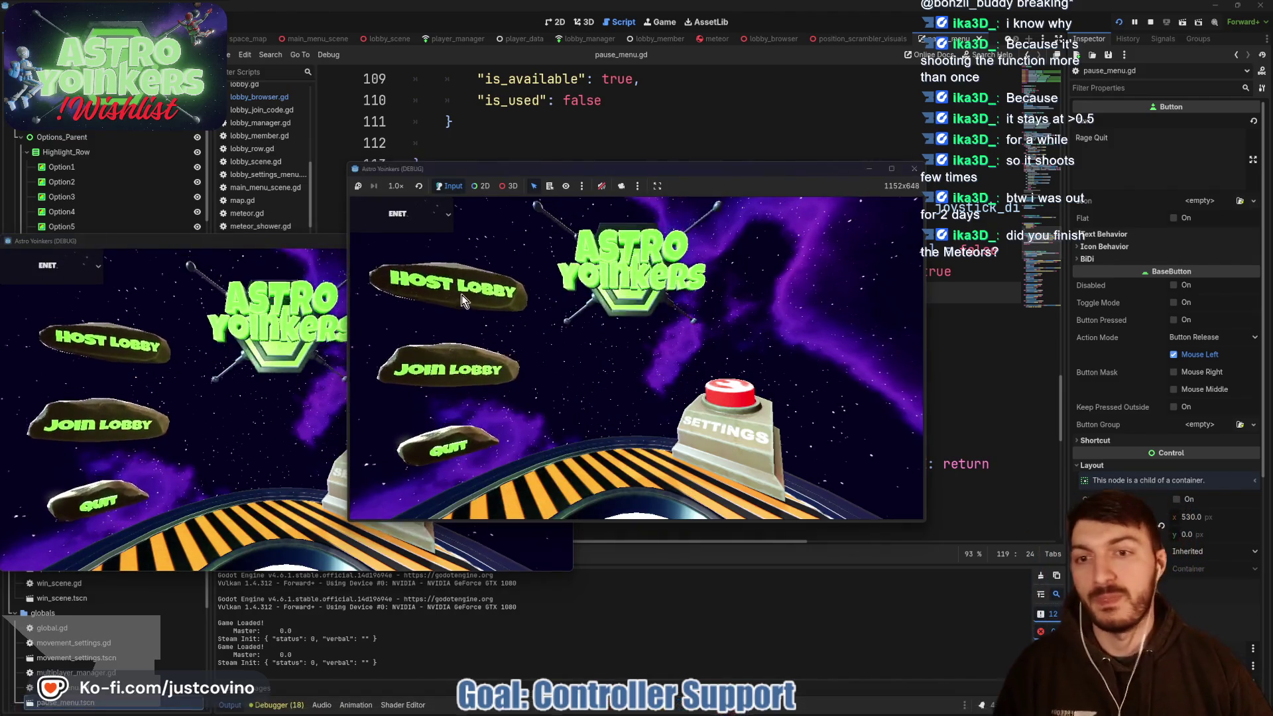
- Host a private lobby and bring up the in-game settings menu
left_click(461, 295)
left_click(604, 277)
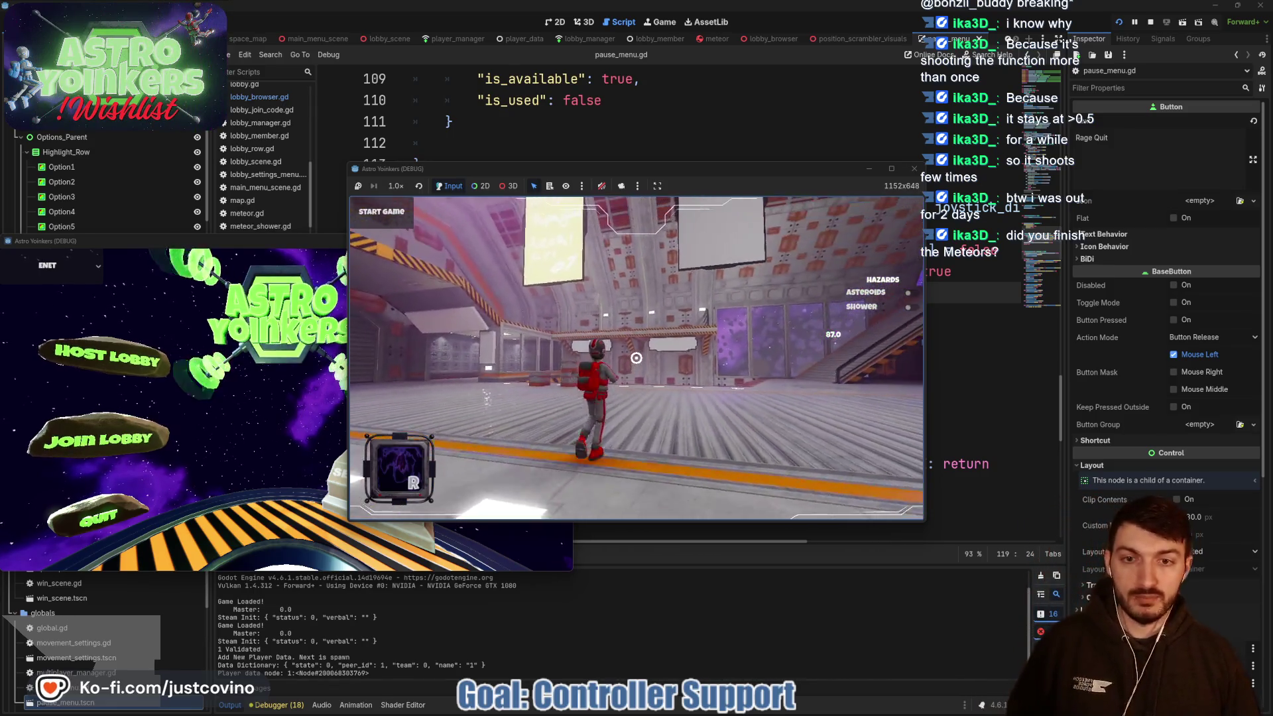
key("Escape")
- Push the joystick up and down repeatedly, checking the Settings highlight moves one row per push
key("Up")
key("Up")
key("Up")
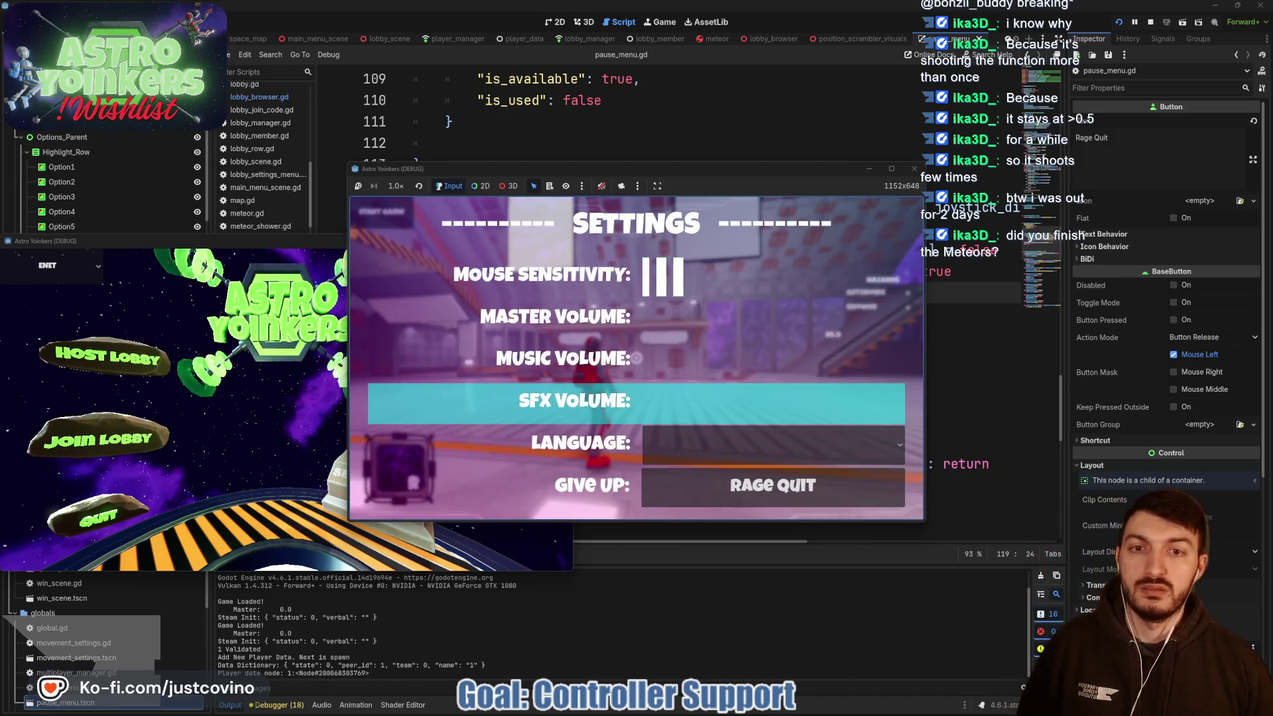
key("Up")
key("Up")
key("Down")
key("Up")
key("Down")
key("Up")
key("Up")
key("Up")
key("Down")
key("Down")
key("Down")
key("Up")
key("Up")
key("Down")
key("Down")
key("Up")
key("Up")
key("Up")
key("Down")
key("Down")
key("Down")
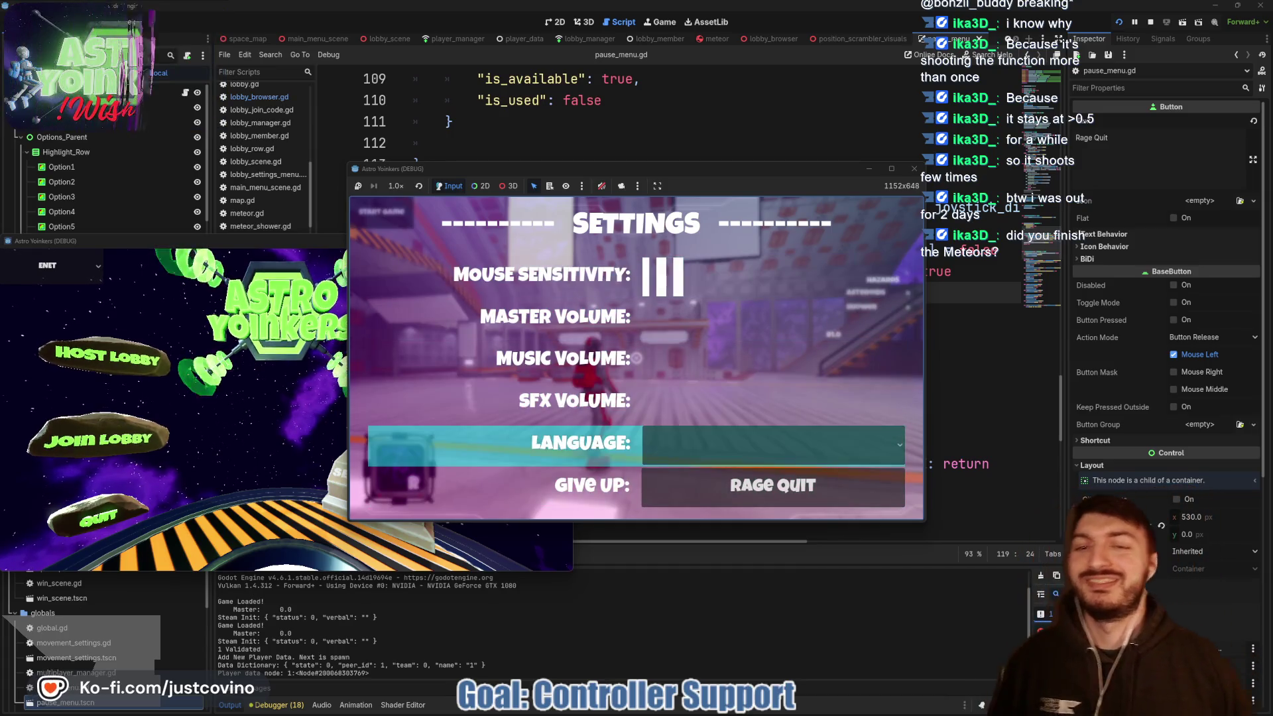
key("Up")
key("Up")
key("Up")
key("Down")
key("Down")
key("Down")
key("Up")
key("Up")
key("Up")
key("Up")
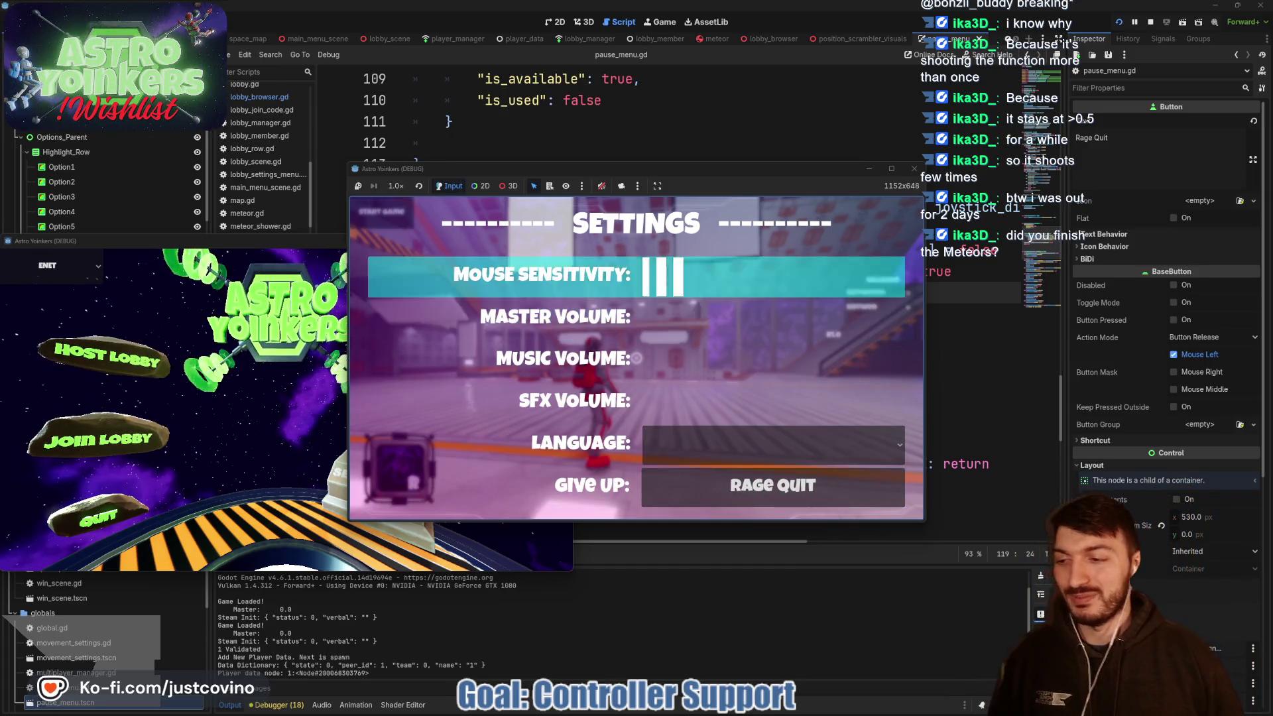
key("Down")
key("Down")
key("Down")
key("Up")
key("Up")
key("Up")
key("Down")
key("Down")
key("Down")
key("Up")
key("Up")
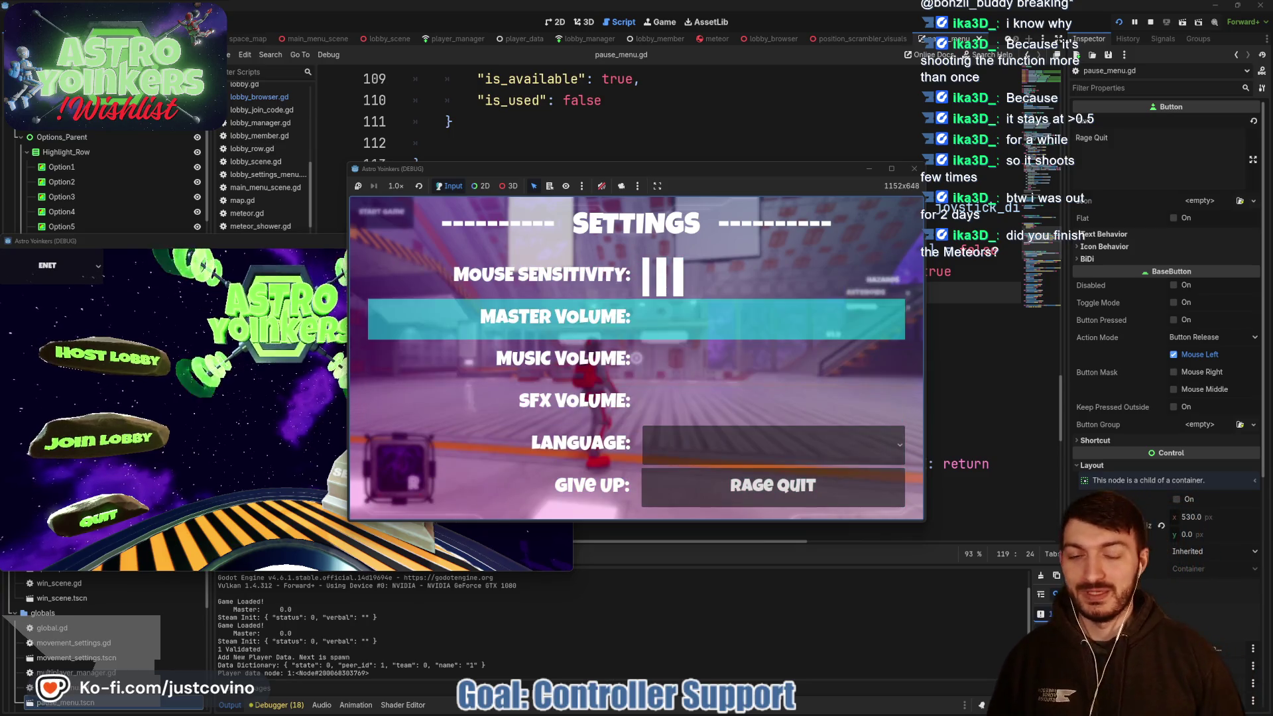
key("Down")
key("Down")
key("Down")
key("Up")
key("Up")
key("Up")
key("Down")
key("Up")
key("Down")
key("Down")
key("Down")
key("Up")
key("Up")
key("Up")
key("Up")
key("Up")
key("Up")
key("Up")
key("Up")
key("Up")
key("Up")
key("Down")
key("Down")
key("Up")
key("Up")
key("Up")
key("Down")
key("Down")
key("Down")
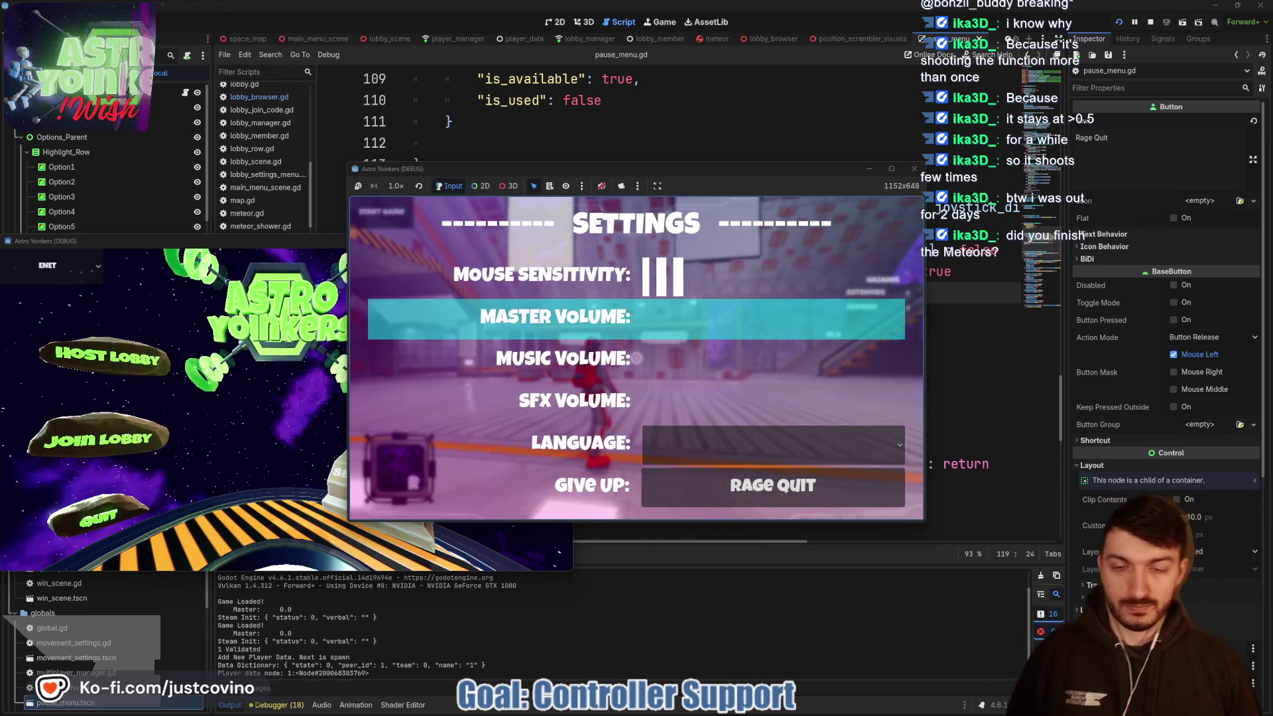
key("Up")
key("Up")
key("Down")
key("Down")
key("Down")
key("Up")
key("Up")
- Cycle the highlight through Music Volume, Give Up, Master Volume, SFX Volume and Language, then stop the game
key("Up")
key("Down")
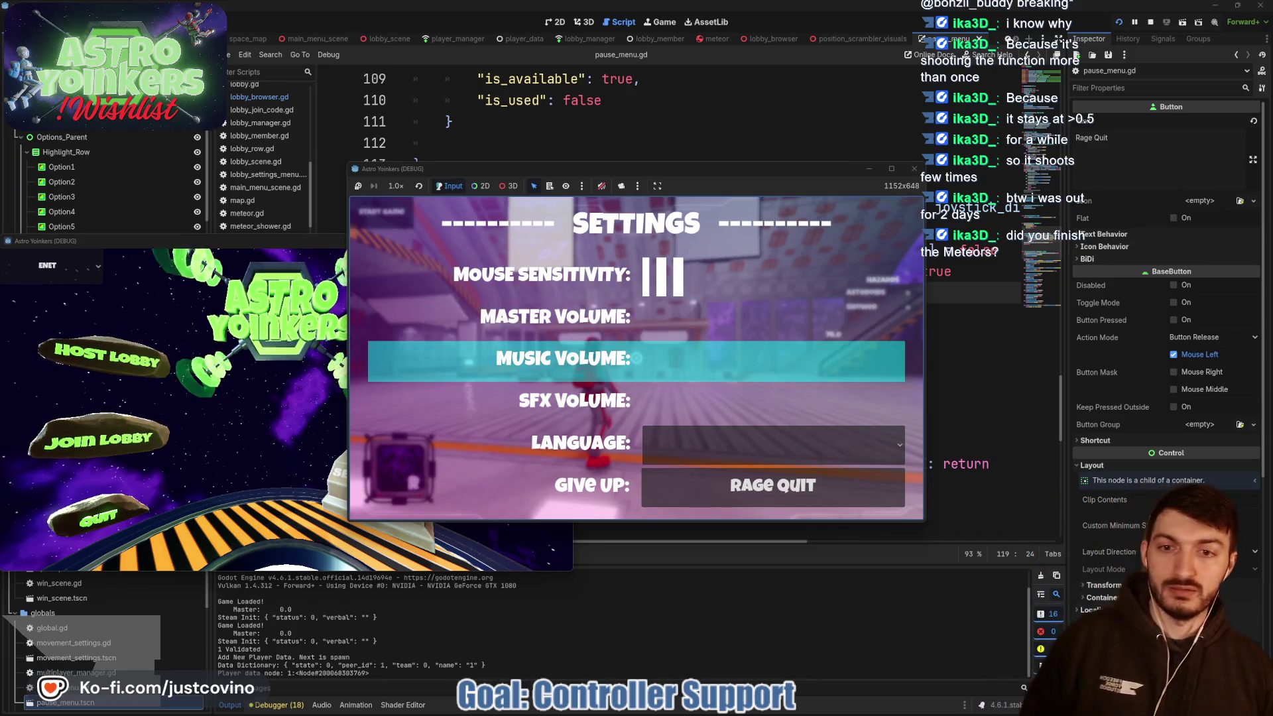
key("Down")
key("Down")
key("Up")
key("Up")
key("Down")
key("Down")
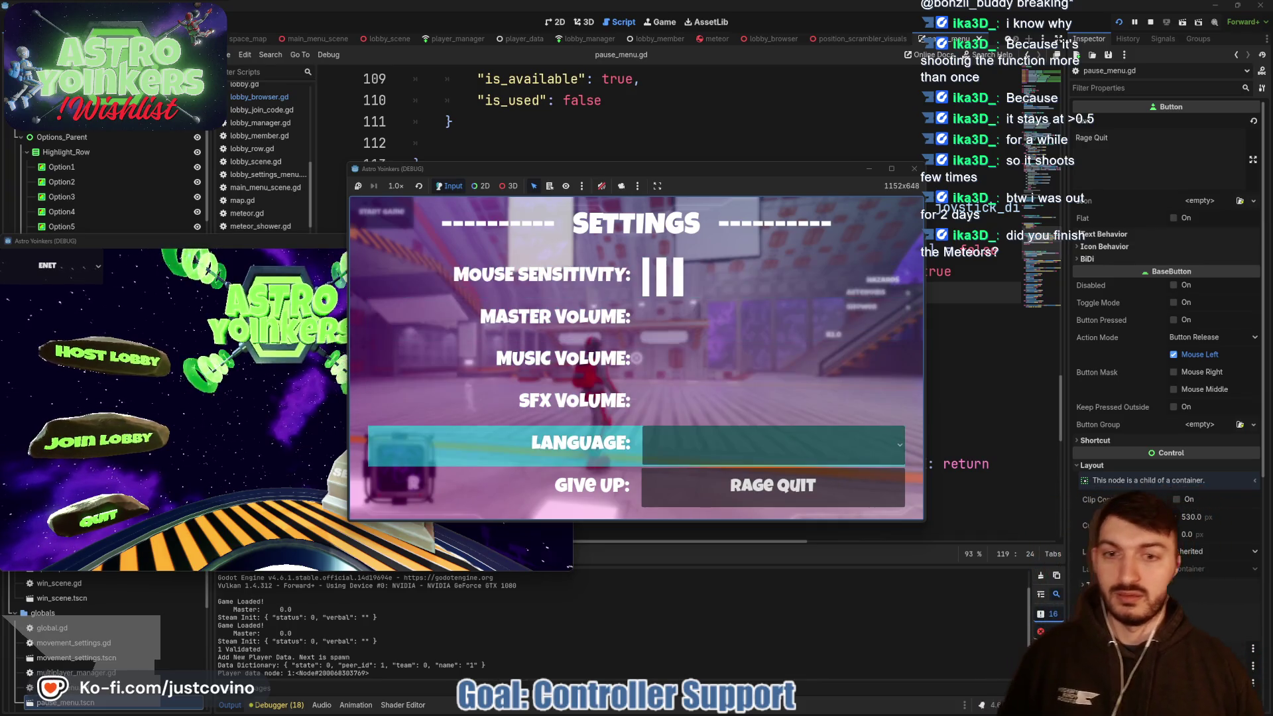
key("Up")
key("Up")
key("Up")
key("Up")
key("Down")
key("Down")
key("Up")
key("Up")
key("Down")
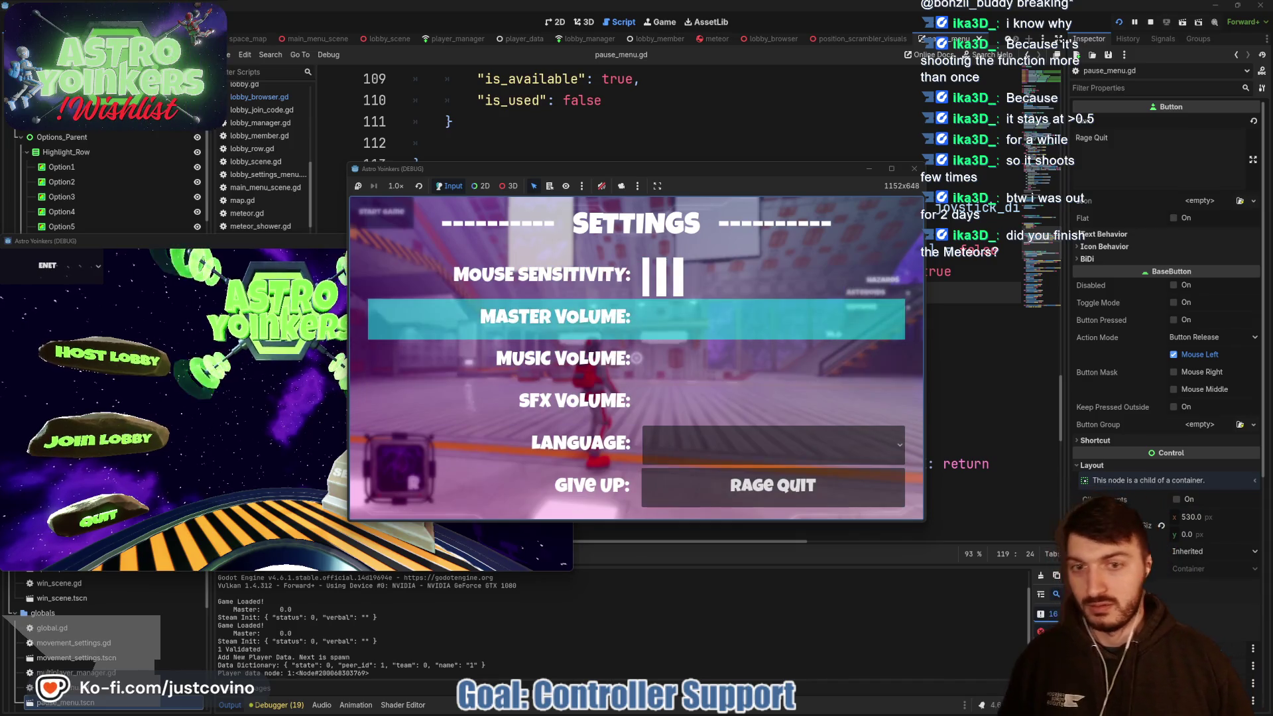
key("Down")
key("Down")
key("Down")
key("Up")
key("Up")
key("Down")
key("Down")
key("Up")
key("Up")
key("Up")
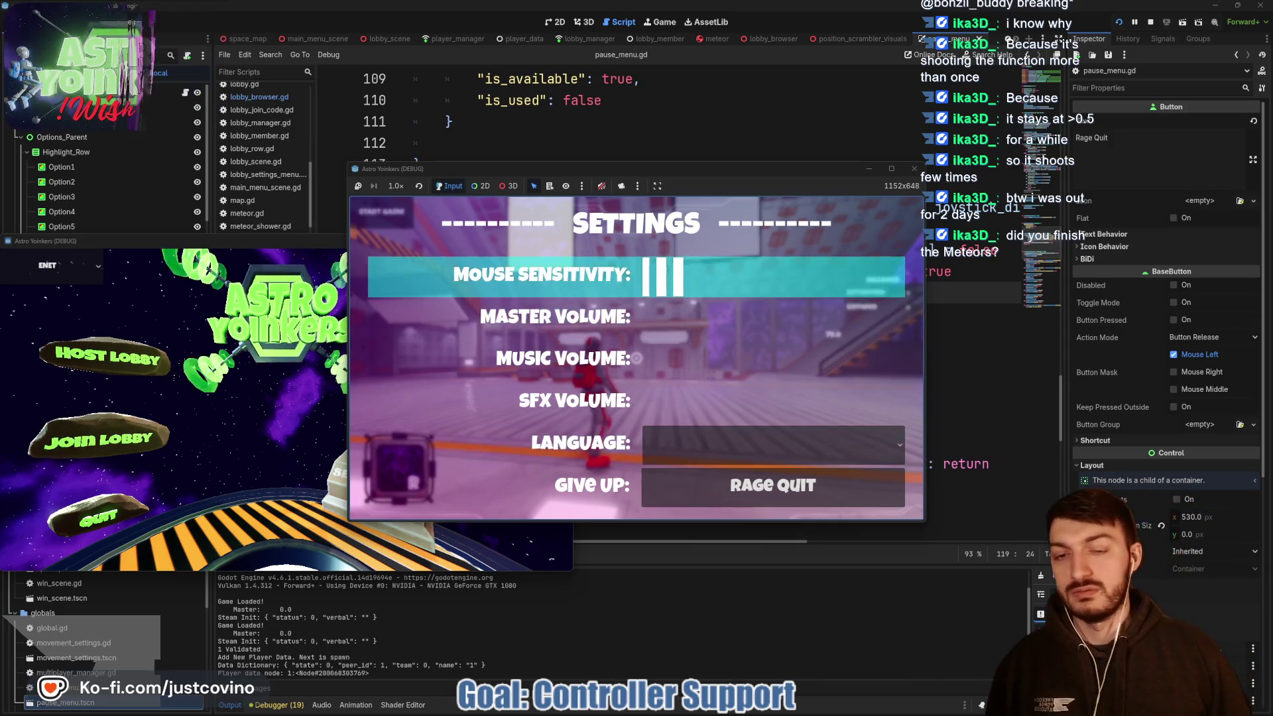
key("Down")
key("Up")
key("Down")
key("Down")
key("Up")
key("Down")
key("Up")
key("Up")
key("Down")
key("Down")
key("Down")
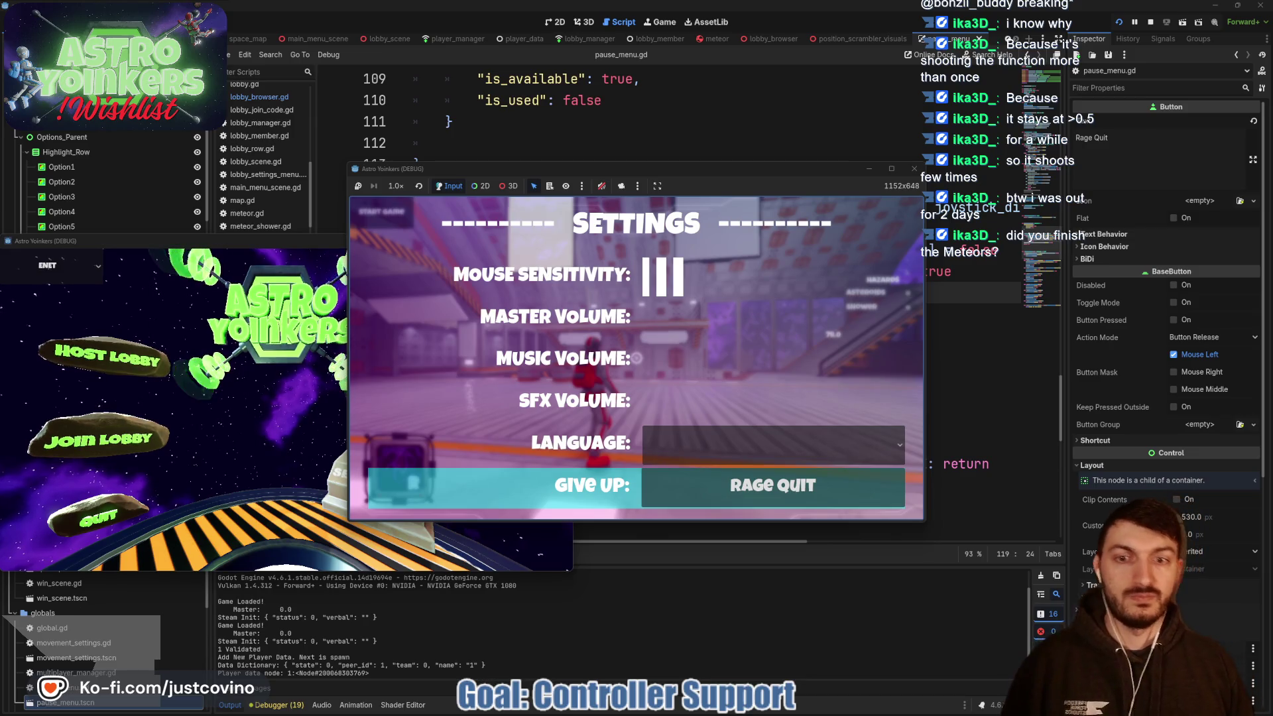
key("Up")
key("Up")
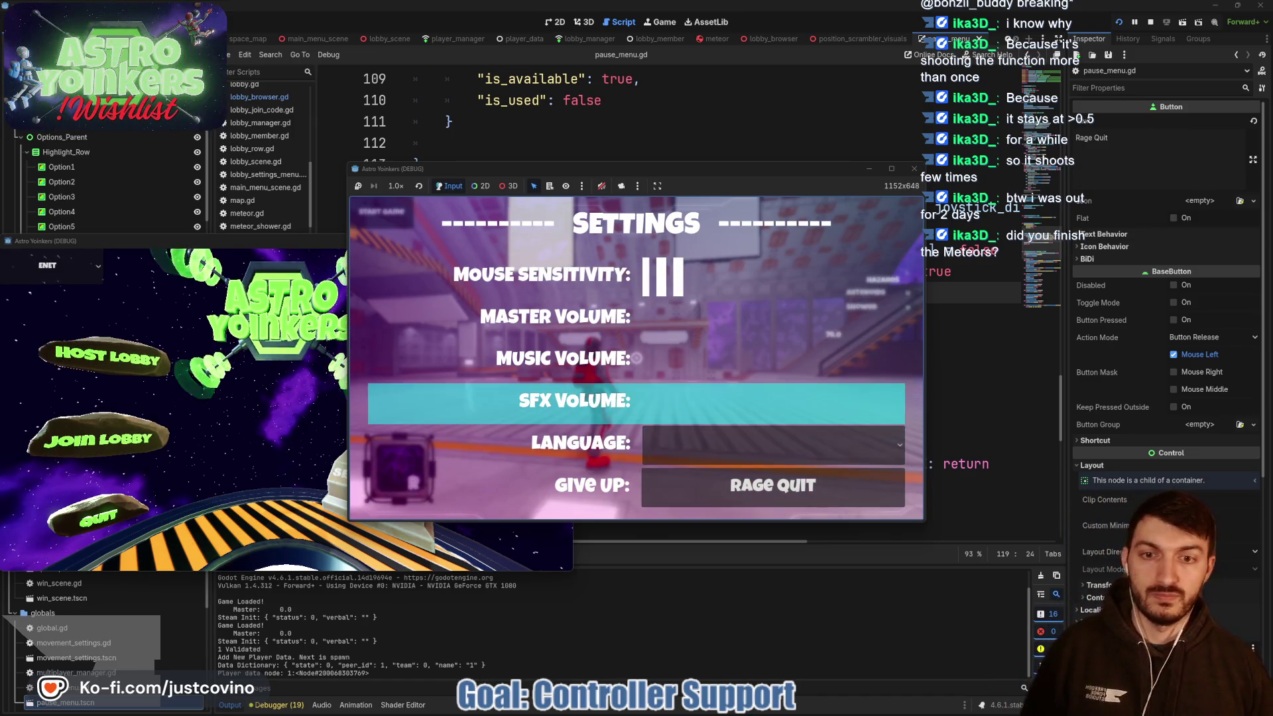
key("Up")
key("Up")
key("Up")
key("Down")
key("Down")
key("Down")
key("Down")
key("Up")
key("Up")
key("Up")
key("Down")
key("Down")
key("Down")
key("Down")
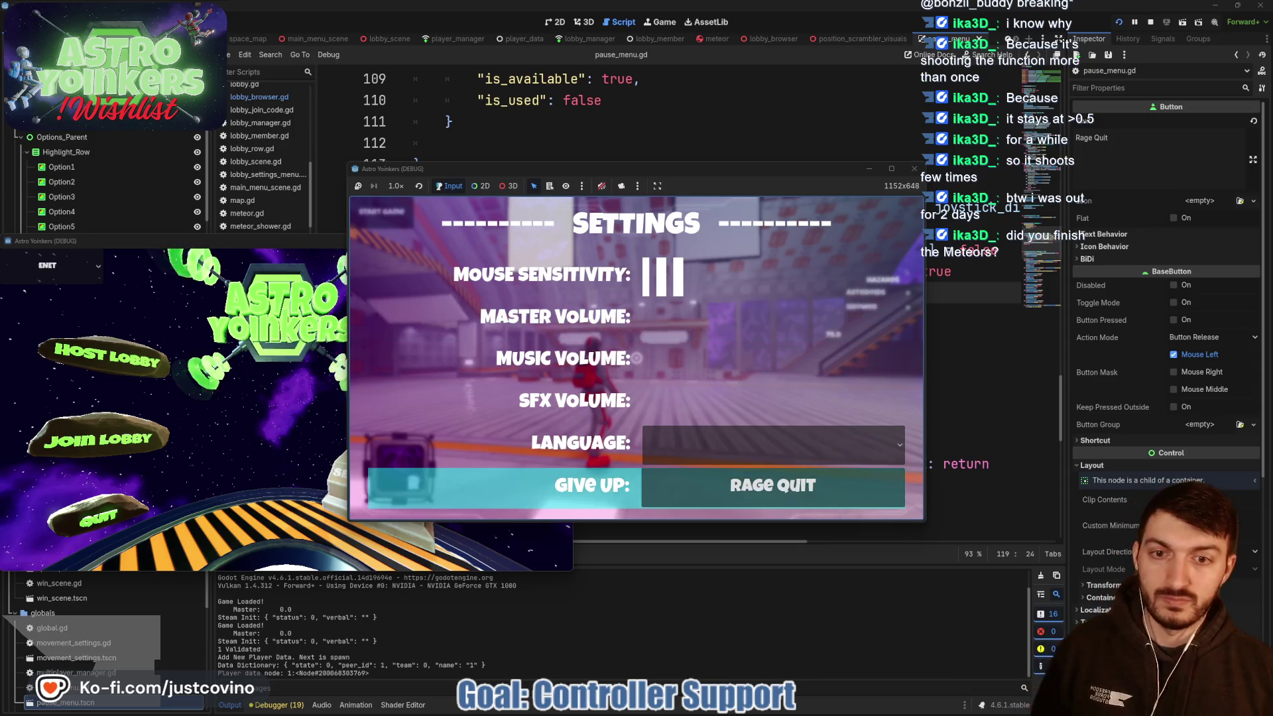
key("Up")
key("Up")
key("Up")
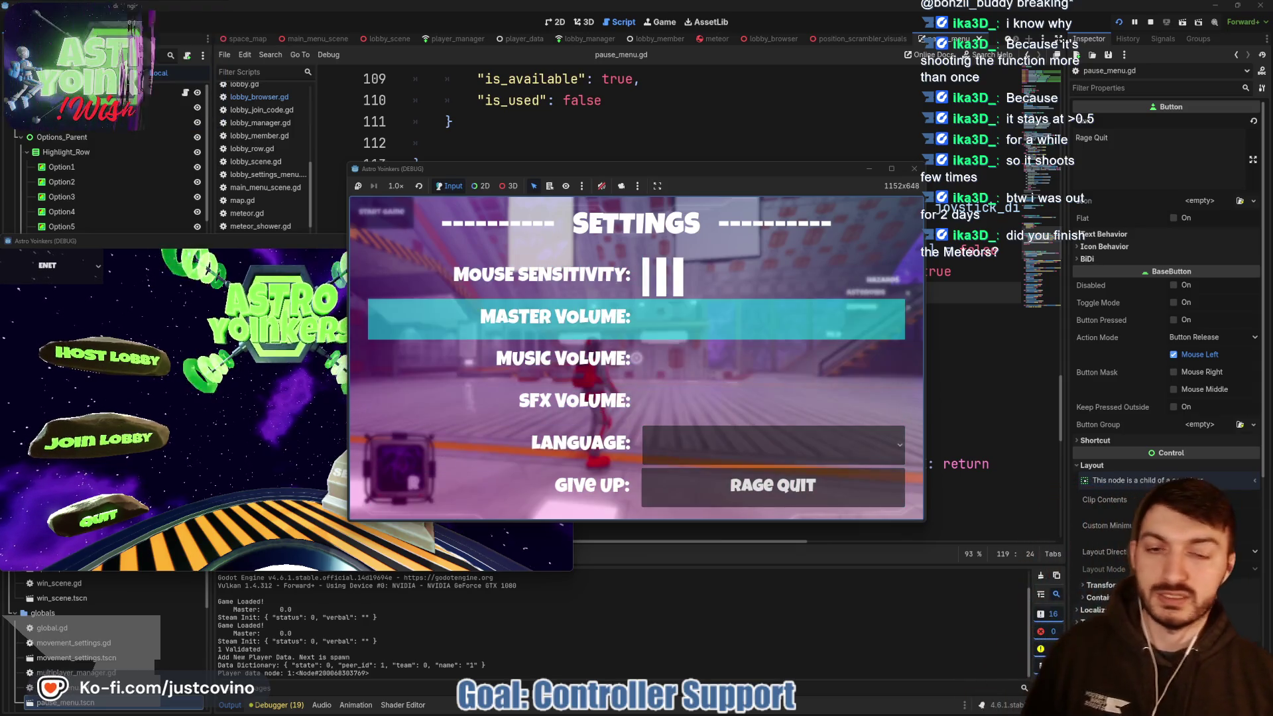
key("Up")
key("Up")
key("Up")
key("Up")
key("Down")
key("Up")
key("Up")
key("Up")
key("Up")
key("Up")
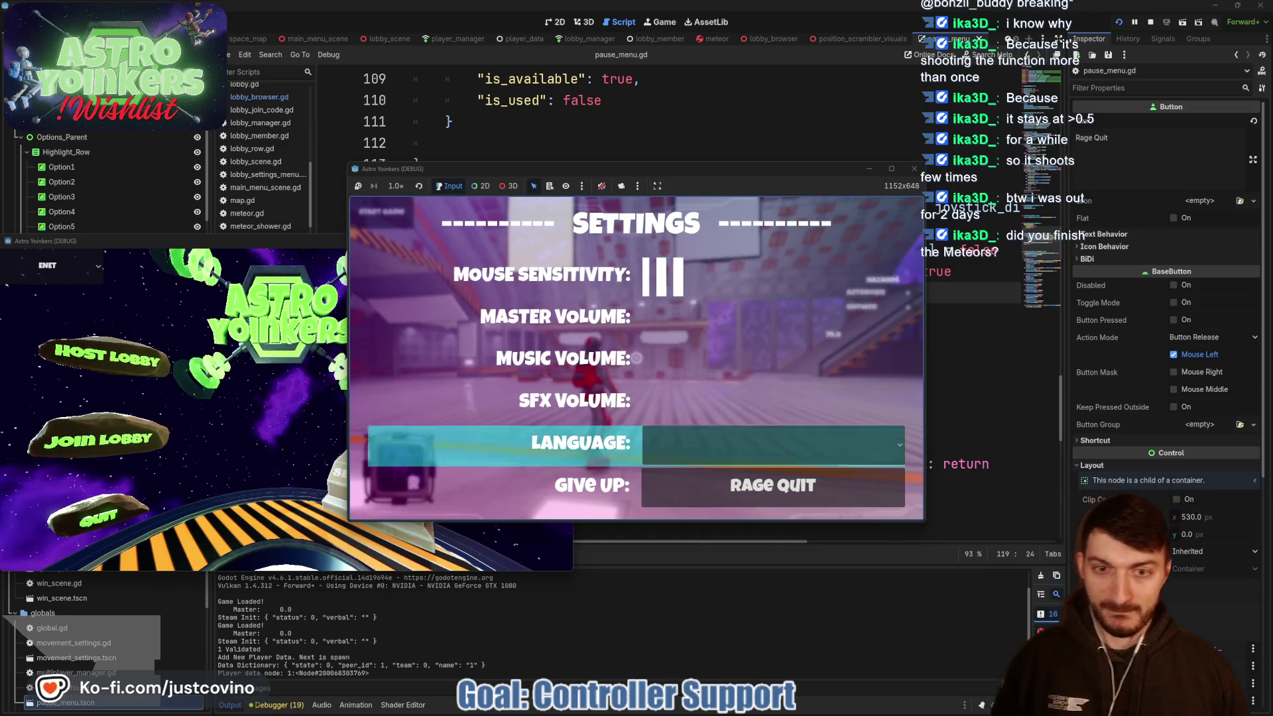
key("Up")
key("Up")
key("Up")
key("Down")
key("Down")
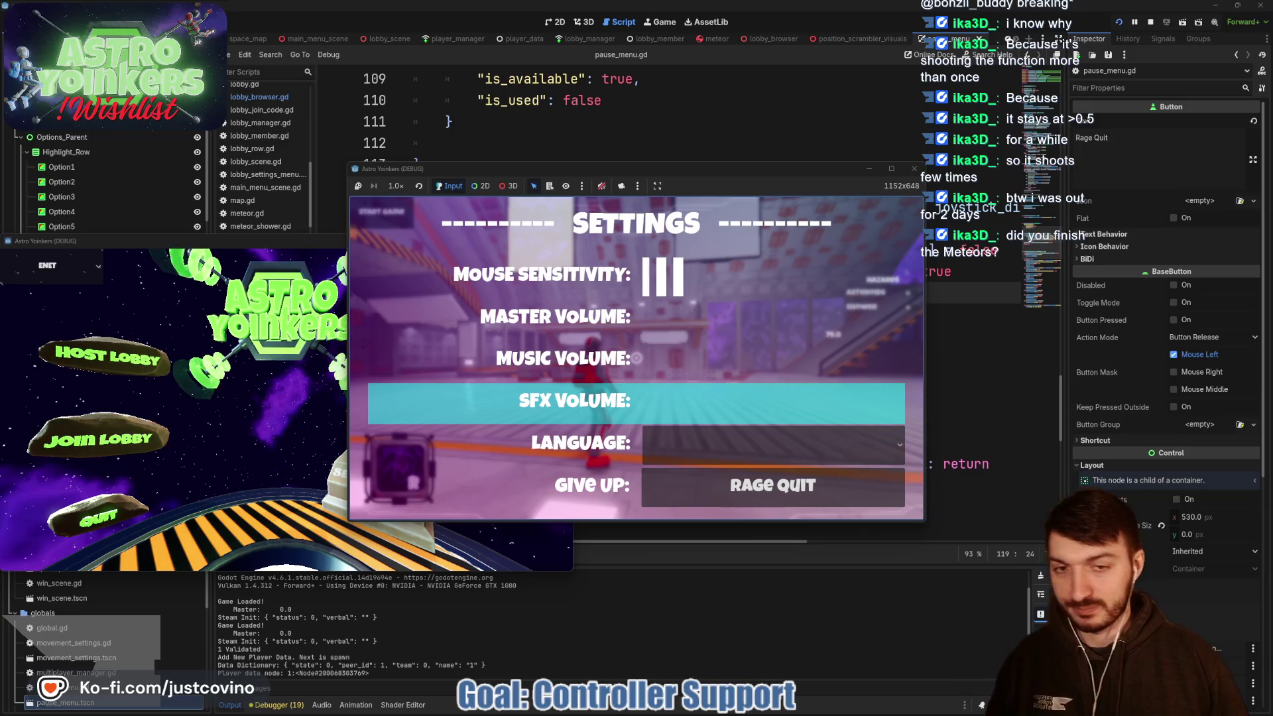
key("F8")
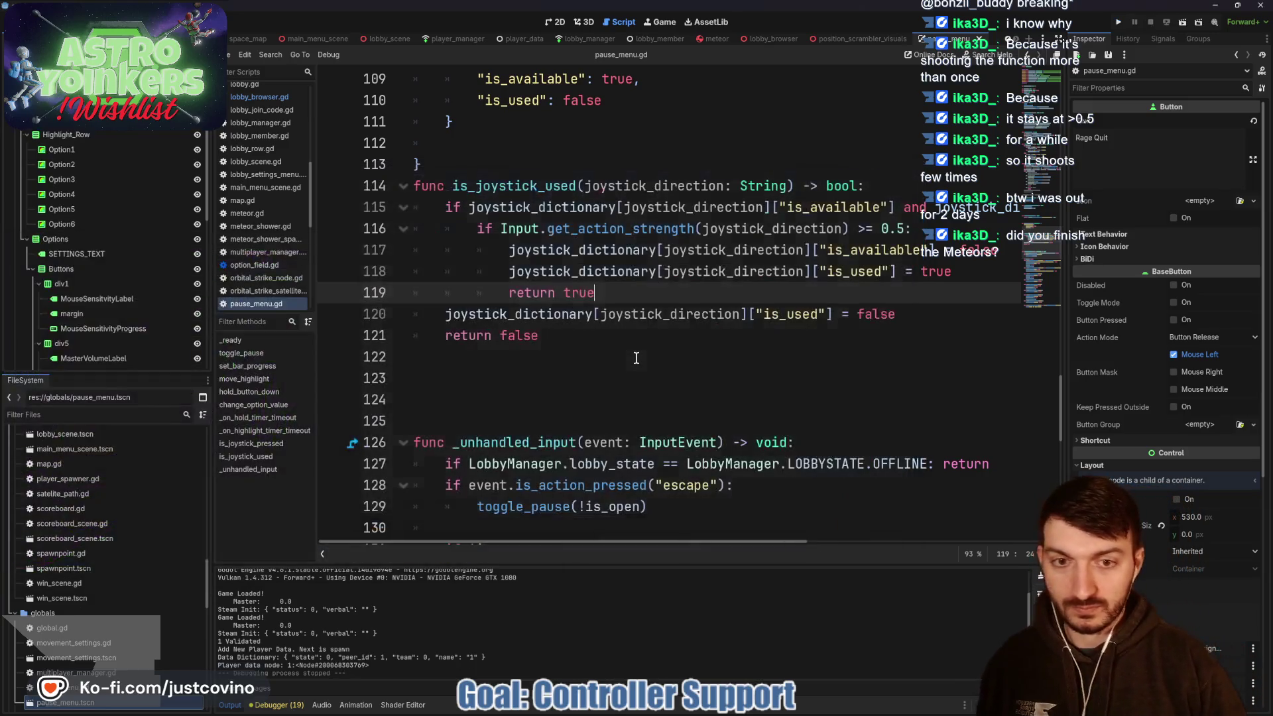
- Delete the unused is_joystick_pressed function from pause_menu.gd
scroll(661, 358, "up", 4)
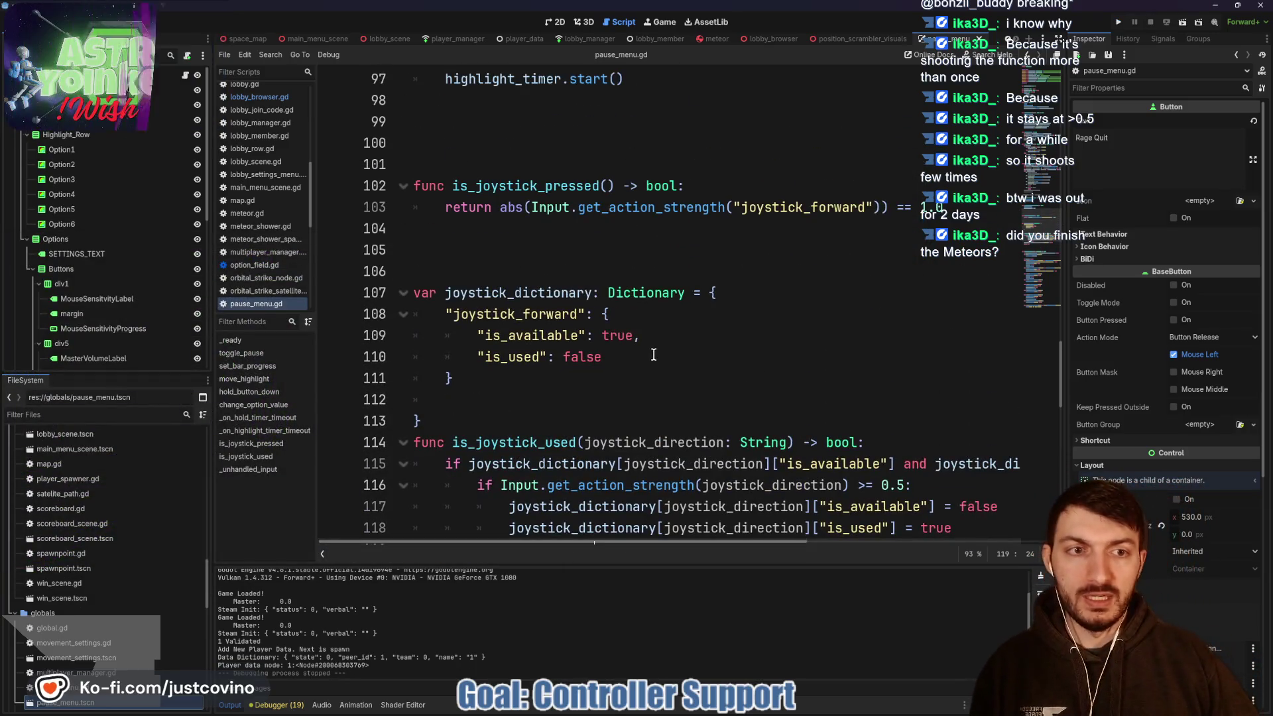
scroll(628, 301, "up", 1)
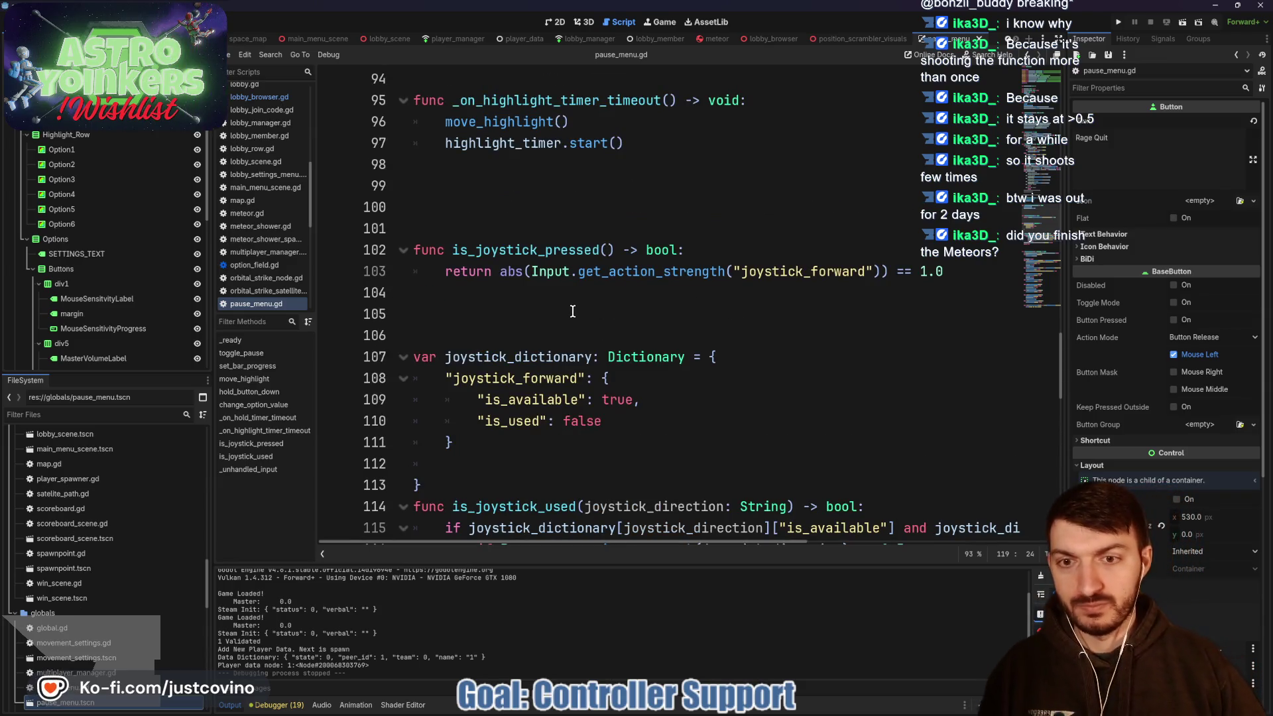
left_click_drag(482, 316, 392, 238)
key("BackSpace")
key("BackSpace")
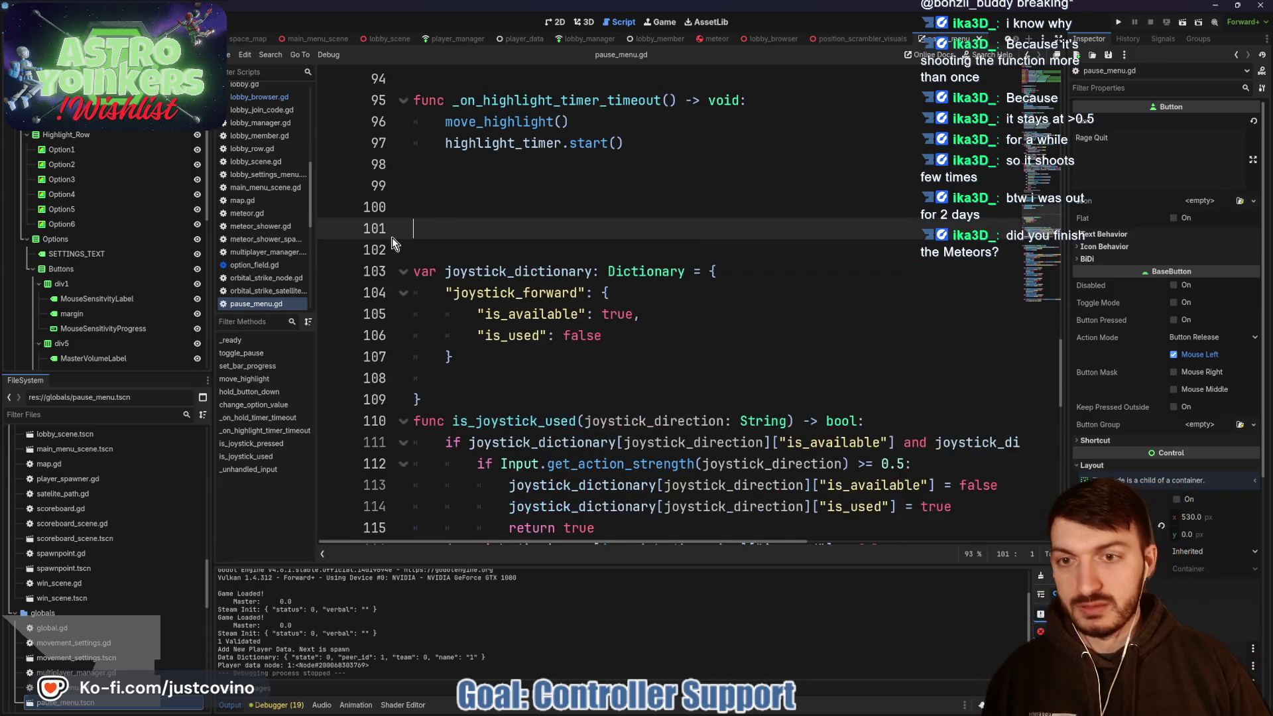
scroll(532, 217, "down", 4)
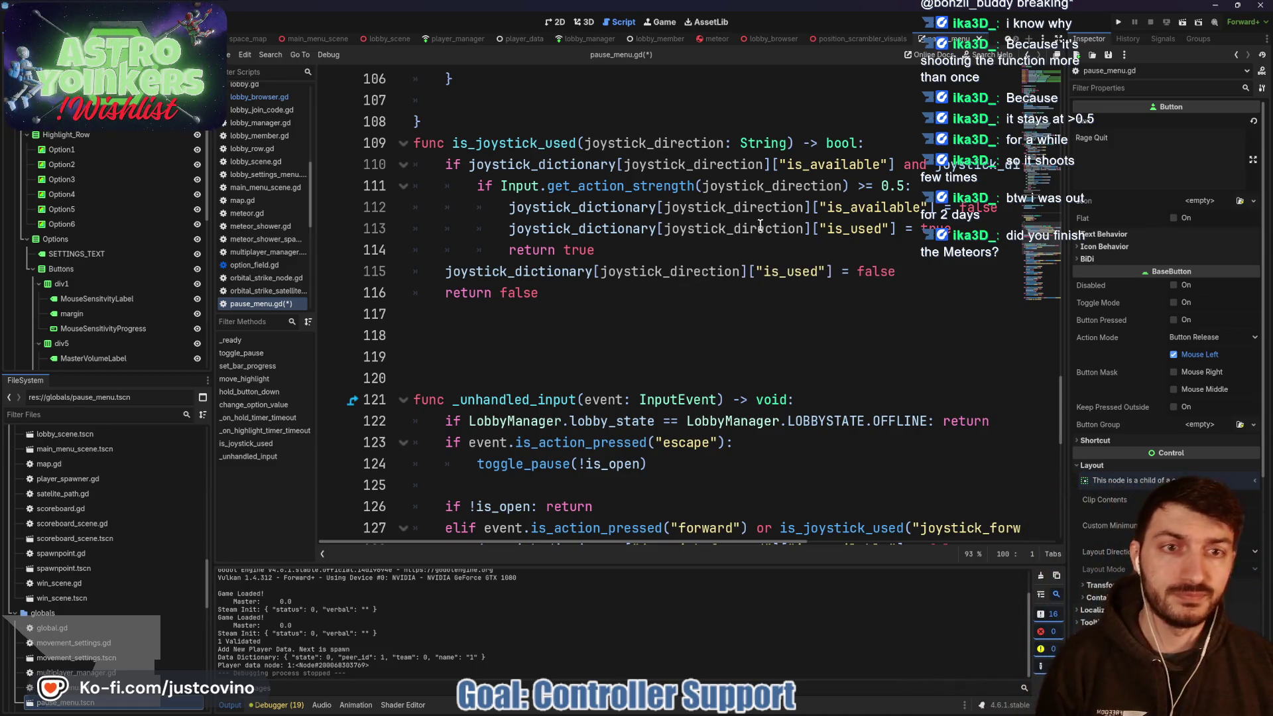
scroll(849, 192, "up", 1)
scroll(841, 199, "down", 1)
scroll(833, 210, "right", 3)
scroll(815, 206, "right", 4)
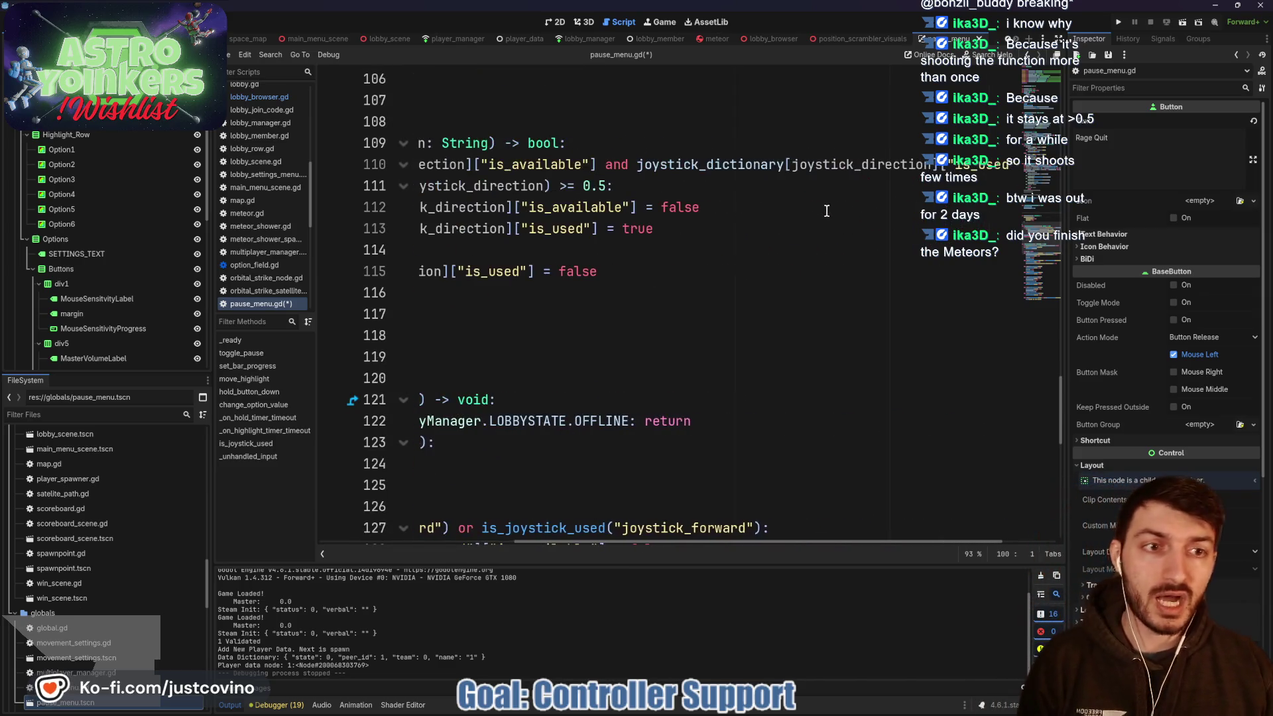
- Insert blank lines after the is_open check, forward-press branch and forward-release branch
scroll(792, 199, "left", 6)
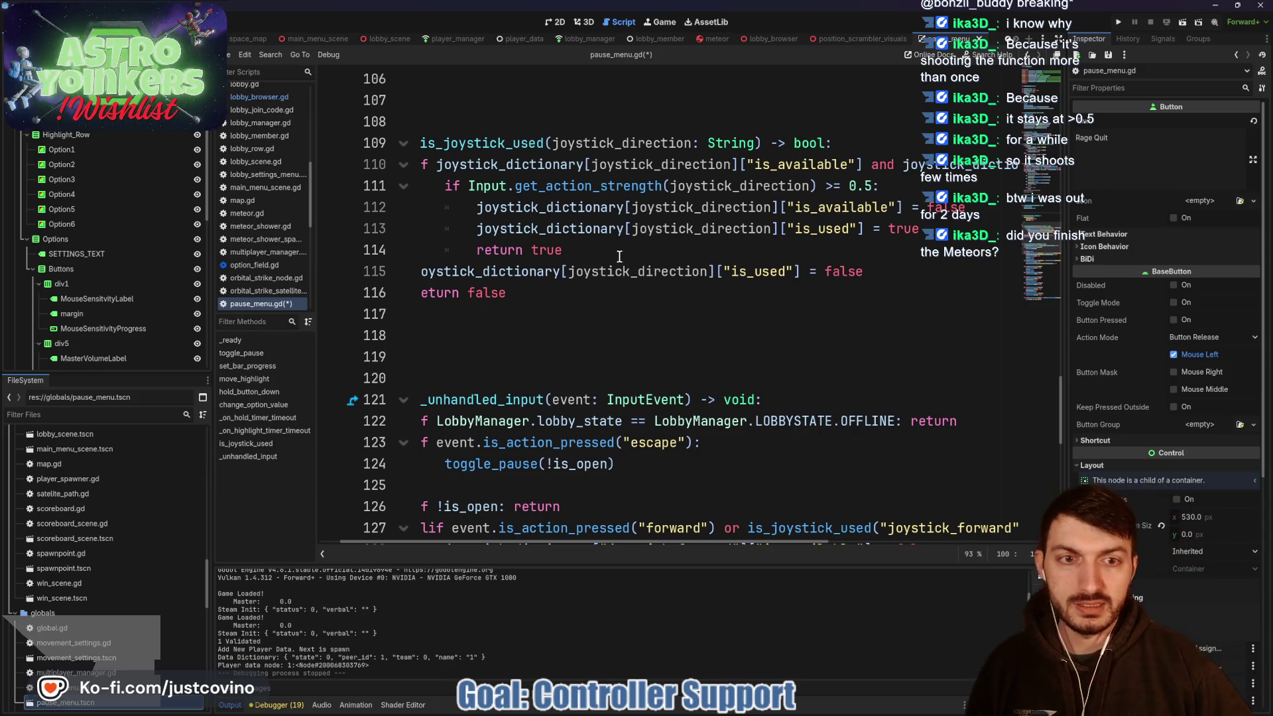
scroll(642, 275, "left", 2)
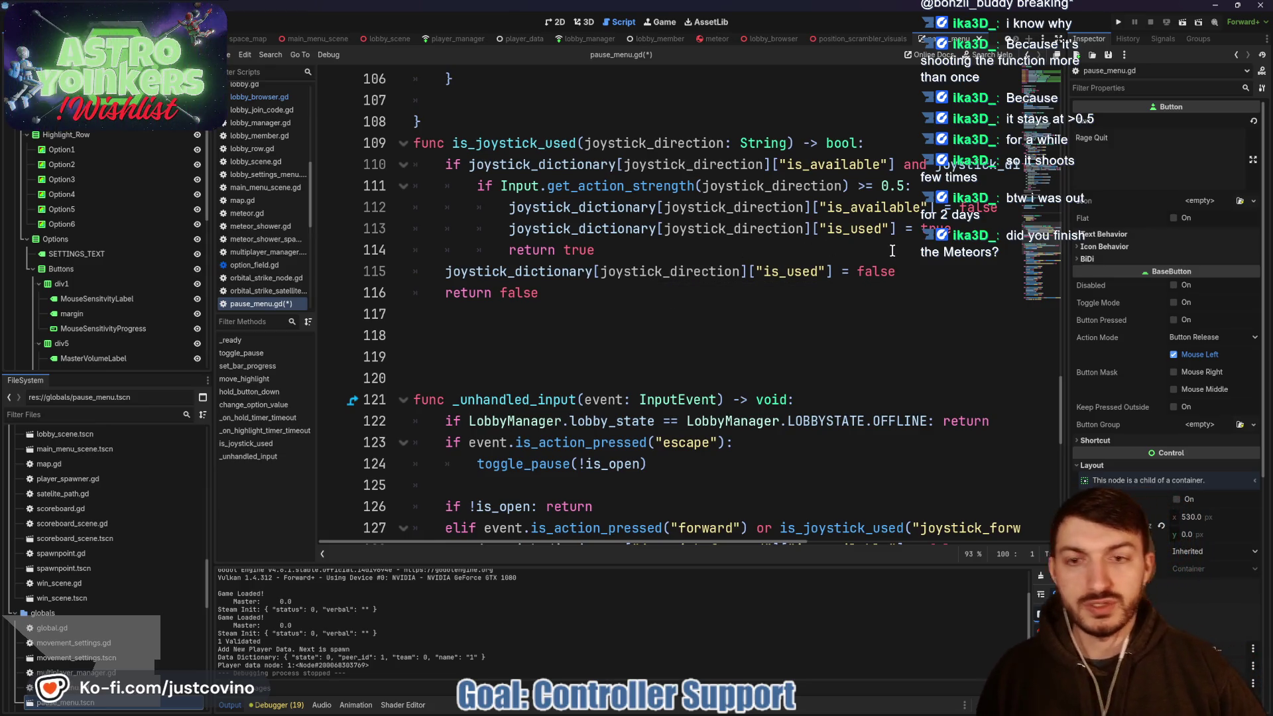
scroll(764, 272, "down", 1)
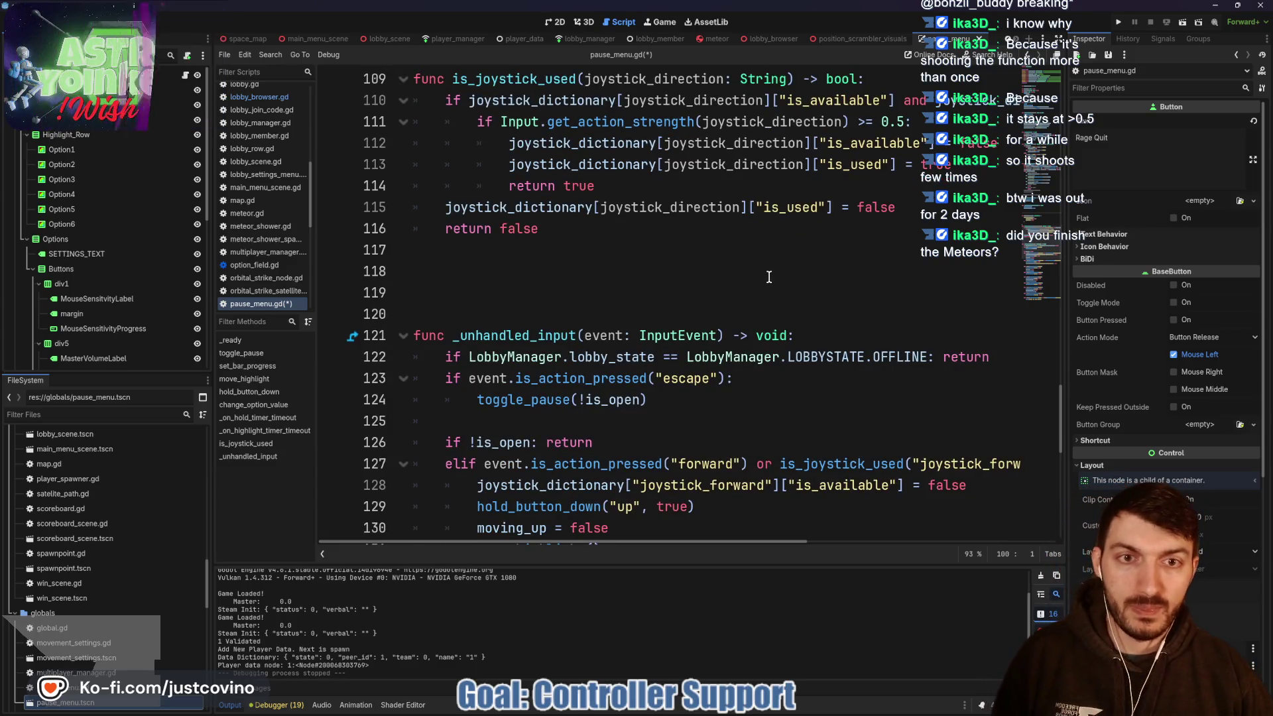
scroll(768, 274, "down", 4)
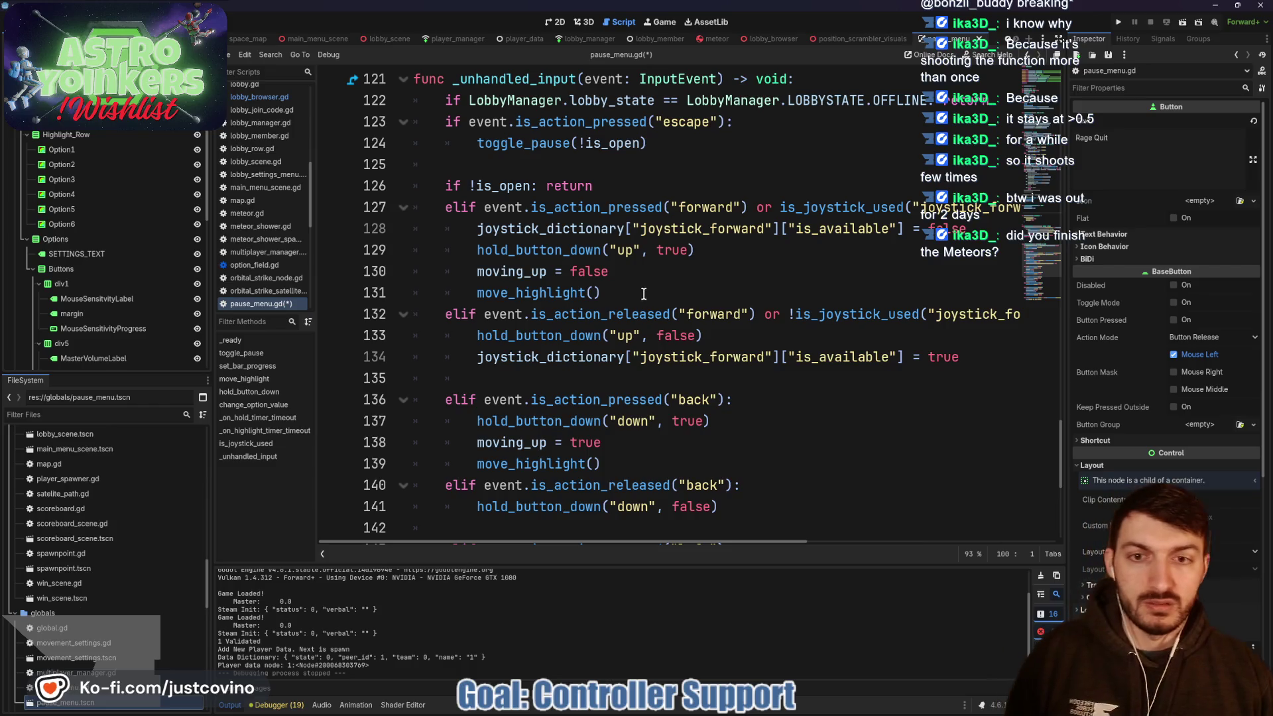
left_click(639, 290)
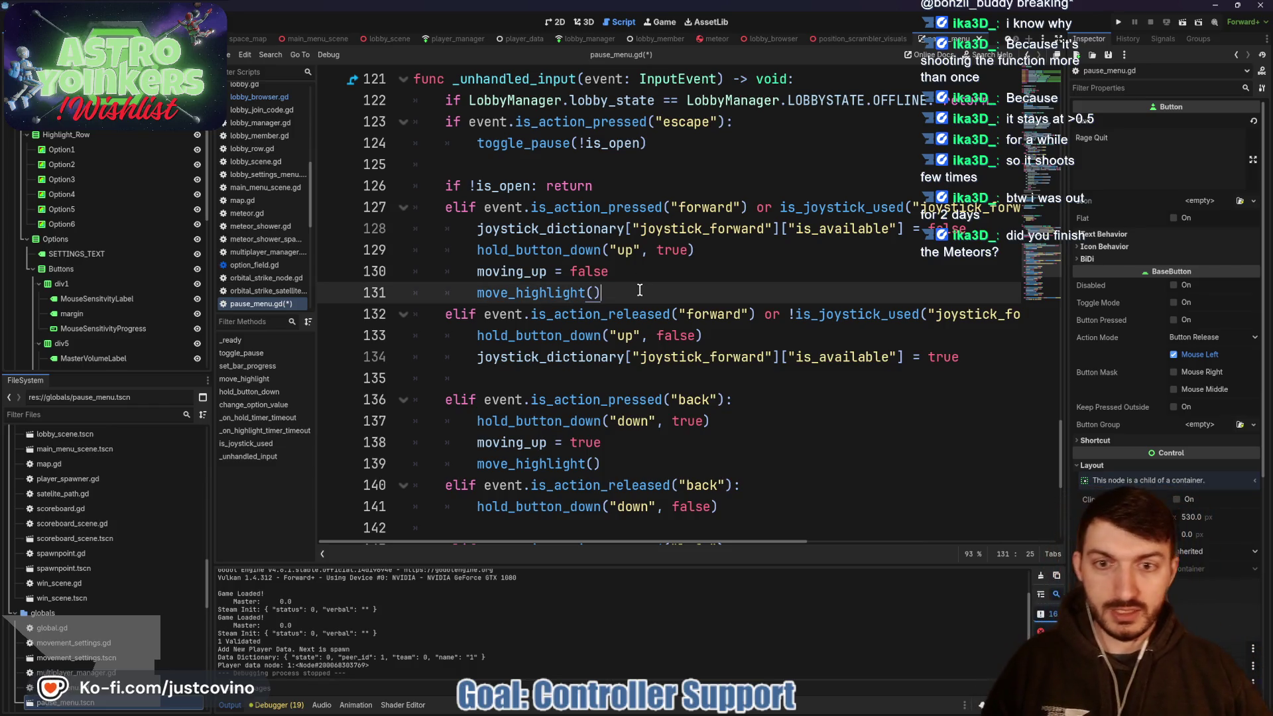
key("Return")
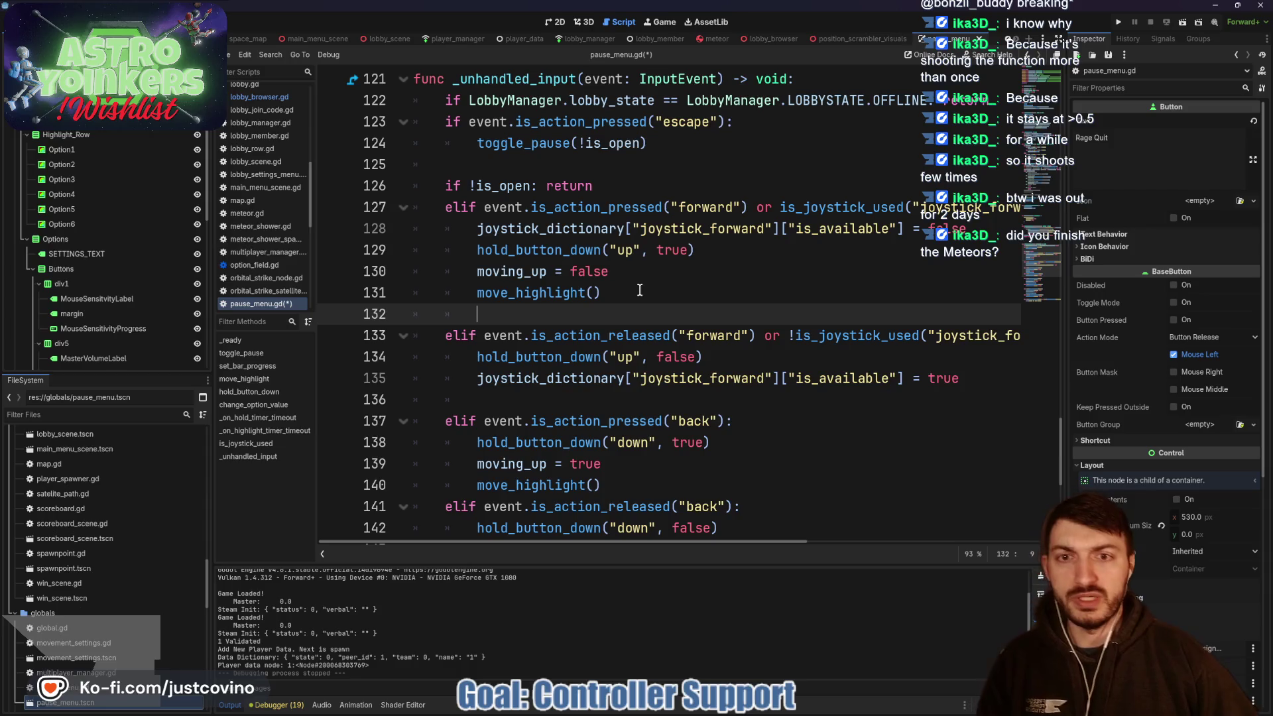
left_click(645, 181)
key("Return")
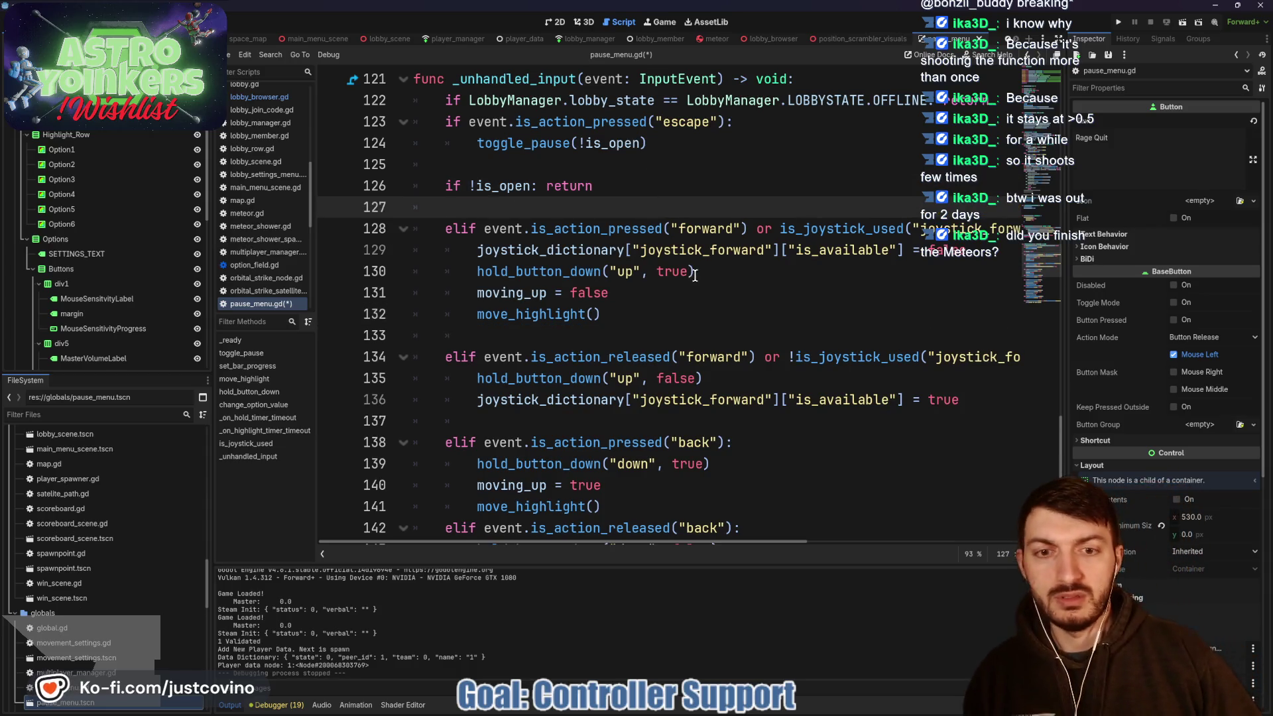
scroll(694, 274, "down", 2)
left_click(601, 295)
key("Return")
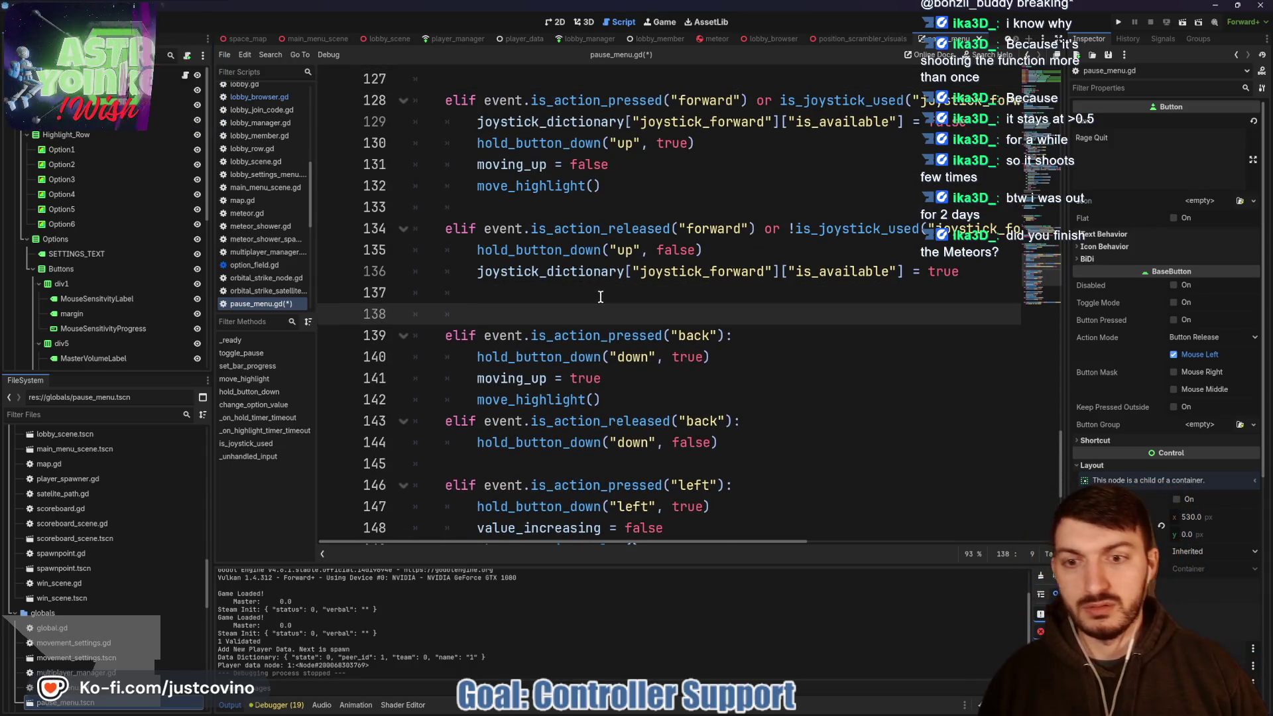
- Scroll through pause_menu.gd to review the edited _unhandled_input and is_joystick_used code
scroll(641, 292, "up", 1)
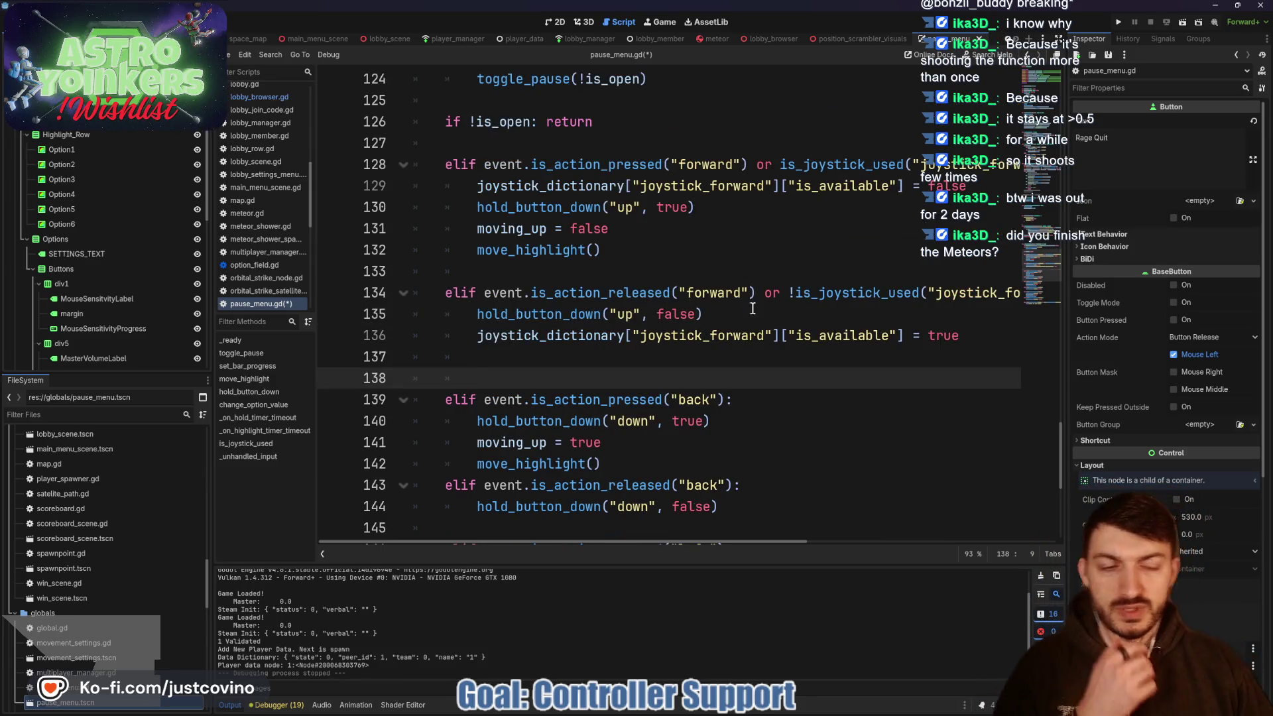
scroll(752, 308, "right", 2)
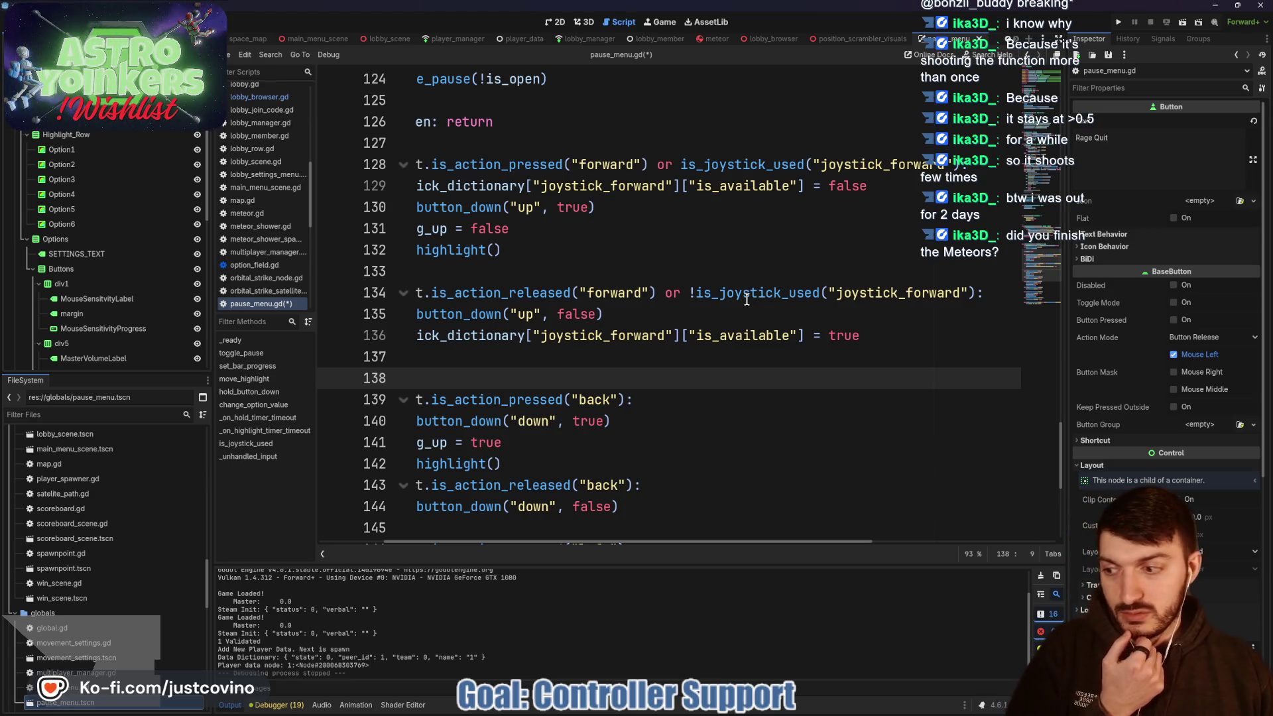
scroll(746, 300, "left", 2)
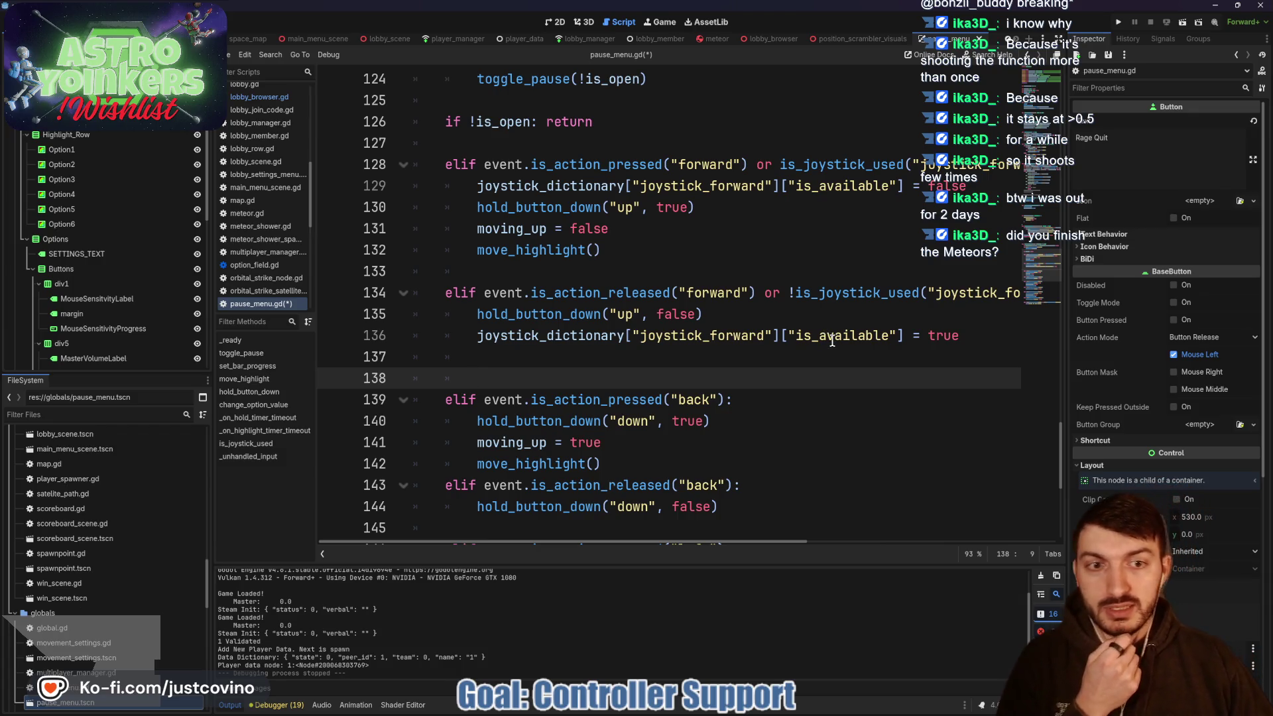
scroll(838, 344, "up", 4)
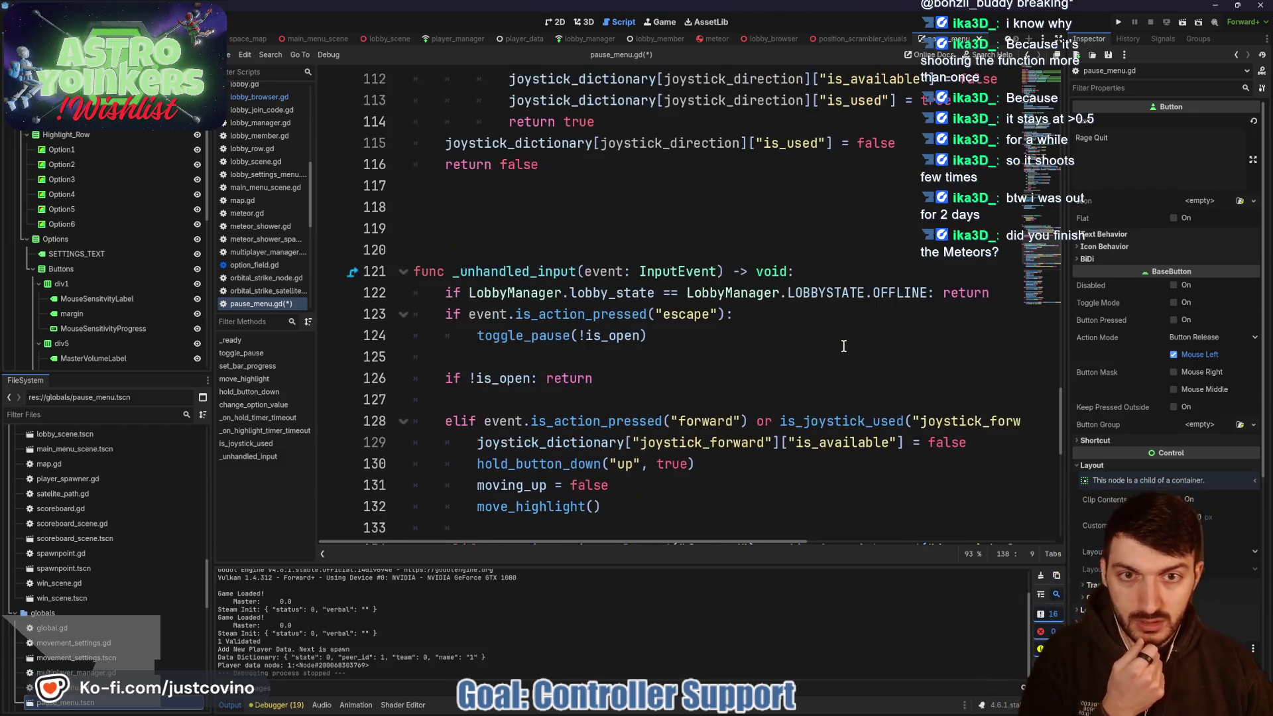
scroll(842, 345, "up", 2)
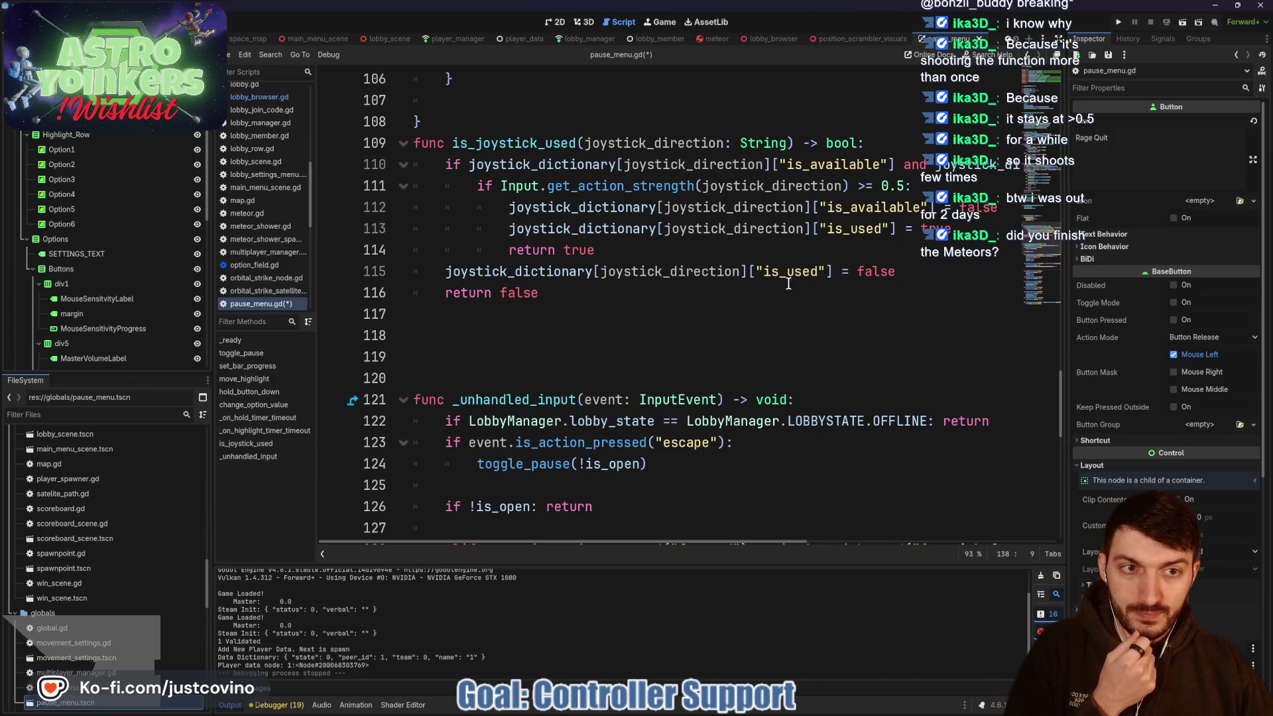
scroll(788, 286, "right", 3)
scroll(753, 307, "left", 3)
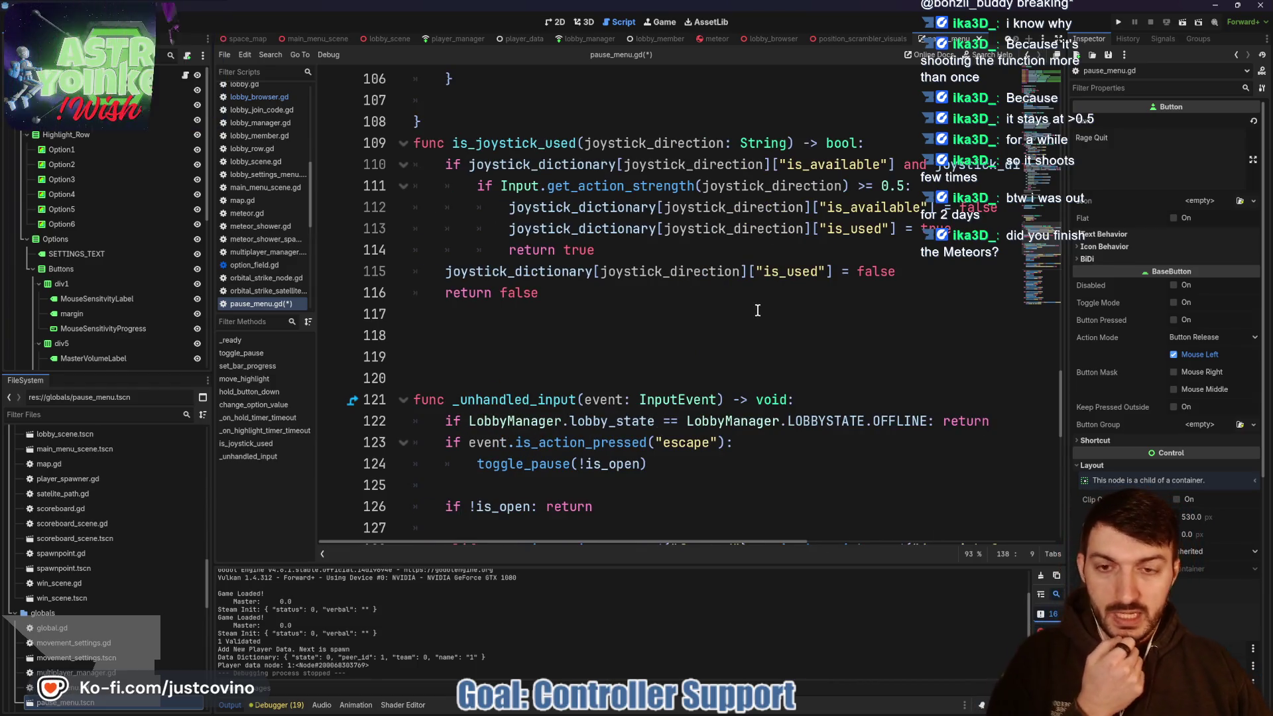
scroll(734, 319, "down", 7)
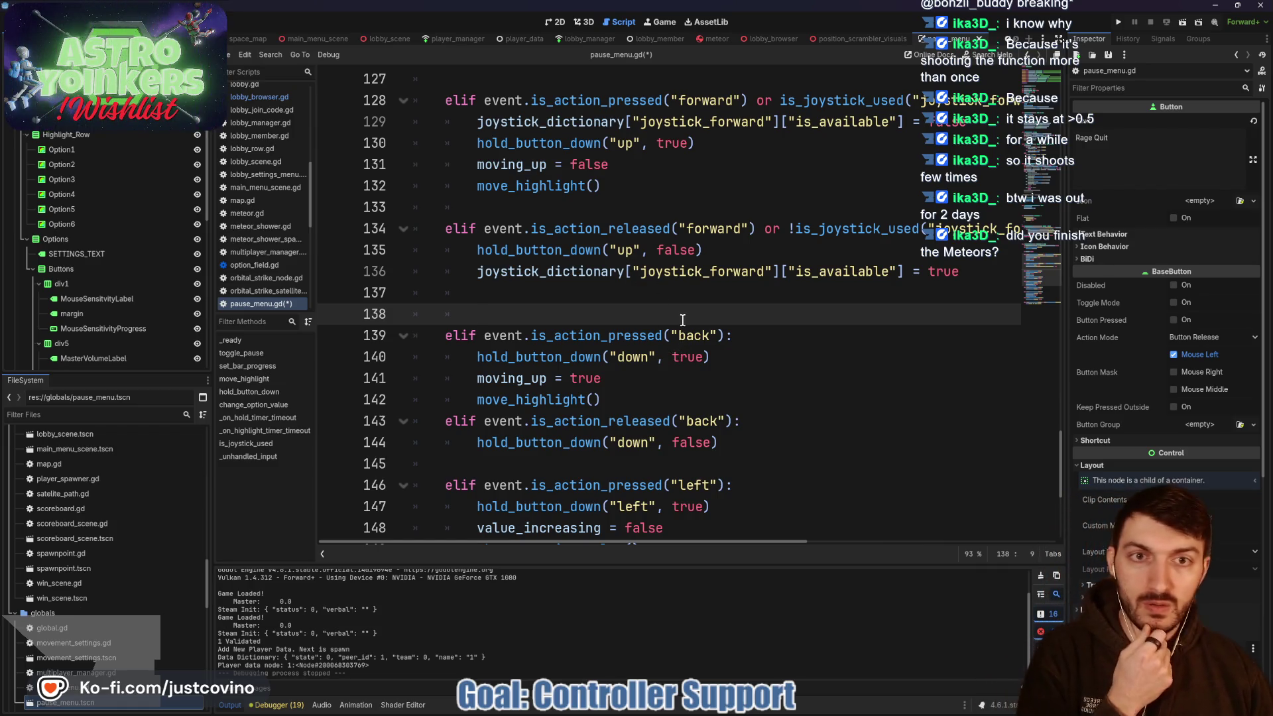
scroll(696, 325, "up", 1)
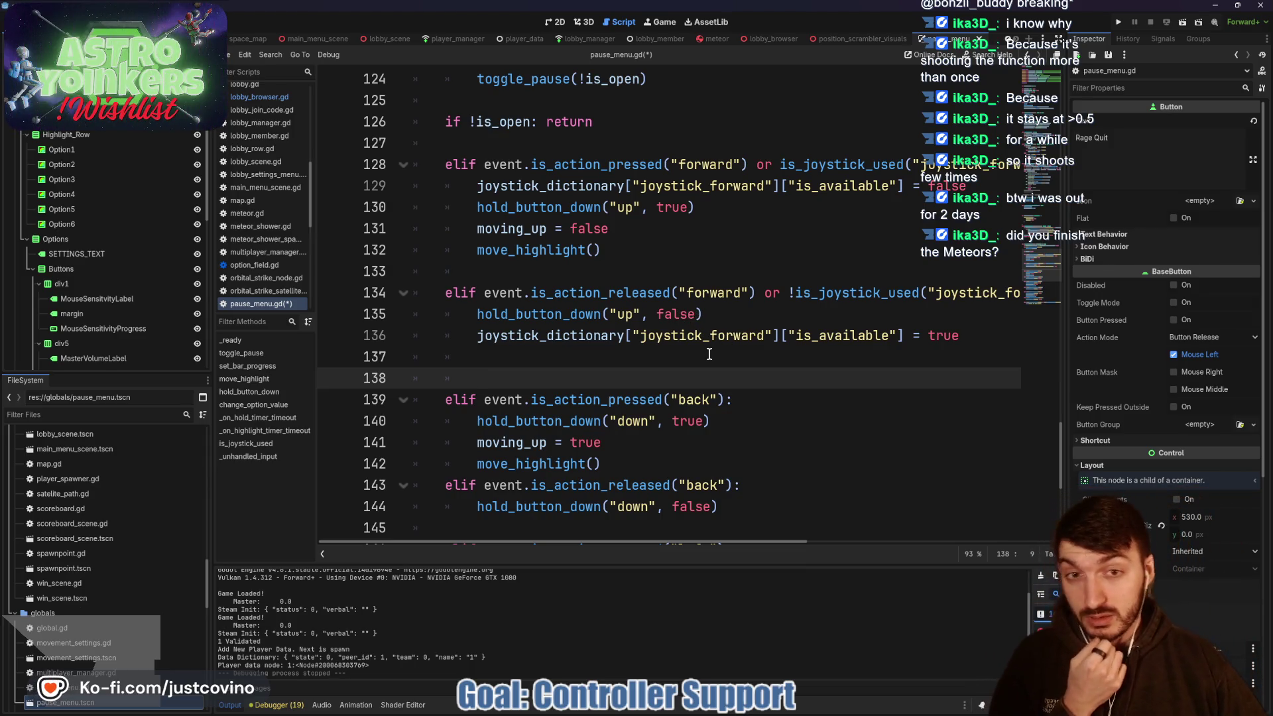
scroll(708, 346, "up", 3)
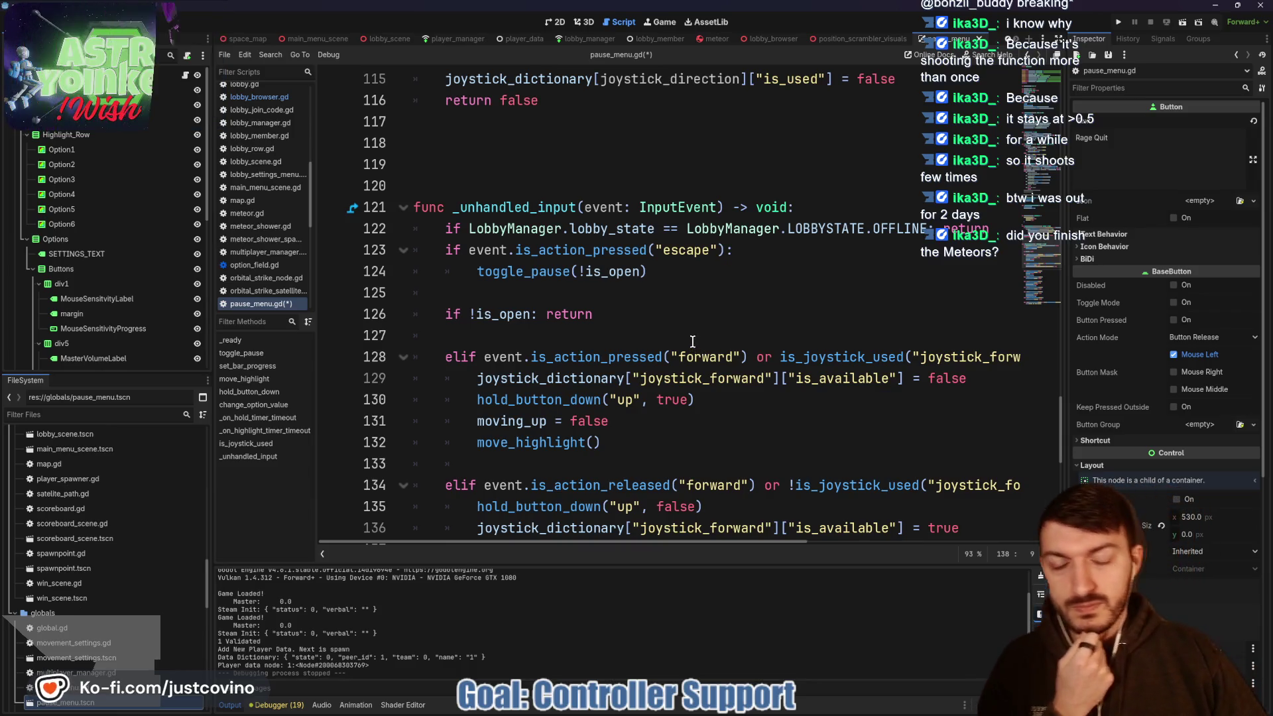
scroll(699, 339, "down", 1)
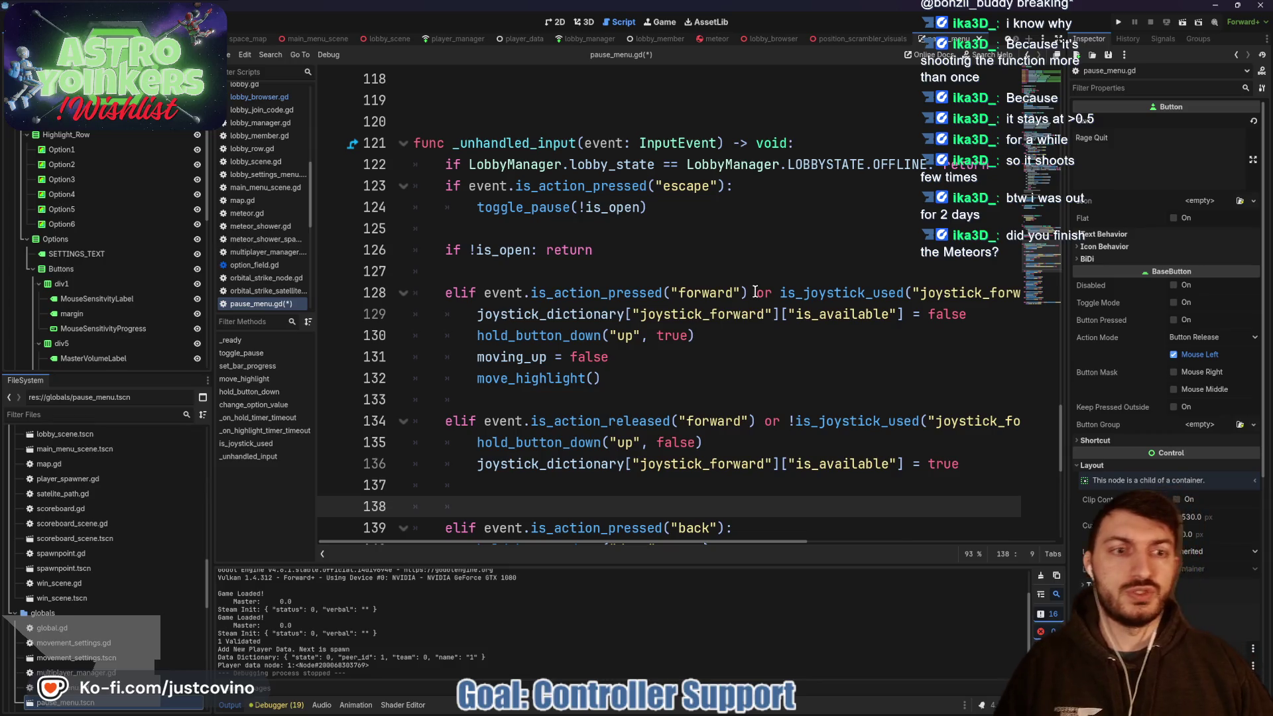
scroll(767, 292, "down", 1)
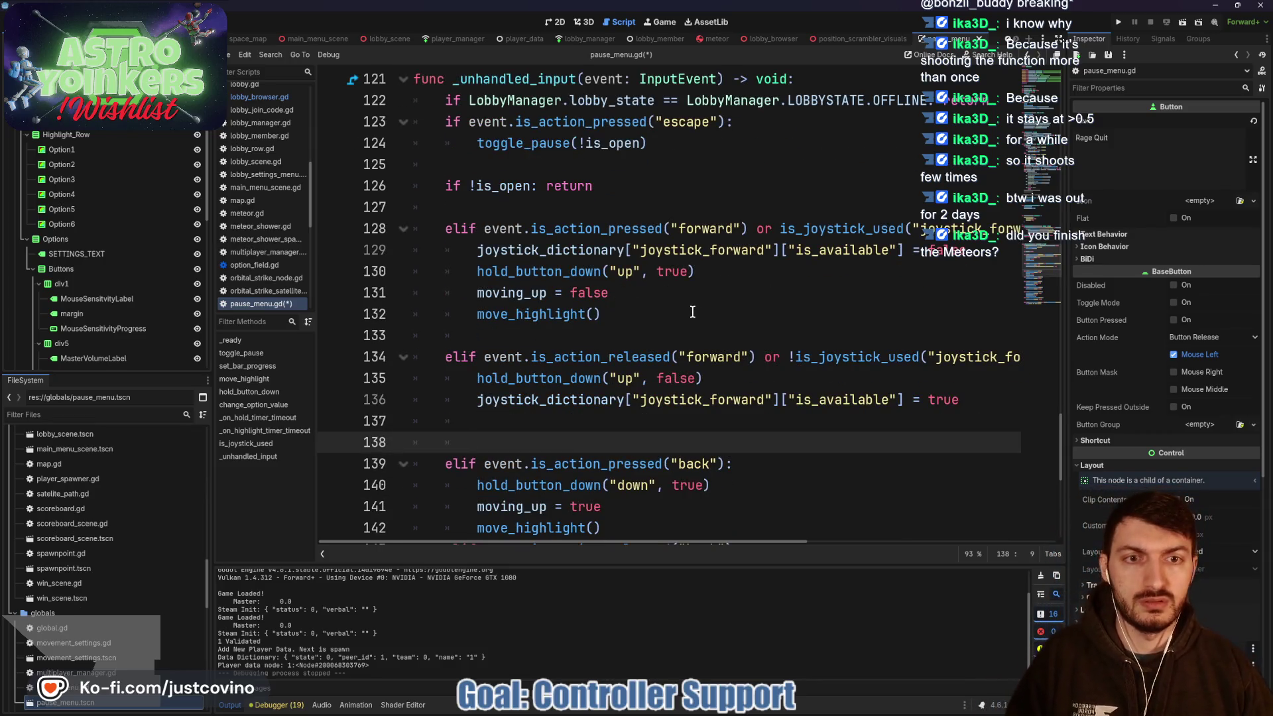
scroll(692, 312, "up", 8)
scroll(530, 268, "down", 1)
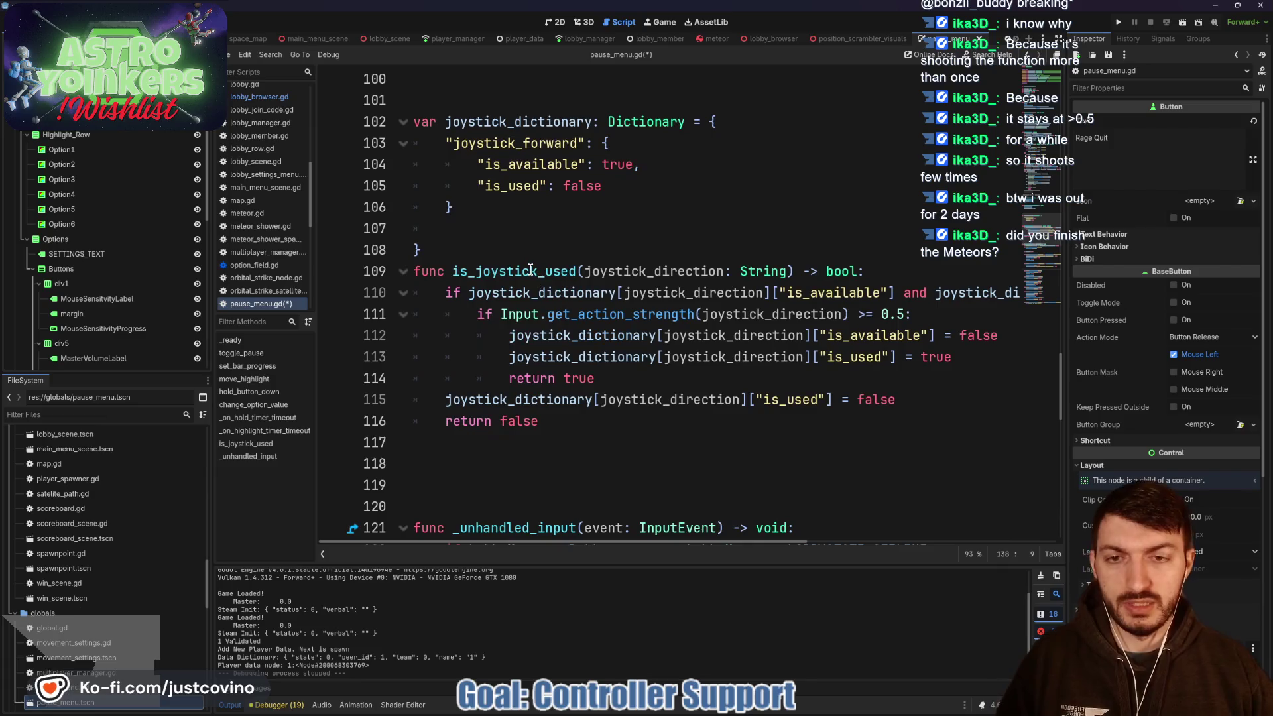
- Inspect is_joystick_used's 0.5 strength check on line 111 and place the caret at its >= operator
double_click(530, 271)
double_click(535, 291)
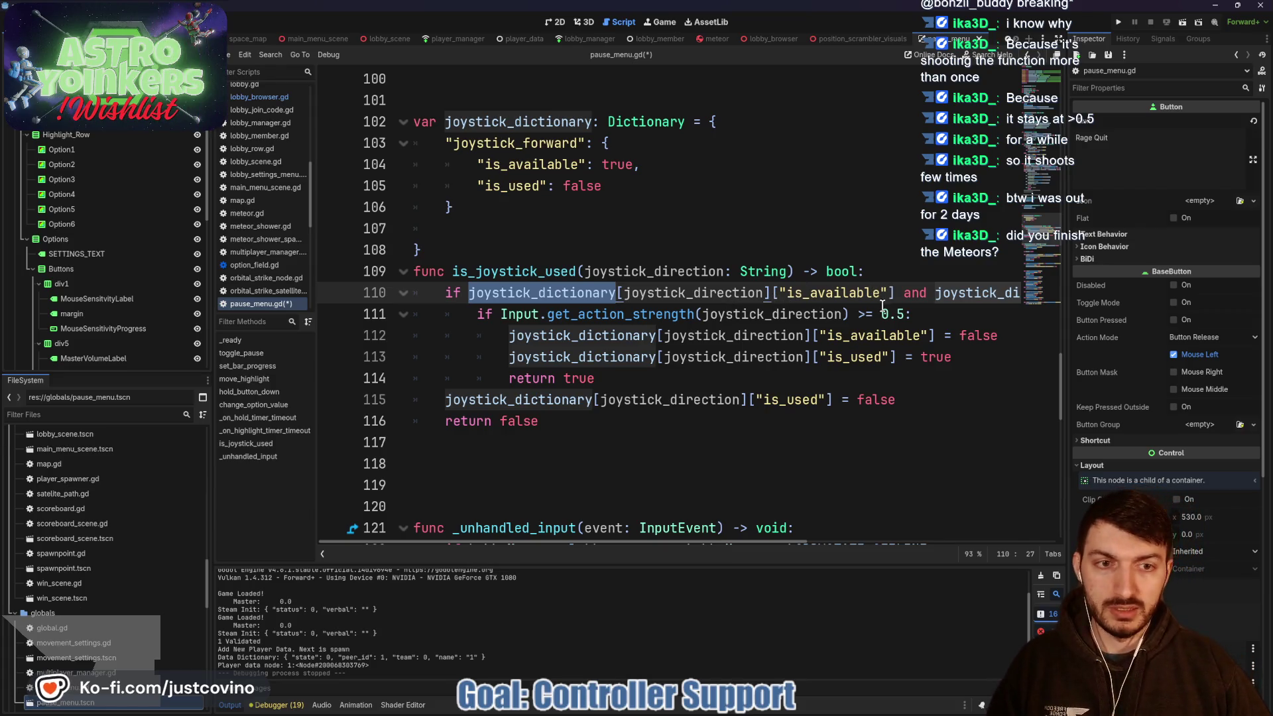
scroll(880, 292, "right", 3)
scroll(875, 292, "right", 3)
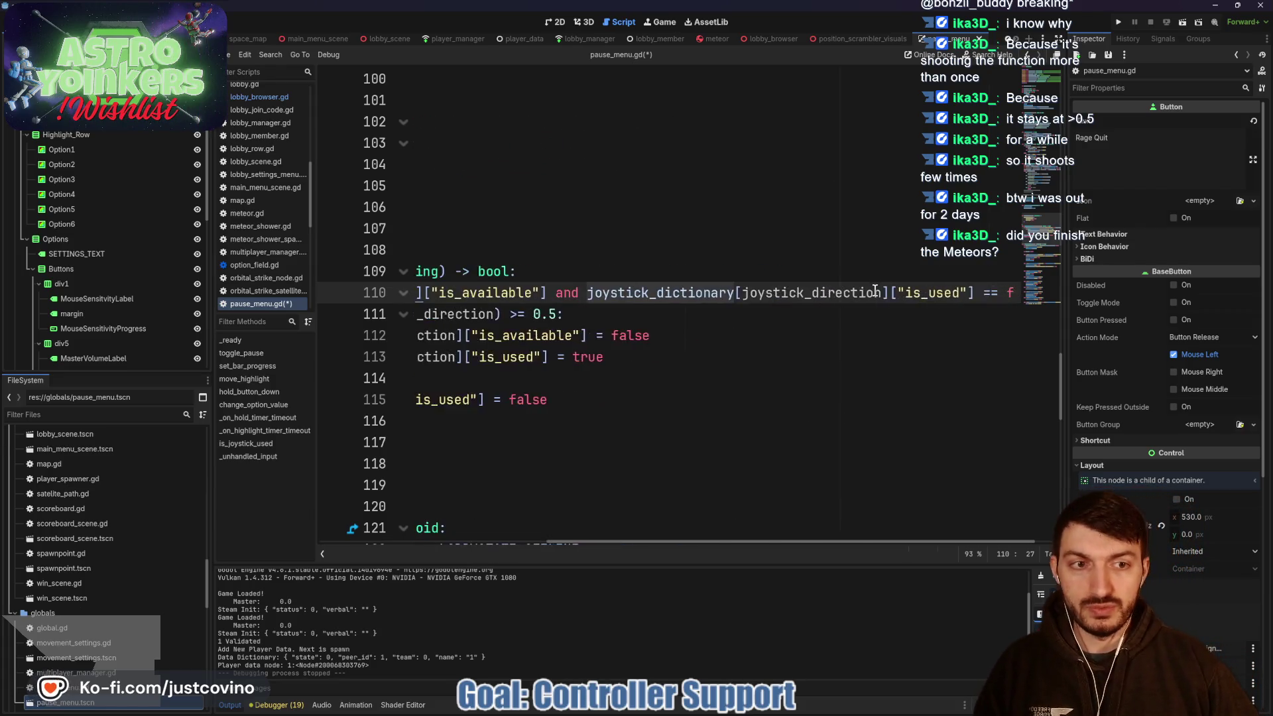
scroll(888, 302, "left", 4)
scroll(897, 309, "left", 2)
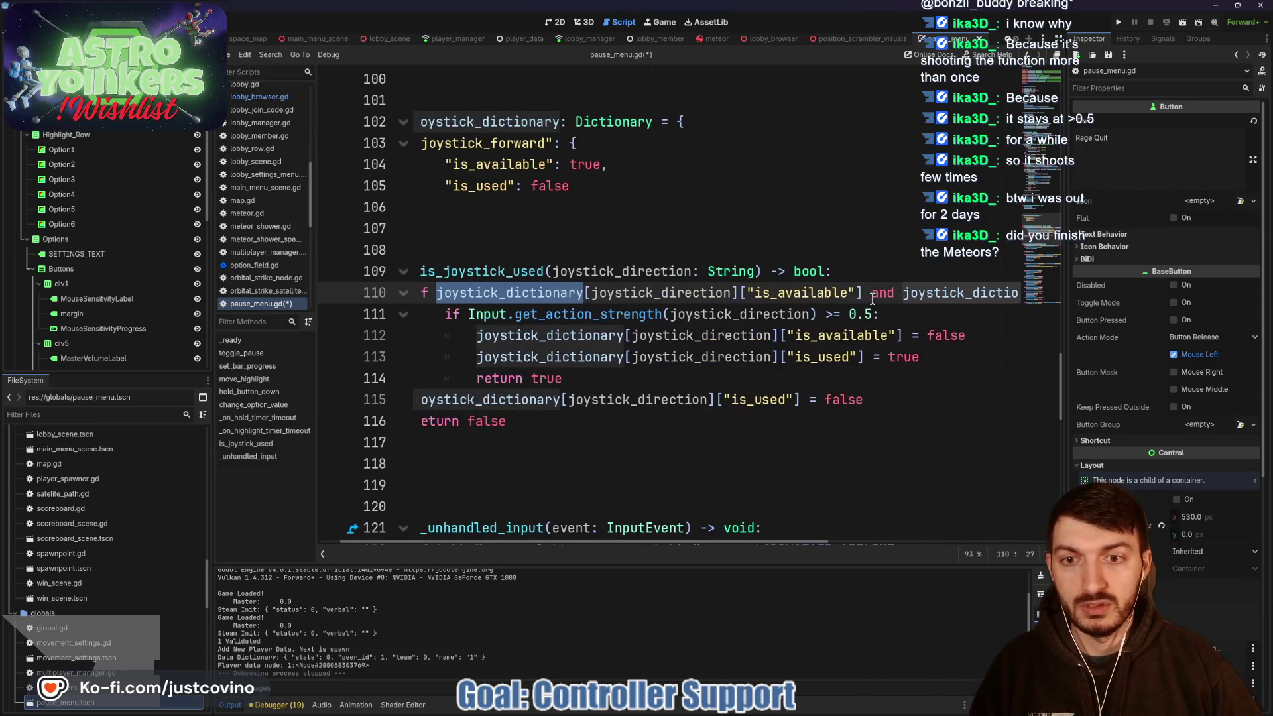
left_click(571, 316)
left_click_drag(473, 314, 875, 311)
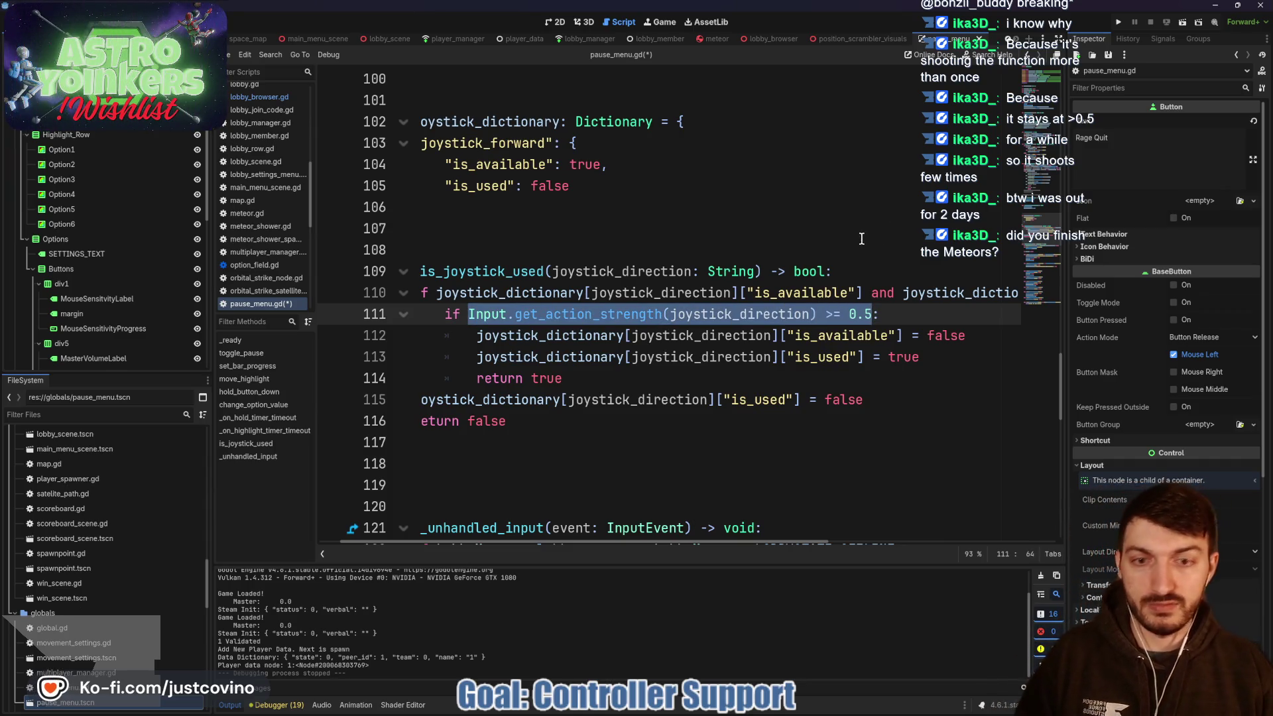
double_click(823, 336)
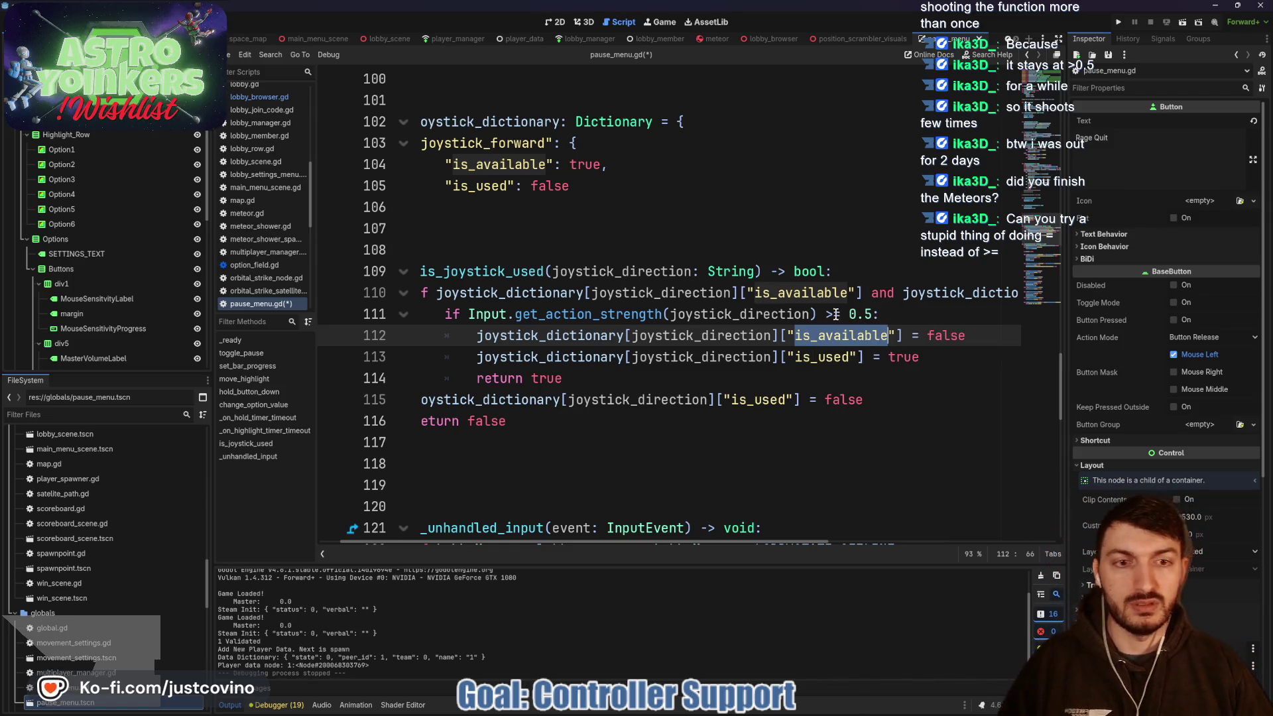
left_click(831, 314)
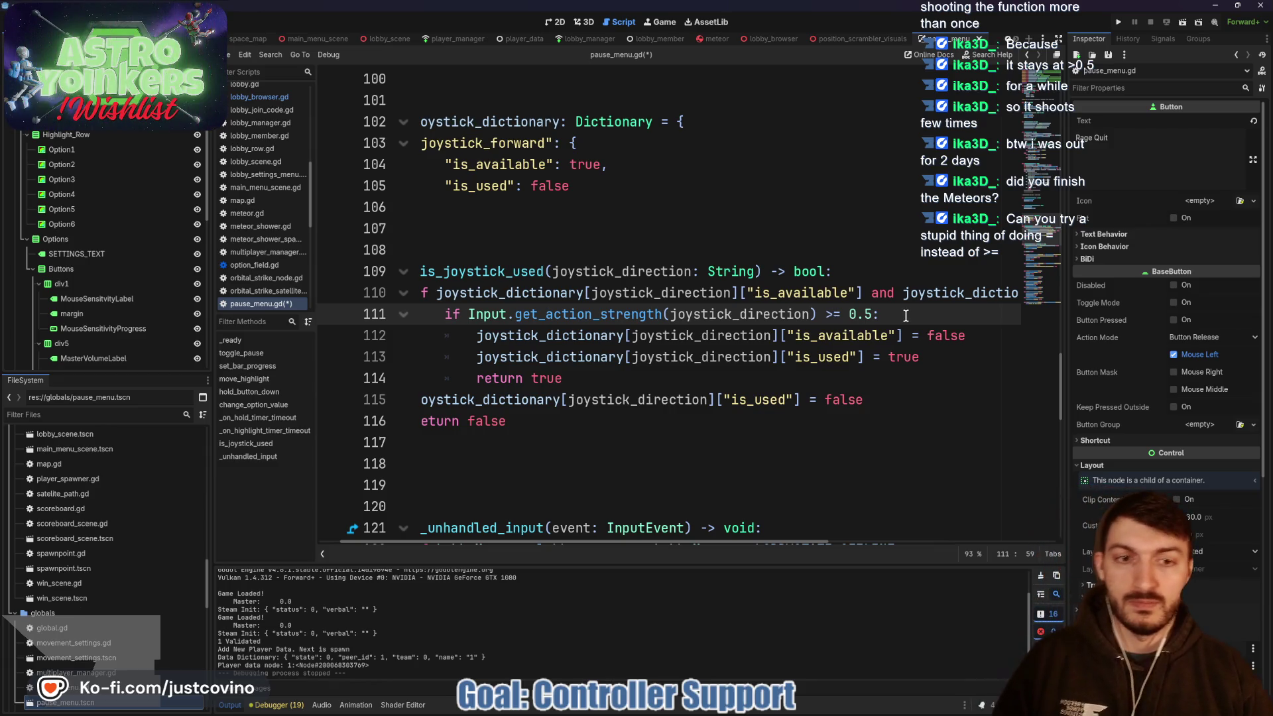
- Make line 111 require joystick strength == 1.0, save, and check the browser gamepad tester
type("=")
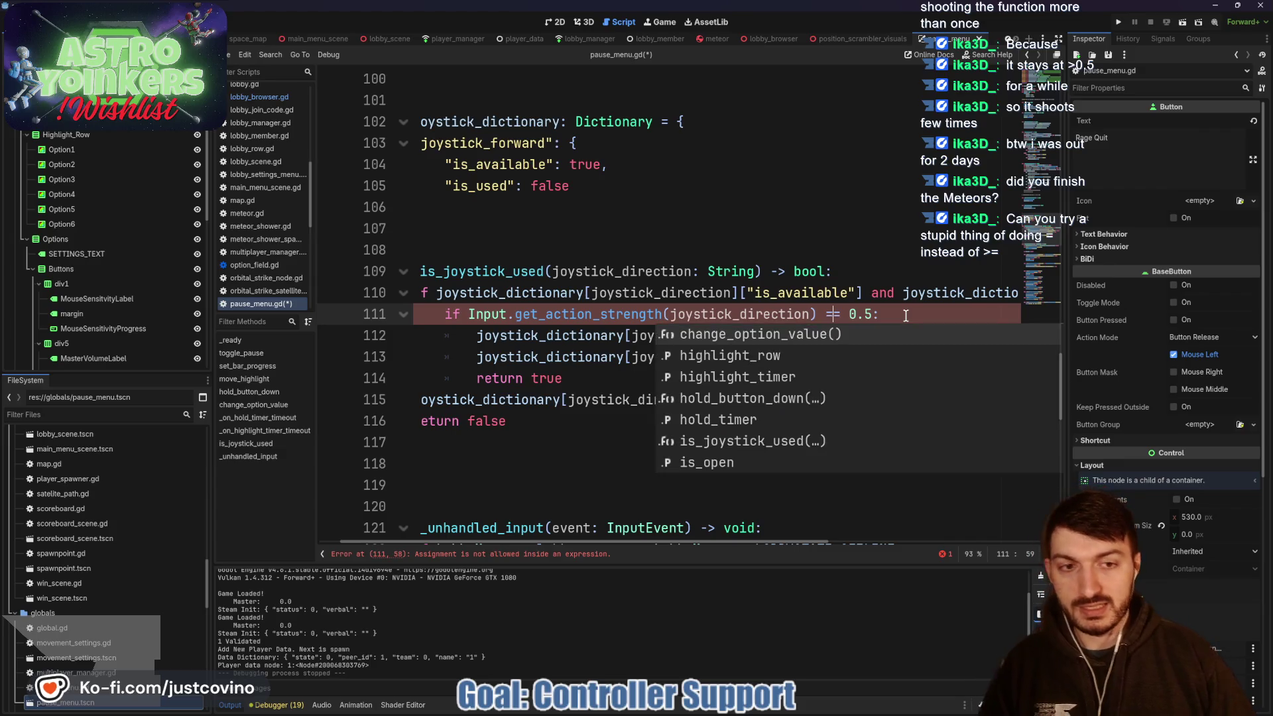
type("=")
left_click(906, 315)
key("ctrl+s")
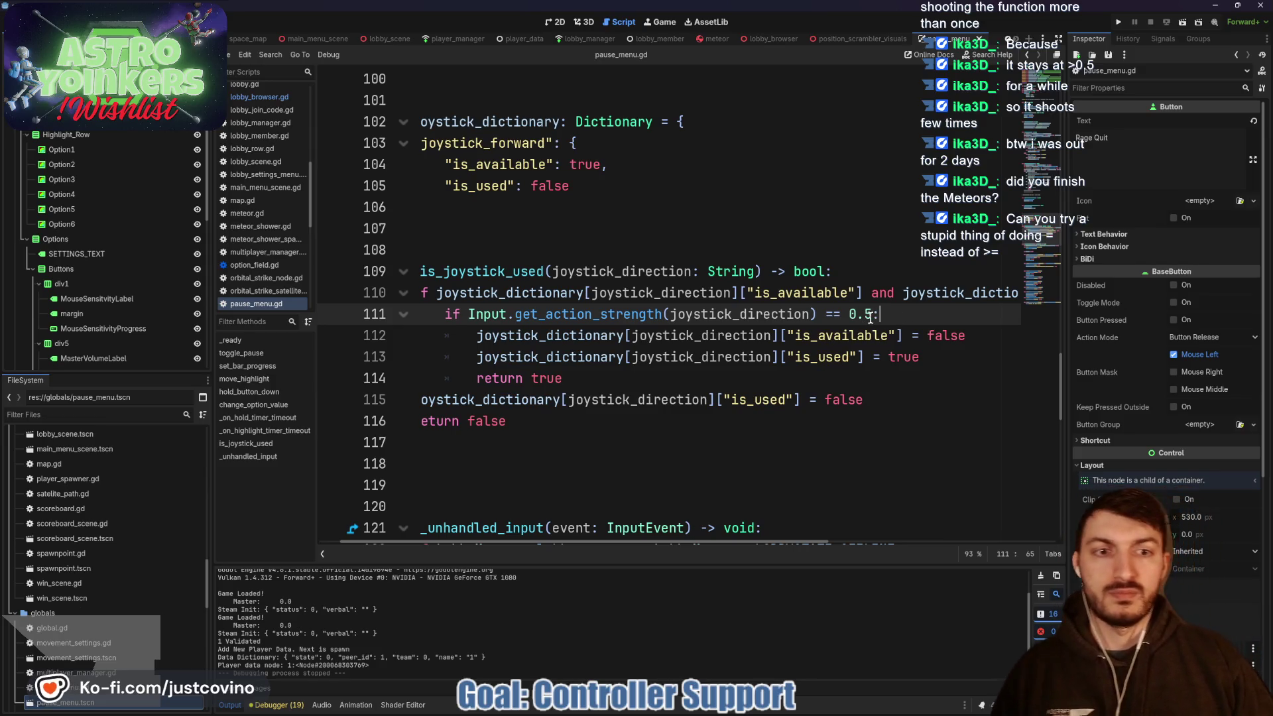
left_click_drag(872, 314, 854, 314)
type("1.")
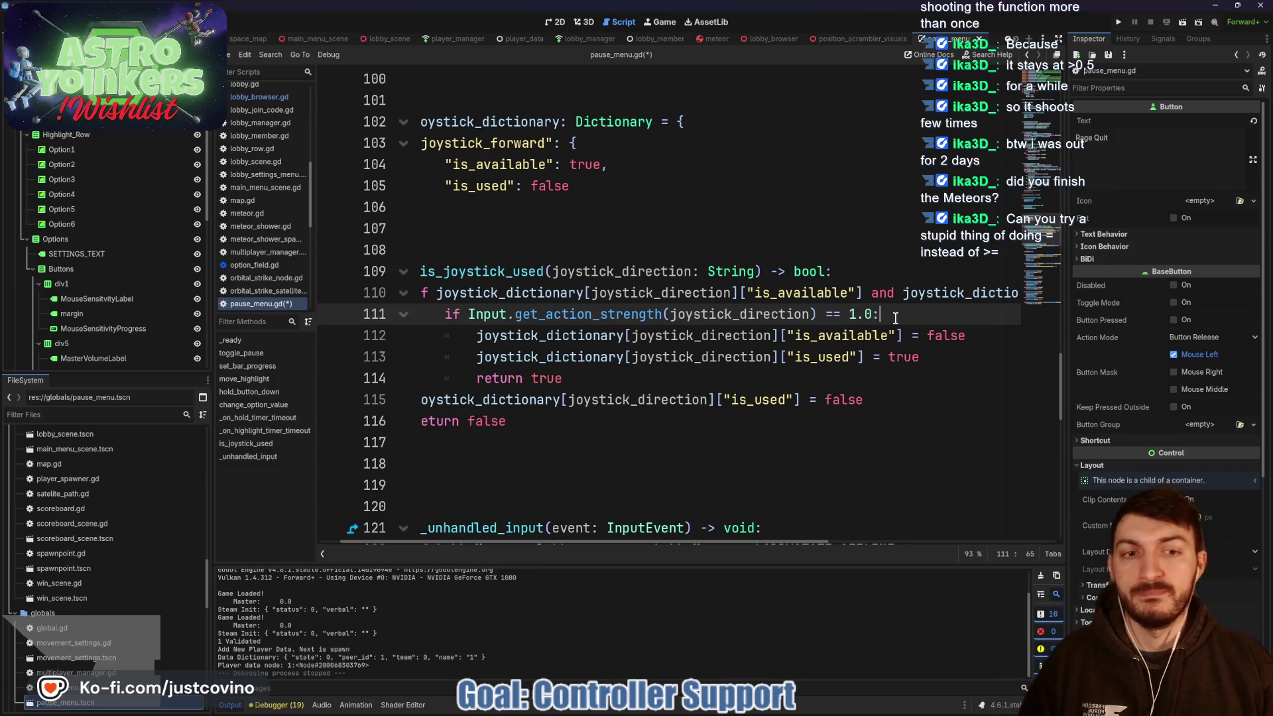
key("ctrl+s")
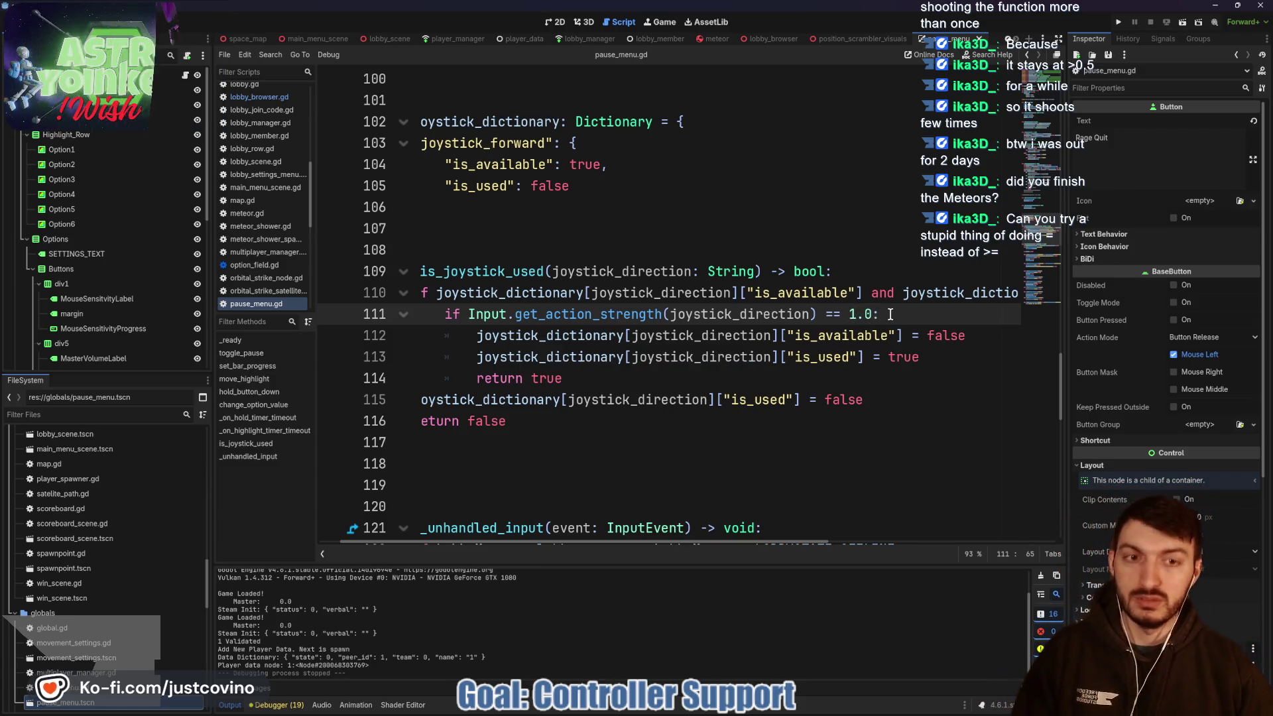
left_click(696, 710)
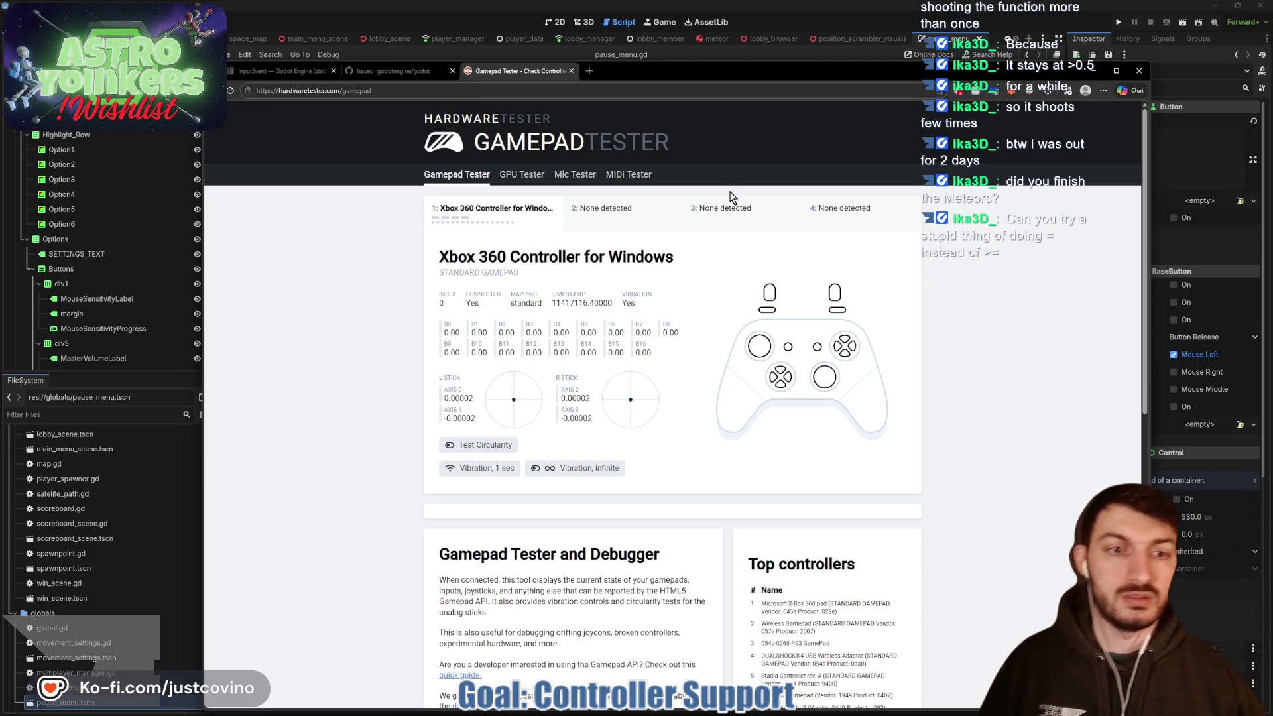
left_click(1094, 70)
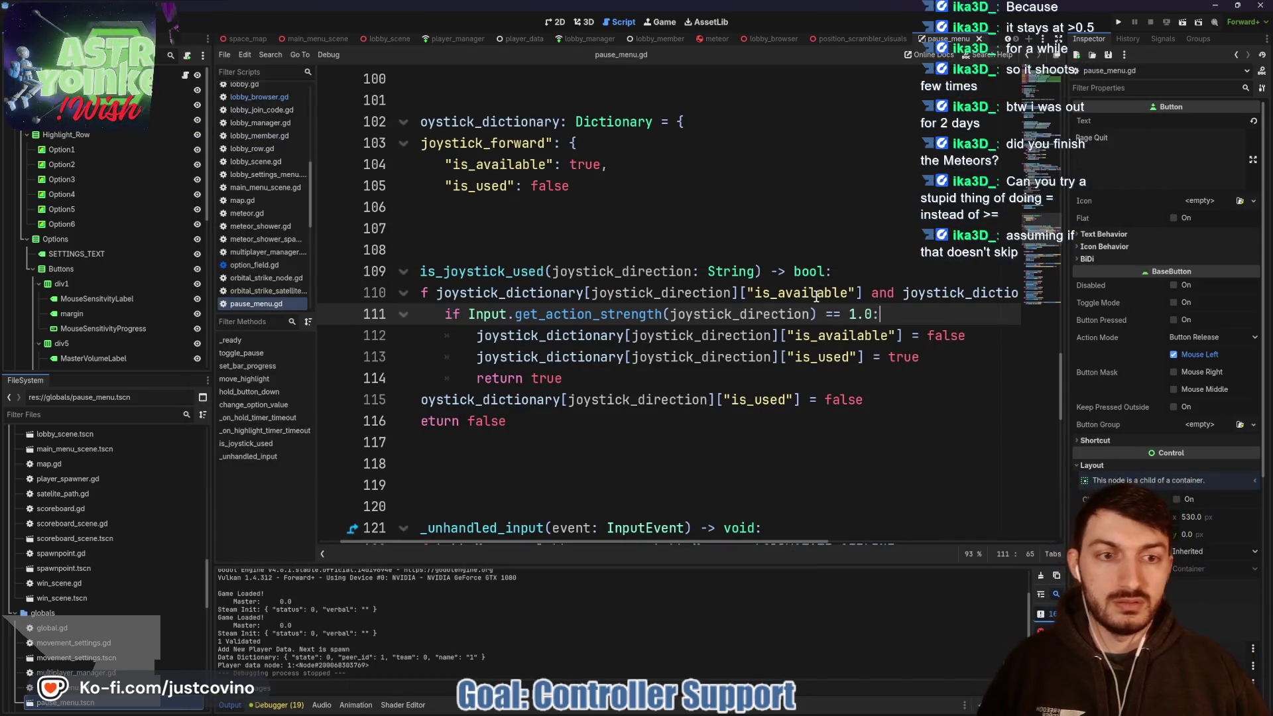
- Restore line 111's strength comparison to >= 0.5
key("BackSpace")
type(">")
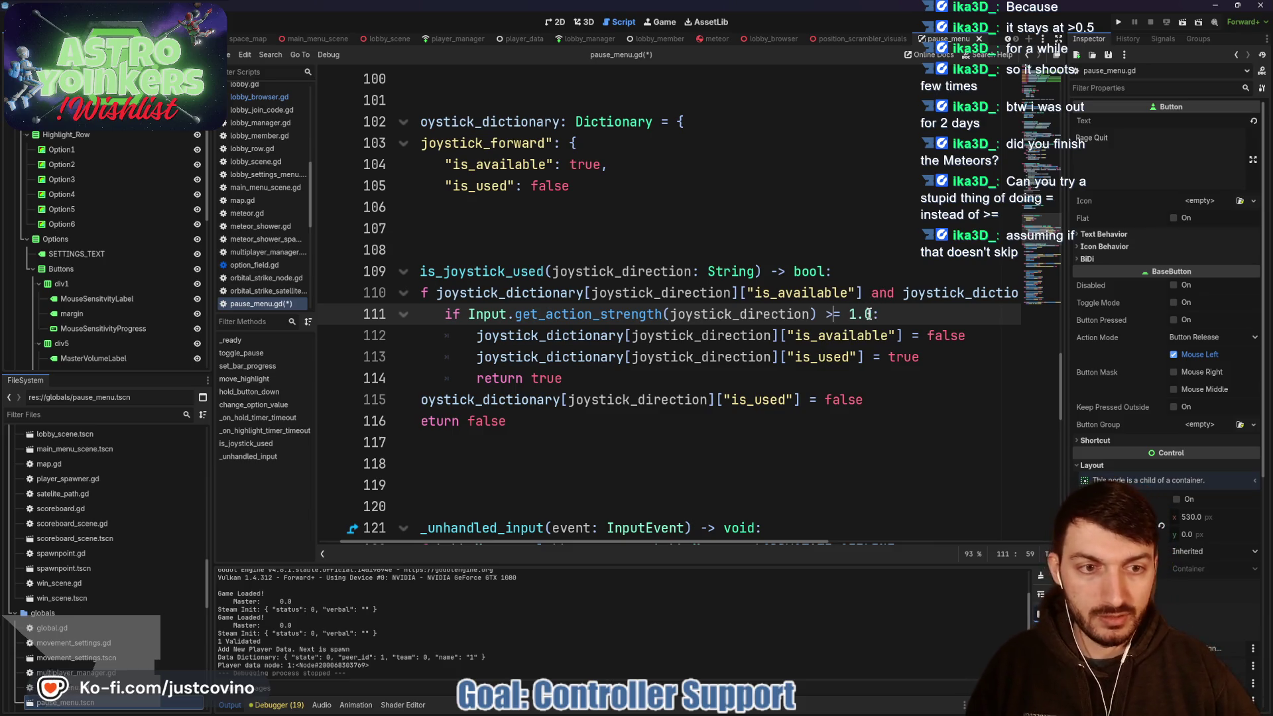
double_click(868, 314)
type("0.")
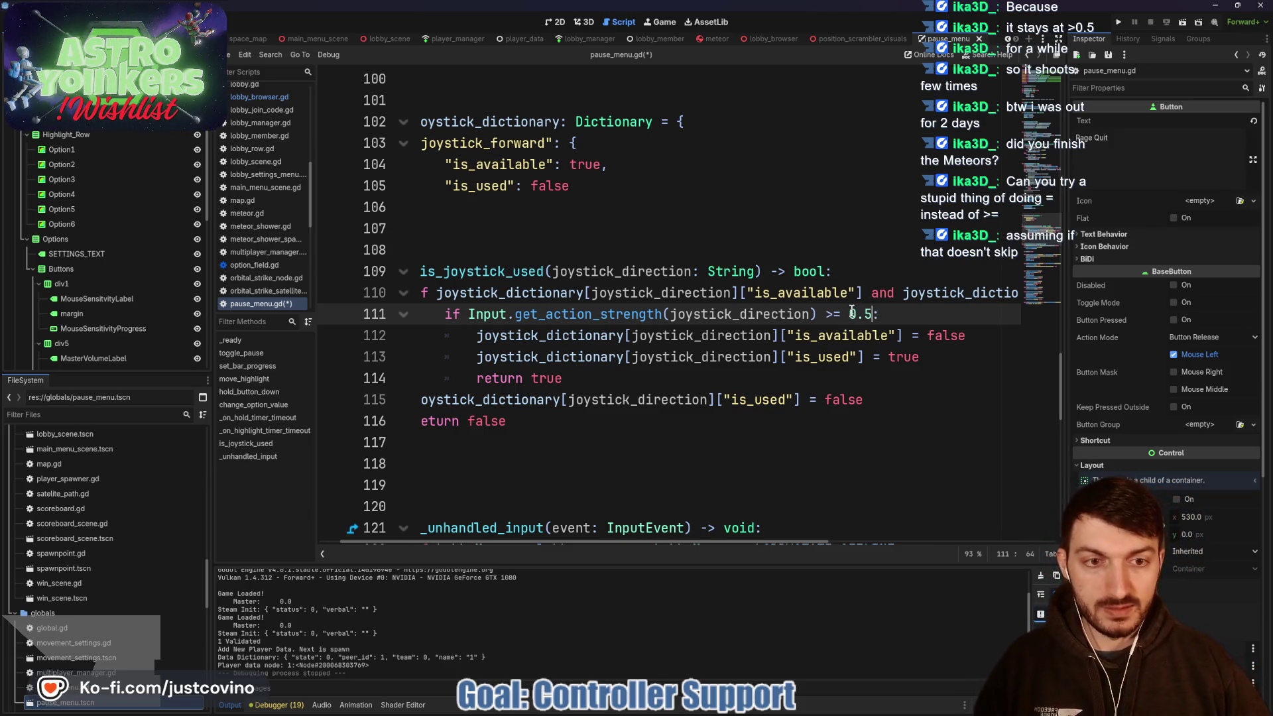
- Wrap the Input.get_action_strength call in abs(), save the script, and run the game
left_click_drag(815, 315, 468, 315)
type("(")
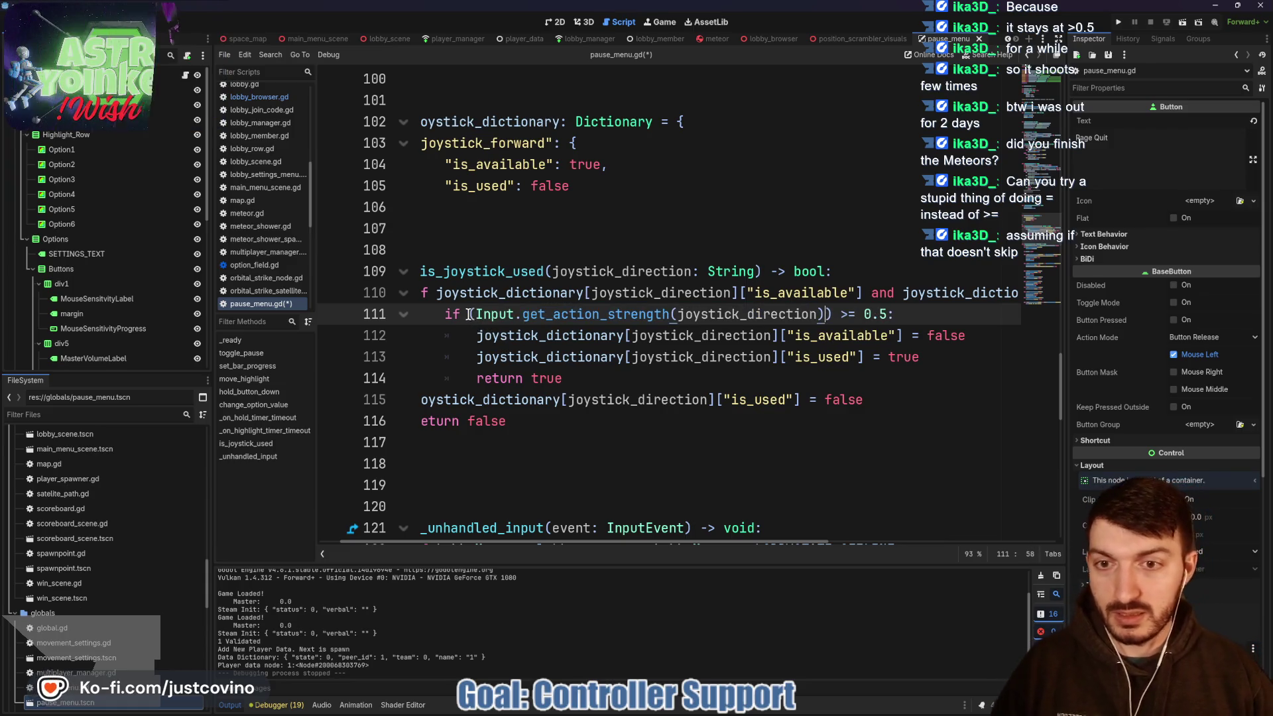
type("bs")
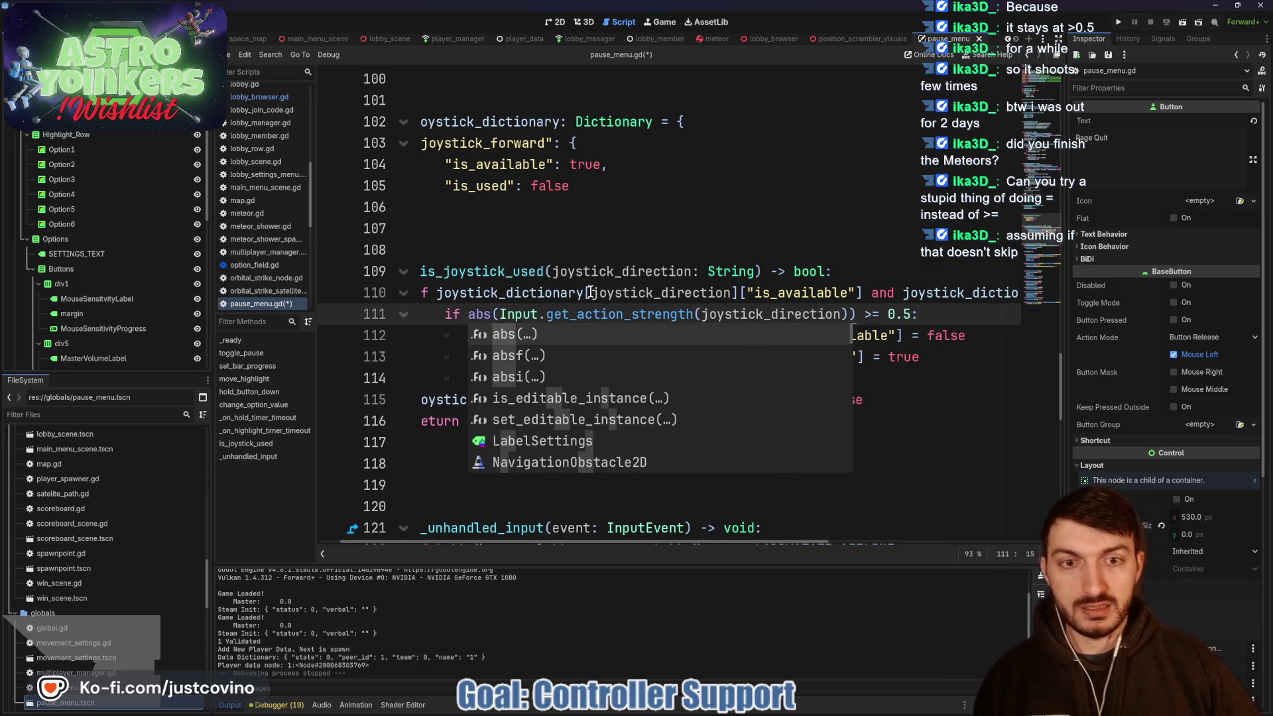
left_click(586, 292)
left_click(660, 381)
key("ctrl+s")
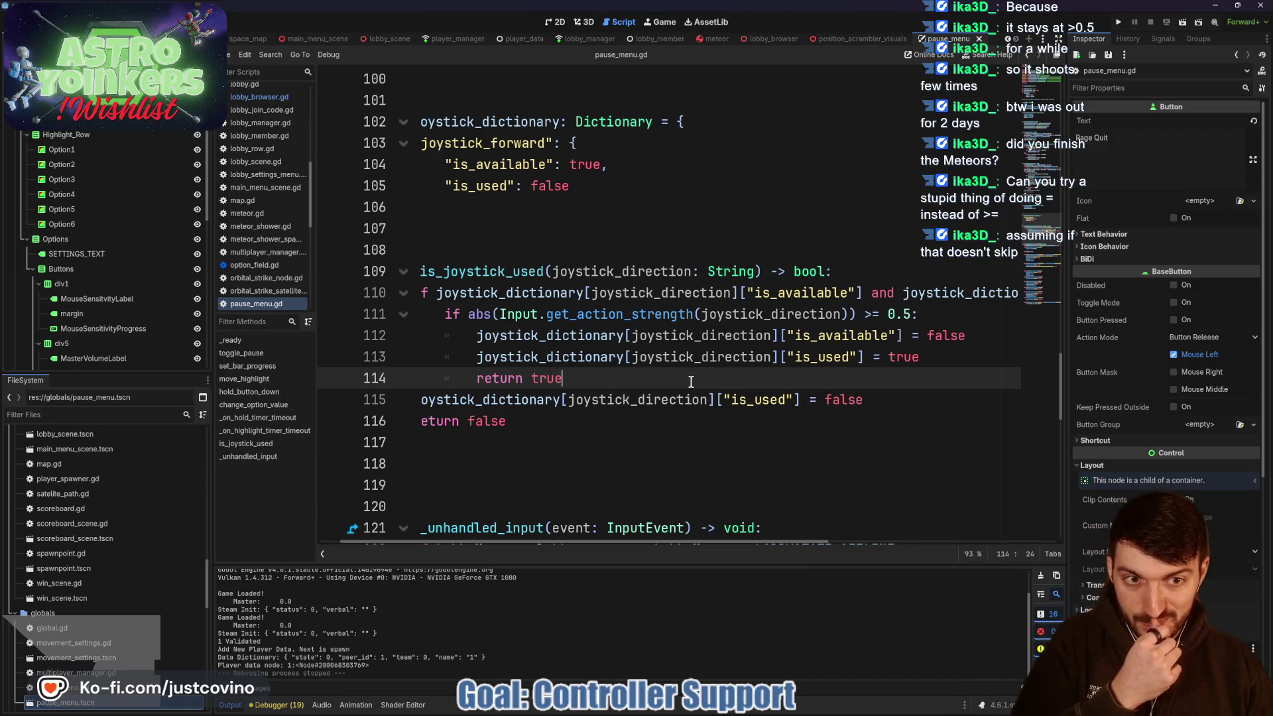
scroll(668, 377, "down", 3)
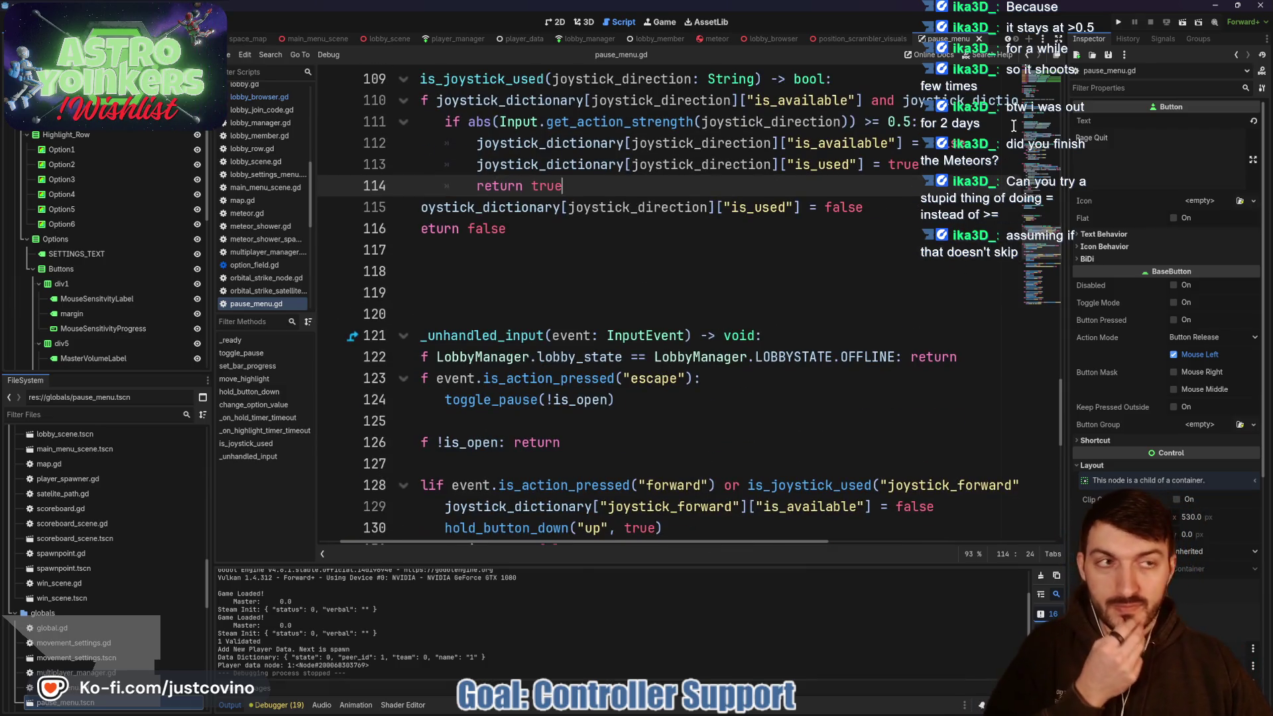
left_click(1120, 27)
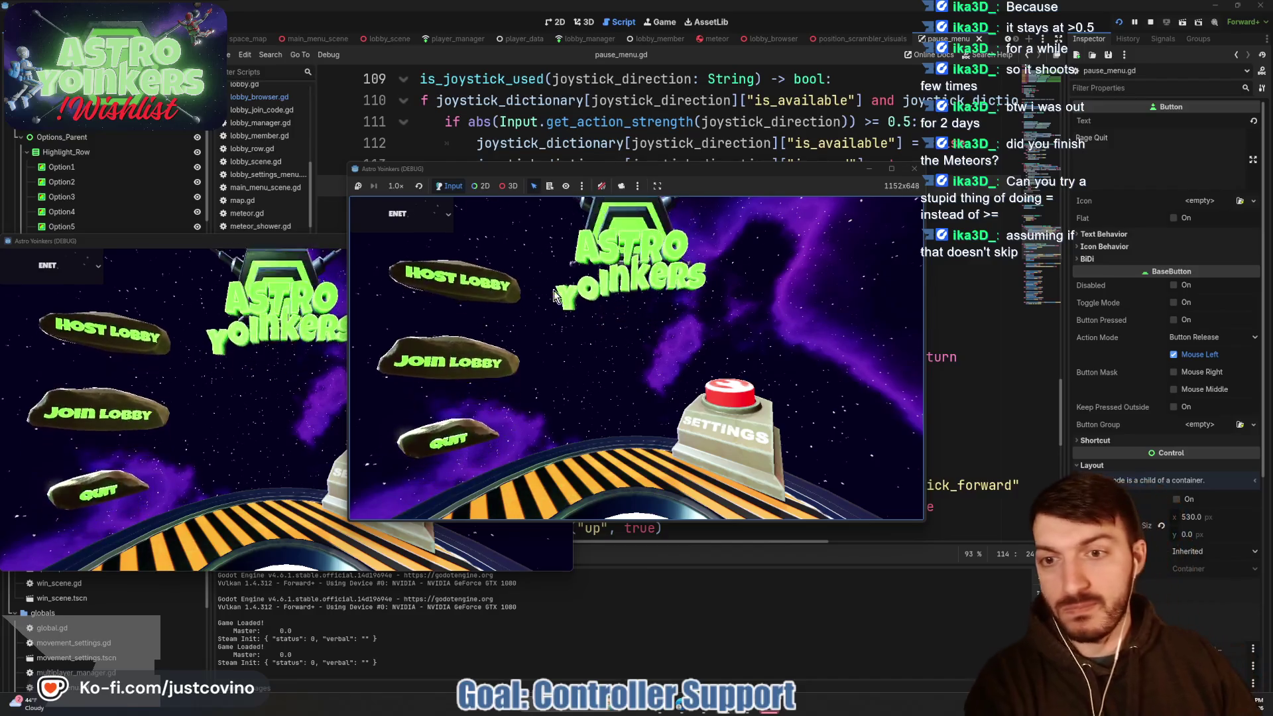
- Start a game session, open the in-game settings menu and step up and down through its rows
left_click(484, 281)
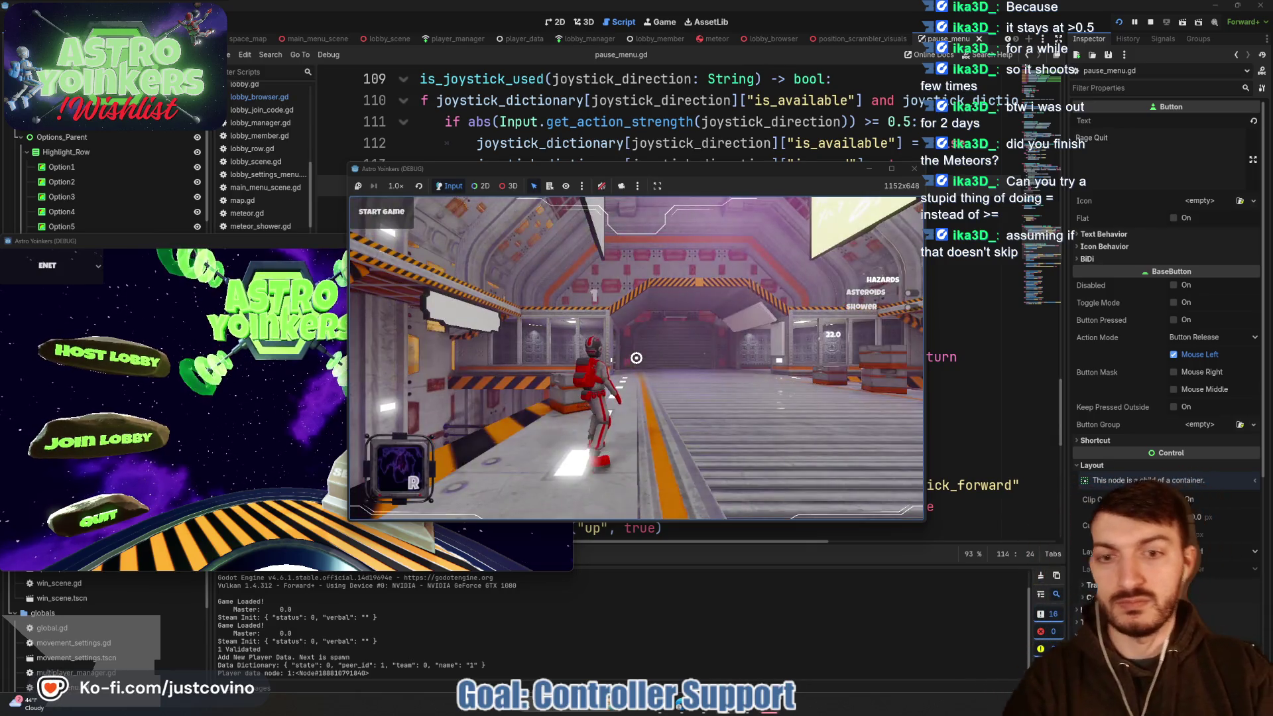
key("Escape")
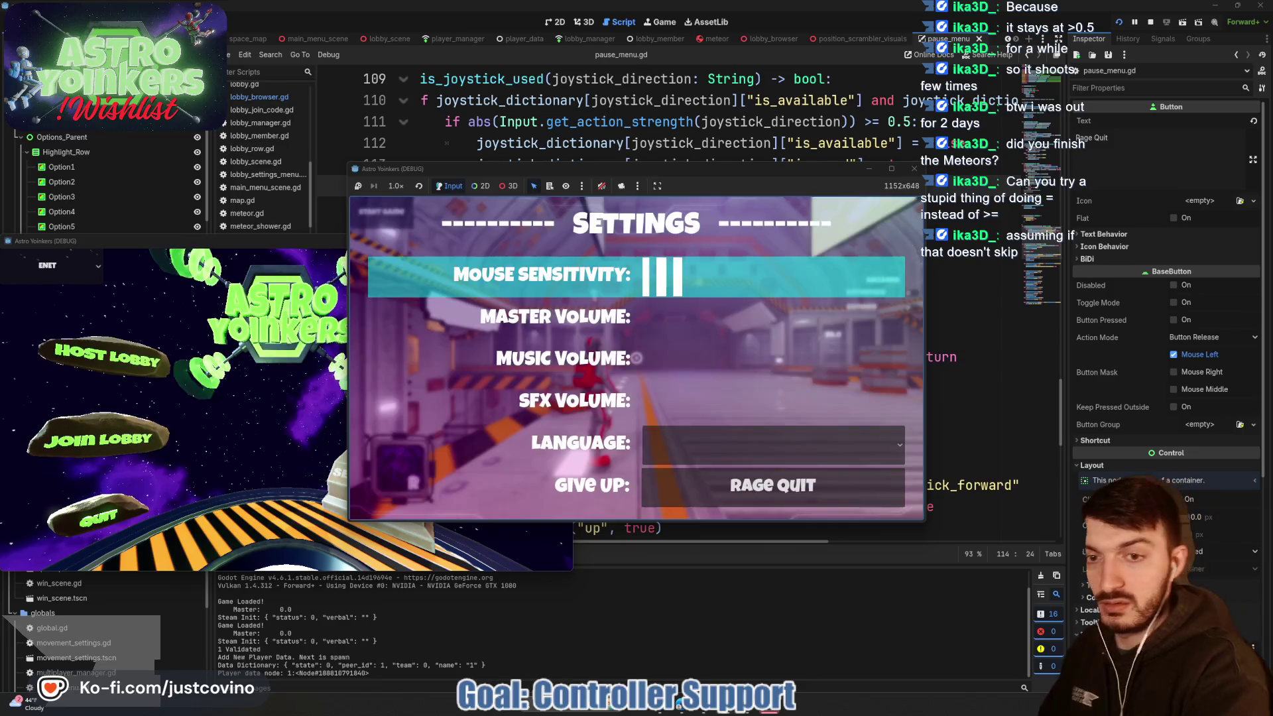
key("Down")
key("Down")
key("Down")
key("Down")
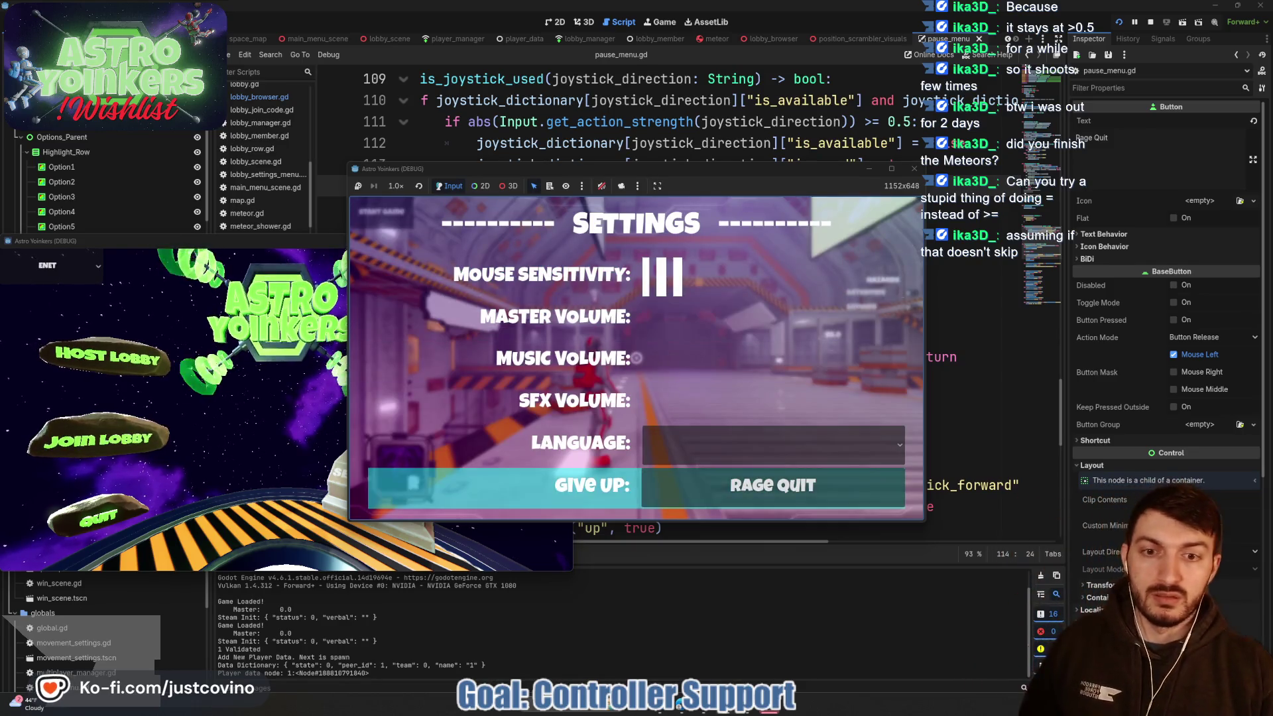
key("Up")
key("Up")
key("Up")
key("Up")
key("Down")
key("Down")
key("Up")
key("Up")
key("Up")
key("Down")
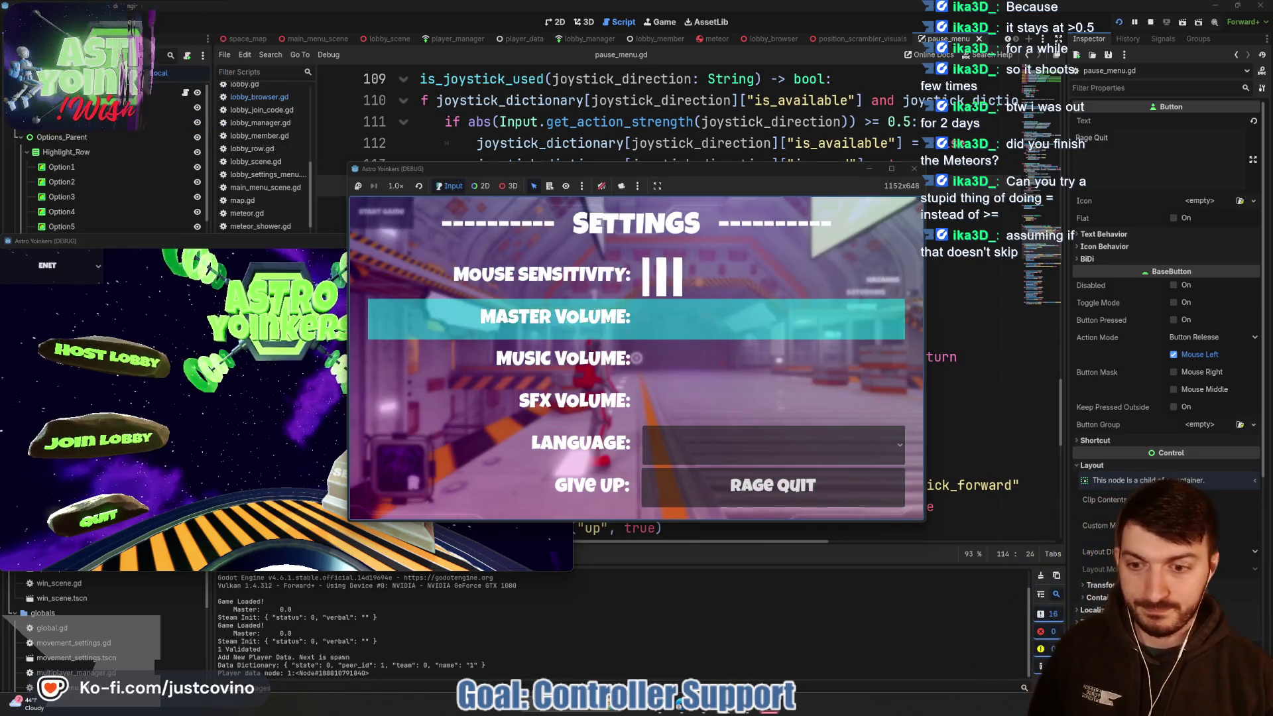
key("Up")
key("Down")
key("Up")
key("Down")
key("Down")
key("Down")
key("Down")
key("Up")
key("Up")
key("Up")
key("Down")
key("Down")
key("Down")
key("Up")
key("Up")
key("Up")
key("Down")
key("Down")
key("Down")
key("Up")
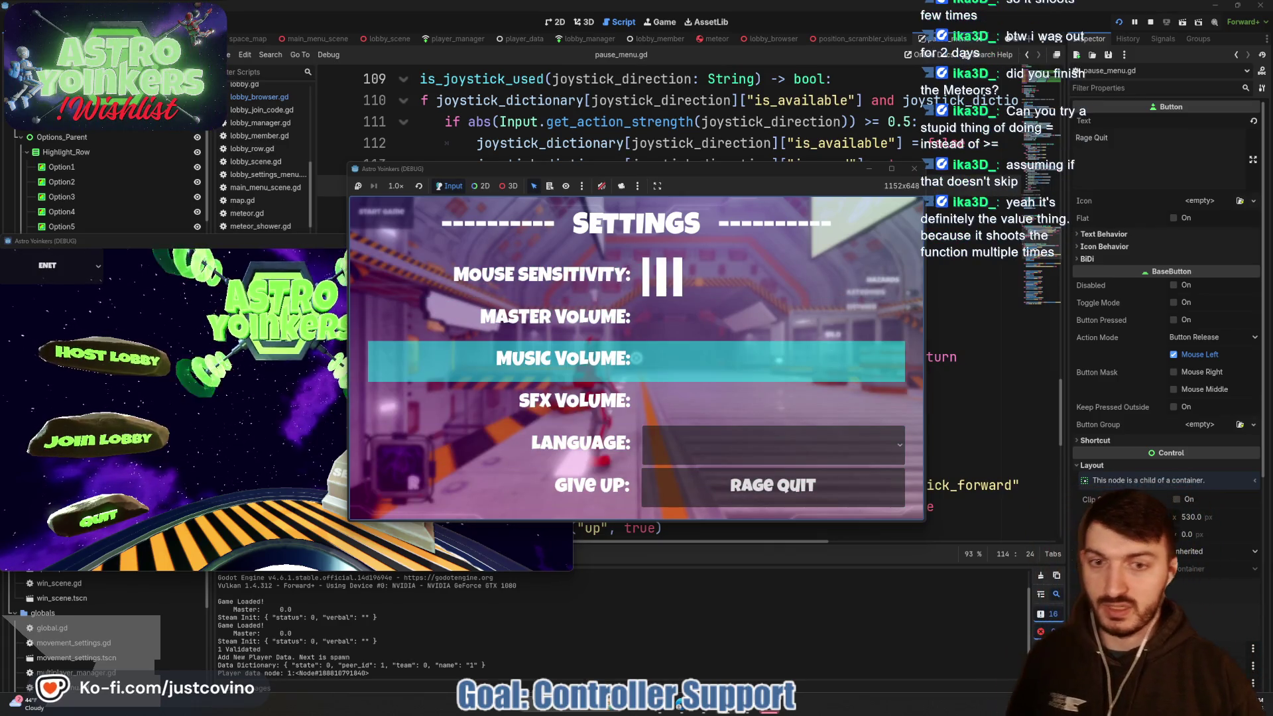
key("Down")
key("Down")
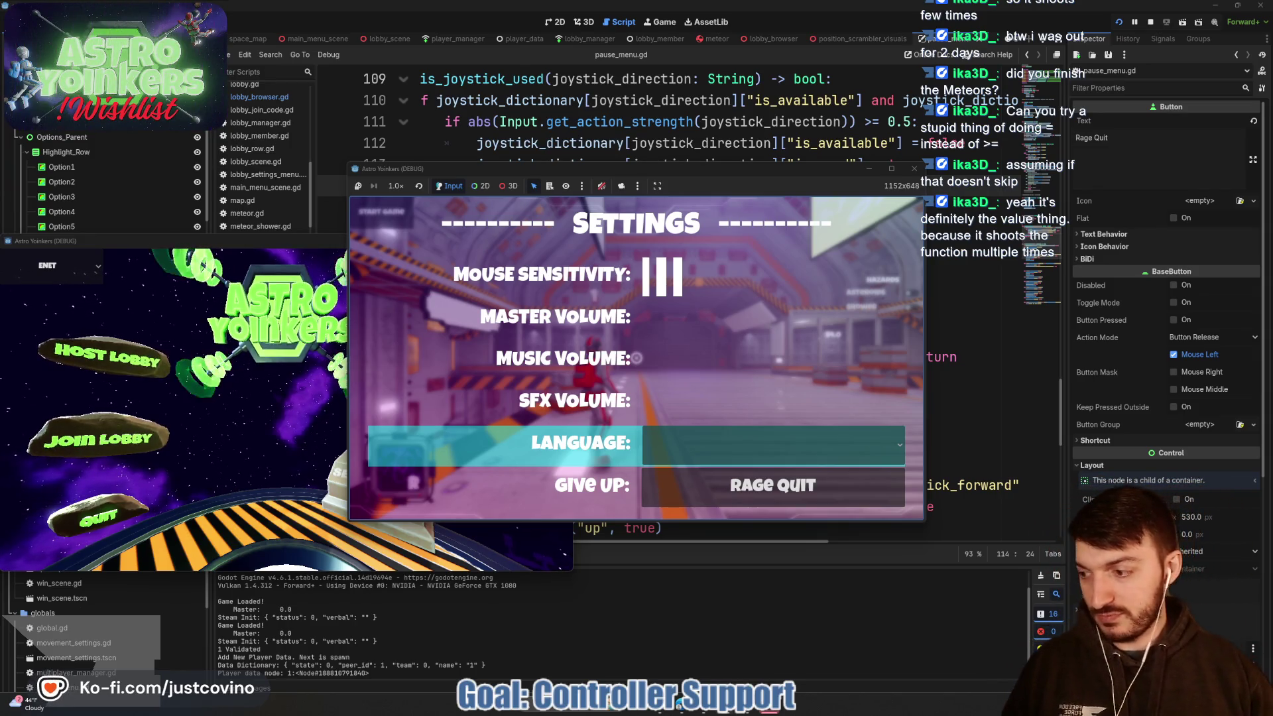
- Close the settings menu and stop the running game
key("Escape")
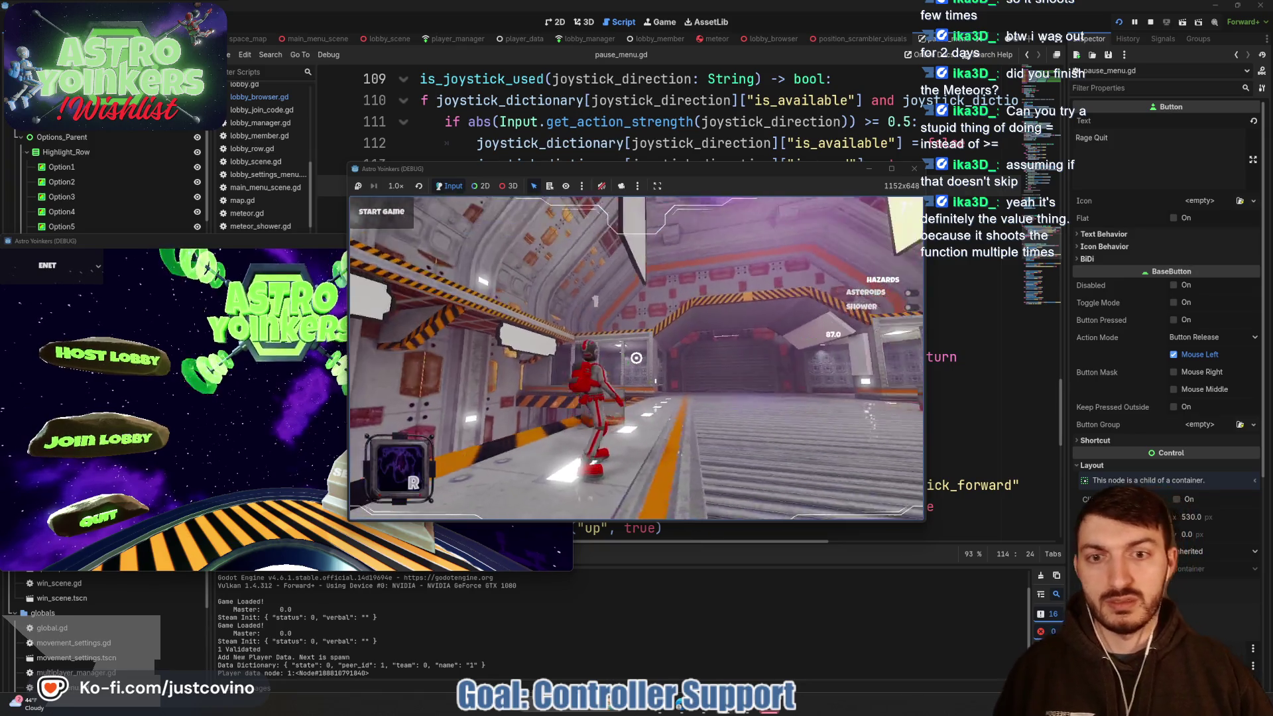
key("F8")
left_click(742, 314)
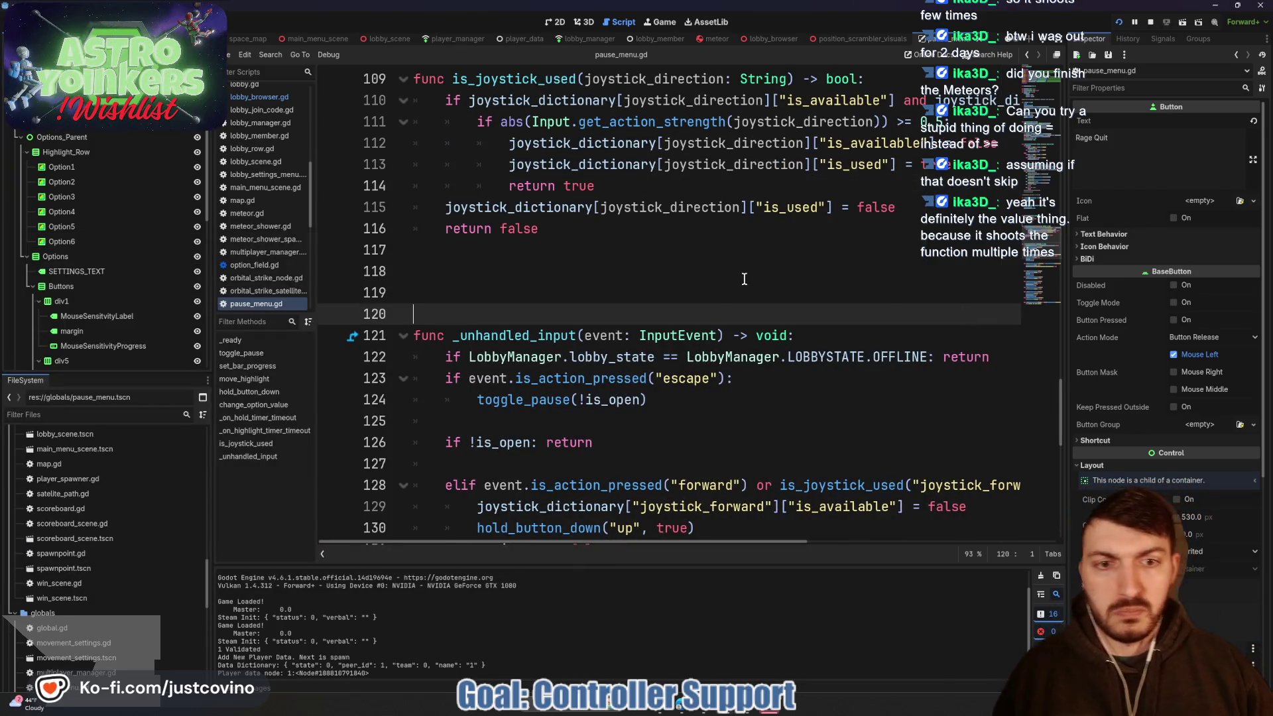
- Replace the >= operator in line 111's abs() strength check with ==
scroll(738, 302, "up", 2)
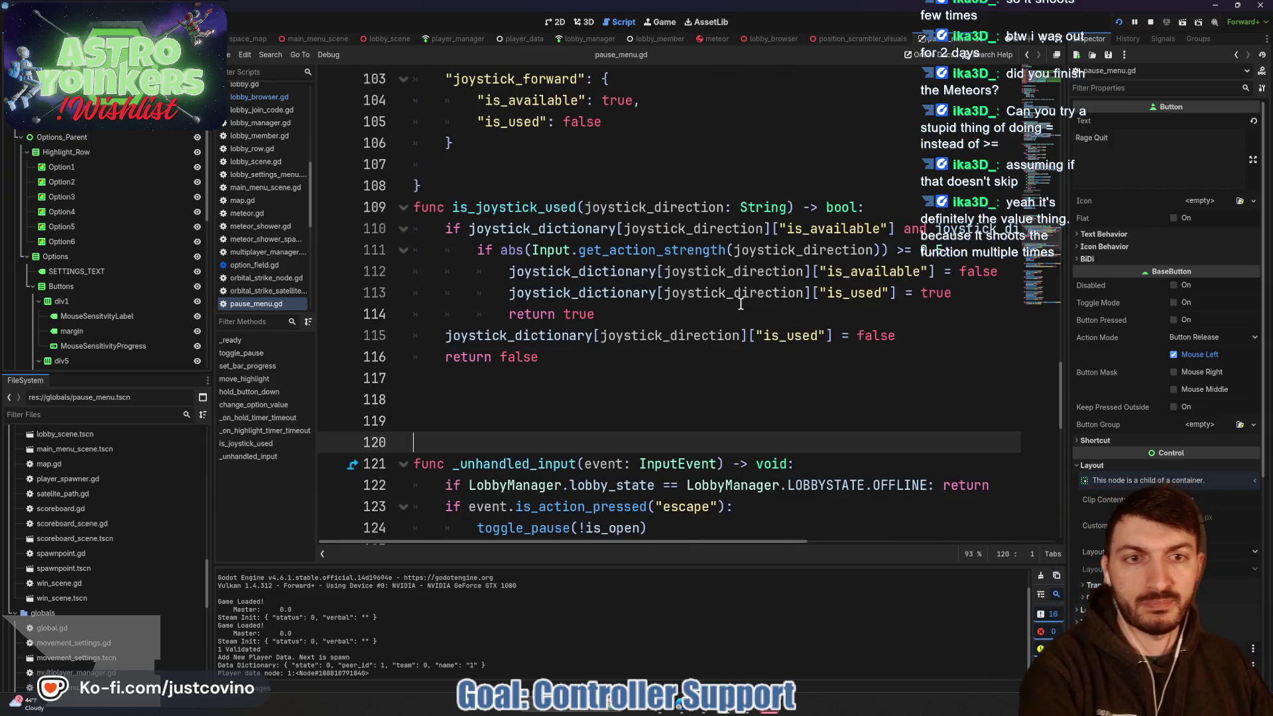
left_click(904, 250)
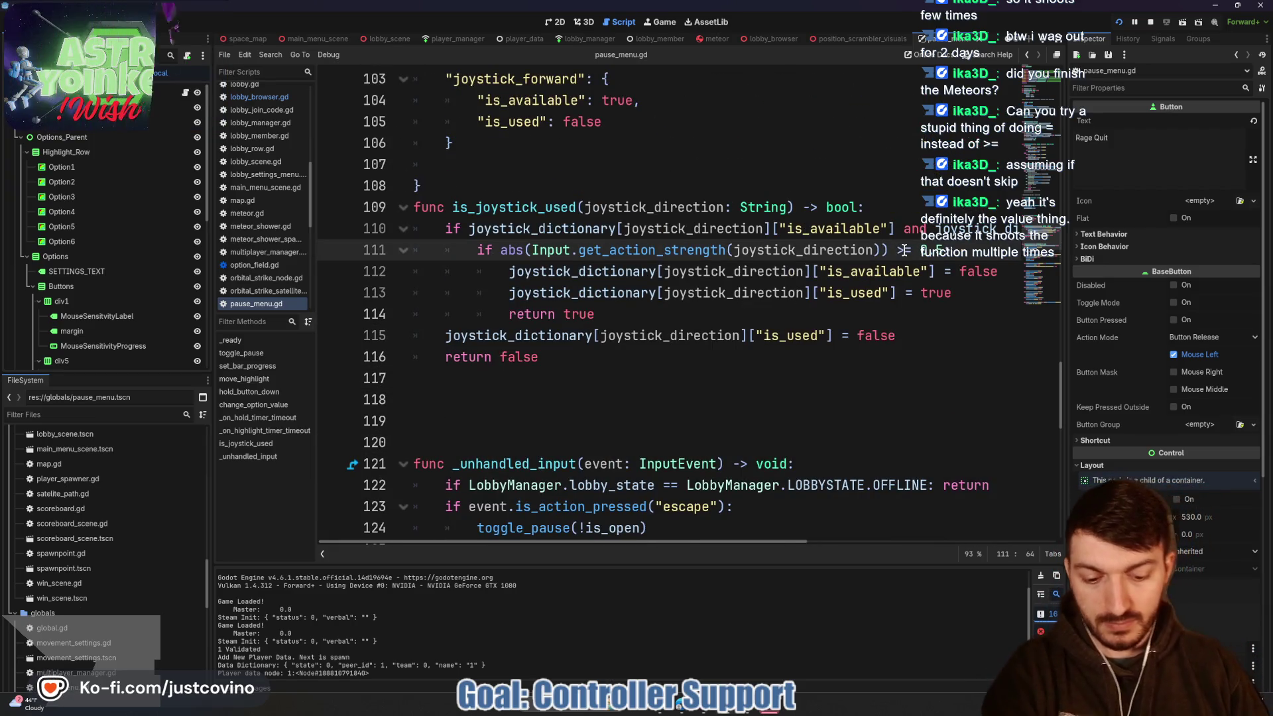
key("ctrl+space")
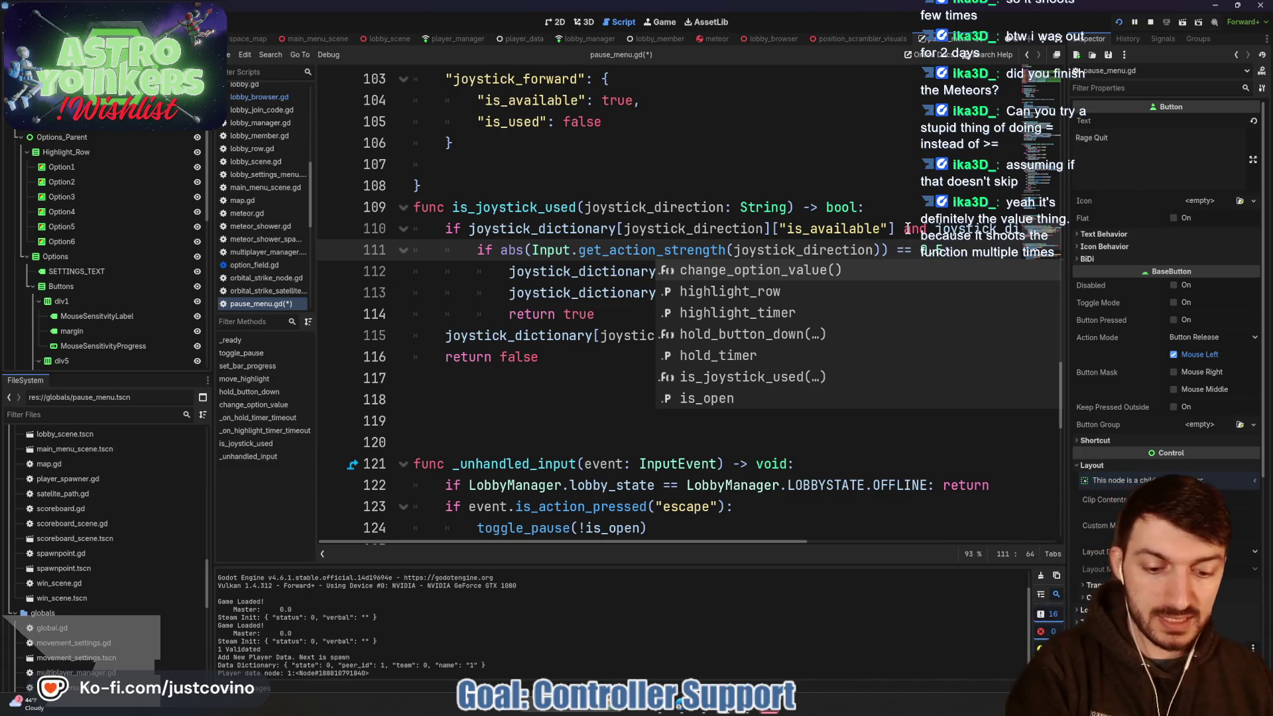
left_click(956, 249)
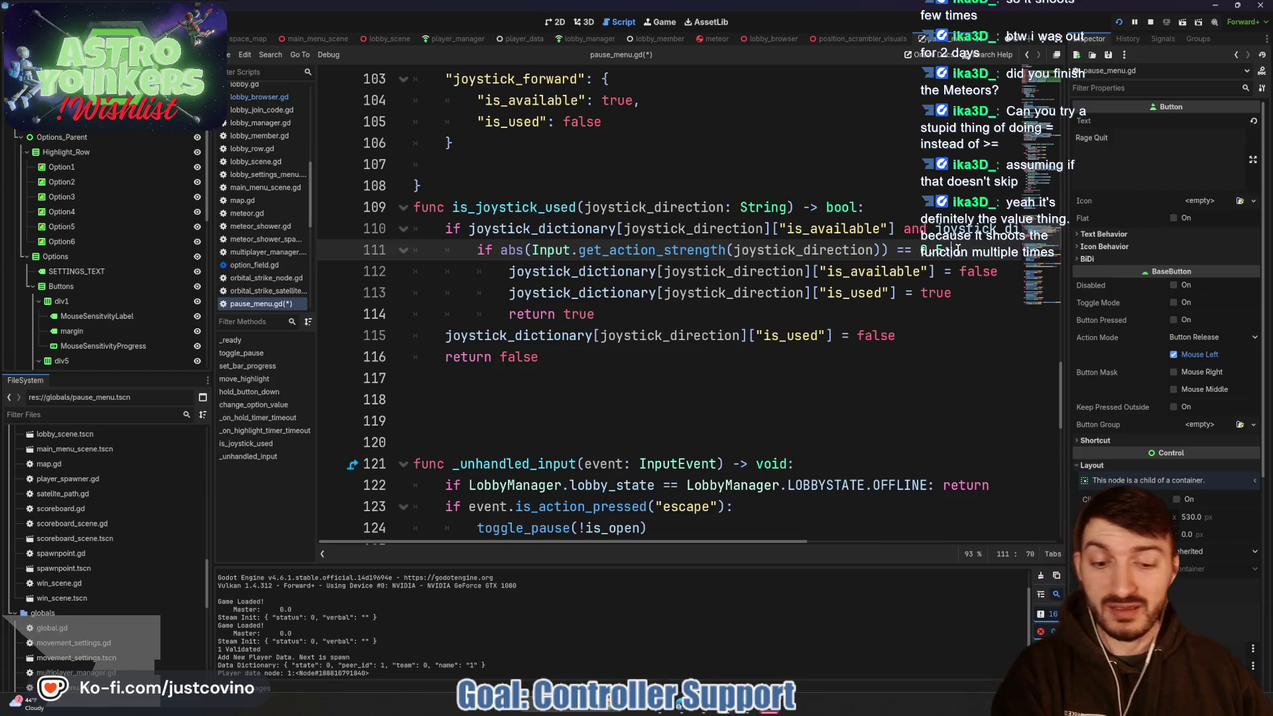
- Save pause_menu.gd, test the pause settings menu in the running game, then return to the script
key("ctrl+s")
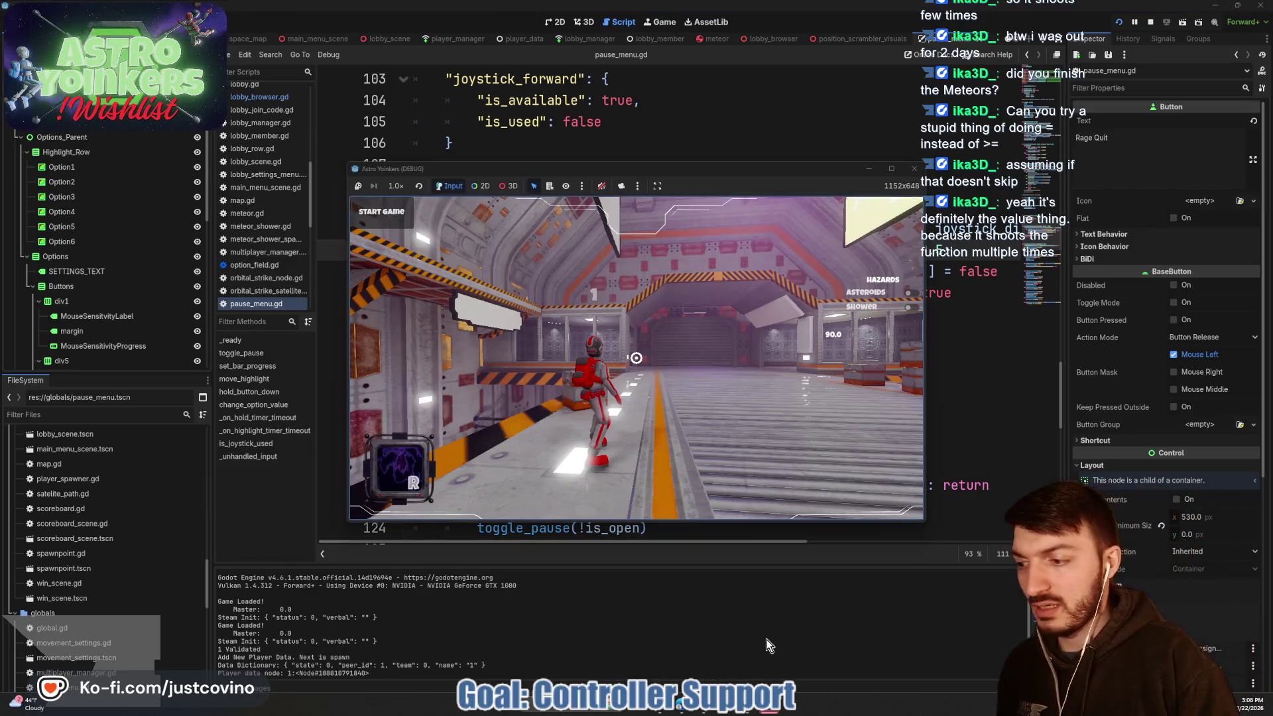
key("Escape")
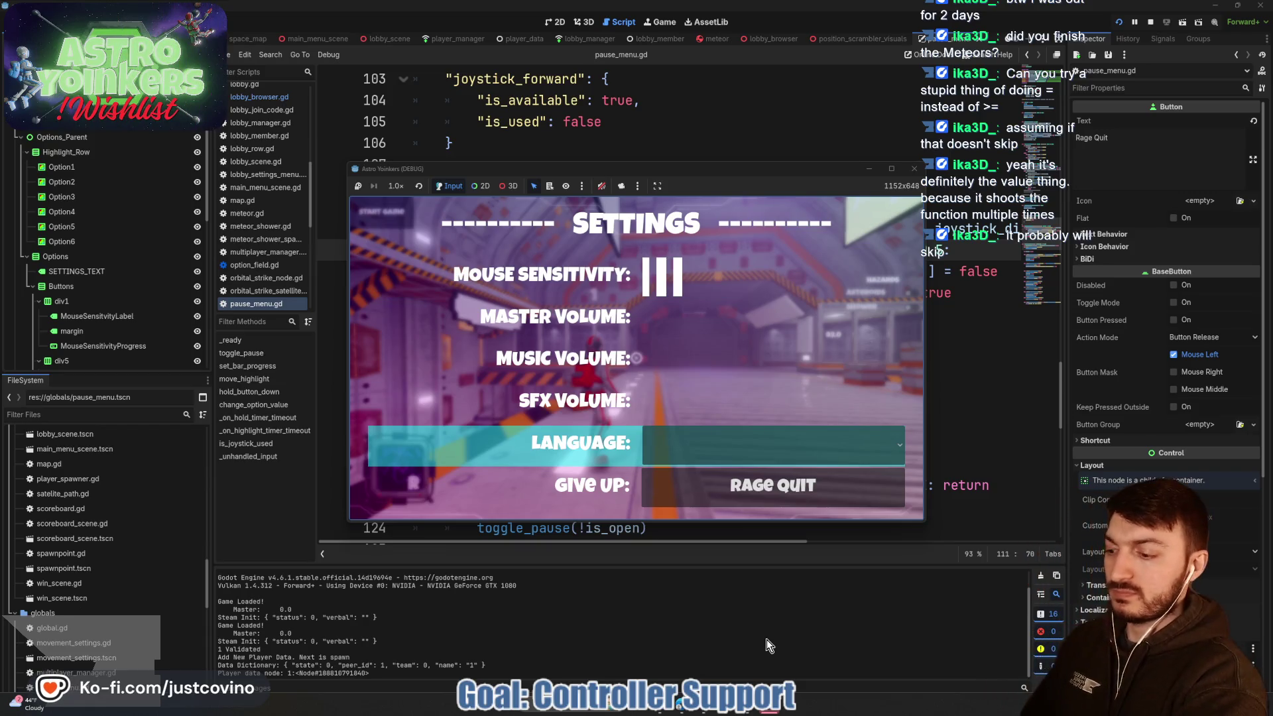
left_click(841, 421)
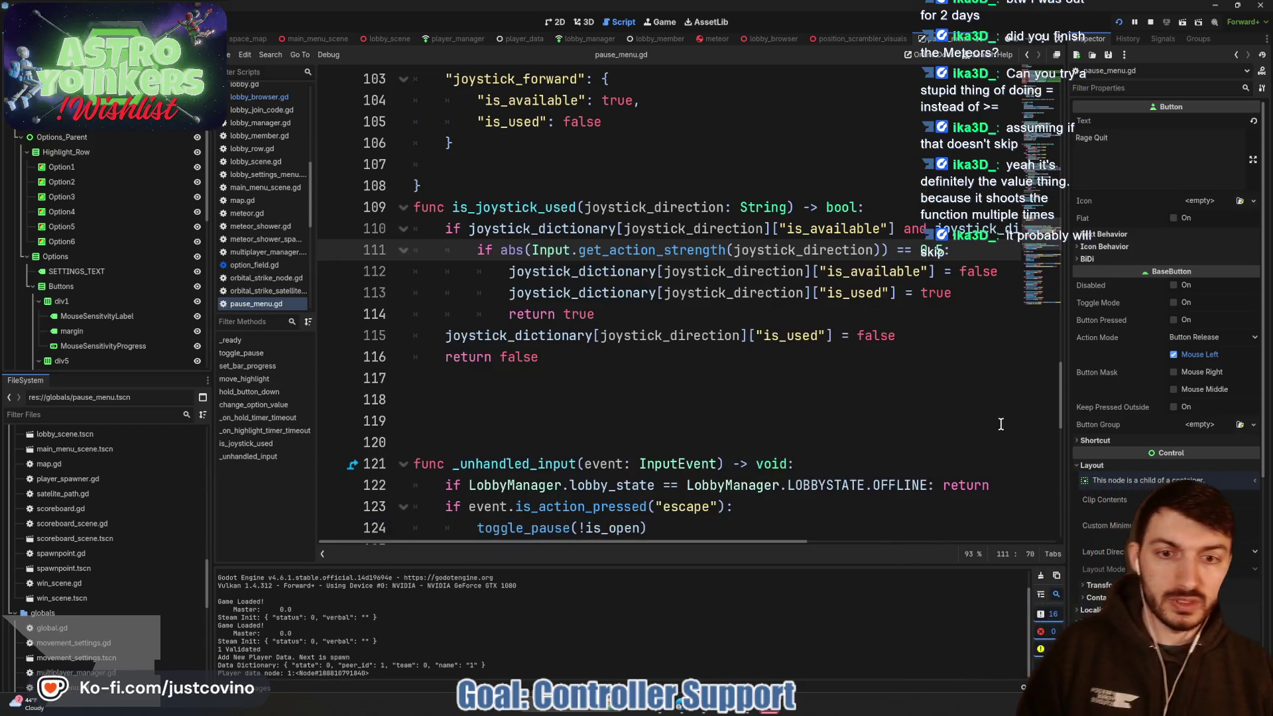
- Locate is_joystick_used and turn line 111's == 0.5 comparison back into >= 0.5
scroll(838, 368, "down", 7)
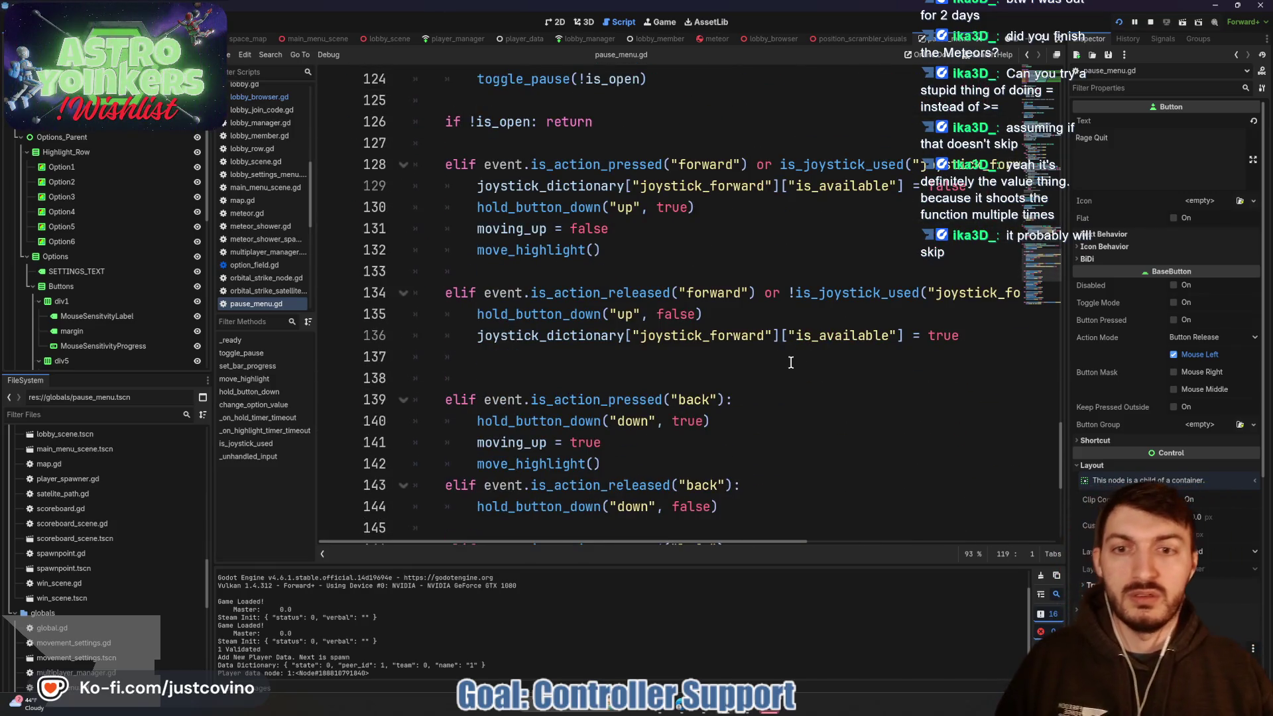
double_click(809, 309)
scroll(767, 338, "up", 3)
scroll(767, 338, "up", 5)
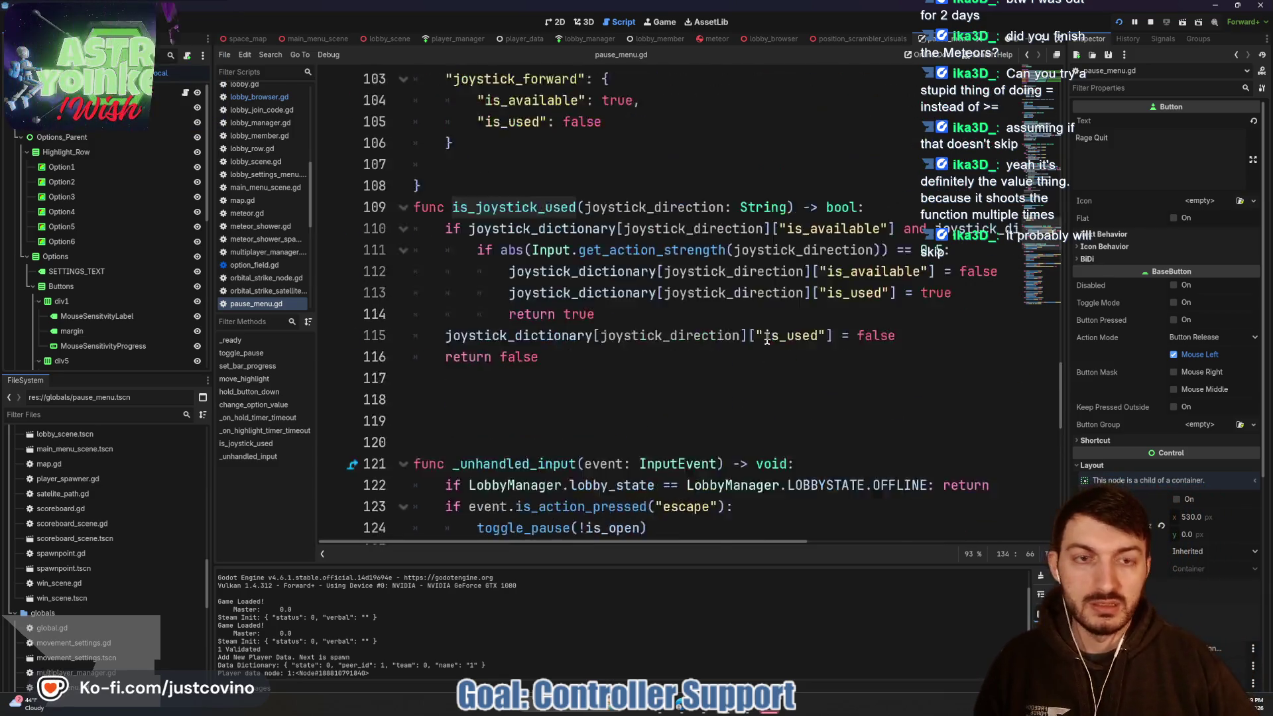
left_click(904, 377)
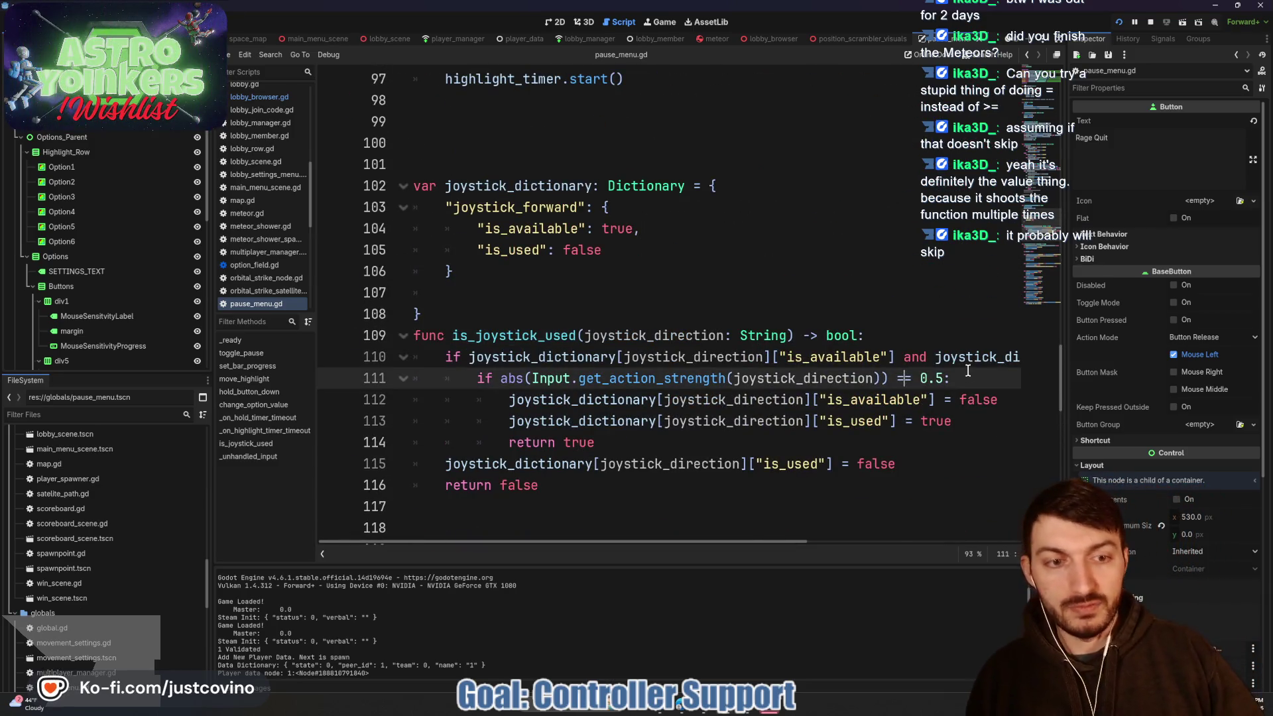
key("BackSpace")
type(">")
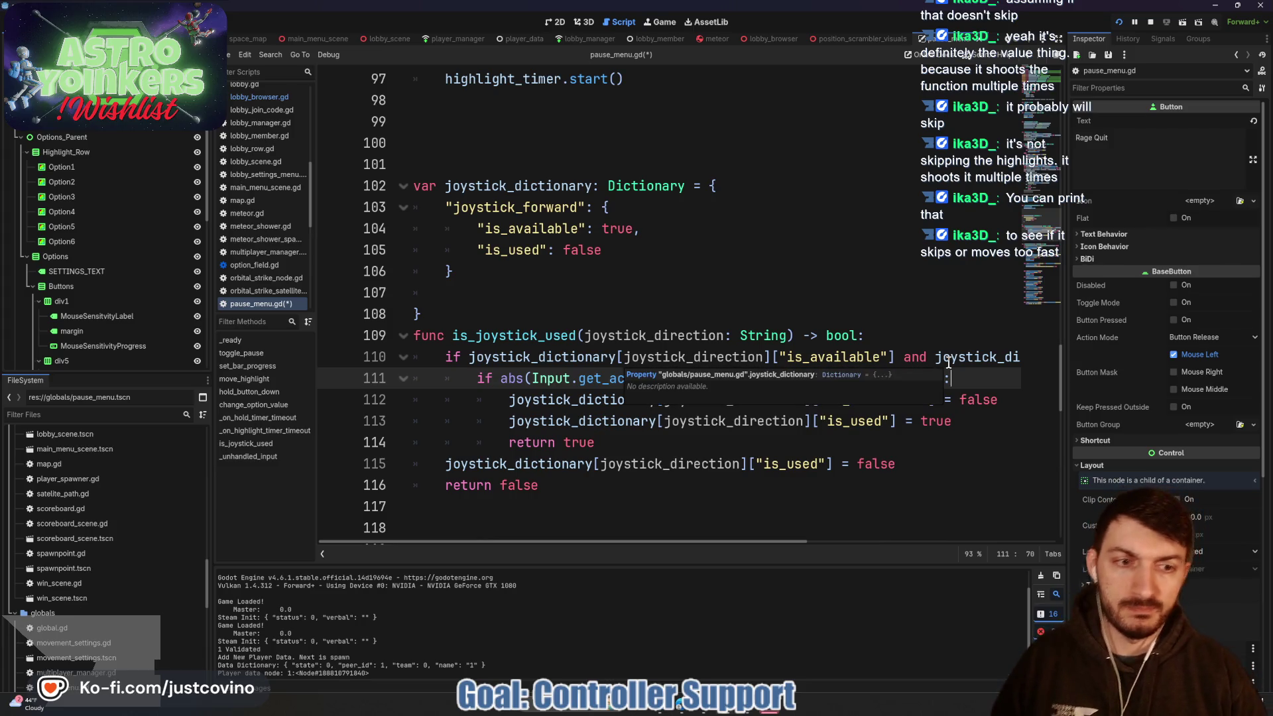
- Make print(abs(Input.get_action_strength(joystick_direction))) the first line of is_joystick_used, then save
key("Return")
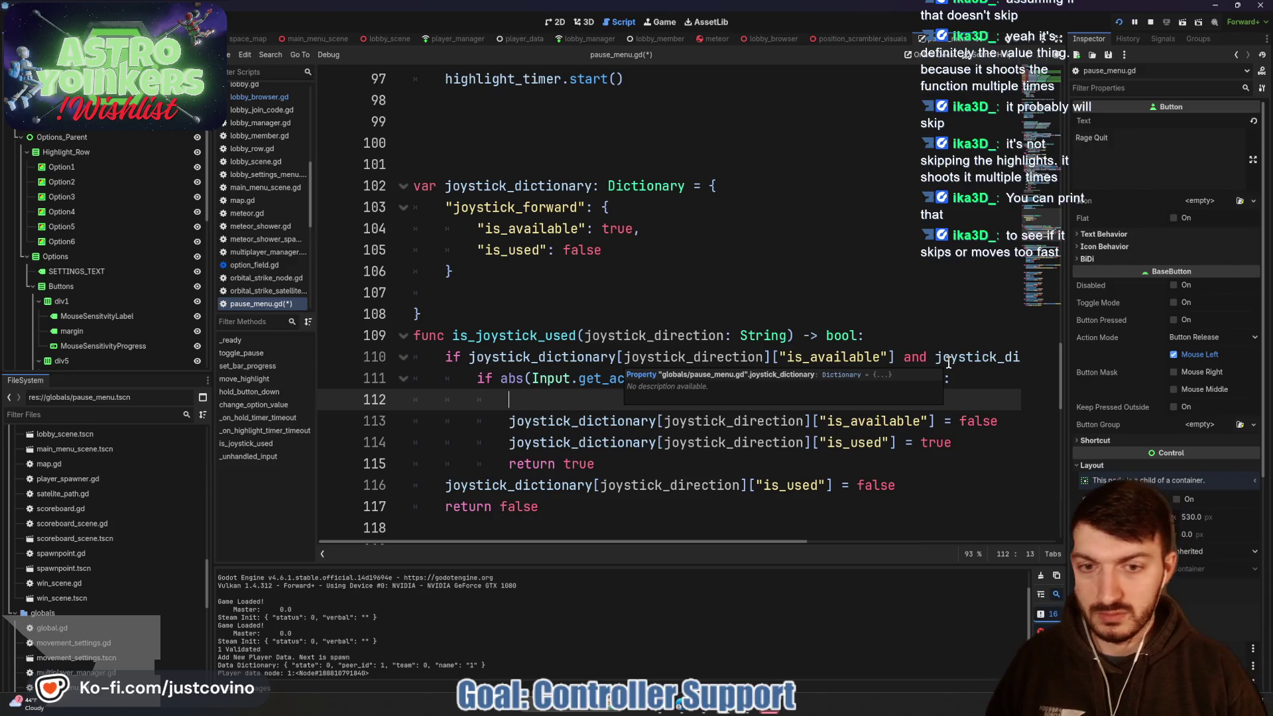
type("print(")
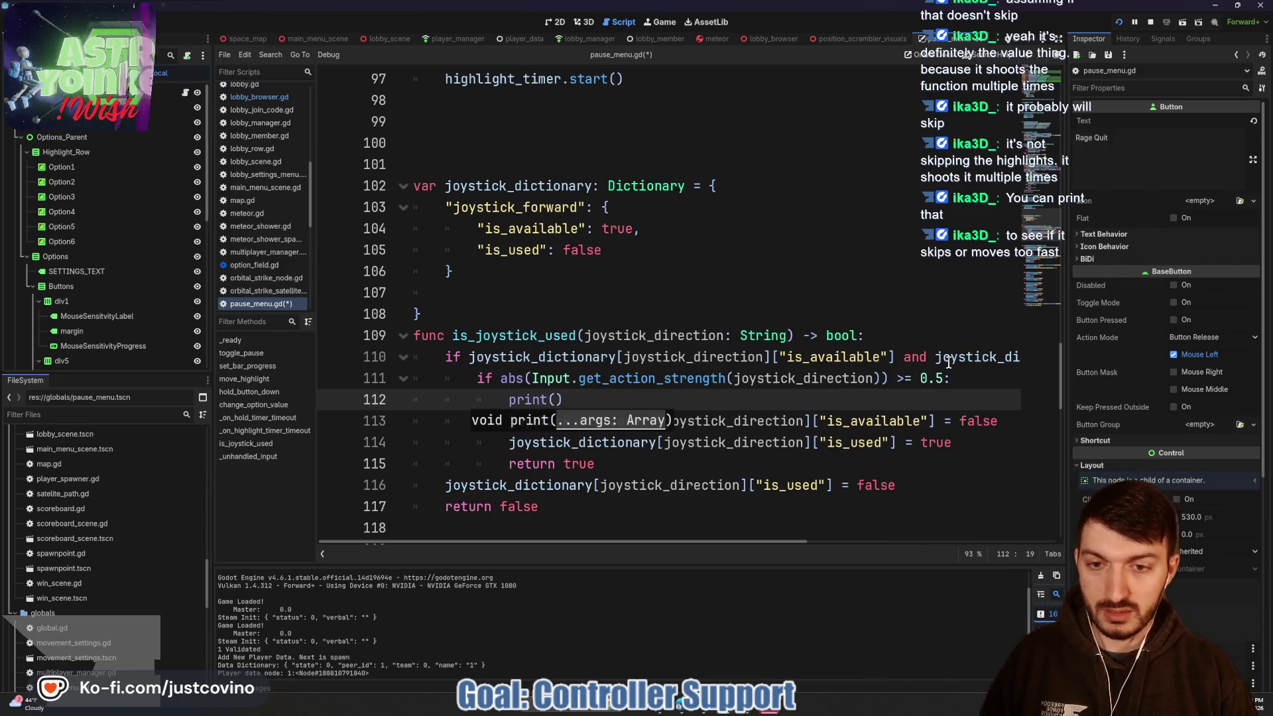
left_click_drag(886, 379, 499, 381)
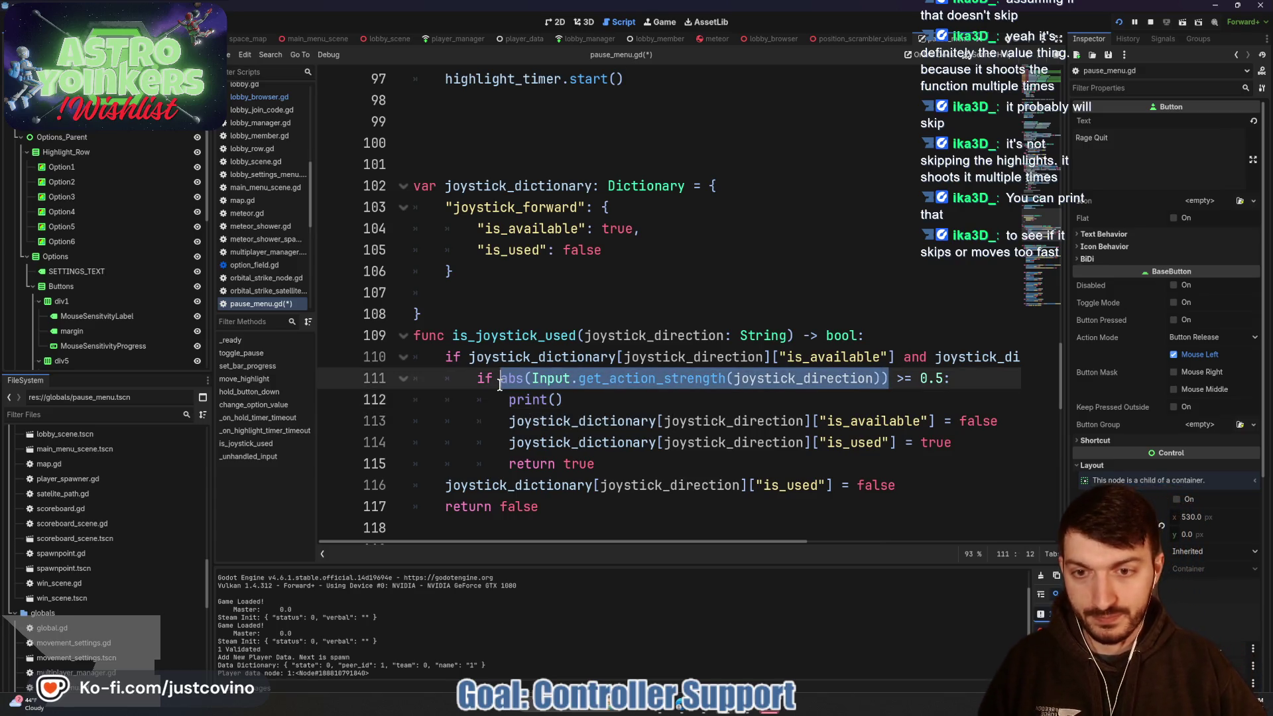
key("ctrl+c")
left_click(555, 400)
key("ctrl+v")
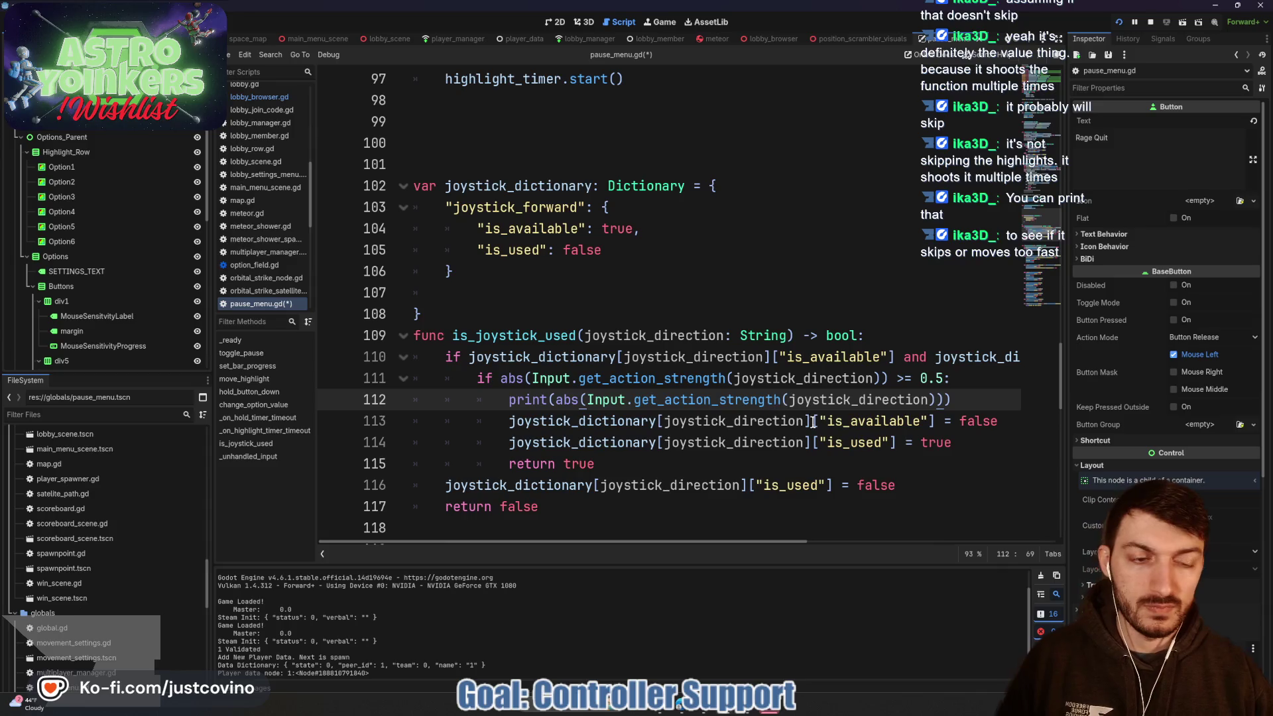
mouse_move(969, 400)
left_mouse_down()
mouse_move(424, 424)
mouse_move(486, 405)
left_mouse_up()
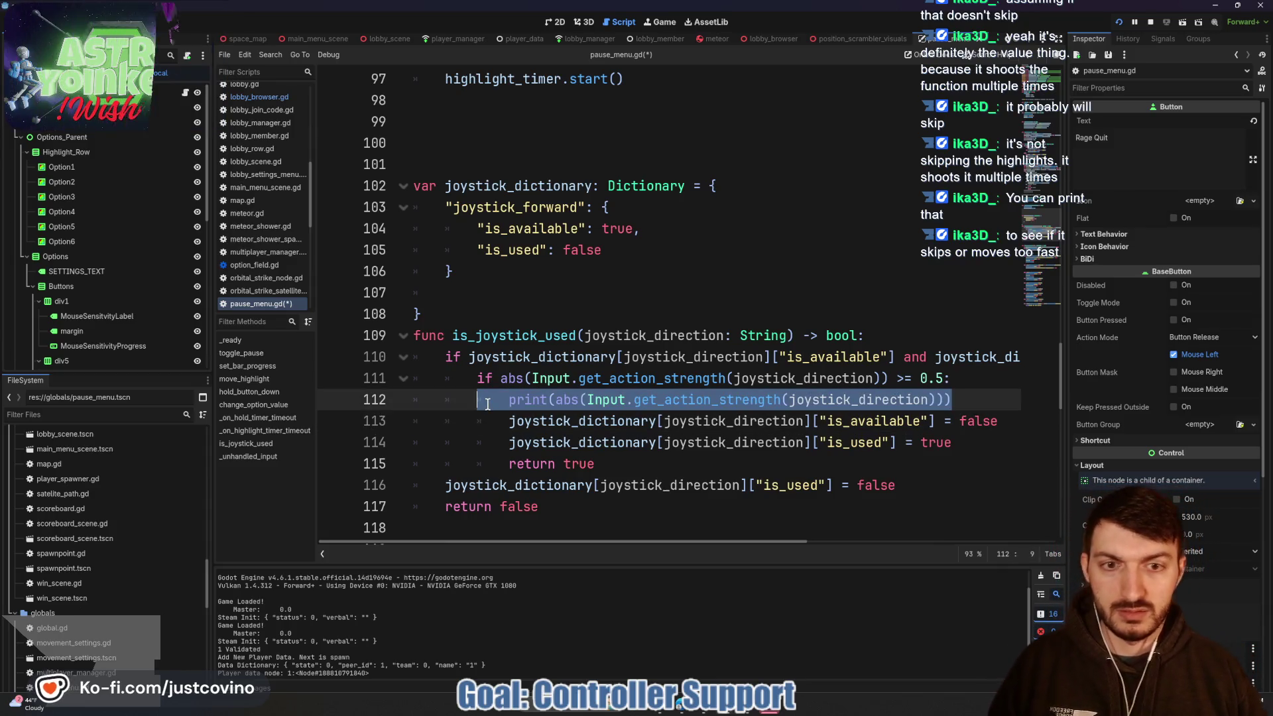
key("alt+Up")
key("alt+Up")
left_click(512, 361)
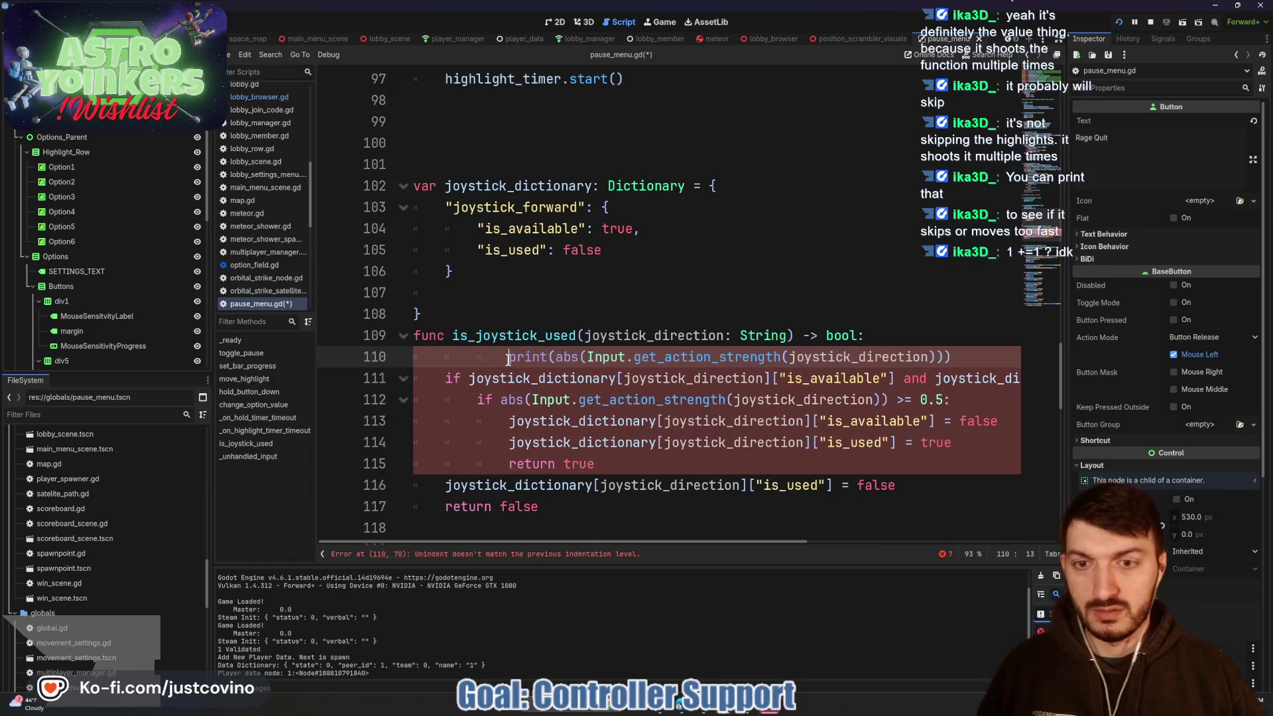
key("shift+Tab")
key("shift+Tab")
key("ctrl+s")
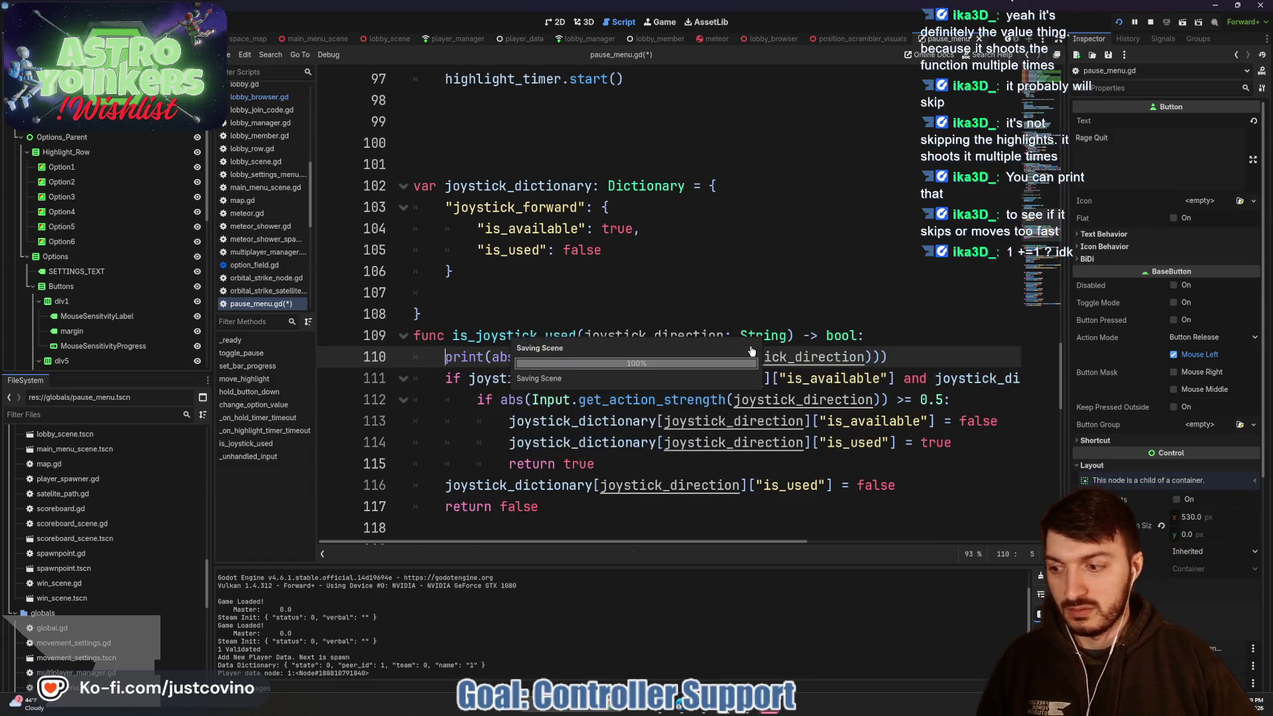
- Navigate the game's Settings menu with the joystick, logging strengths like 1.0 and 0.628, then stop it
mouse_move(727, 711)
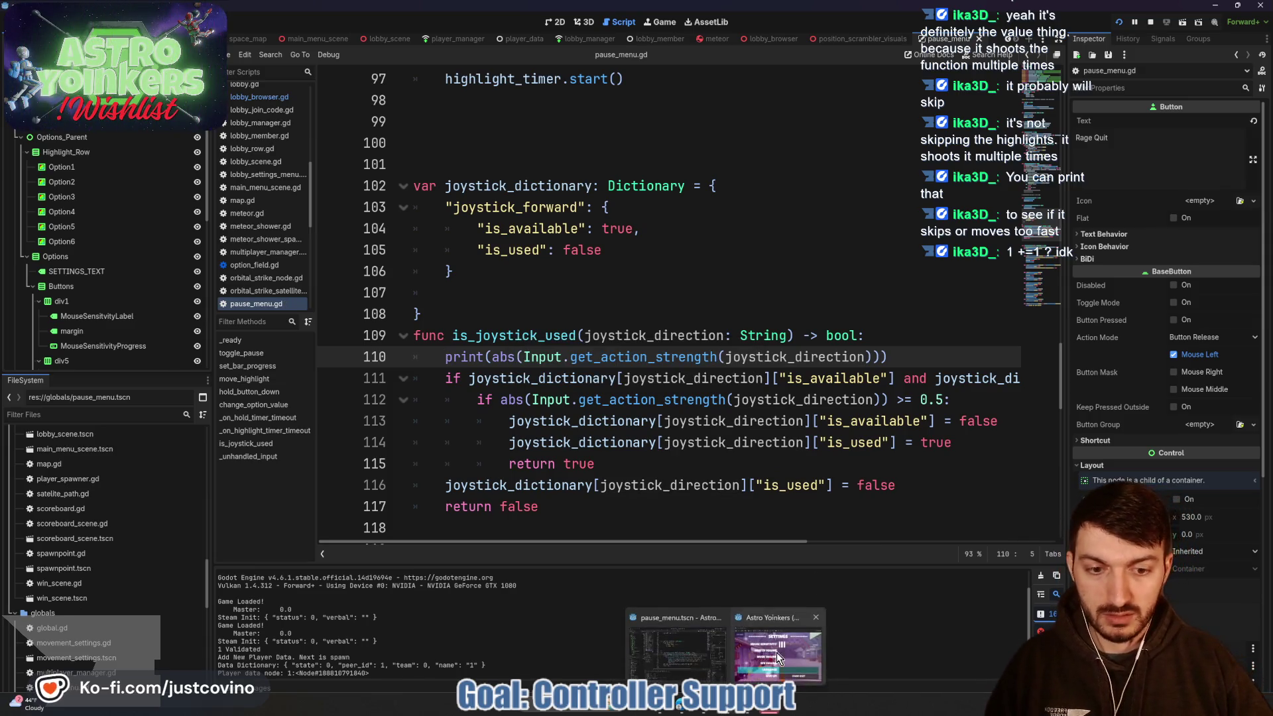
left_click(777, 652)
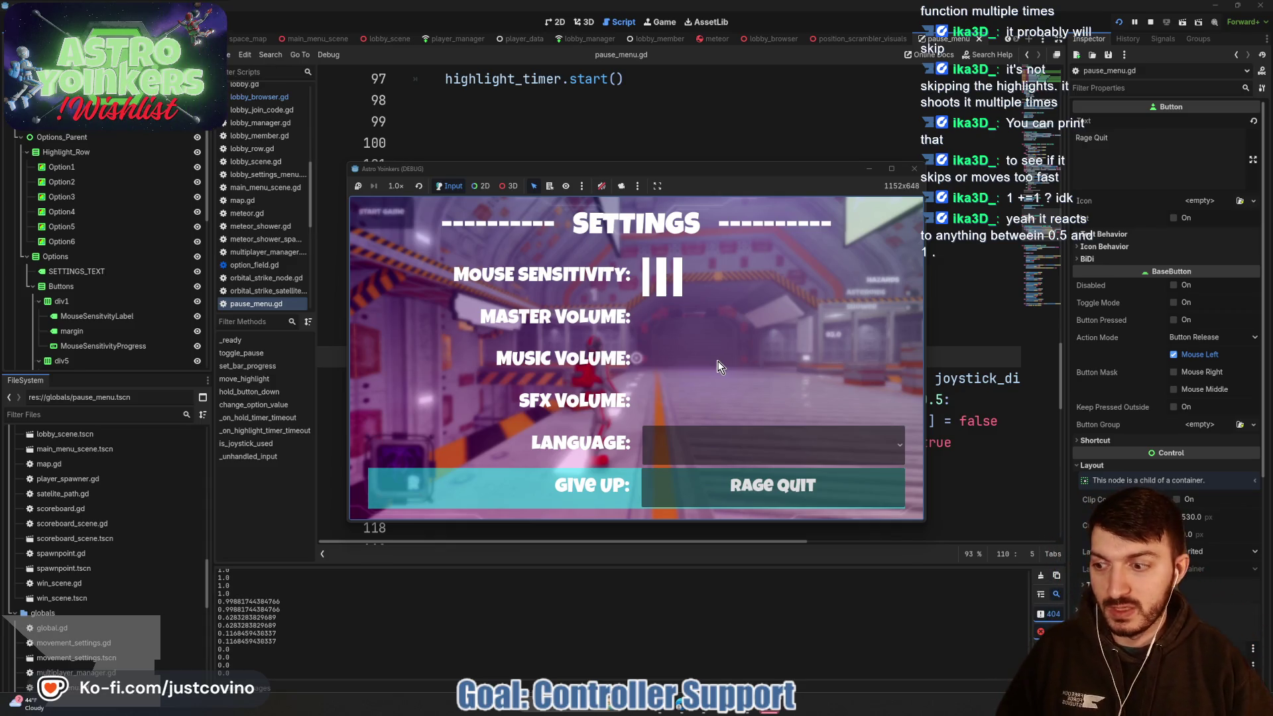
key("F8")
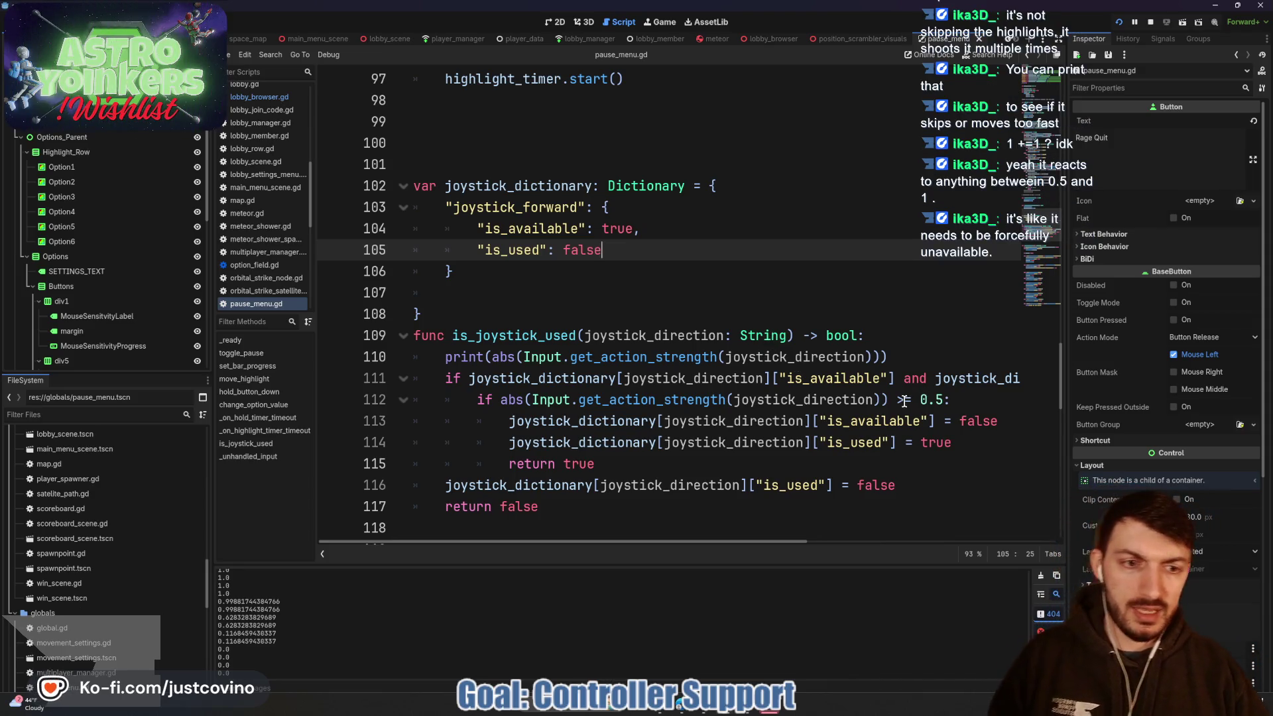
- Change the >= 0.5 threshold on line 112 to 0.6 and save the script
scroll(869, 389, "right", 8)
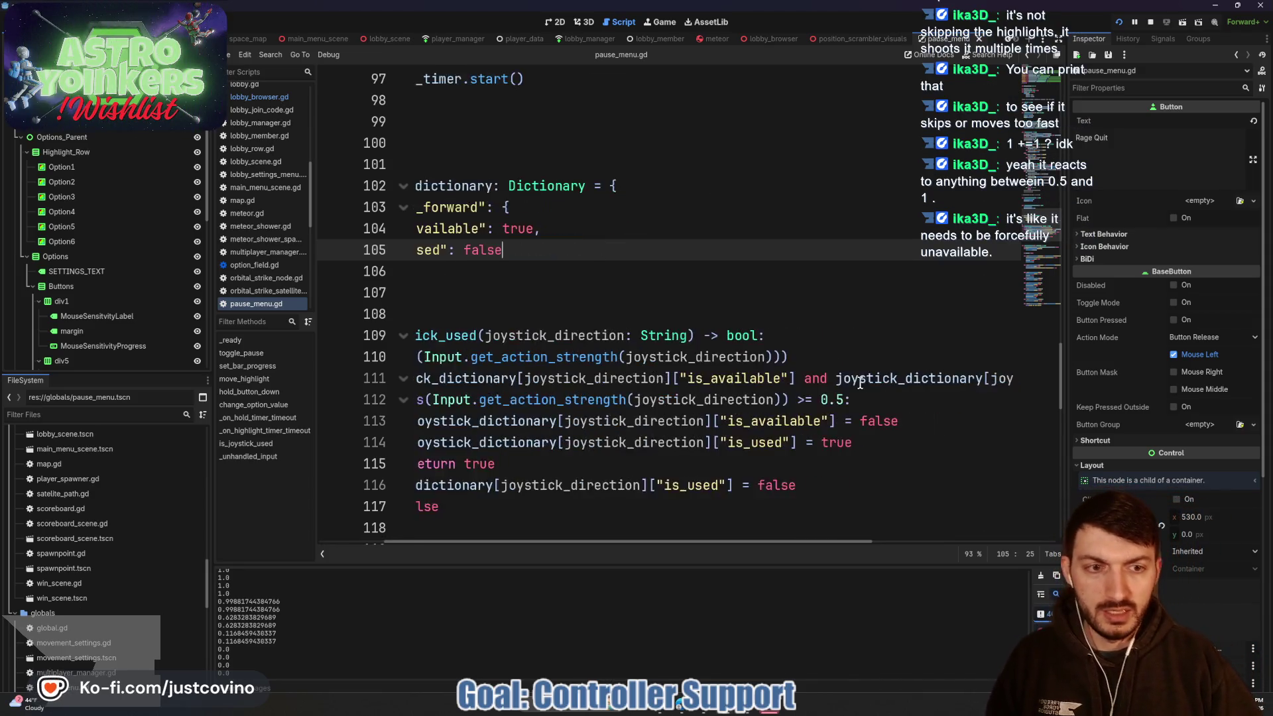
scroll(897, 376, "left", 8)
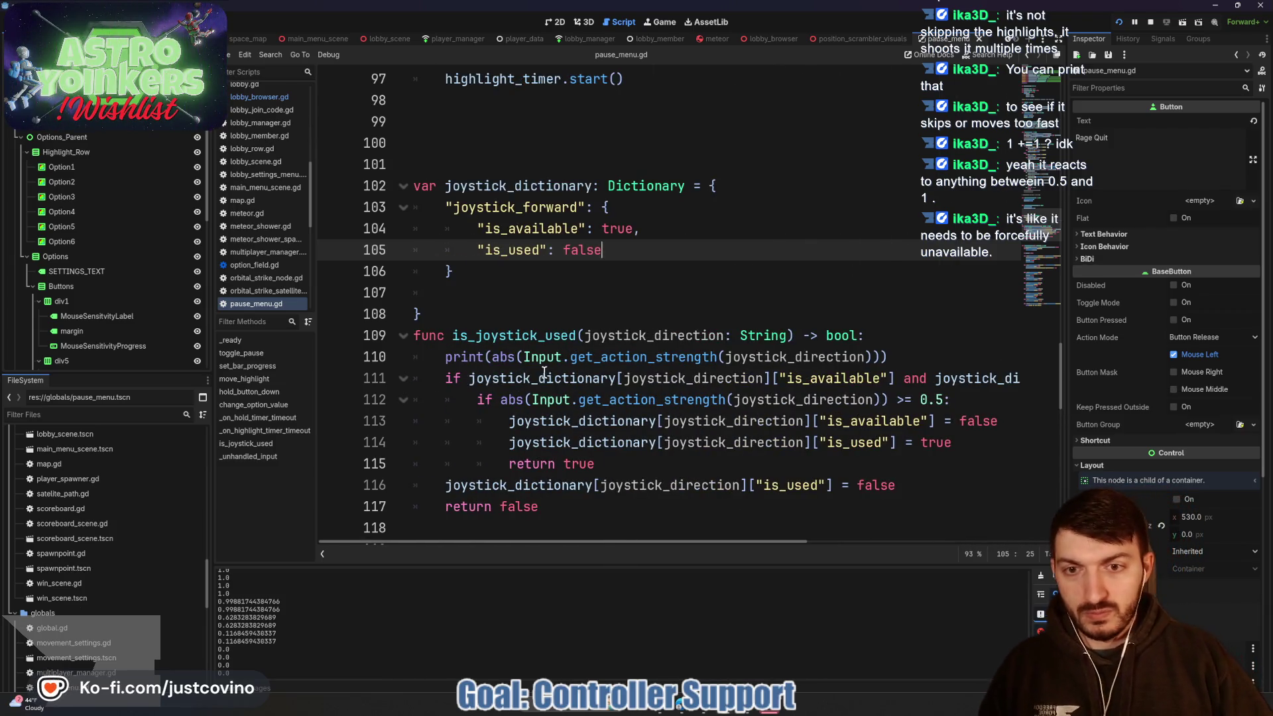
left_click(955, 399)
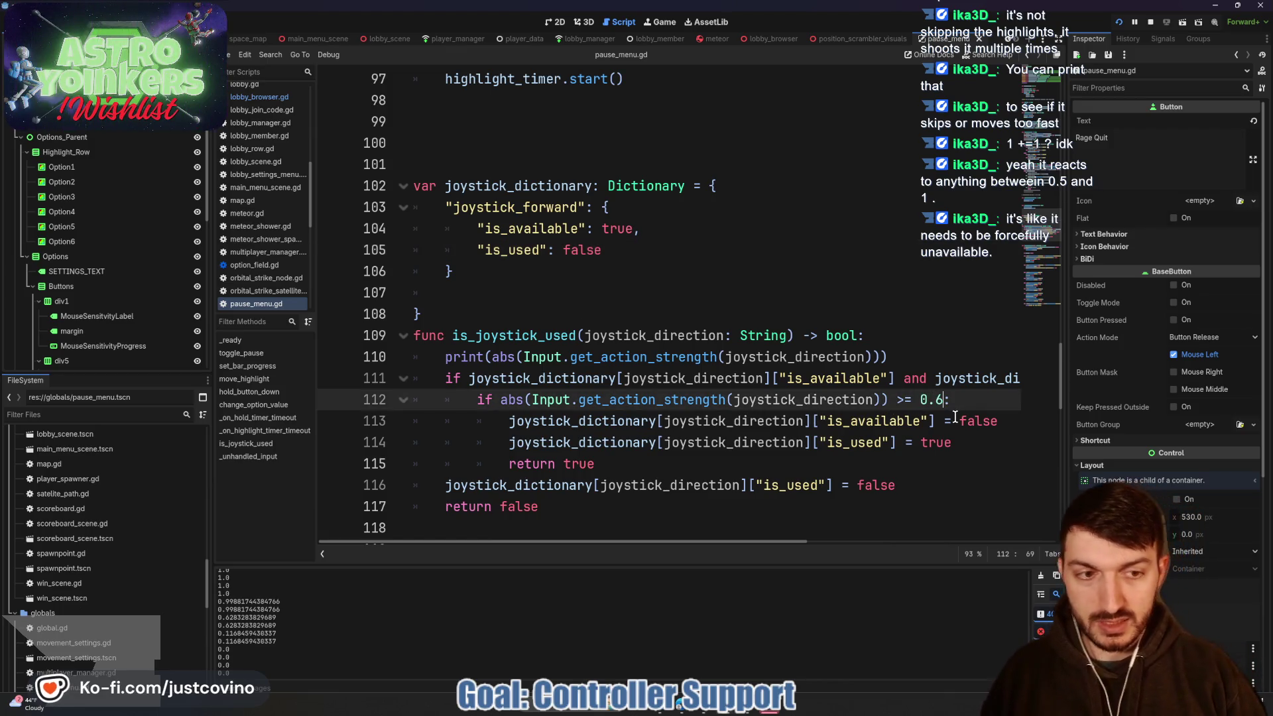
key("BackSpace")
type("6")
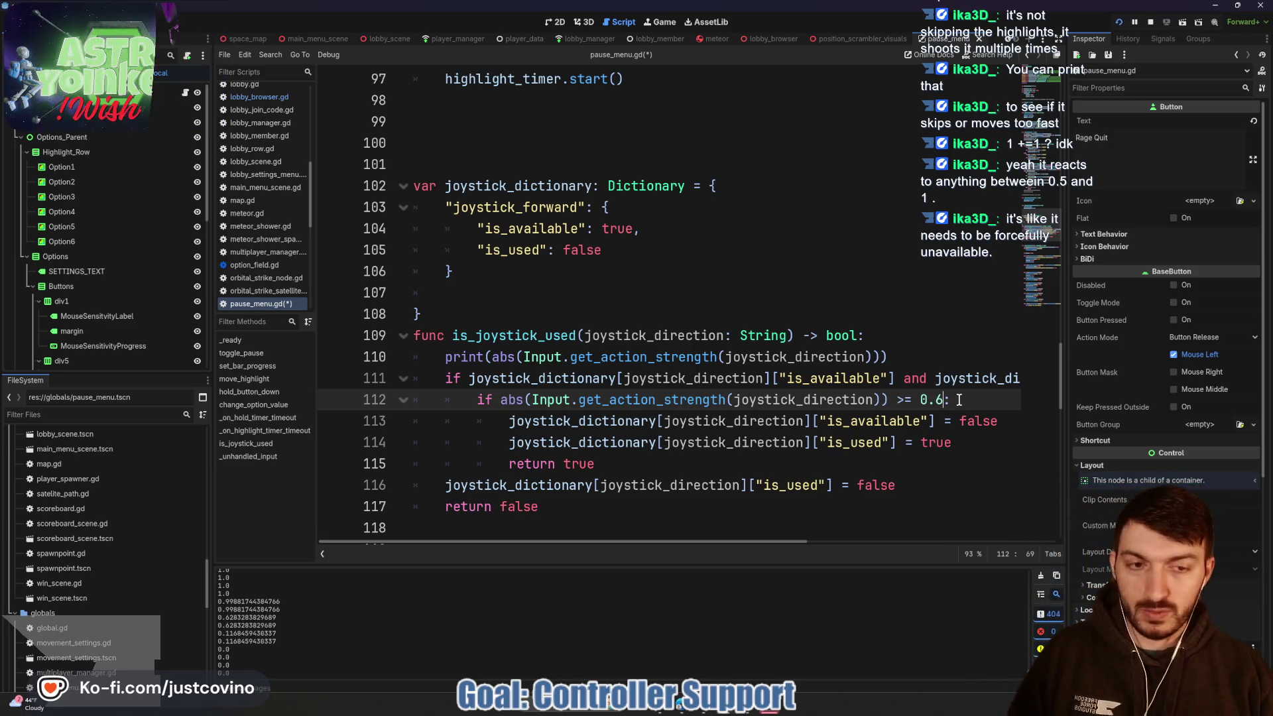
left_click(958, 400)
scroll(888, 387, "right", 3)
scroll(888, 388, "right", 8)
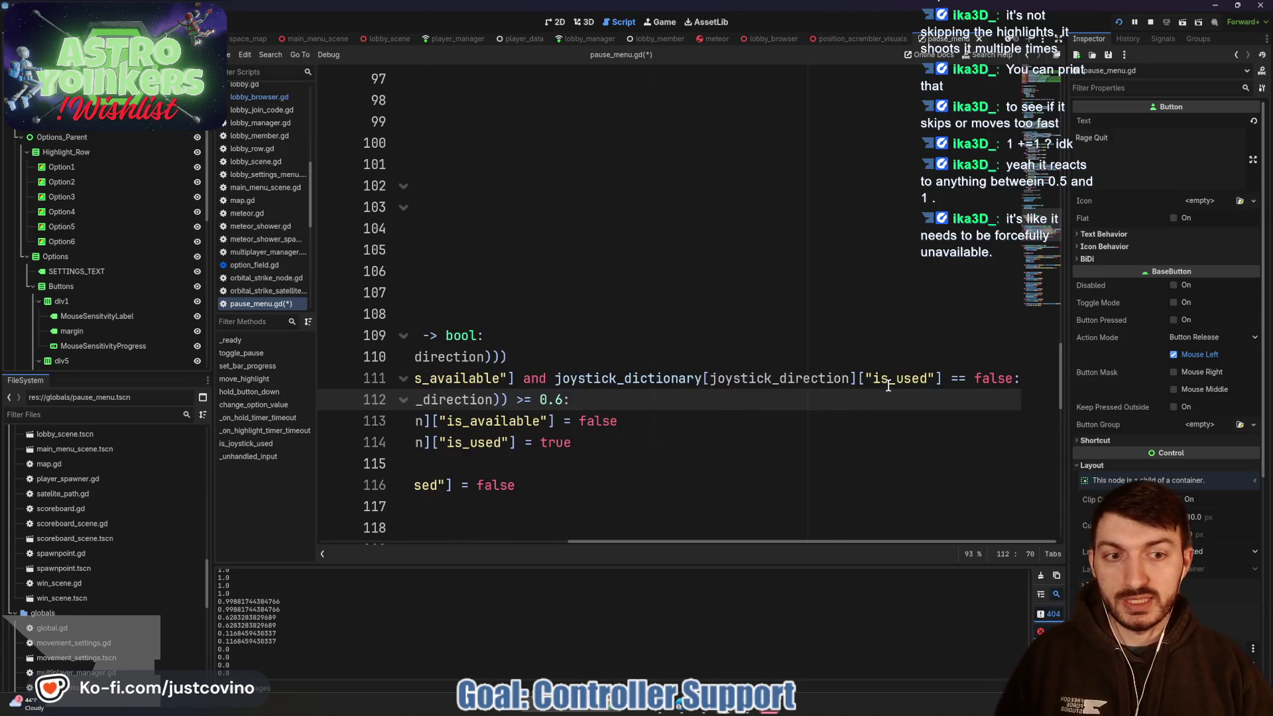
key("ctrl+s")
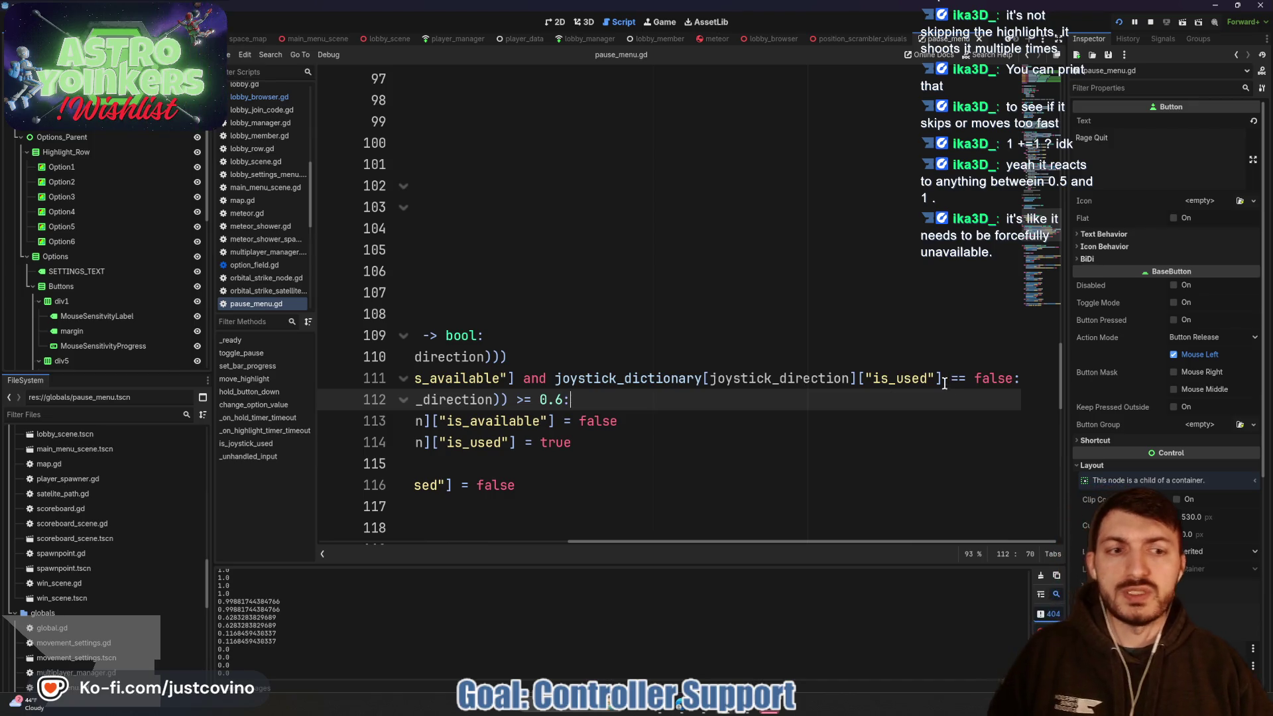
- Dismiss the documentation popup and select the is_used assignment on line 114
scroll(947, 384, "left", 10)
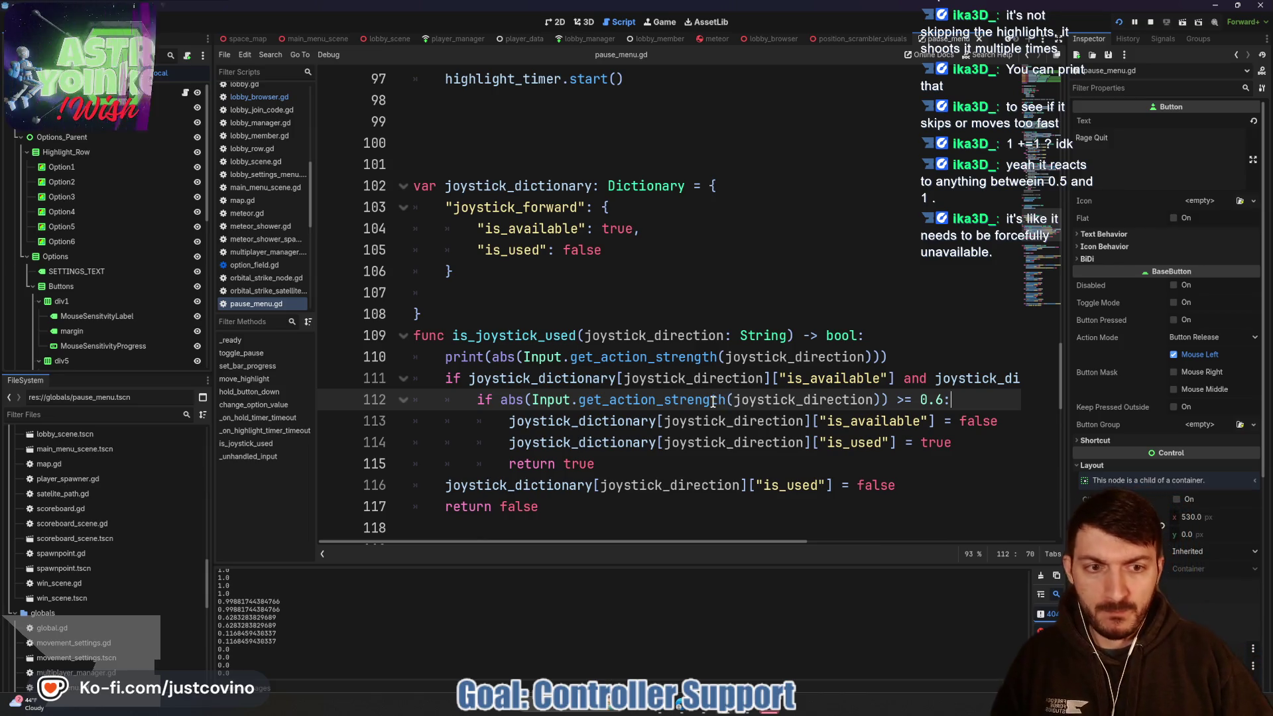
mouse_move(712, 401)
left_click(705, 438)
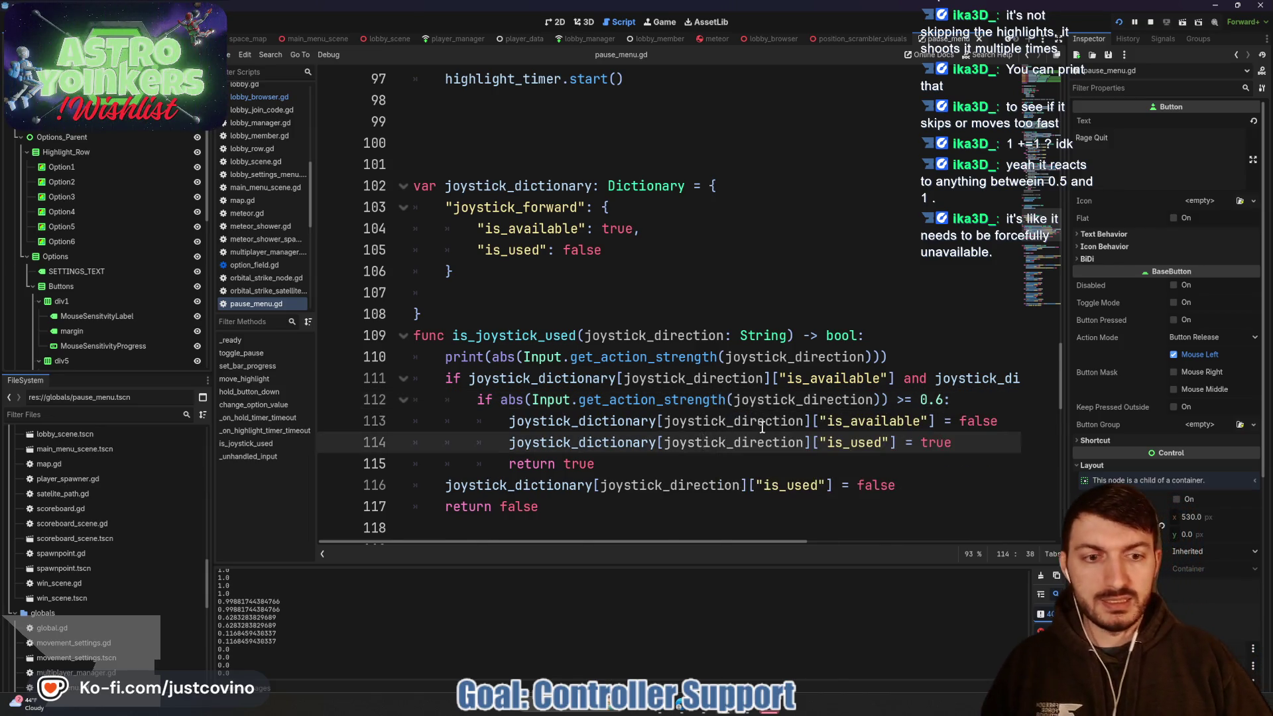
scroll(966, 325, "down", 2)
left_click_drag(957, 318, 855, 314)
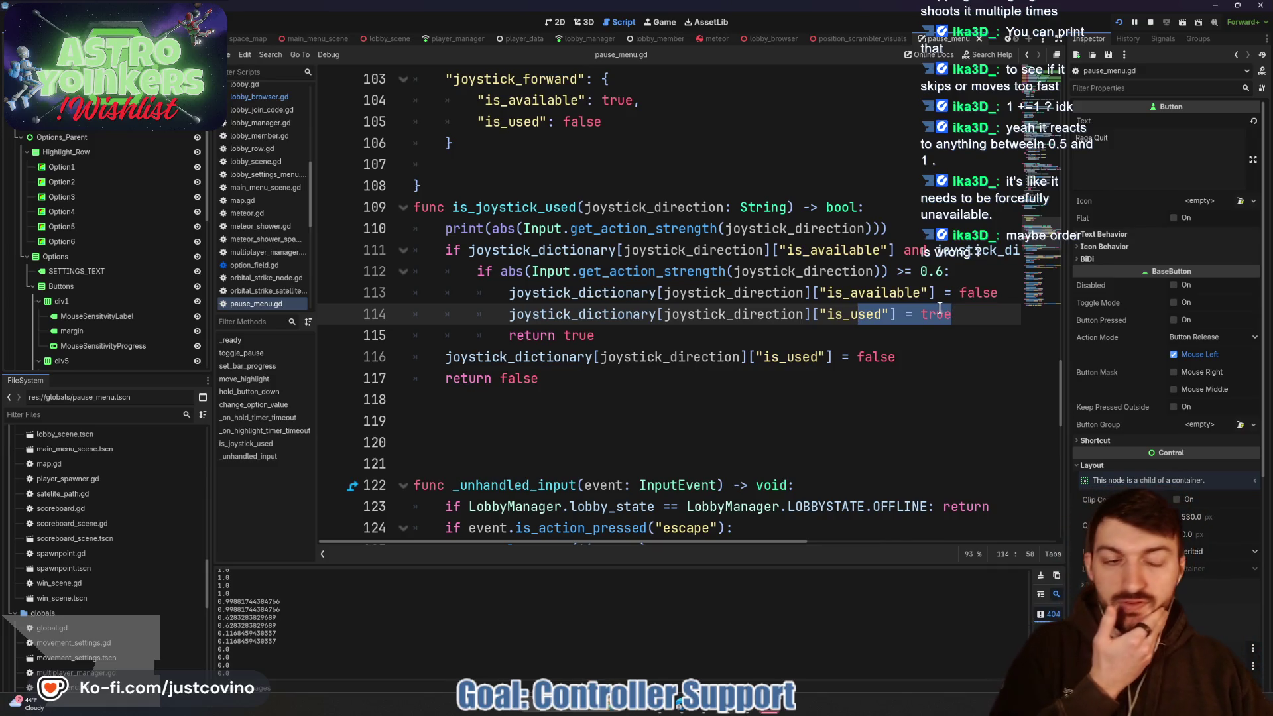
left_click(942, 310)
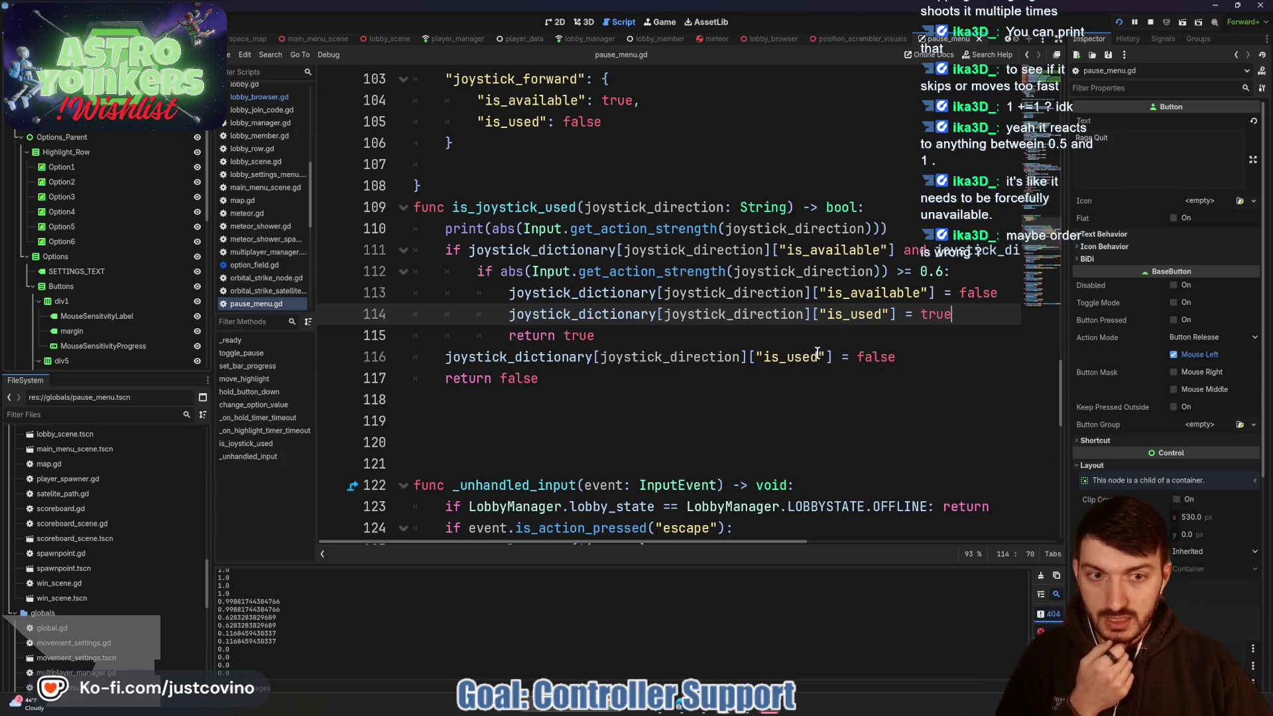
mouse_move(818, 358)
left_mouse_down()
mouse_move(771, 360)
mouse_move(782, 363)
left_mouse_up()
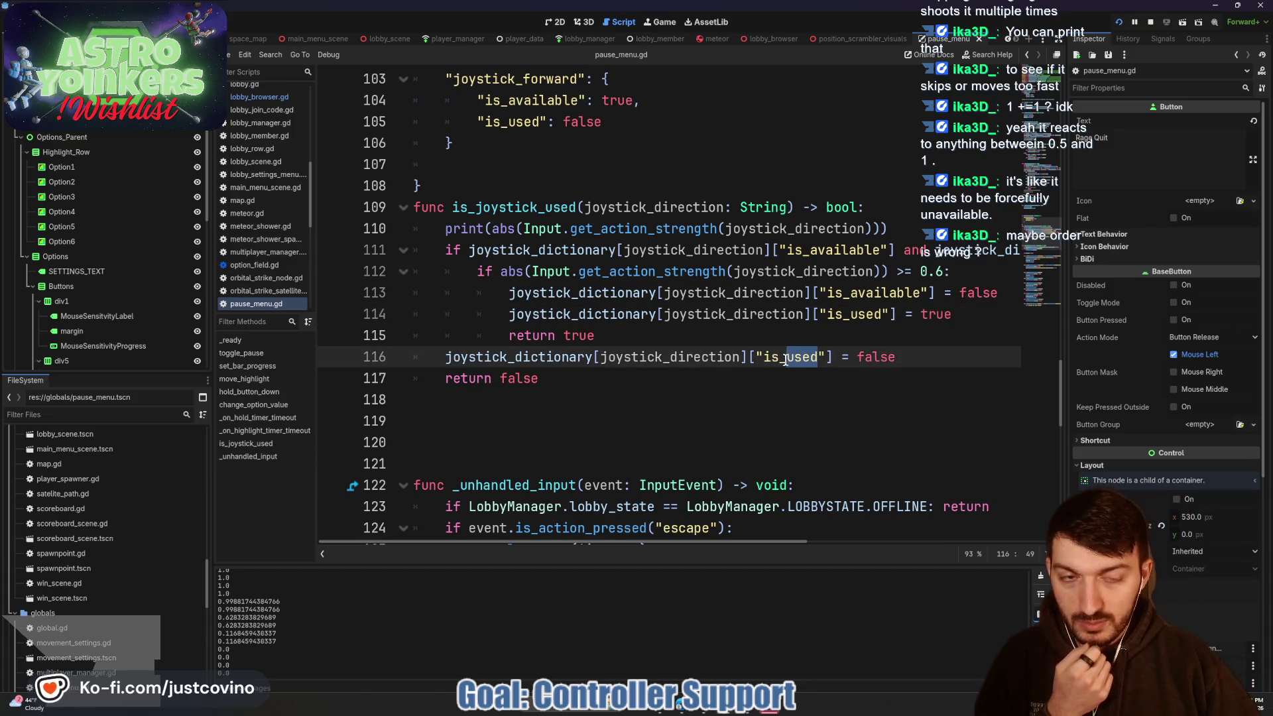
scroll(772, 358, "down", 7)
scroll(762, 352, "down", 4)
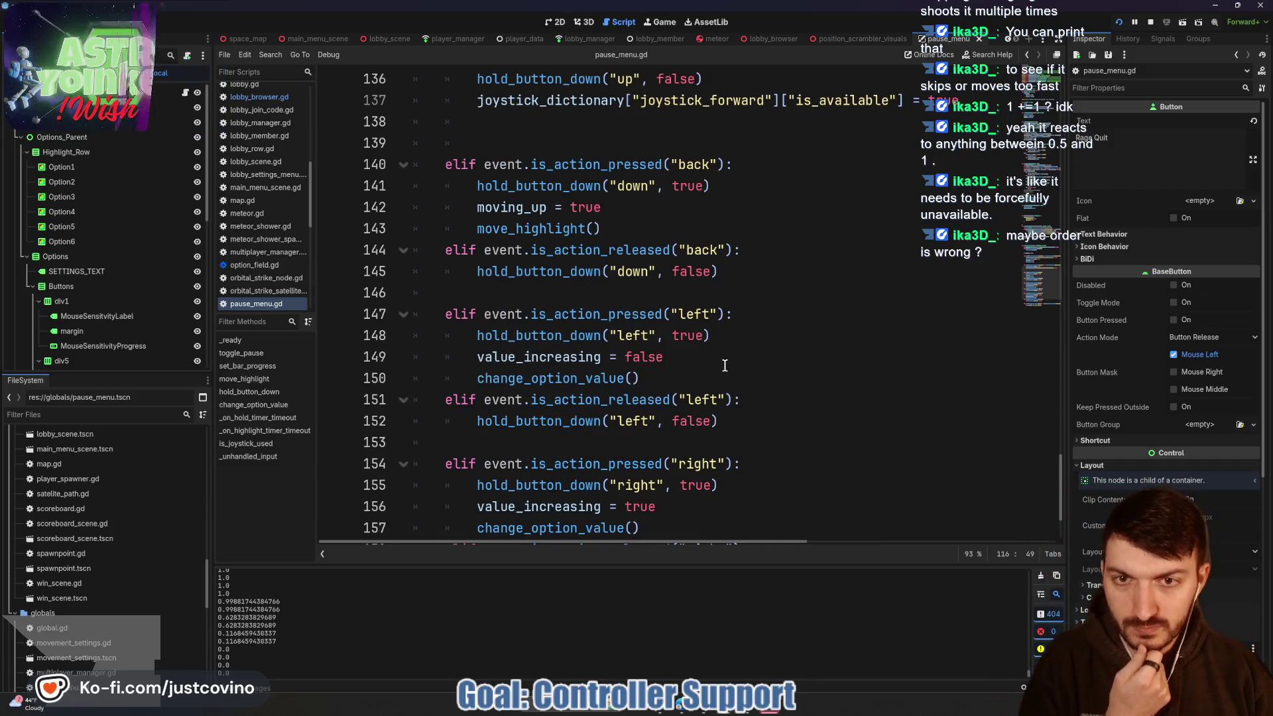
scroll(731, 364, "up", 4)
scroll(729, 358, "up", 2)
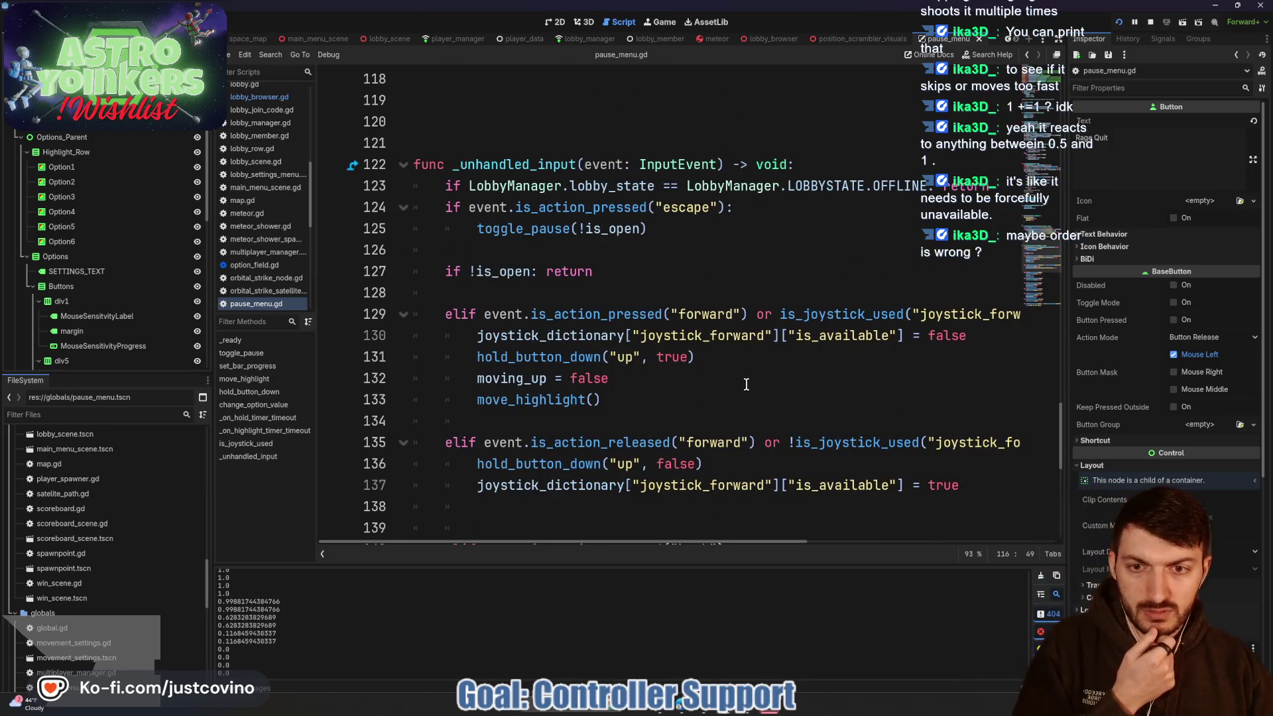
scroll(608, 337, "down", 1)
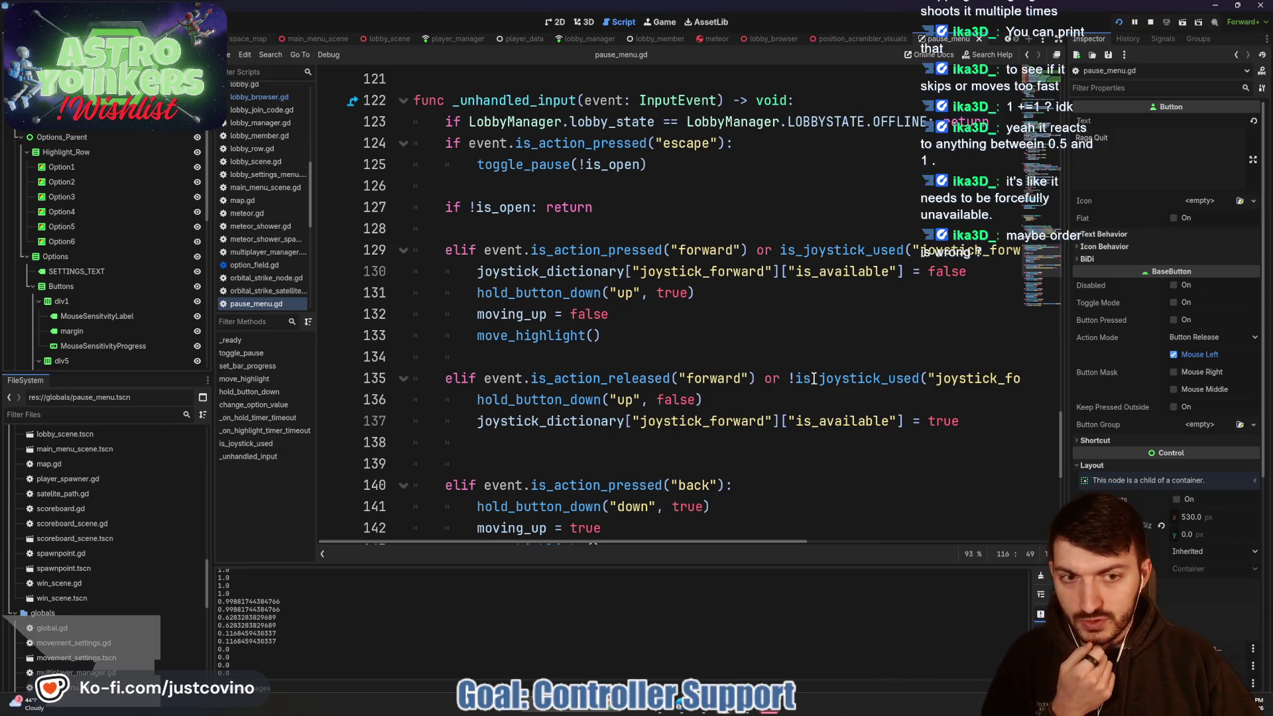
mouse_move(814, 378)
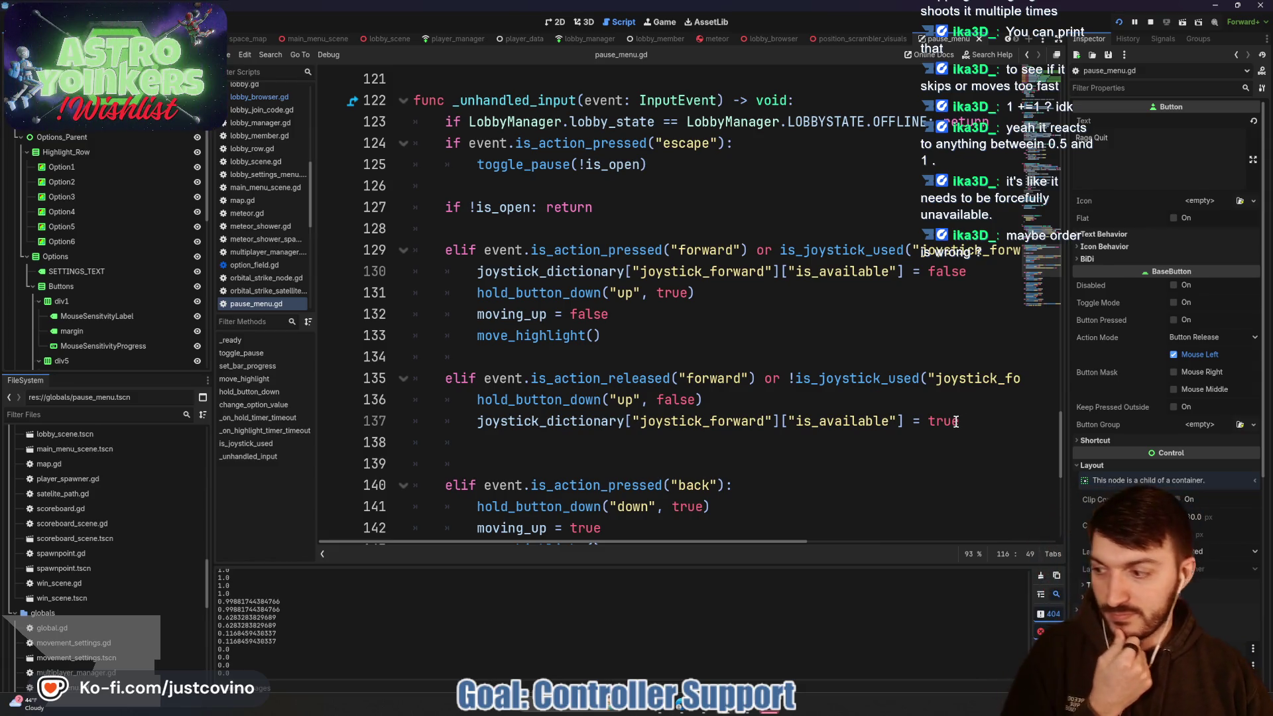
left_click(973, 420)
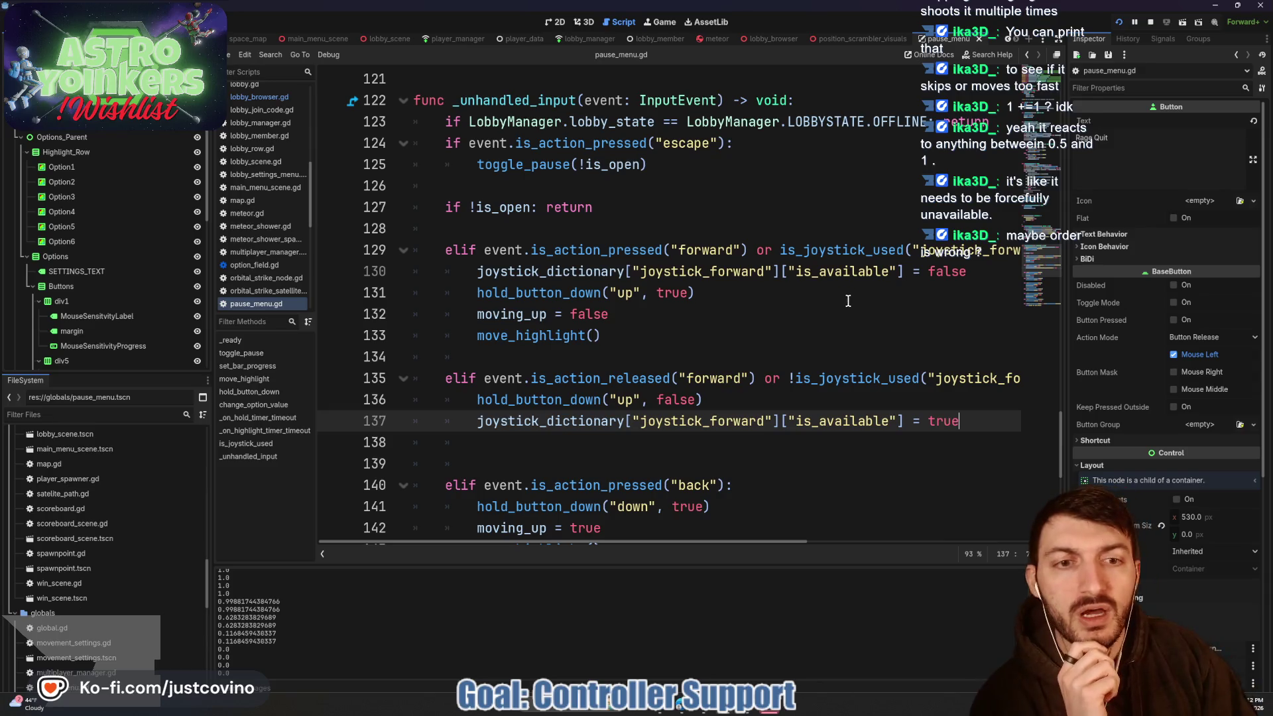
left_click(870, 273)
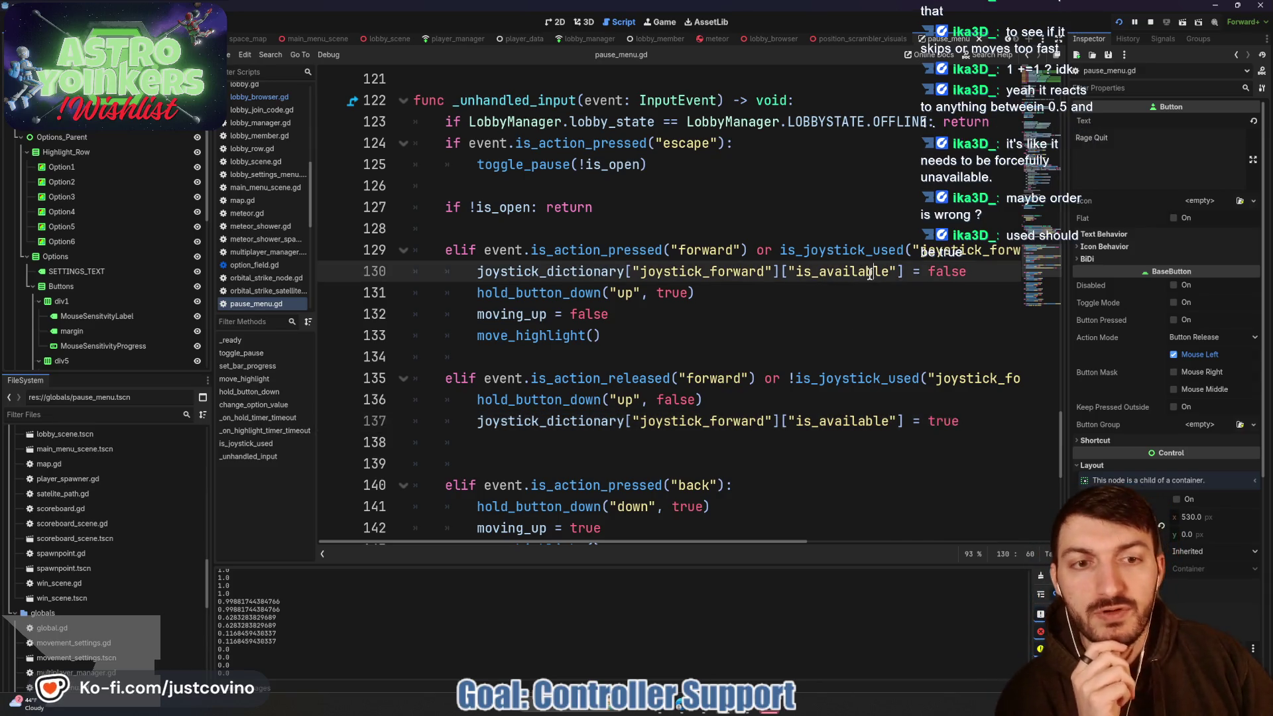
scroll(858, 287, "up", 1)
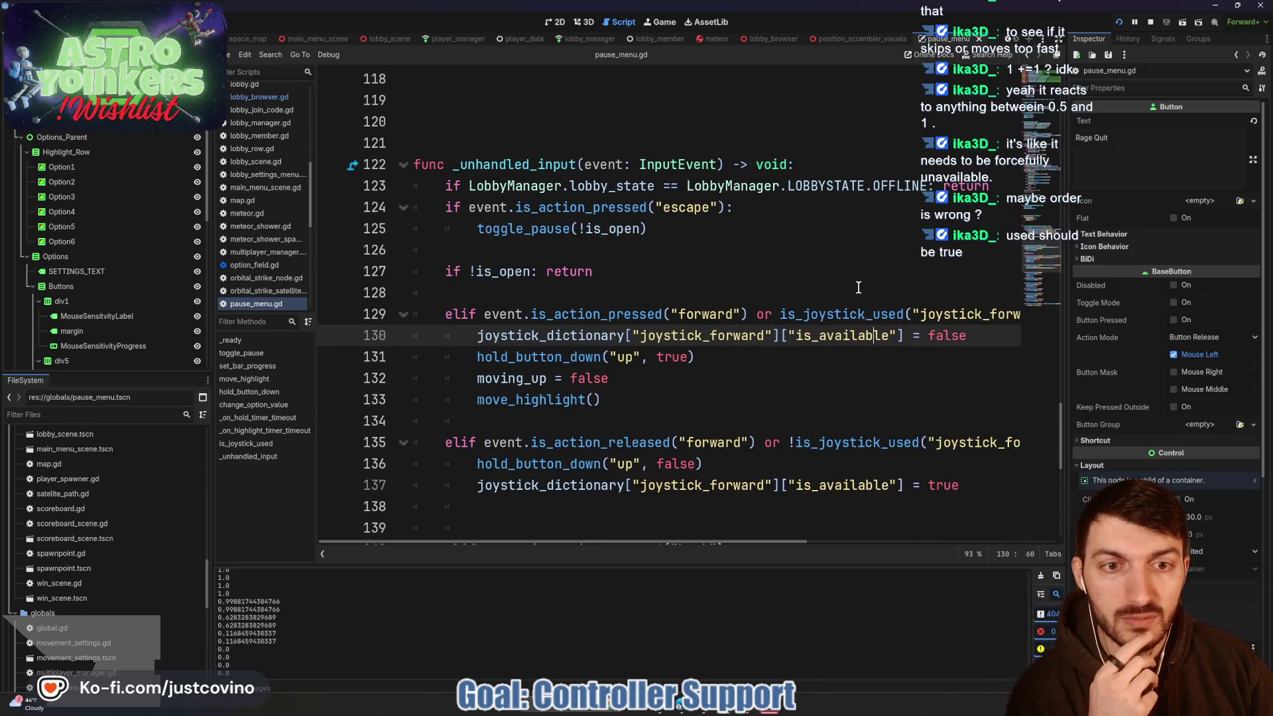
double_click(828, 320)
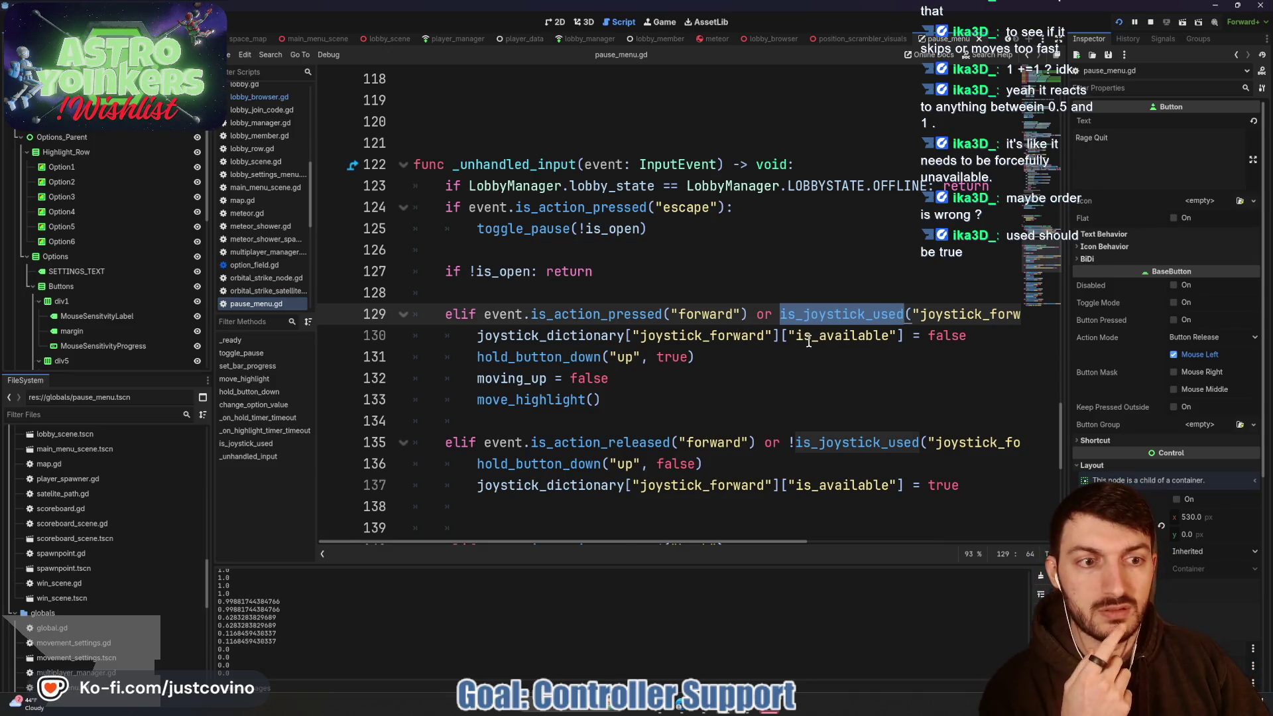
scroll(808, 341, "right", 3)
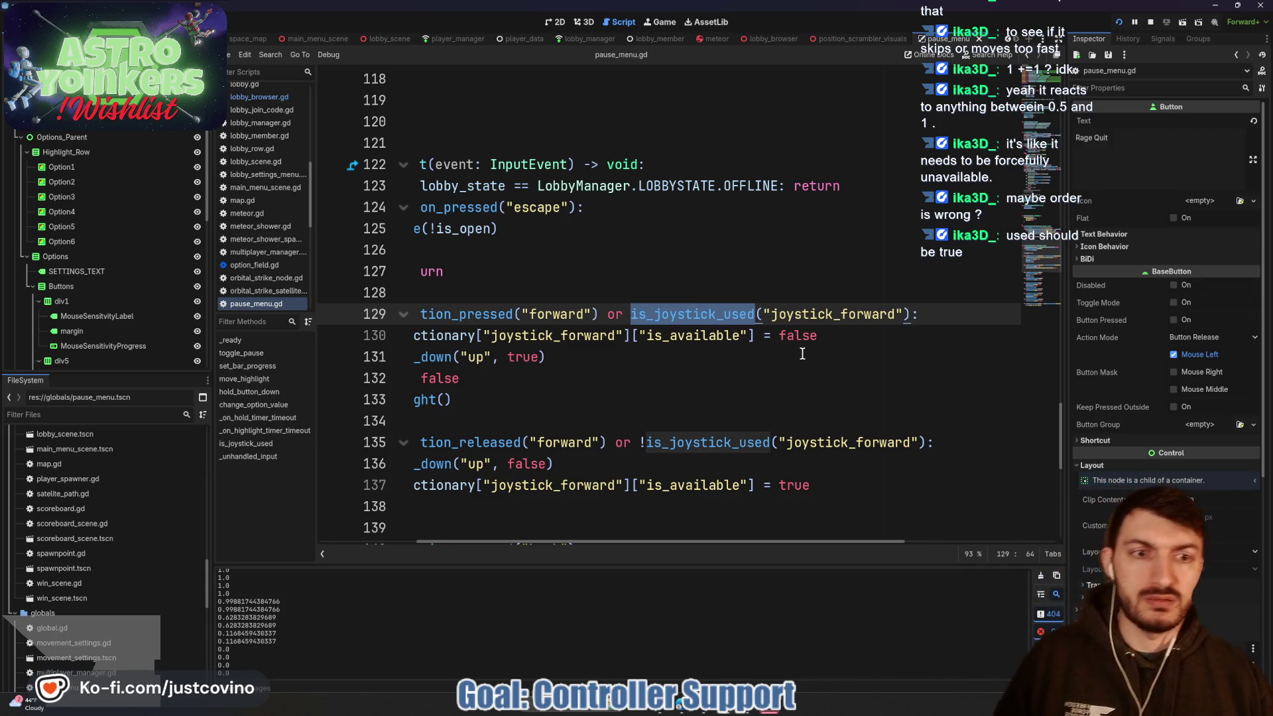
scroll(792, 348, "left", 3)
scroll(782, 349, "up", 4)
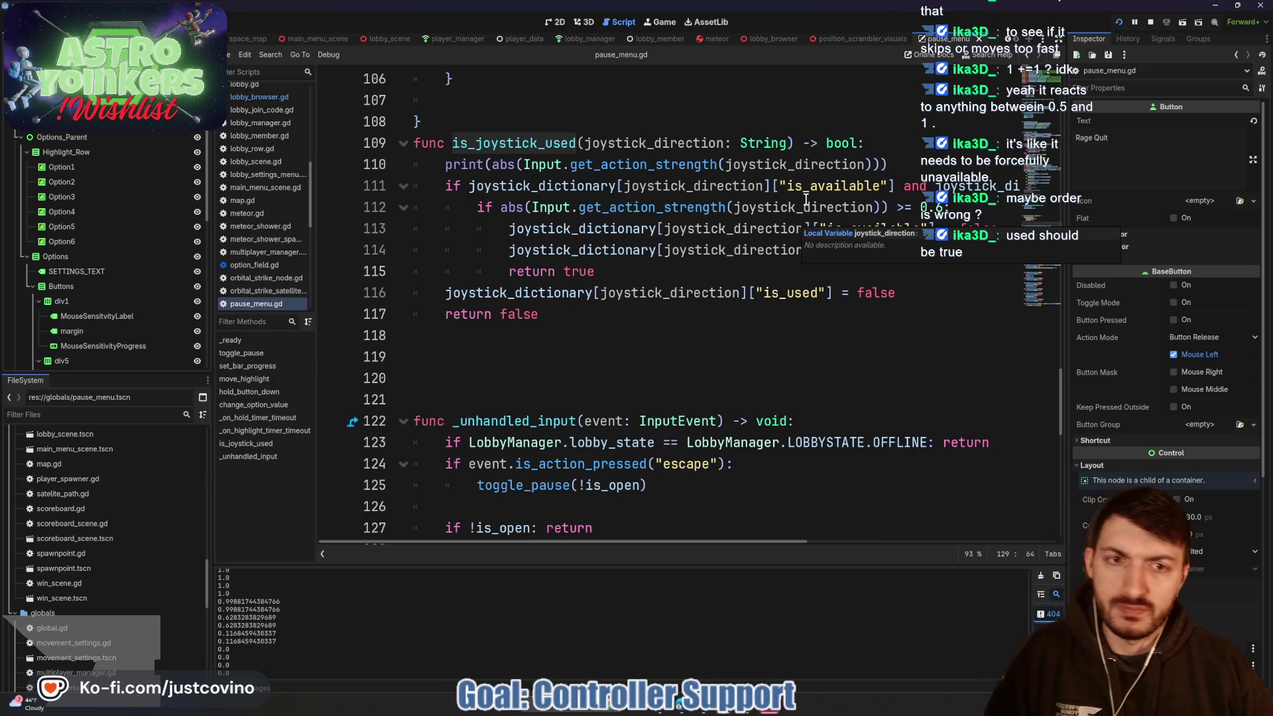
scroll(805, 199, "up", 1)
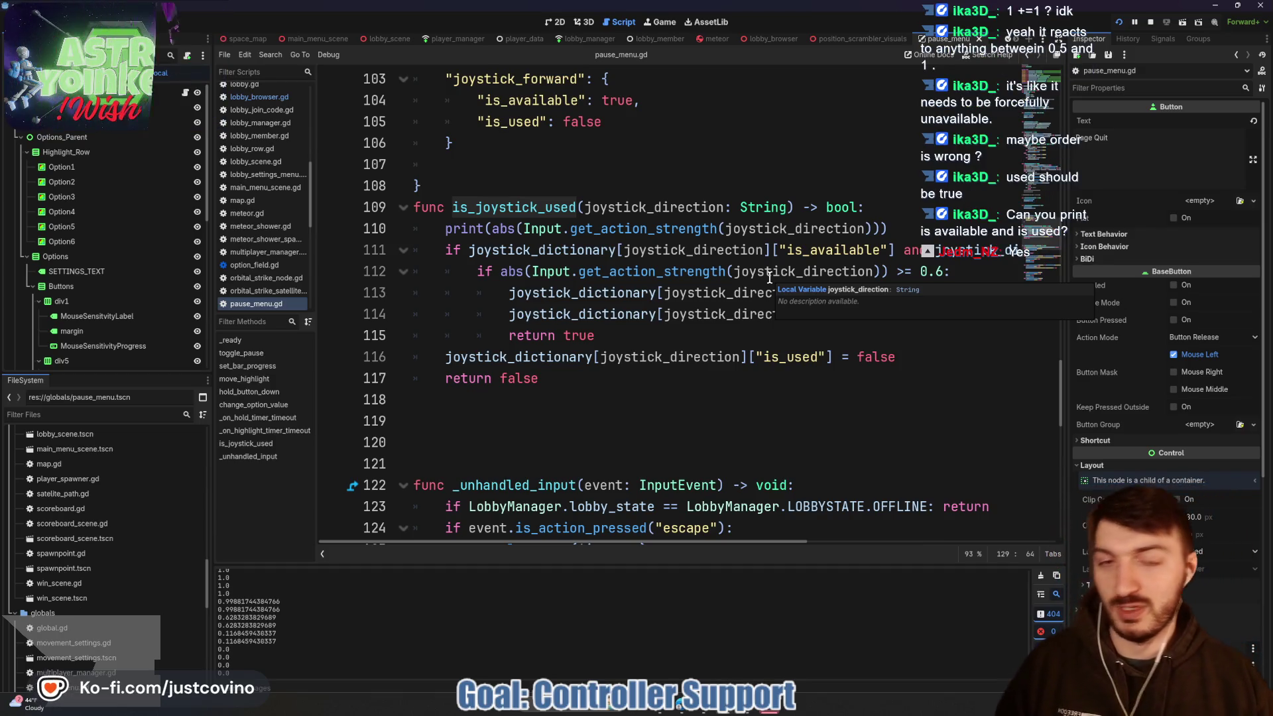
left_click(729, 271)
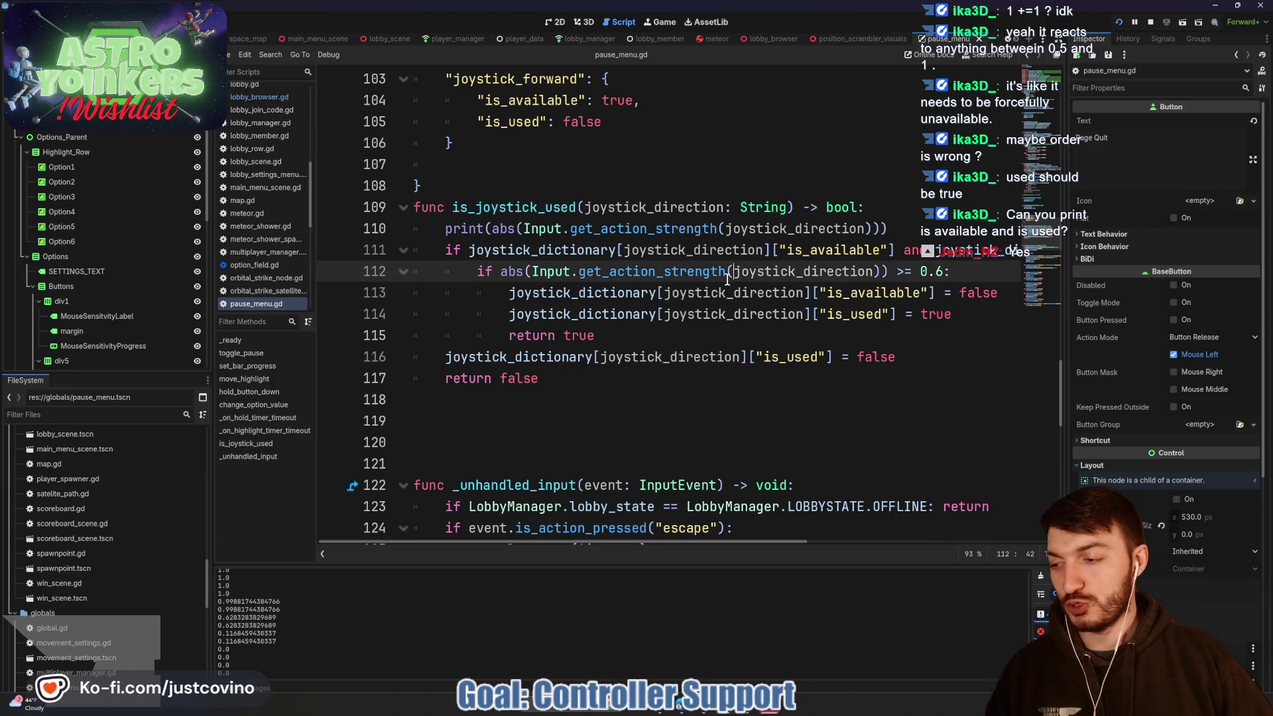
- Add a print("Available: ", …["is_available"]) line below the strength print
left_click(644, 328)
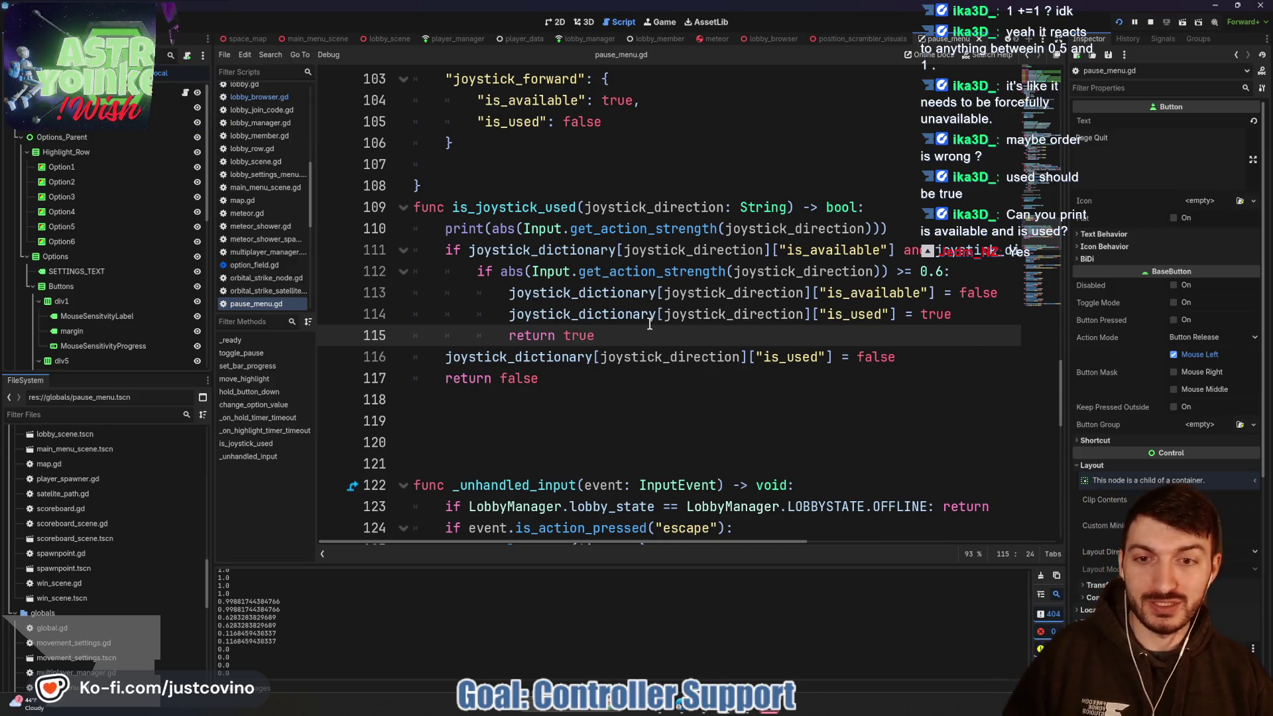
scroll(639, 318, "down", 3)
scroll(635, 313, "up", 3)
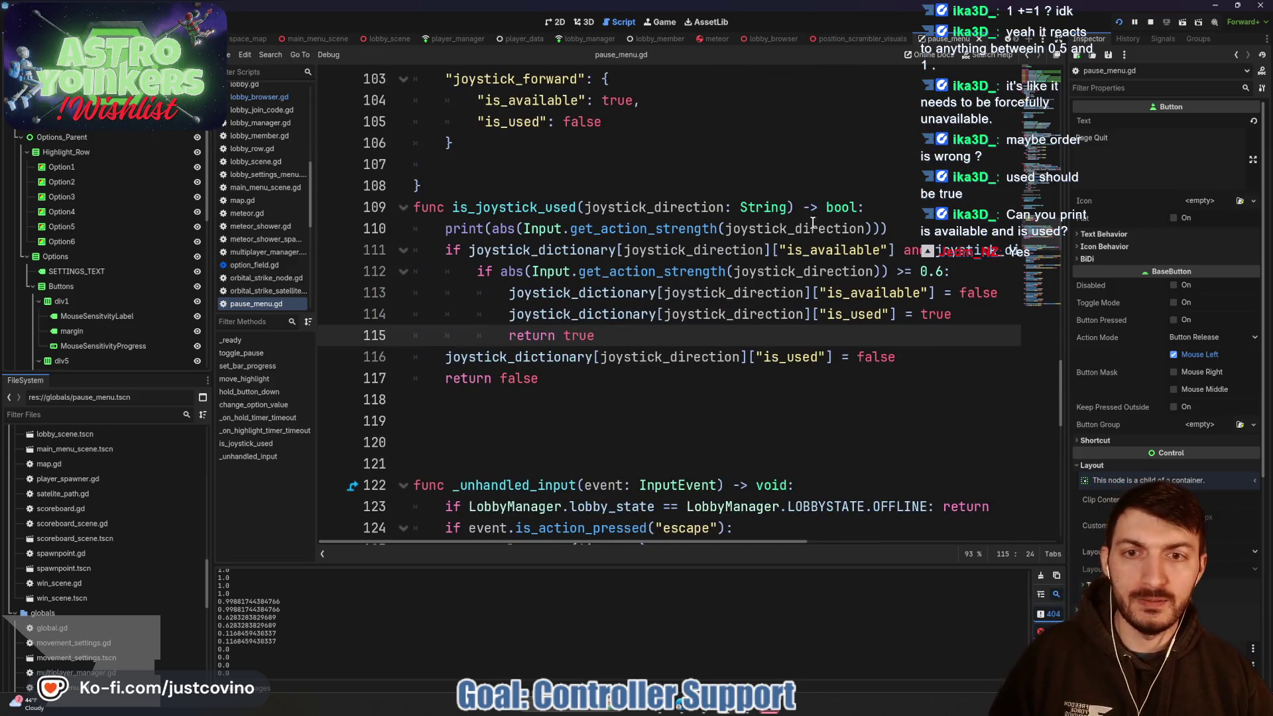
left_click(910, 228)
key("Return")
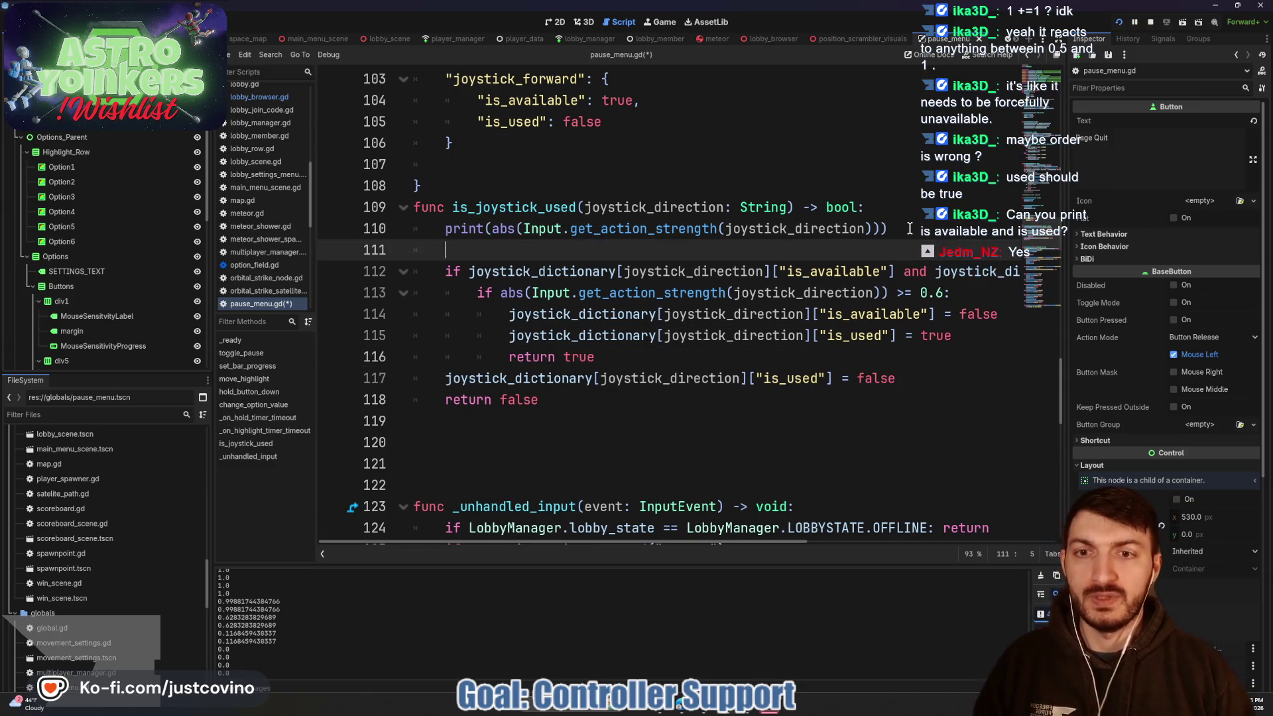
type("print(\"Av")
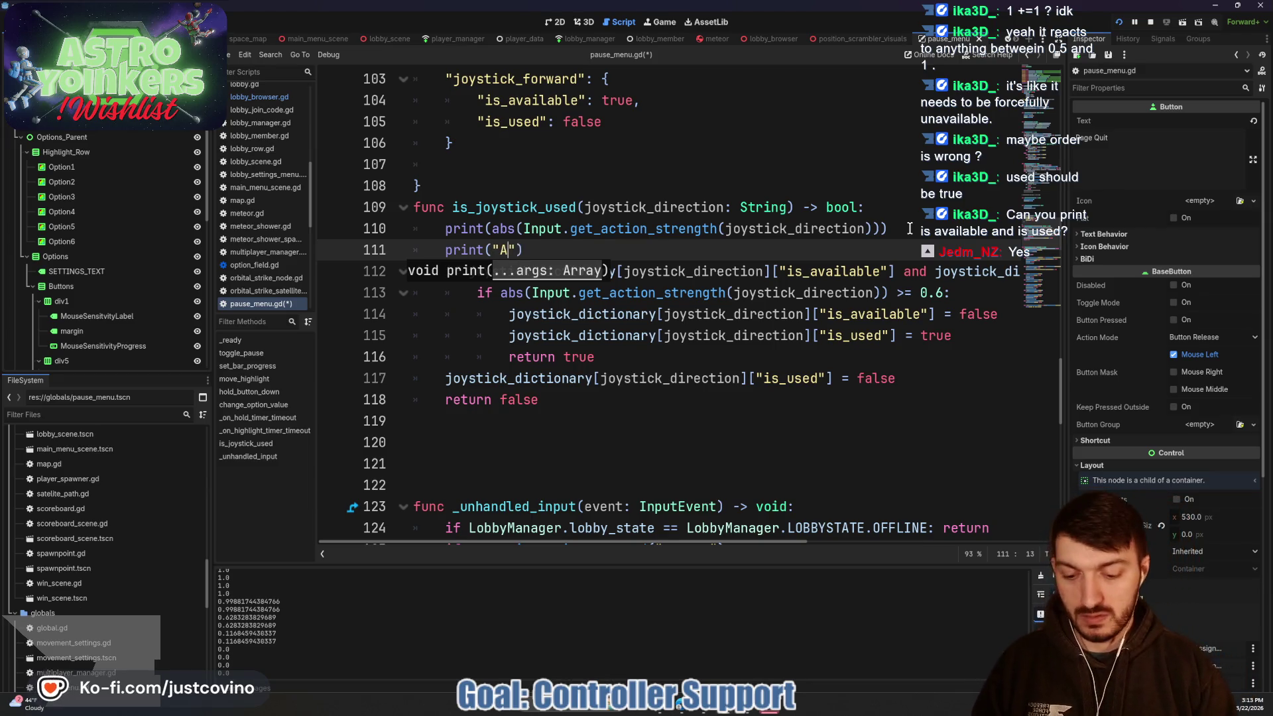
type("ailable:")
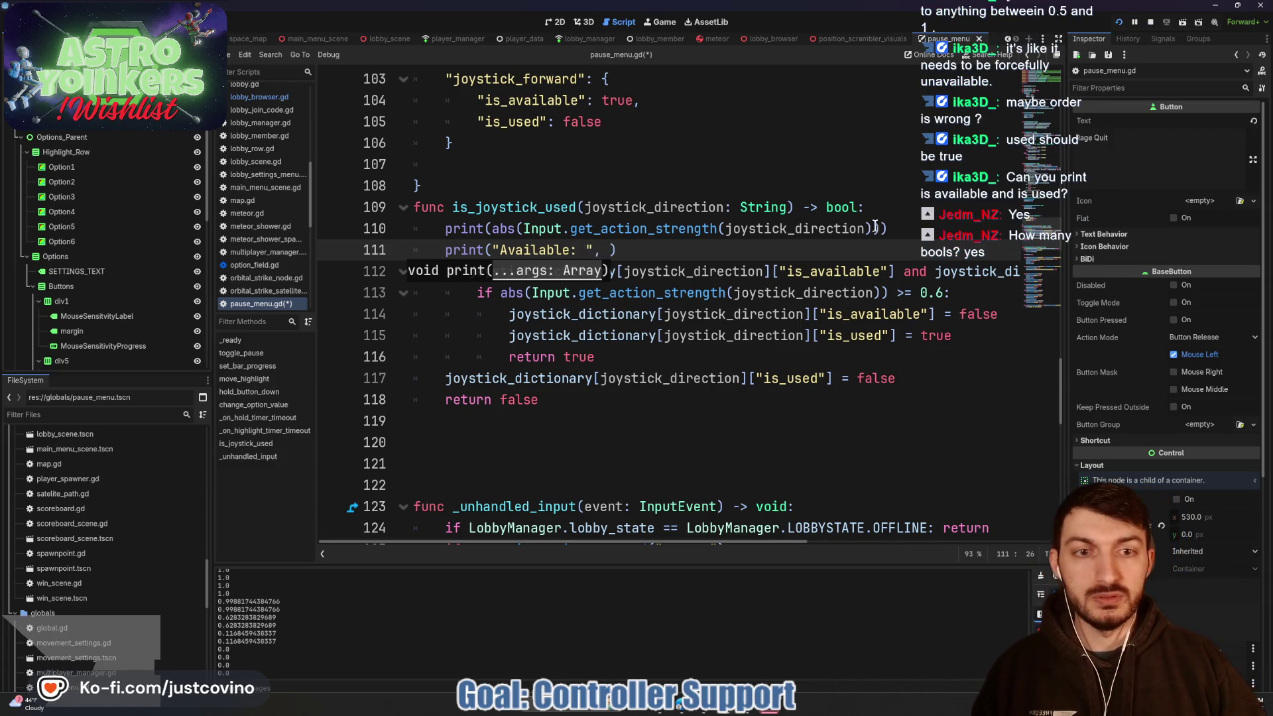
left_click_drag(894, 272, 466, 273)
key("ctrl+c")
left_click(611, 250)
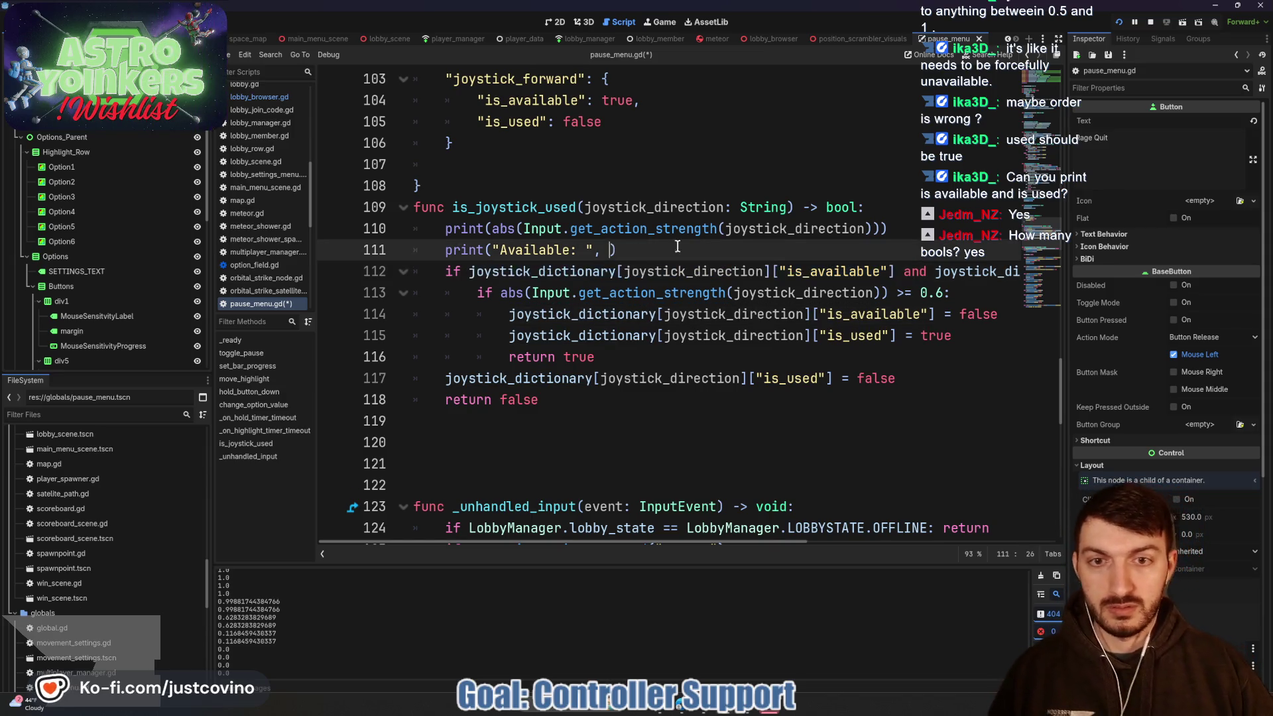
key("ctrl+v")
- Add a print("Is Used: ", …["is_used"]) line beneath it and save the script
left_click(1019, 251)
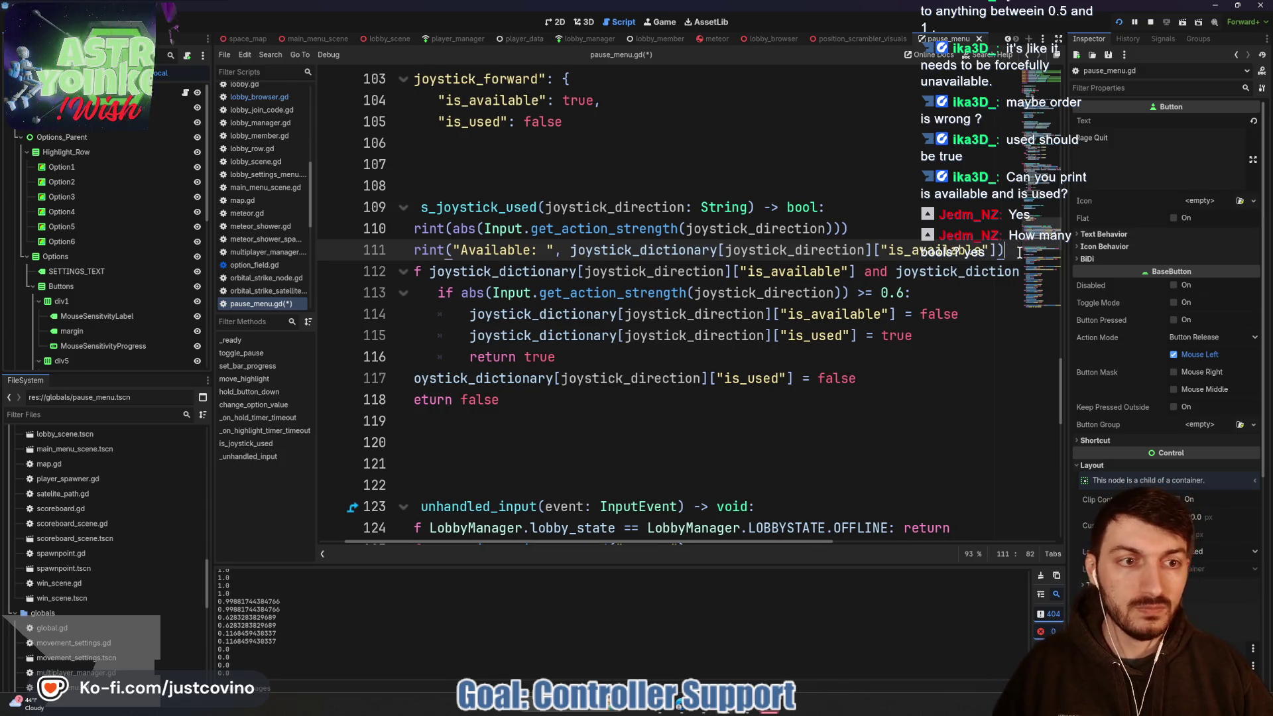
key("Return")
type("print")
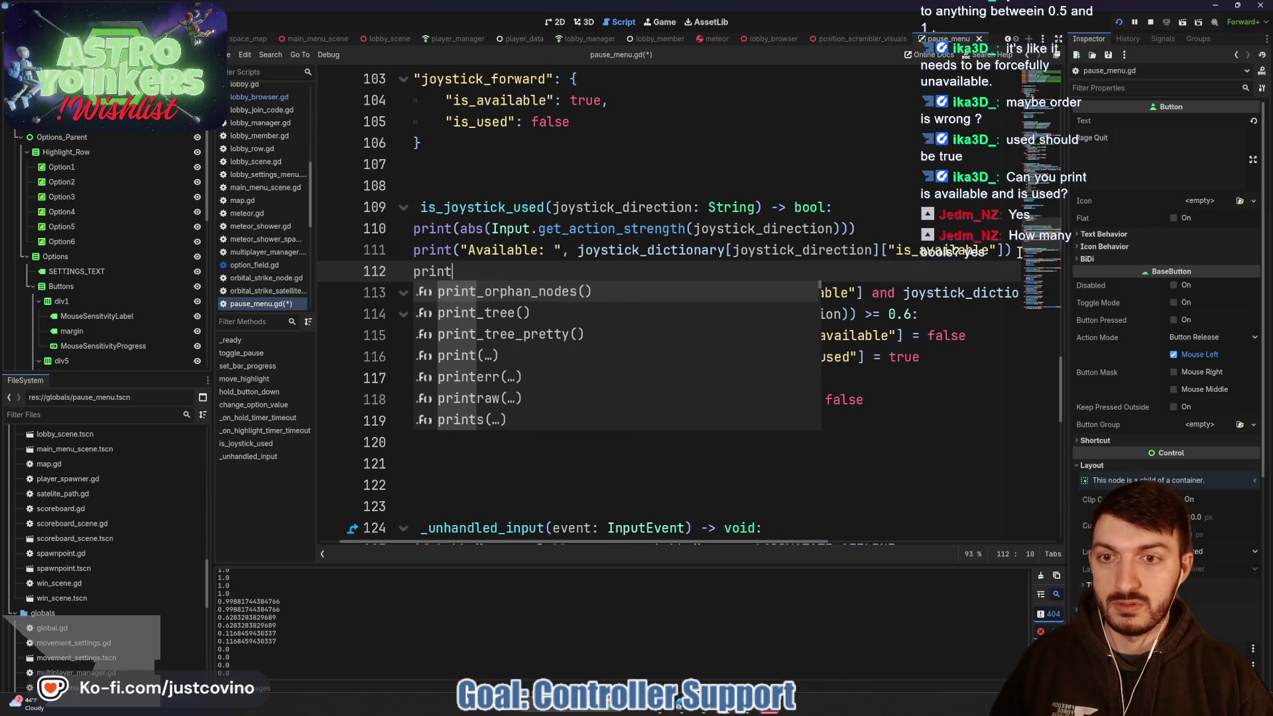
type("(\"Is ")
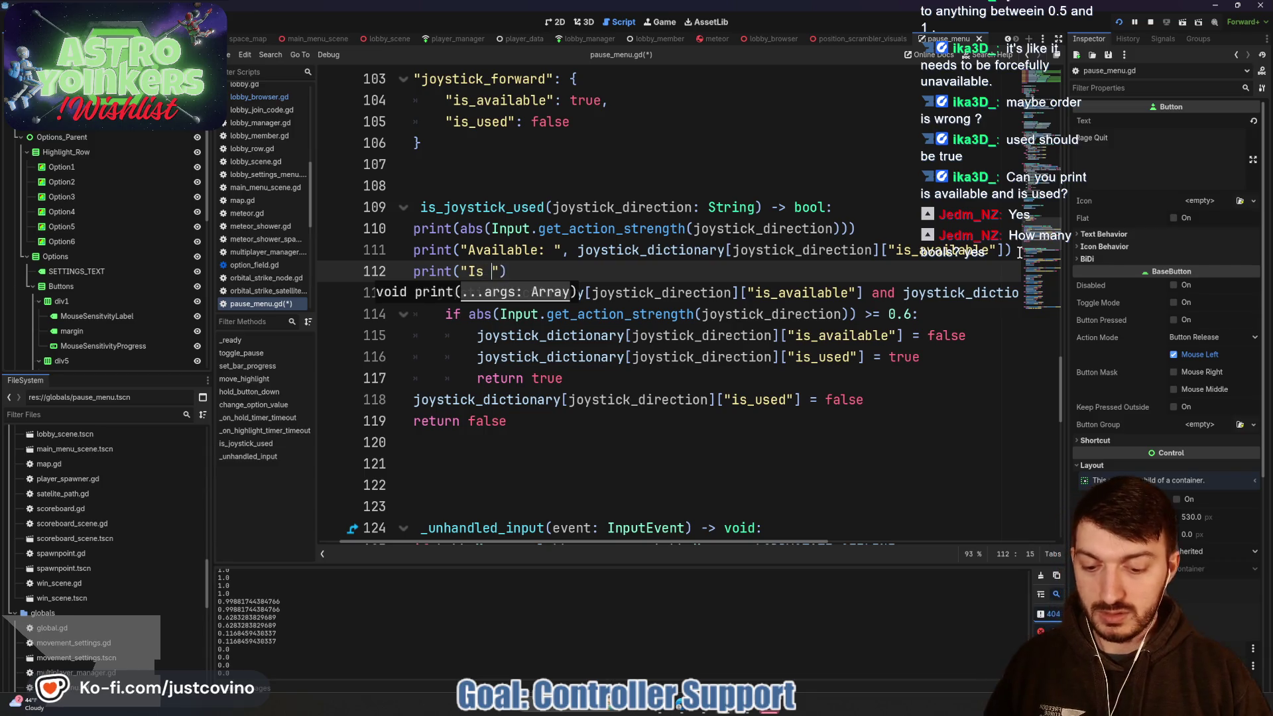
type("Used: \"")
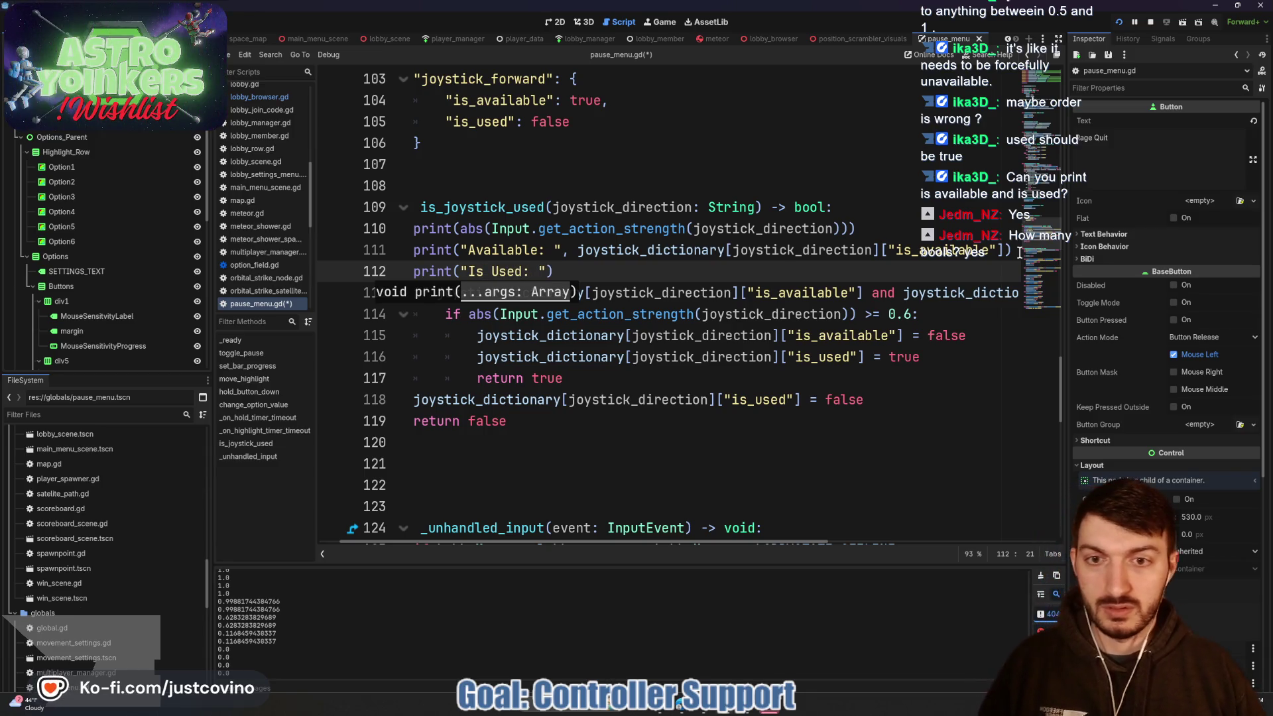
type(",")
key("ctrl+v")
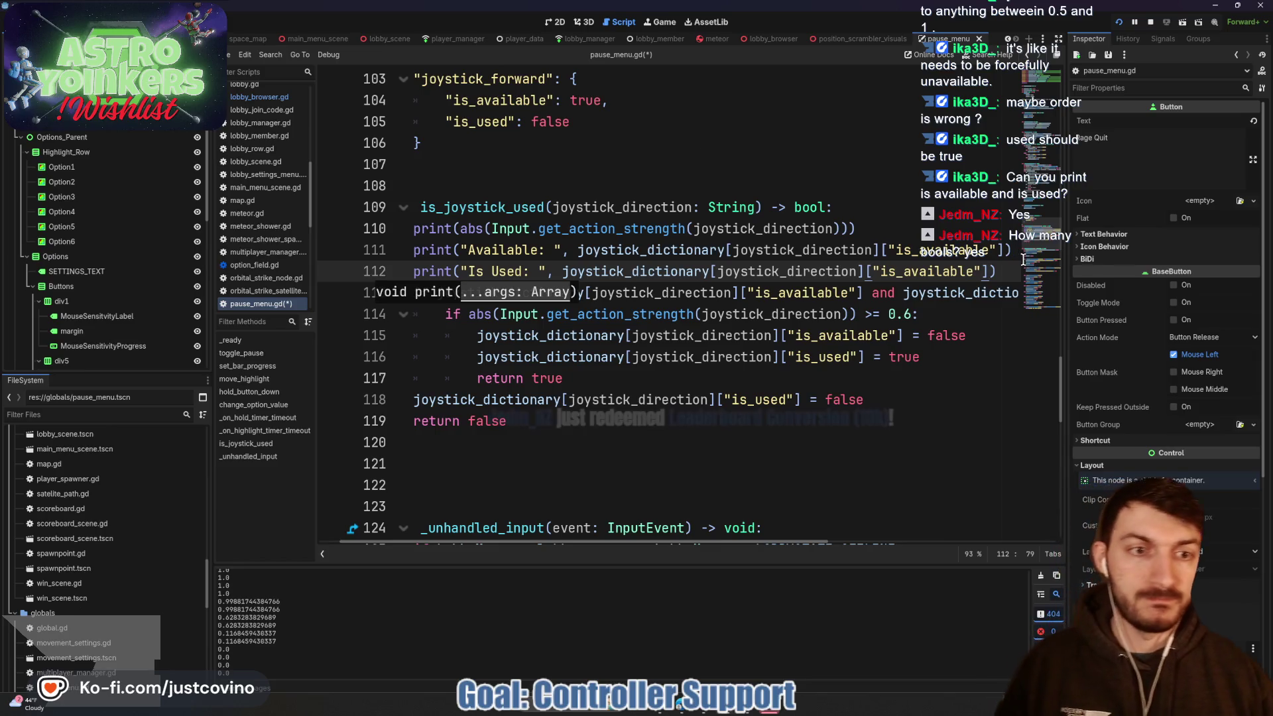
key("BackSpace")
key("BackSpace")
key("BackSpace")
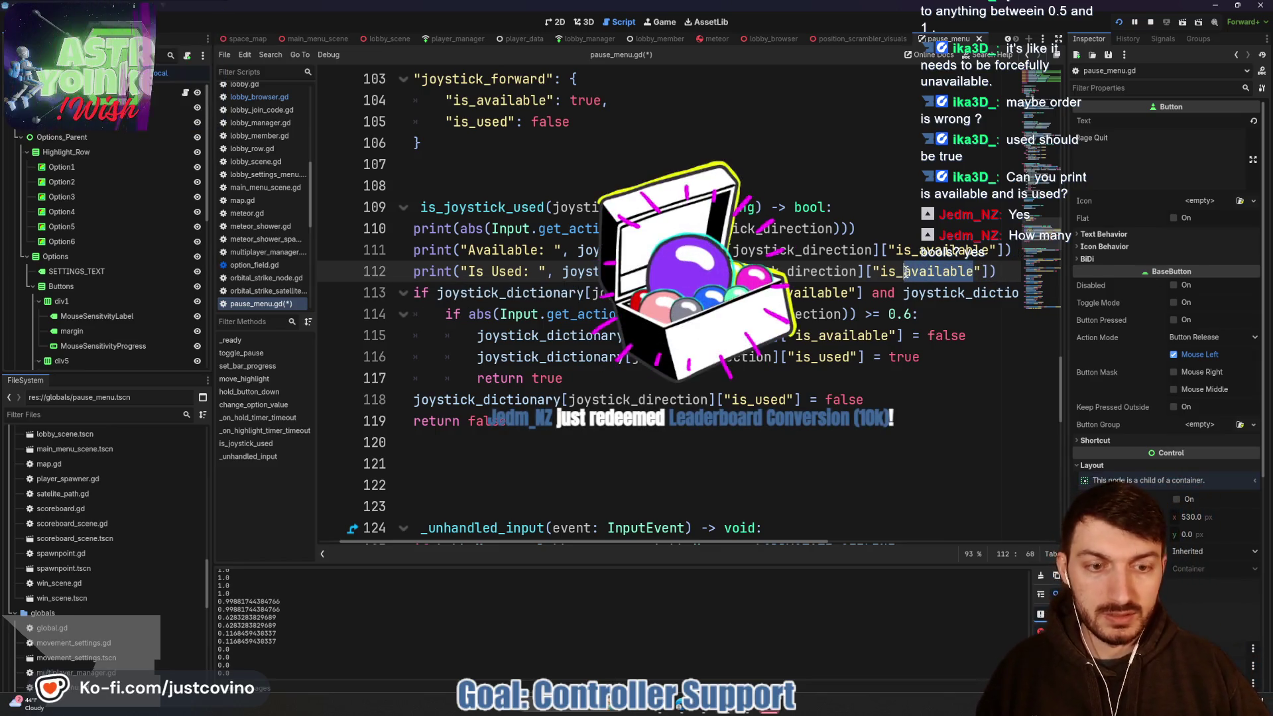
type("used")
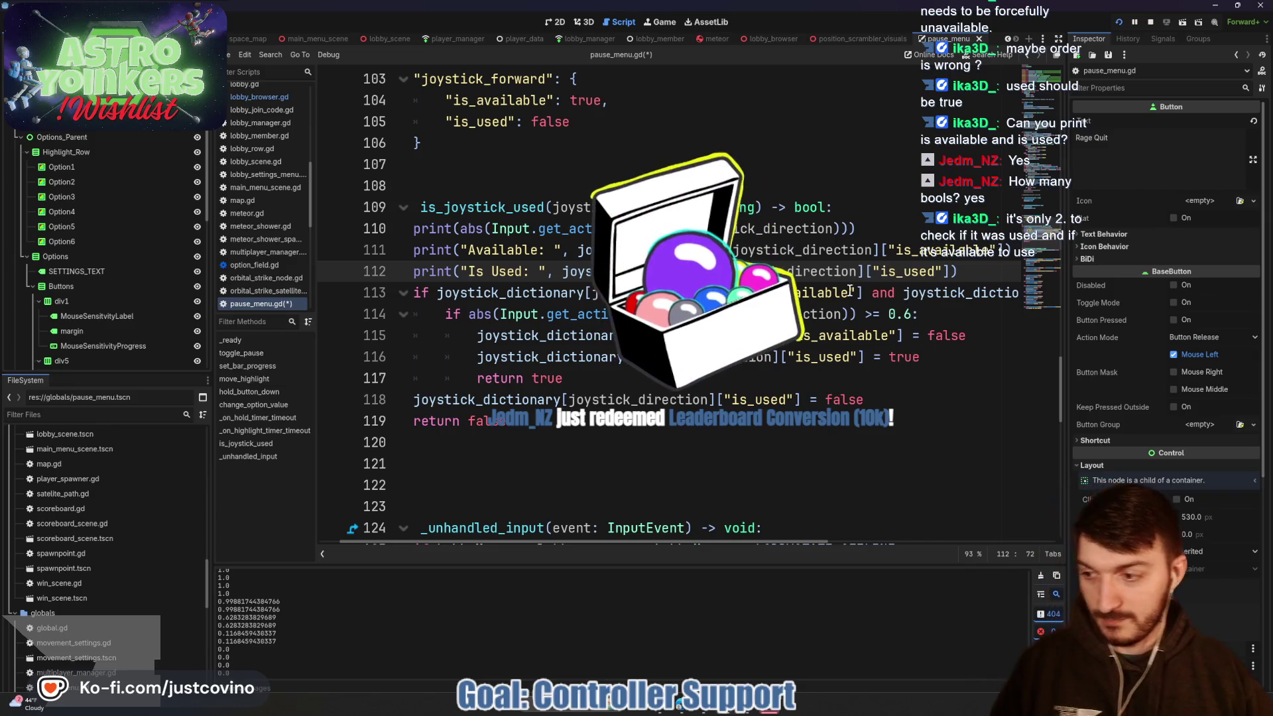
left_click(761, 335)
key("ctrl+s")
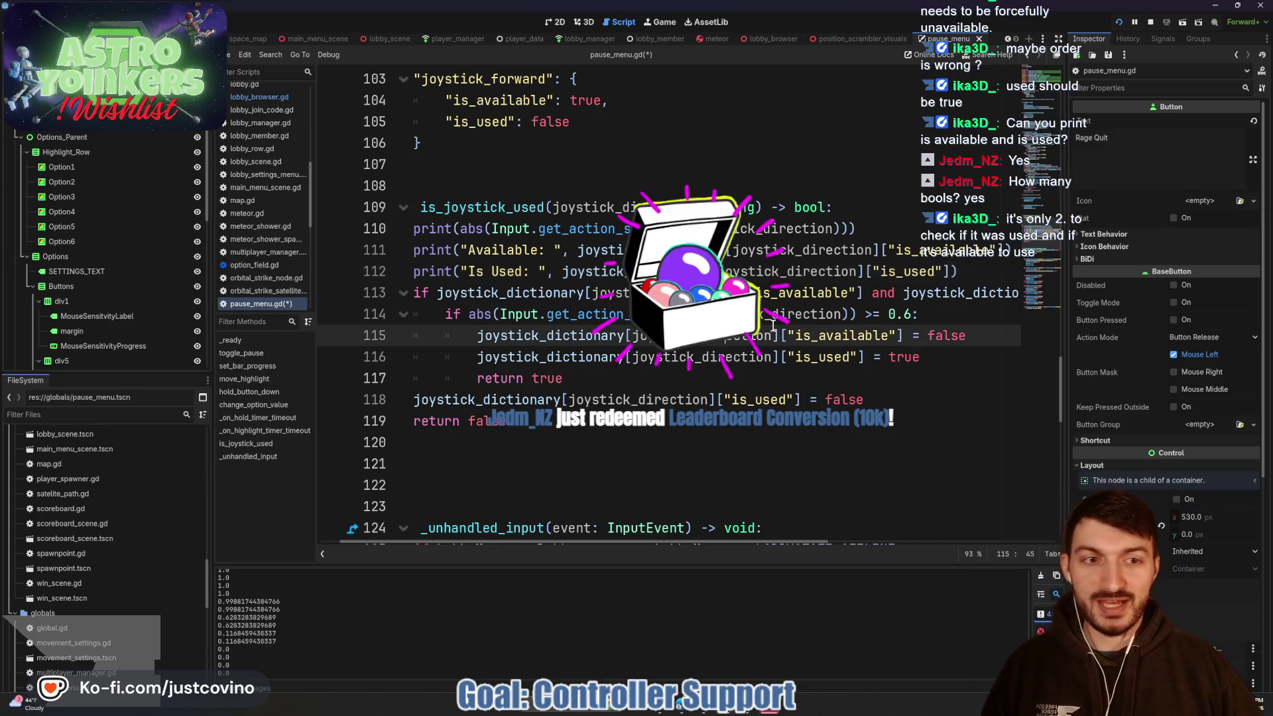
- Run the scene with F6 and push the joystick up three times in the settings menu
key("F6")
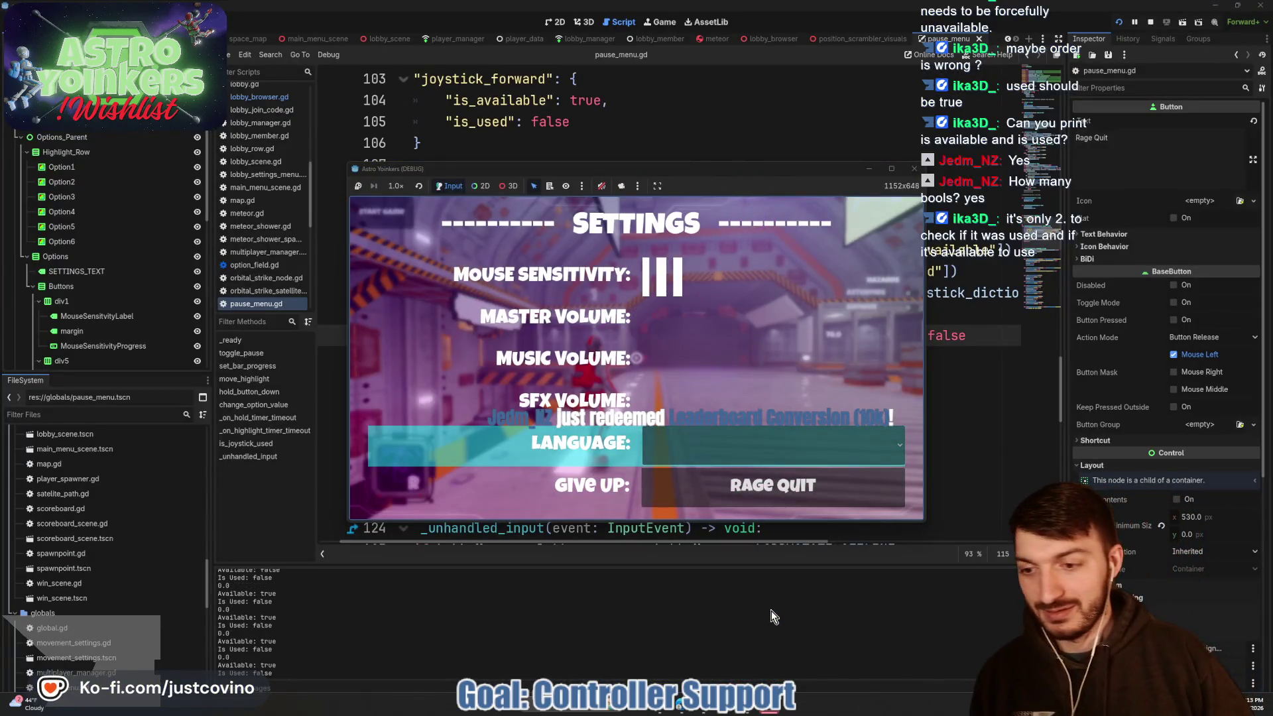
key("Up")
key("Up")
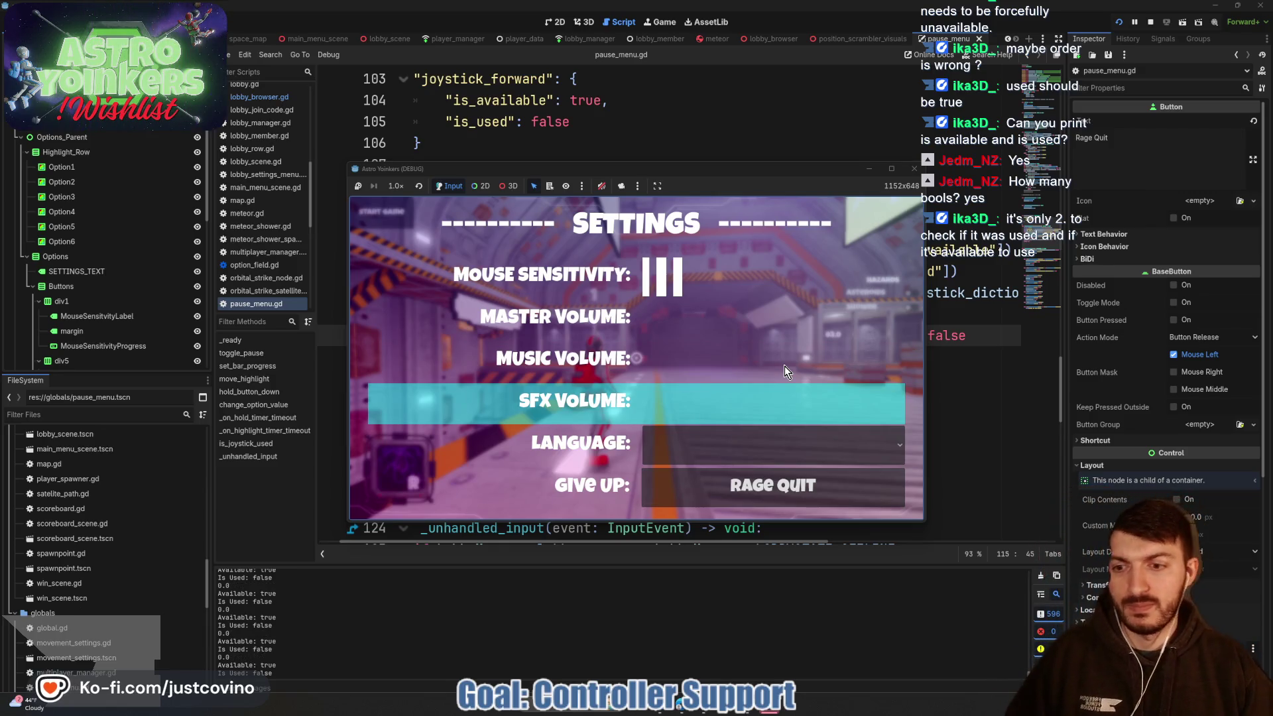
key("Up")
key("Up")
key("Up")
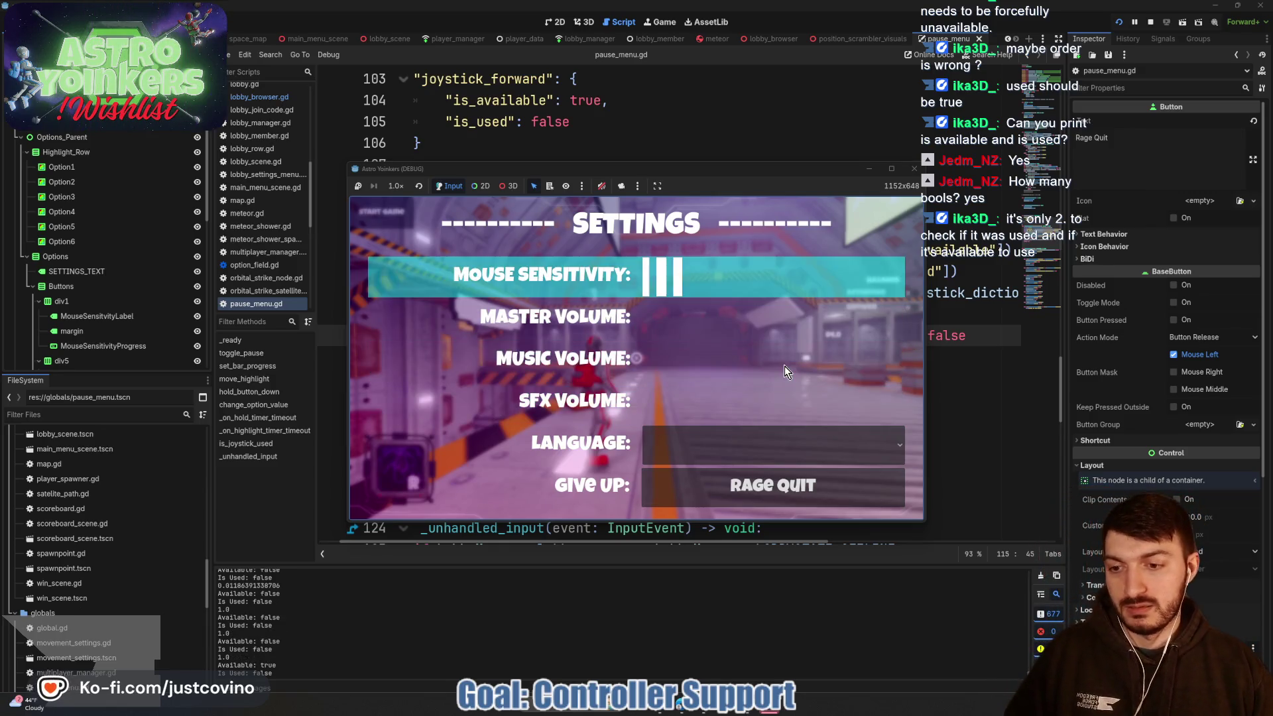
key("Up")
key("Up")
key("Up")
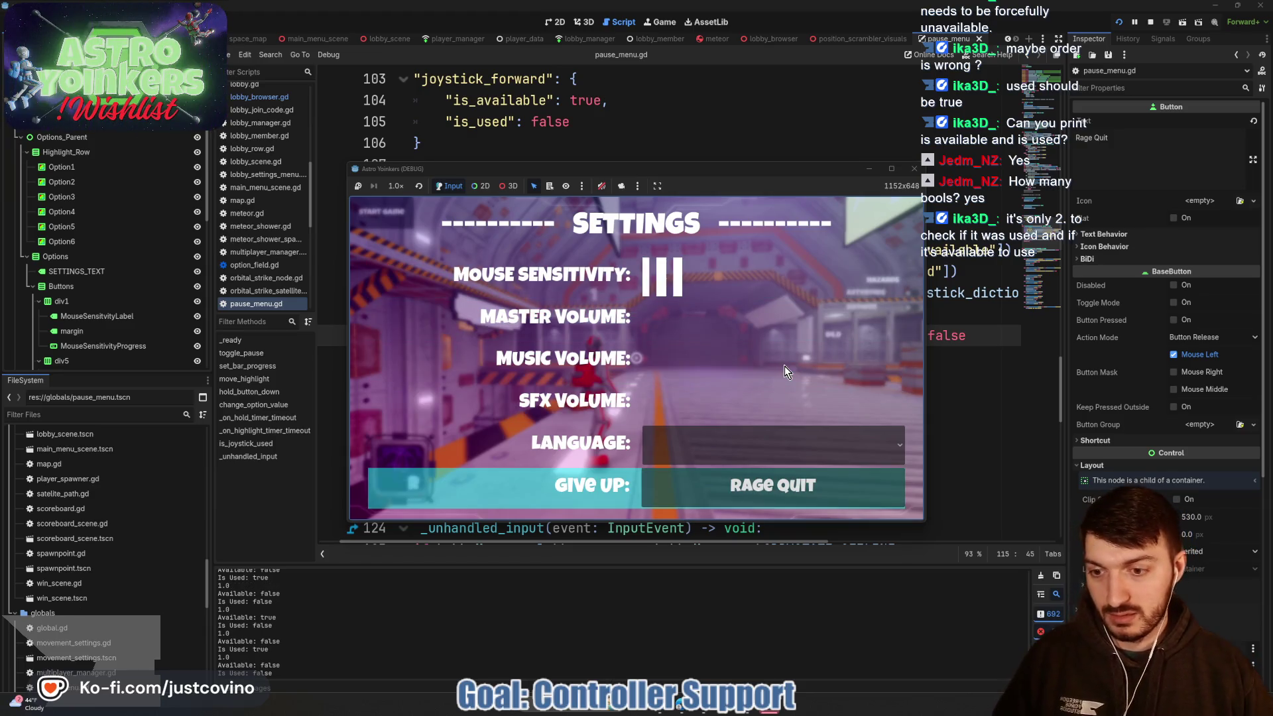
- Push the joystick down four times, then go back to the editor and enlarge the output log
key("Down")
key("Down")
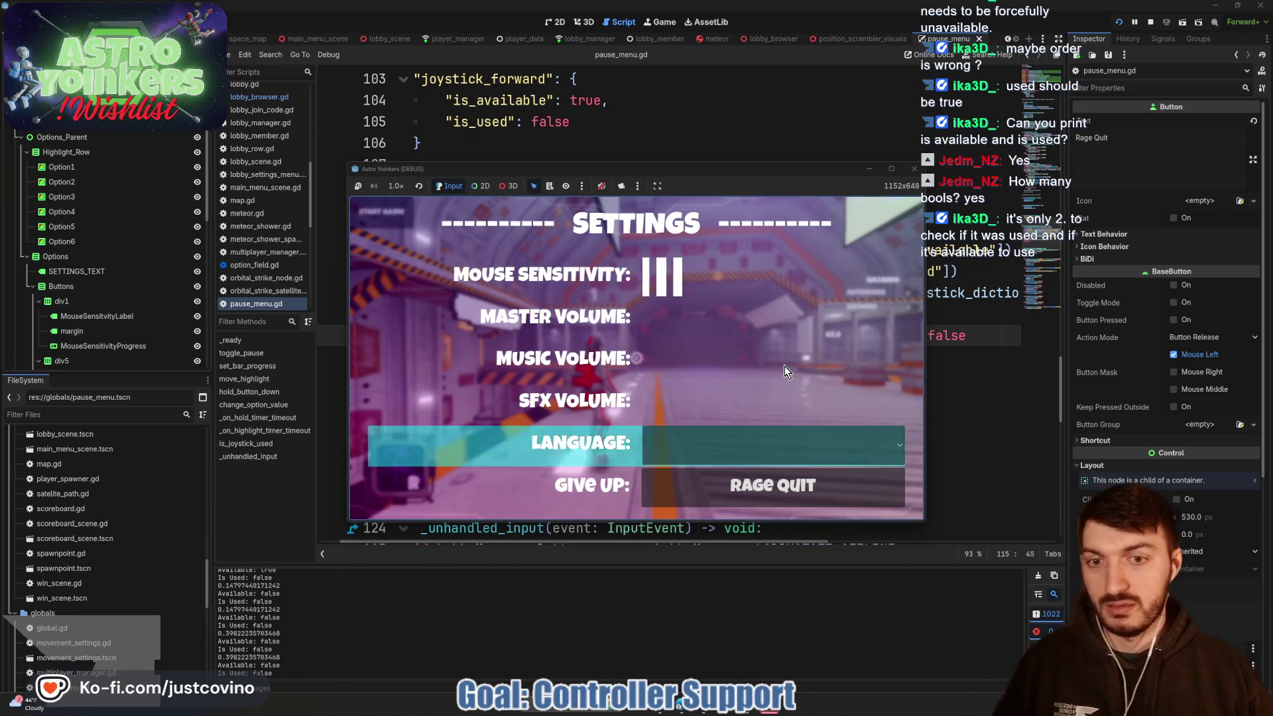
key("Down")
key("Down")
key("Down")
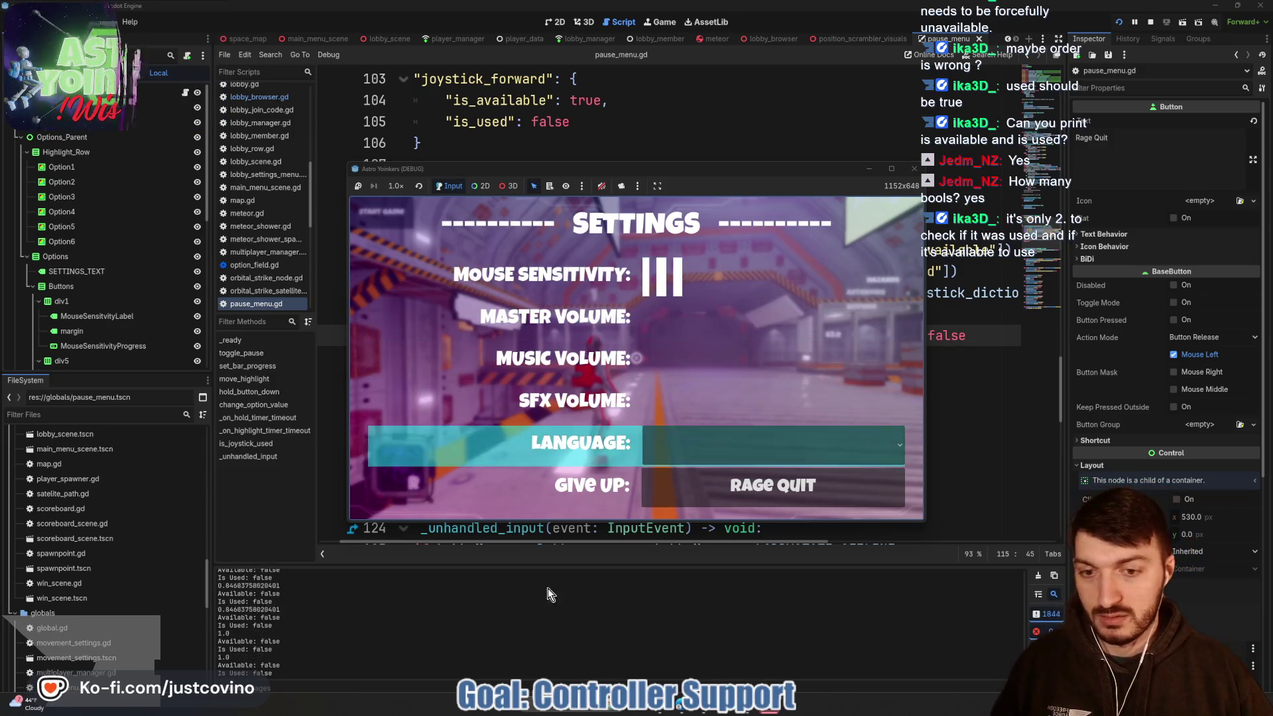
key("Down")
key("Down")
key("Down")
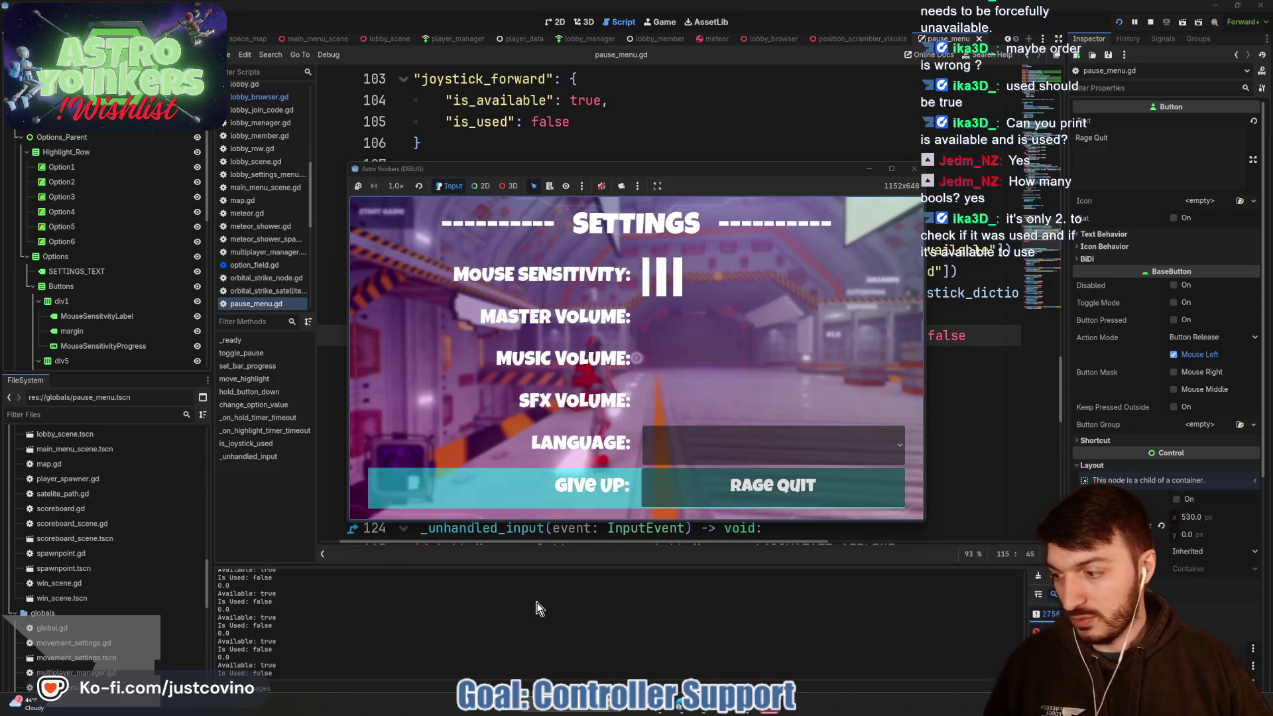
key("Down")
key("Down")
key("Down")
left_click(525, 575)
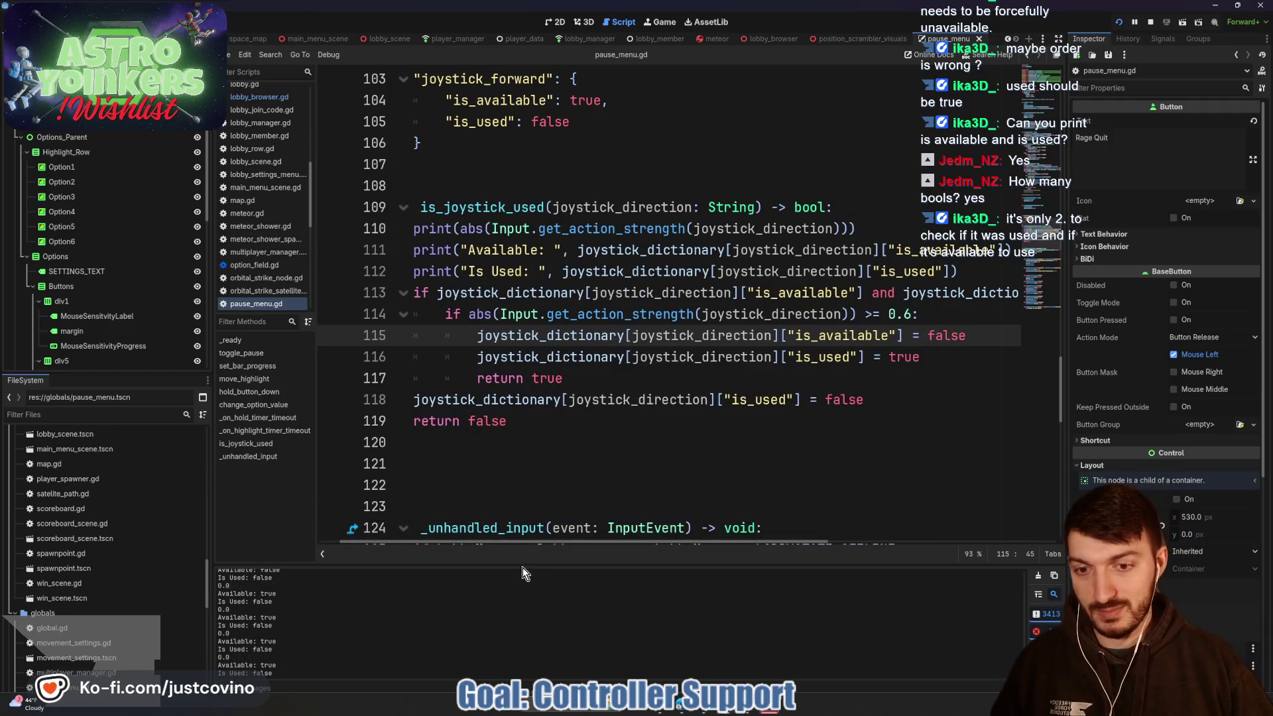
left_click_drag(517, 561, 558, 175)
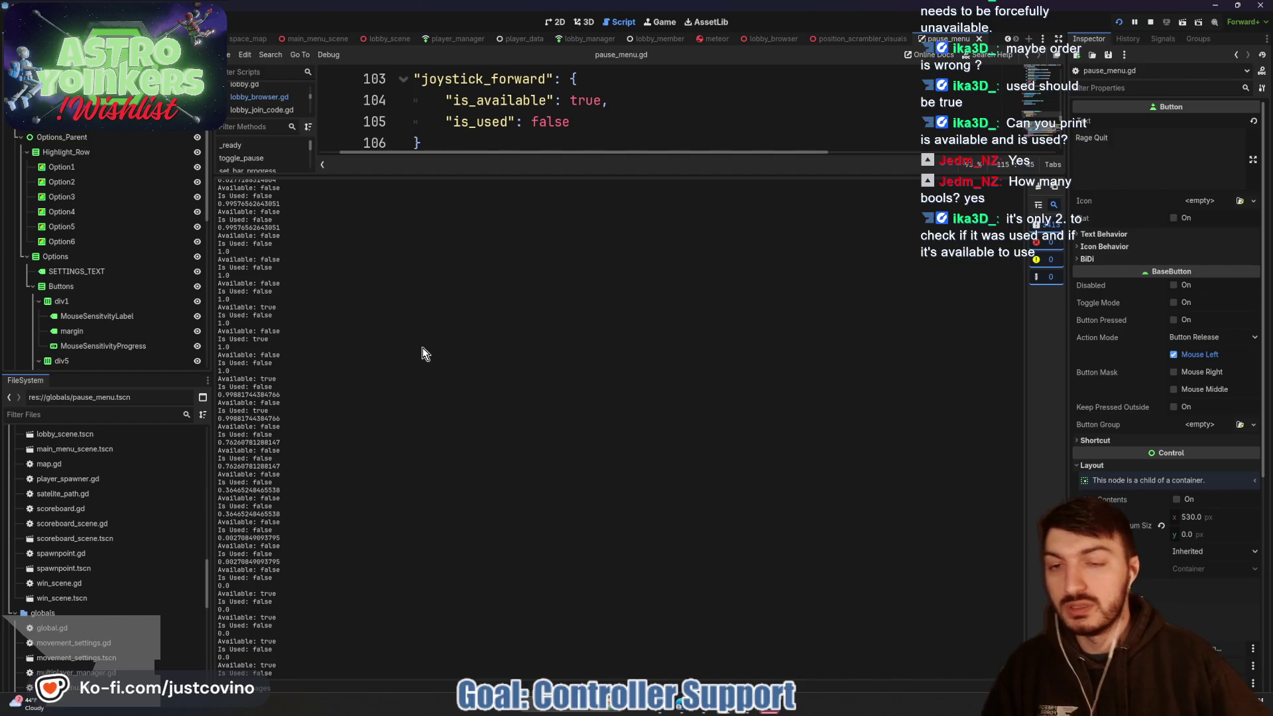
left_click_drag(636, 176, 631, 496)
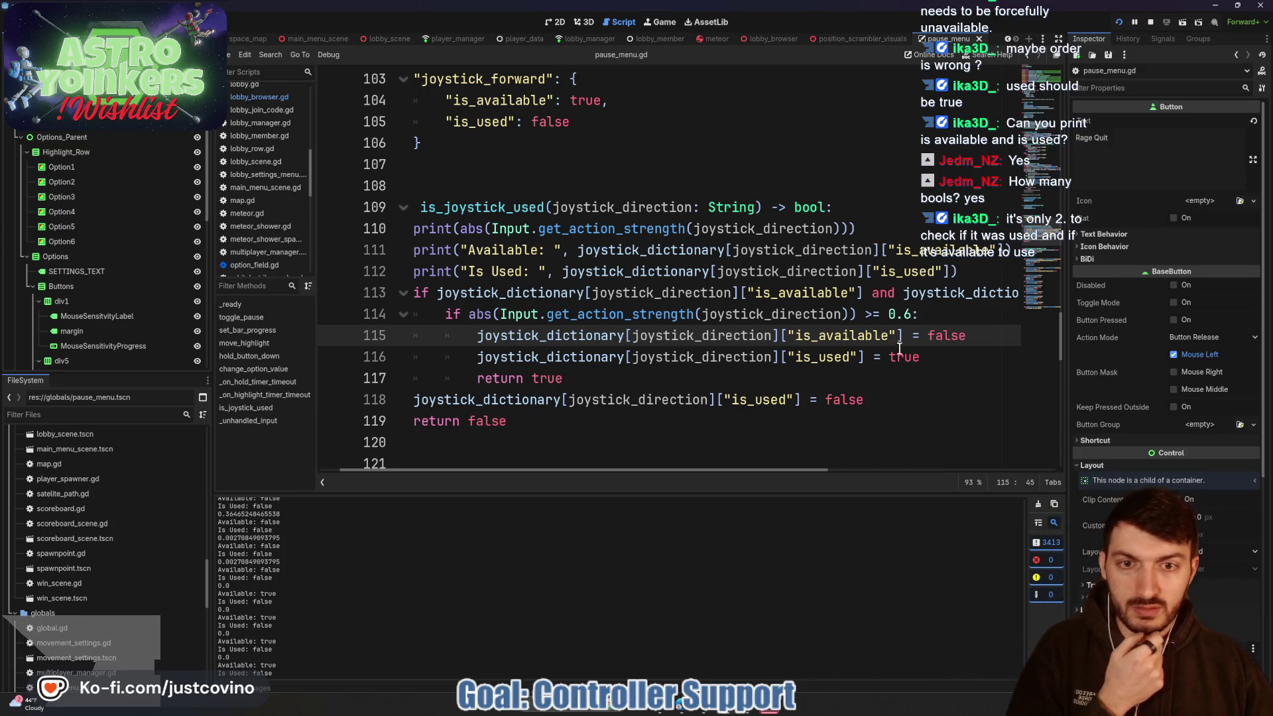
- Add print("Fires True") on a new line after line 116 and save the script
left_click(932, 359)
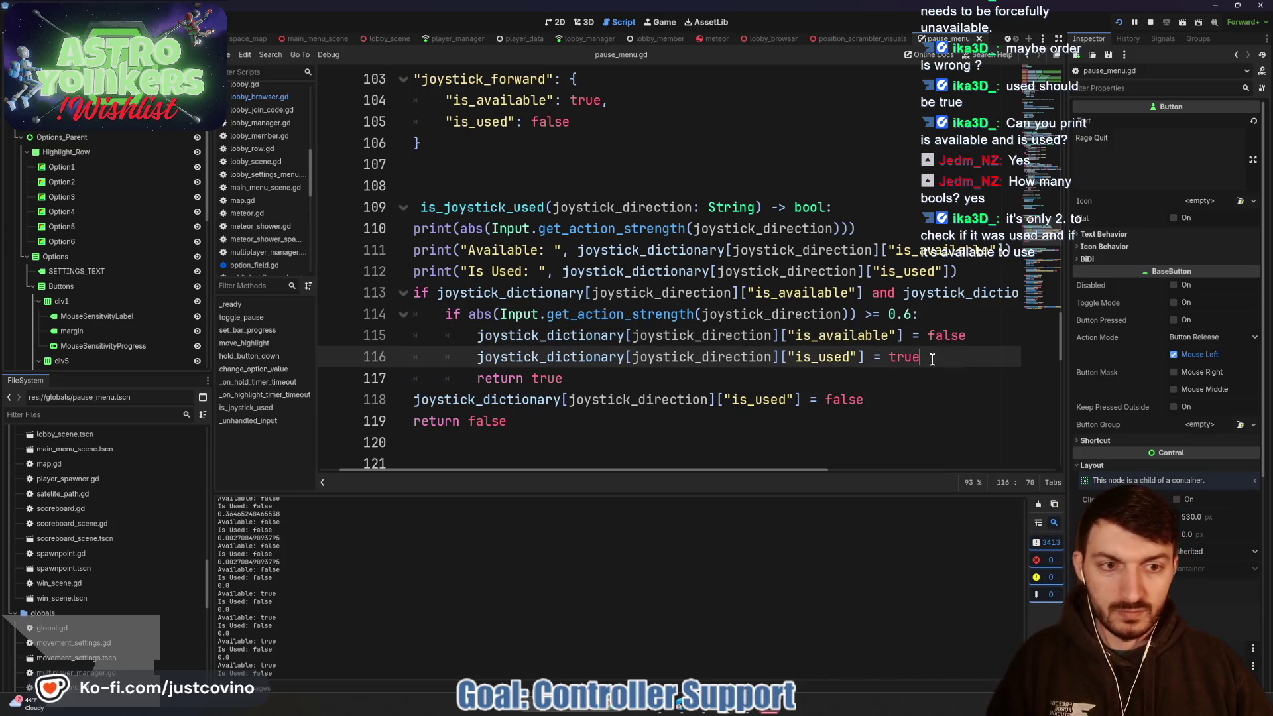
key("Return")
type("print(\"Fires")
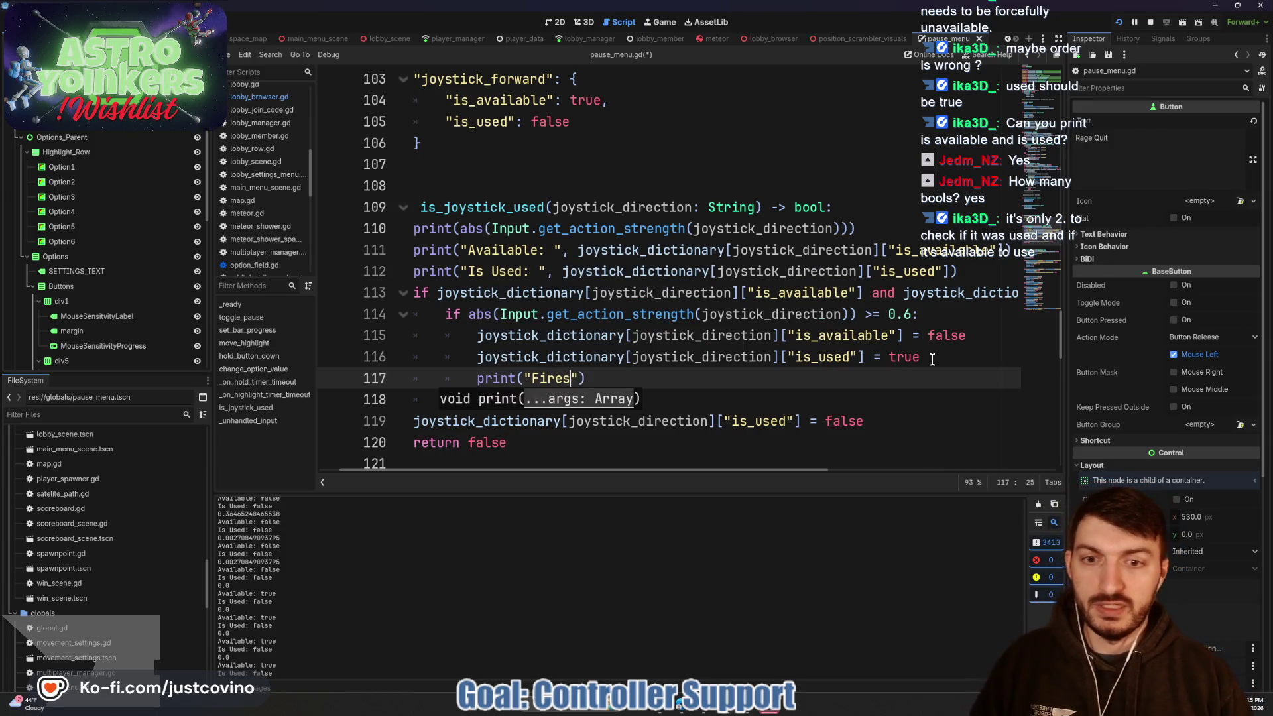
type("rue")
left_click(750, 356)
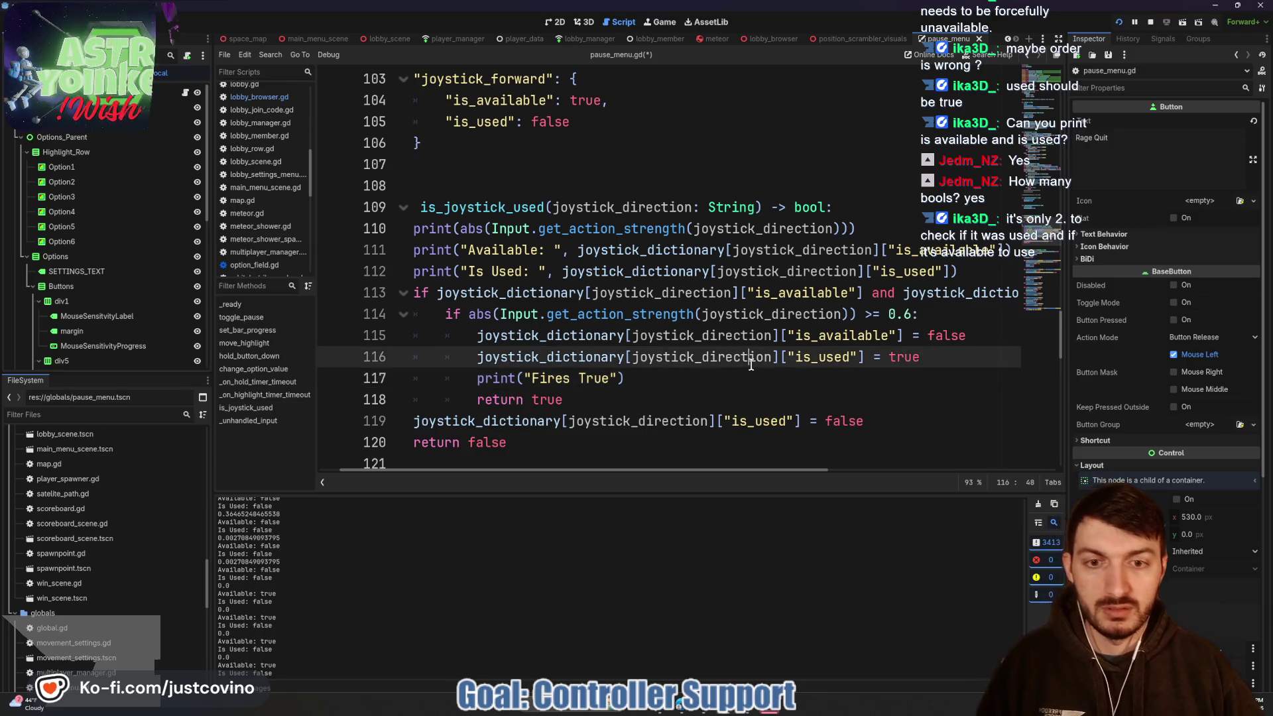
key("ctrl+s")
- In the debug game, push the joystick down then up in the settings menu, then return to the editor
mouse_move(721, 709)
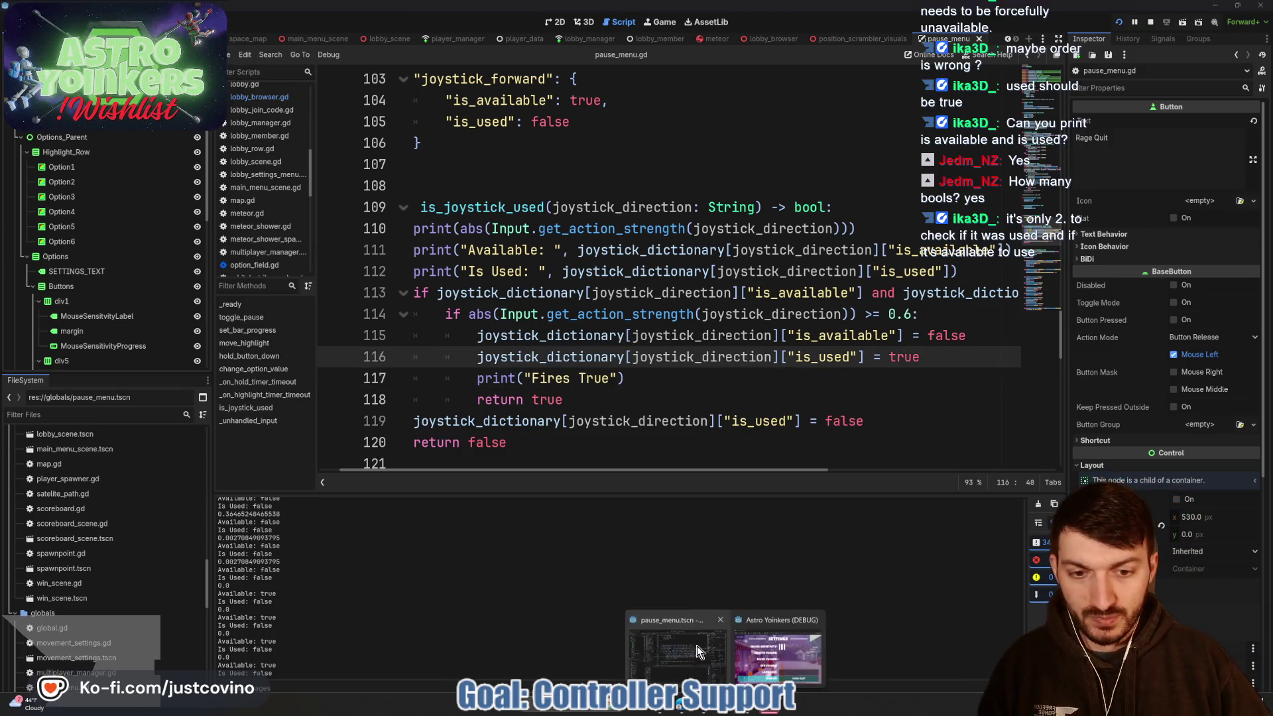
left_click(781, 642)
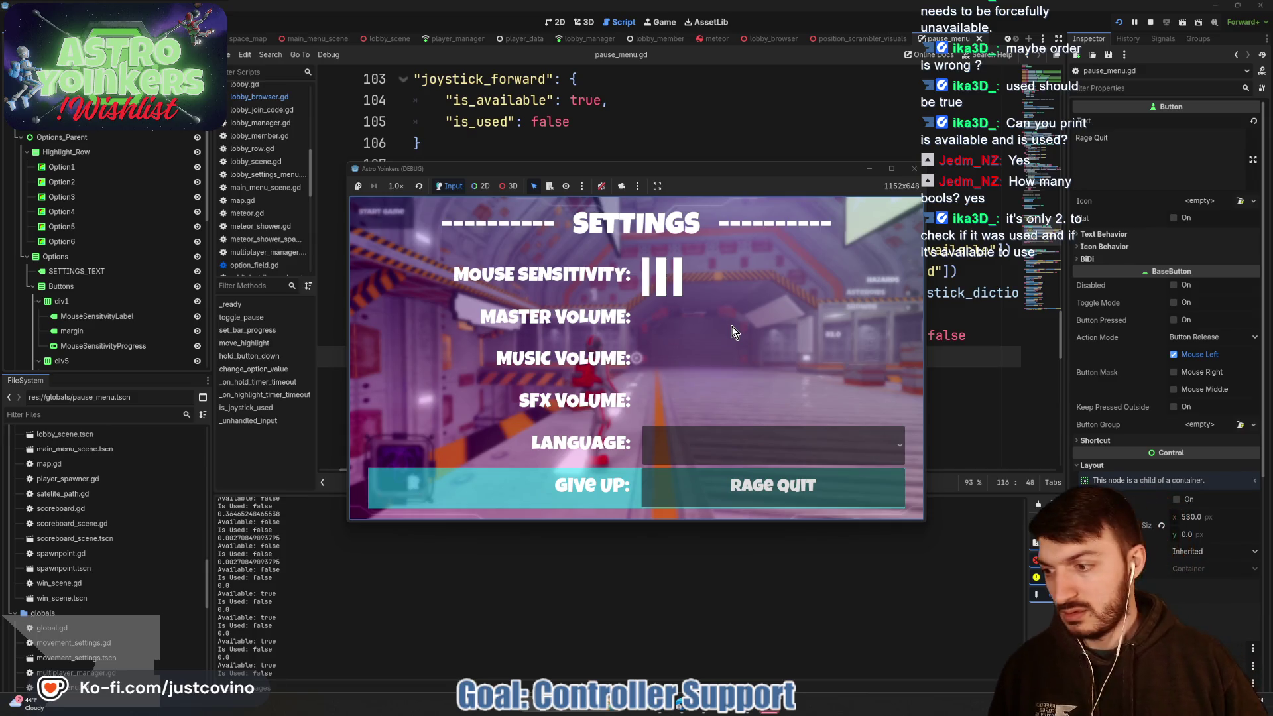
key("Down")
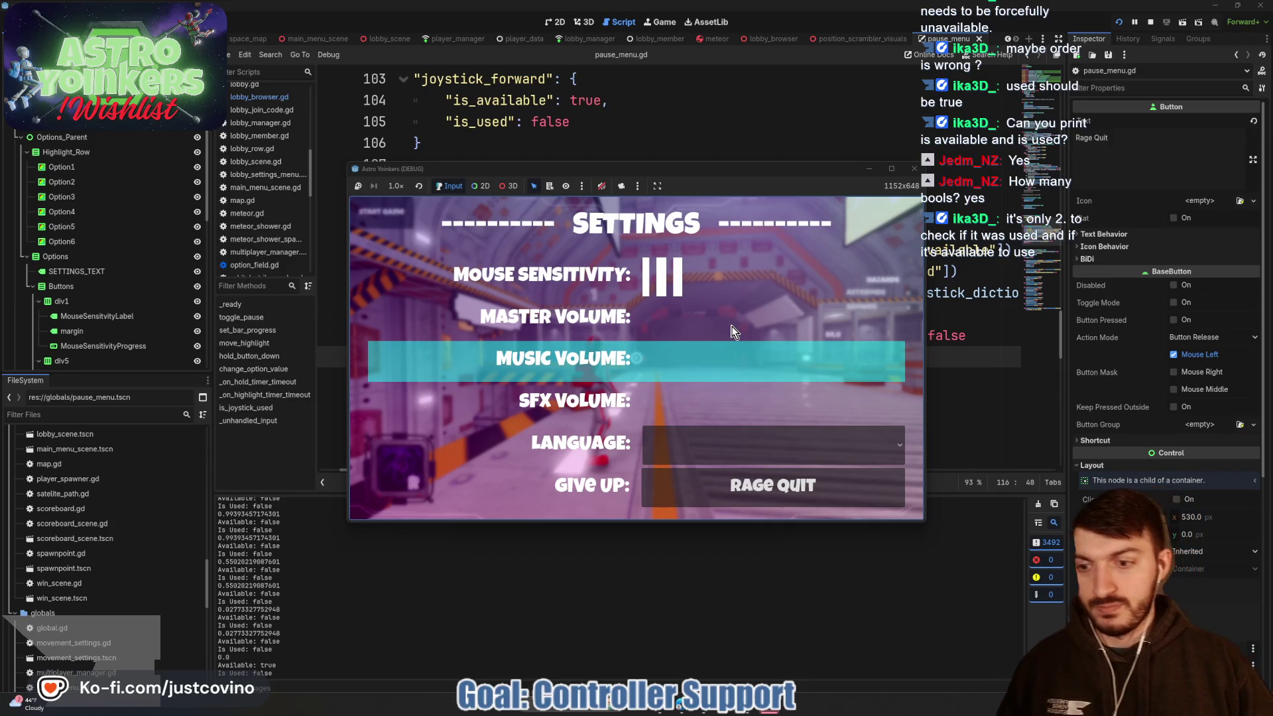
key("Up")
key("Up")
left_click(546, 583)
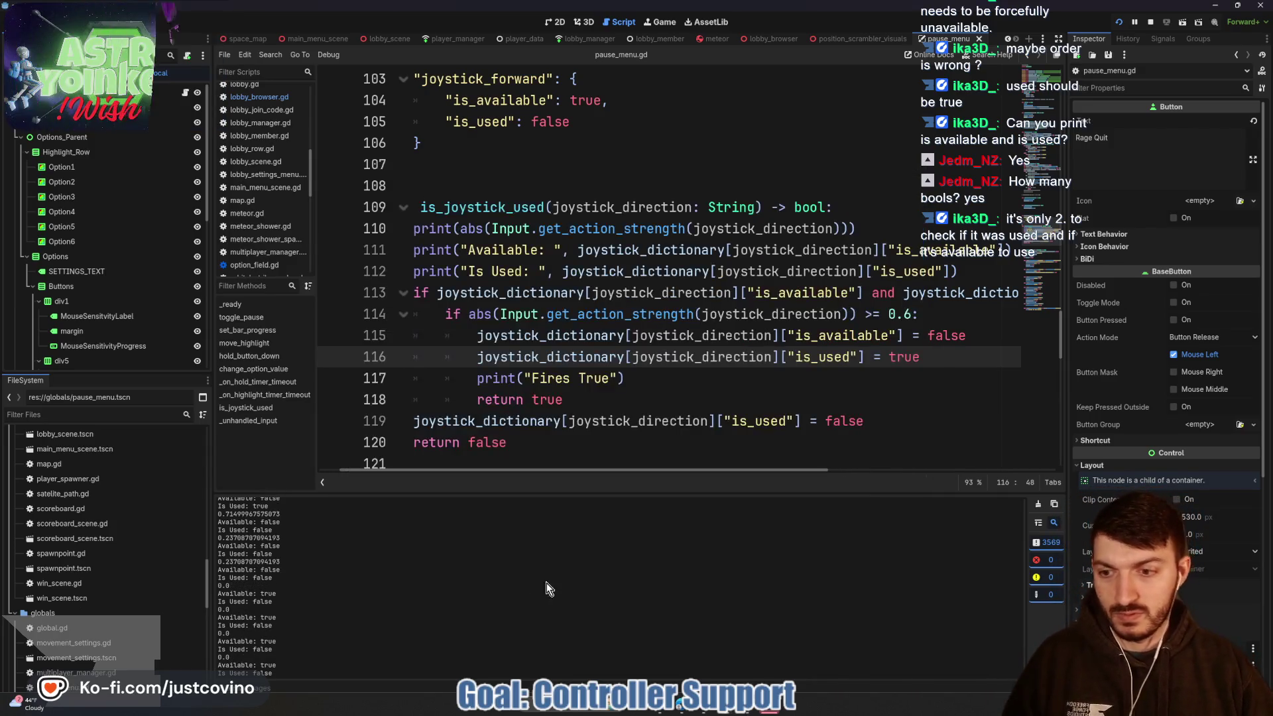
left_click(659, 384)
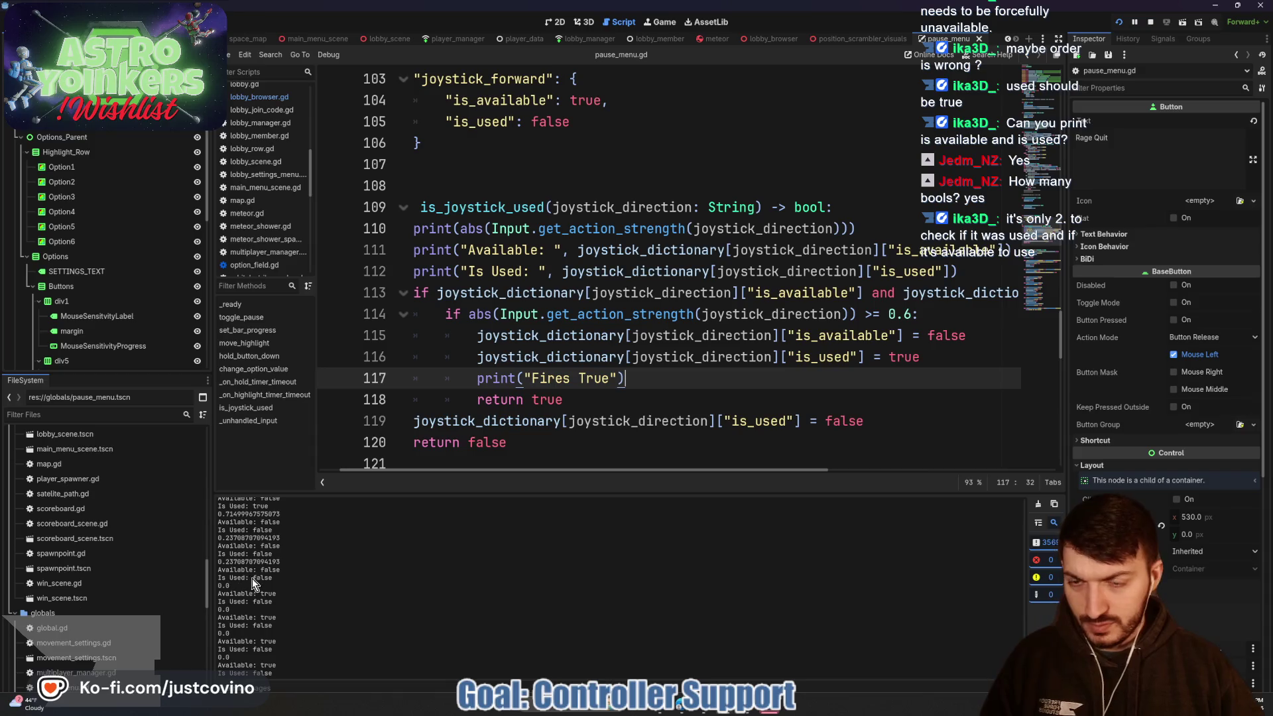
scroll(289, 602, "up", 5)
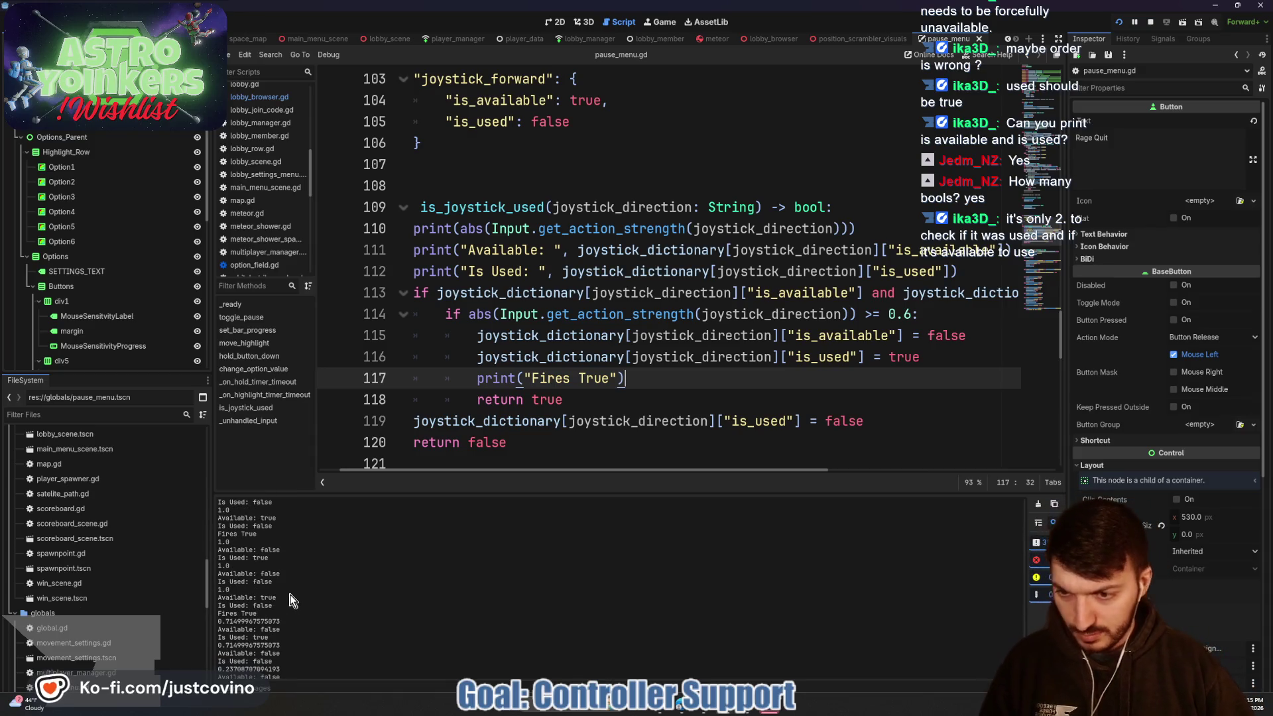
scroll(289, 601, "down", 3)
mouse_move(563, 480)
left_mouse_down()
mouse_move(550, 173)
mouse_move(531, 229)
left_mouse_up()
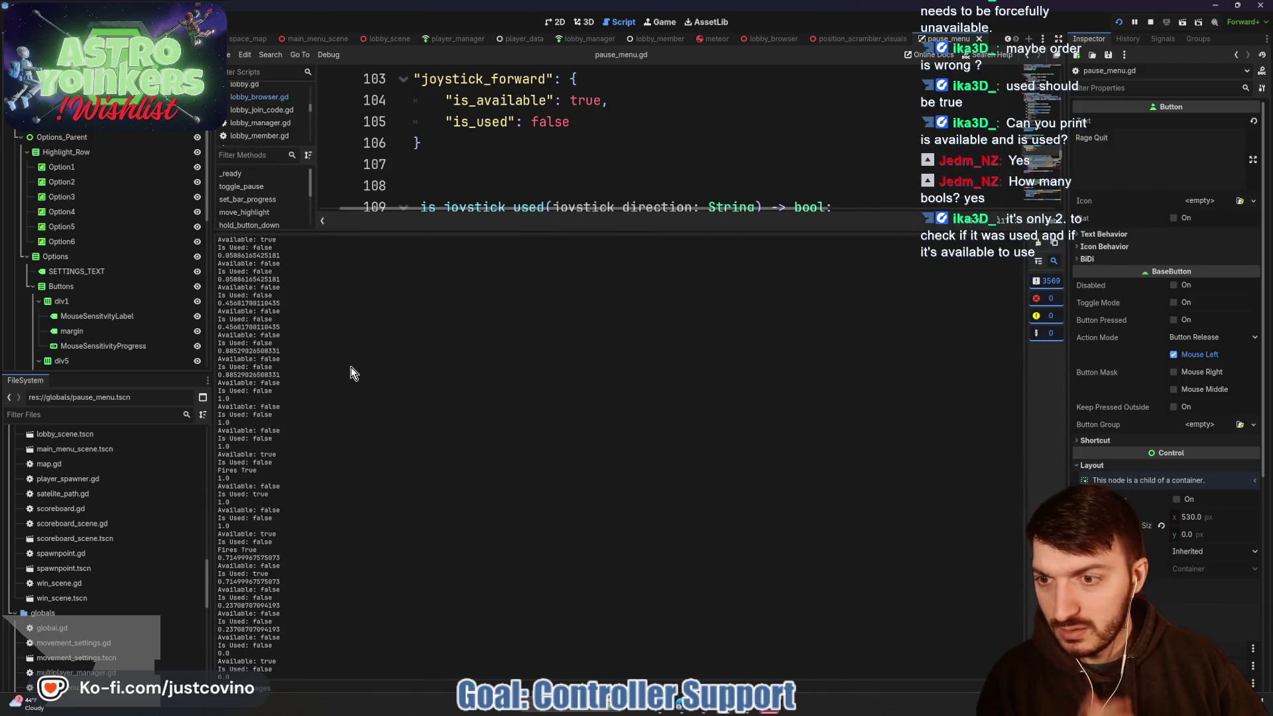
scroll(351, 369, "down", 3)
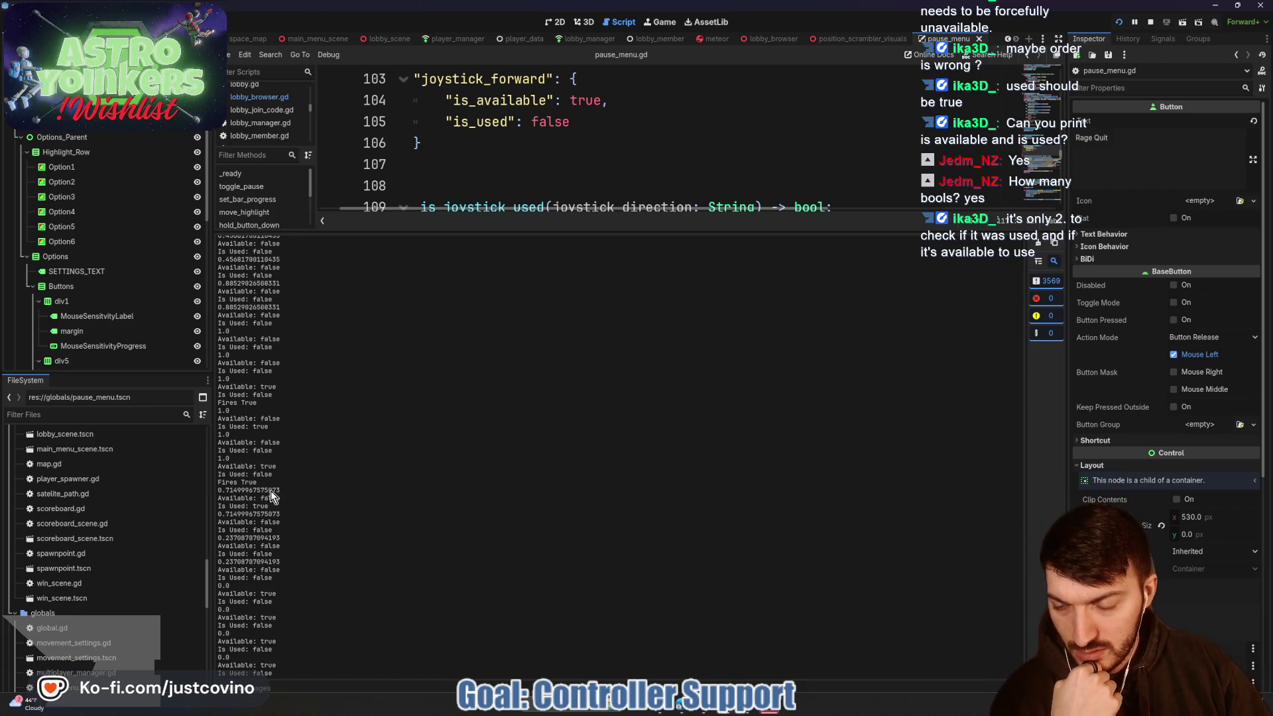
mouse_move(258, 483)
left_mouse_down()
mouse_move(219, 483)
mouse_move(217, 618)
left_mouse_up()
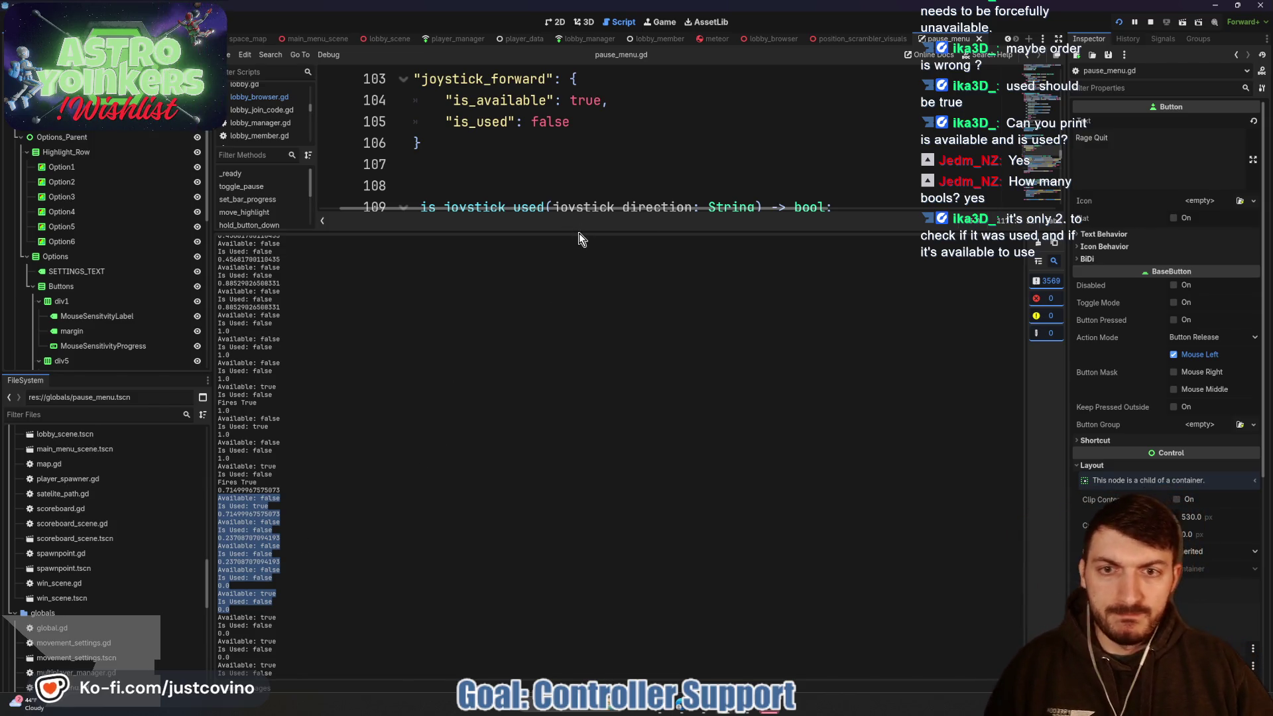
left_click_drag(619, 227, 662, 515)
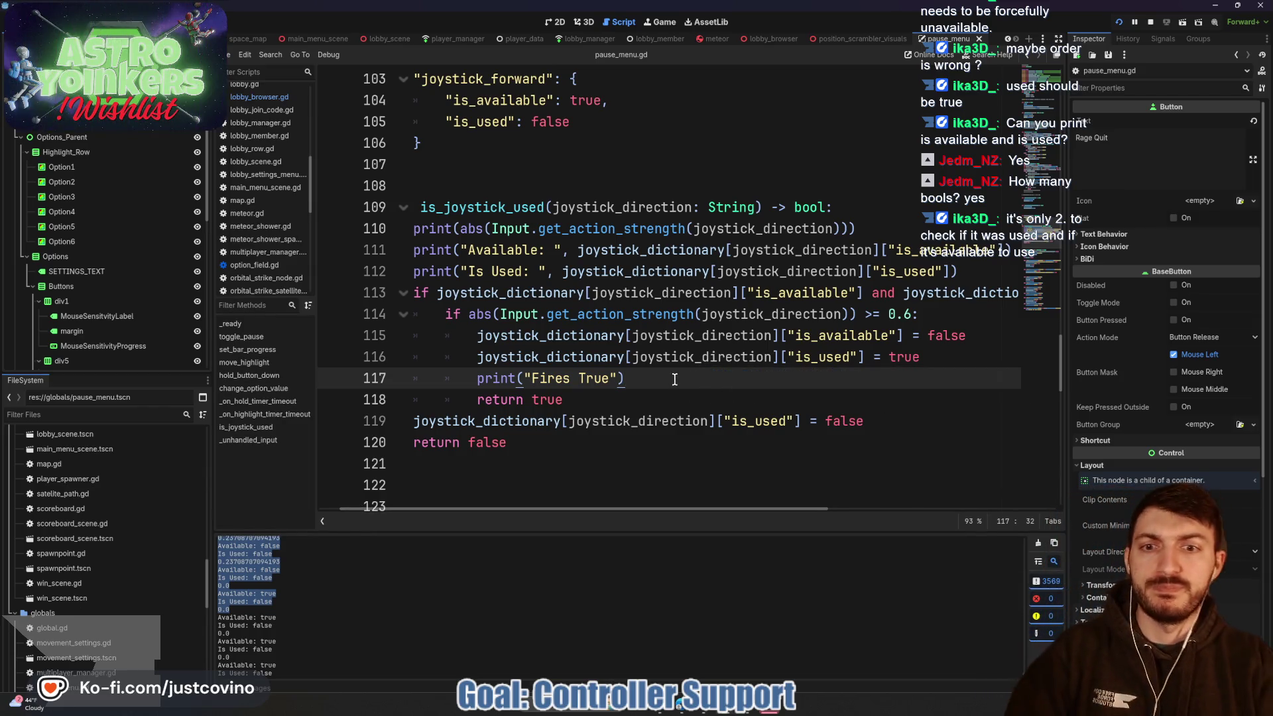
- Add print("Fires False") on a new line after return true and save
left_click(608, 399)
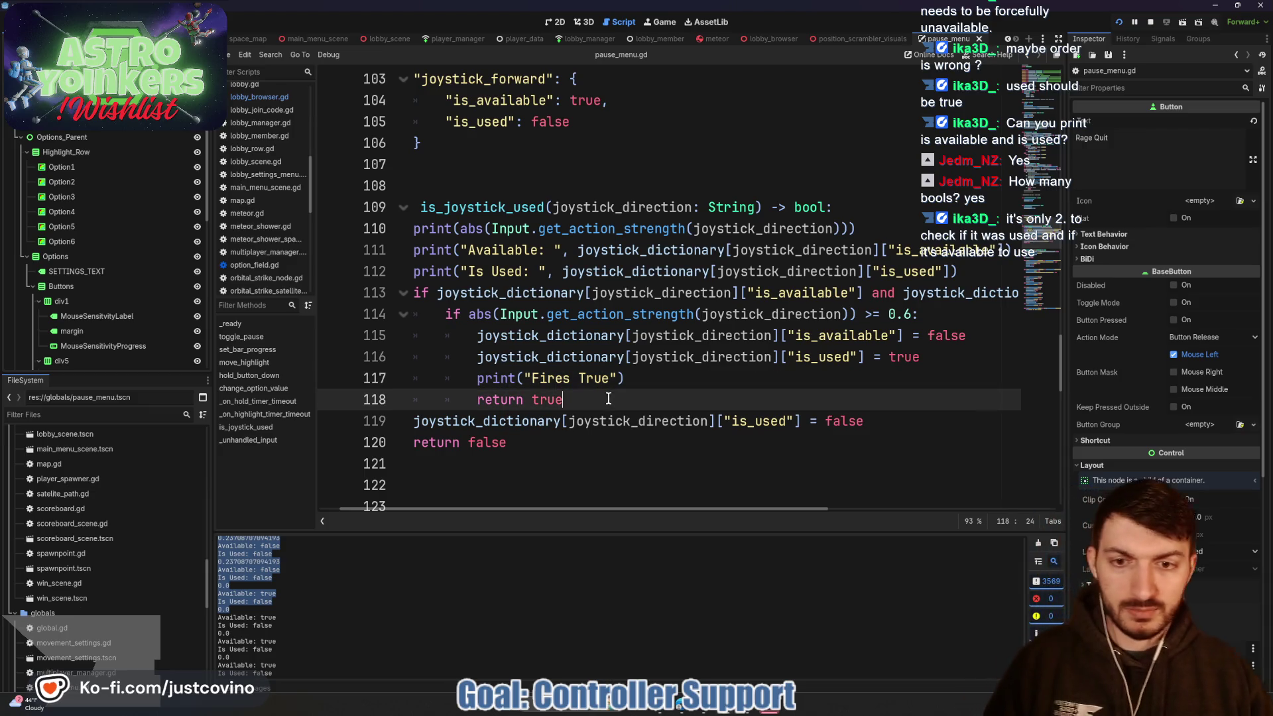
key("Return")
type("print(\"Fires")
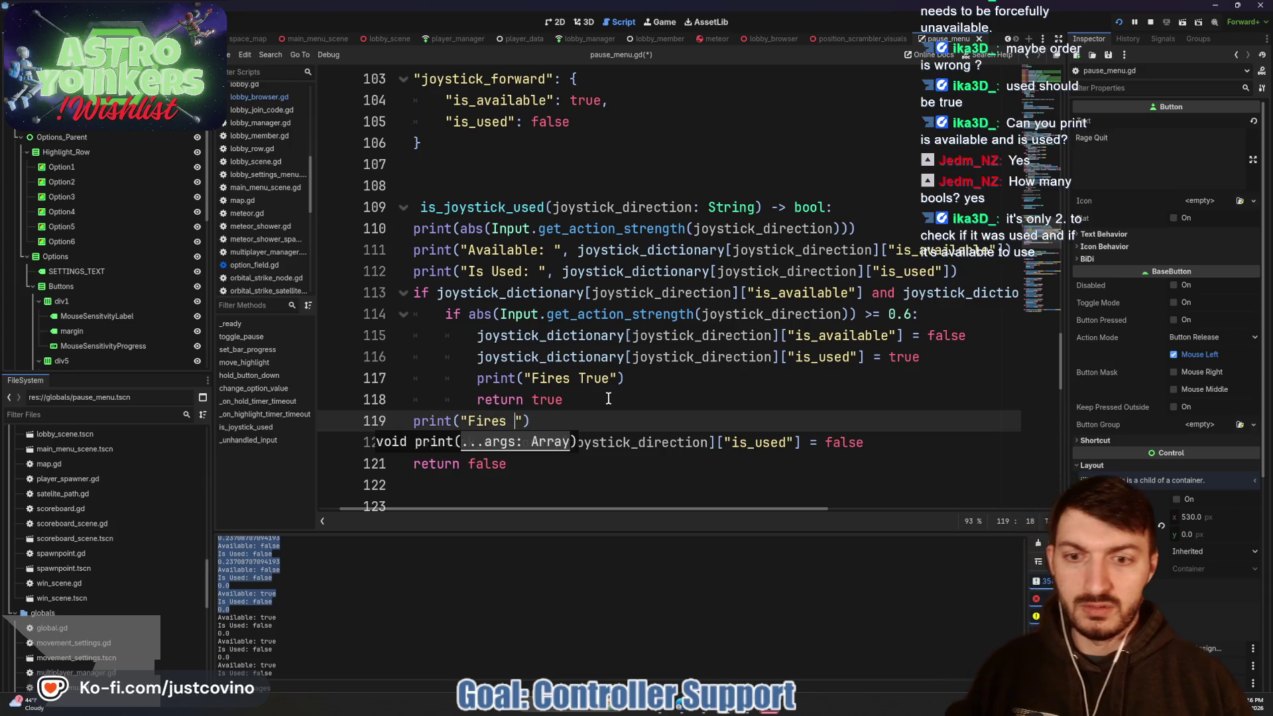
type("\")")
key("ctrl+s")
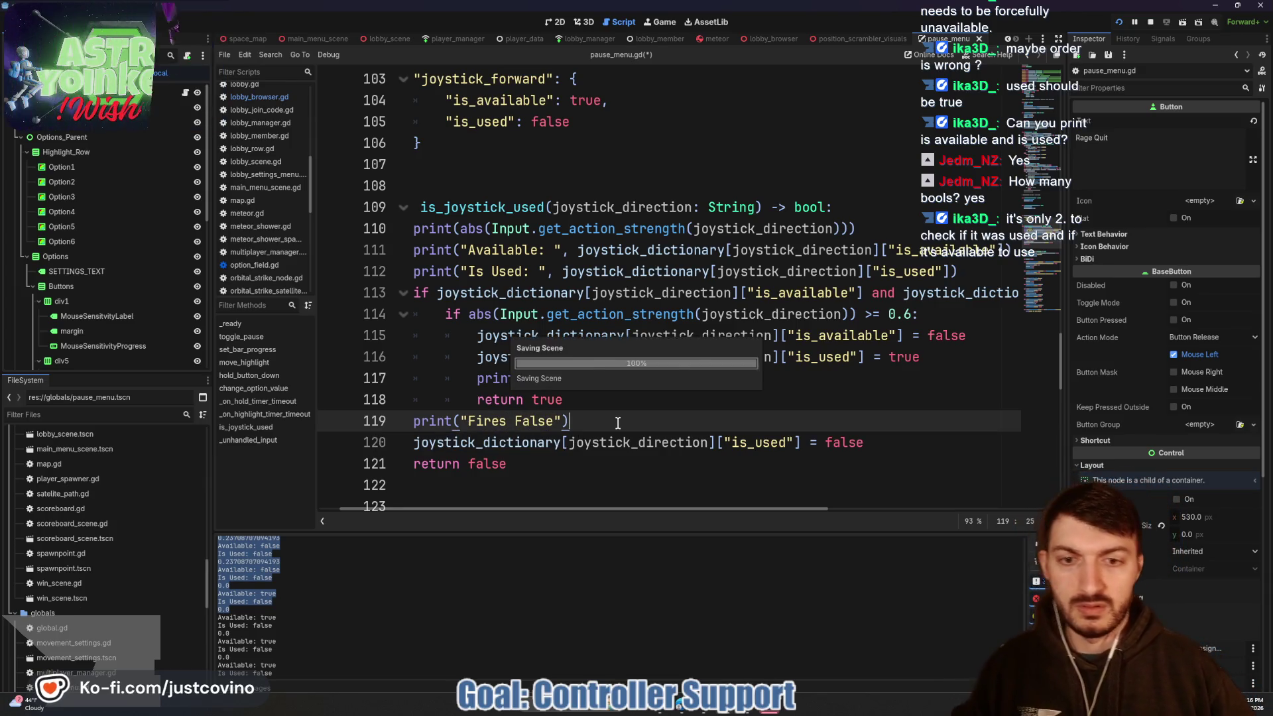
- Bring the debug game forward, return to the editor, and enlarge the output log
left_click(736, 646)
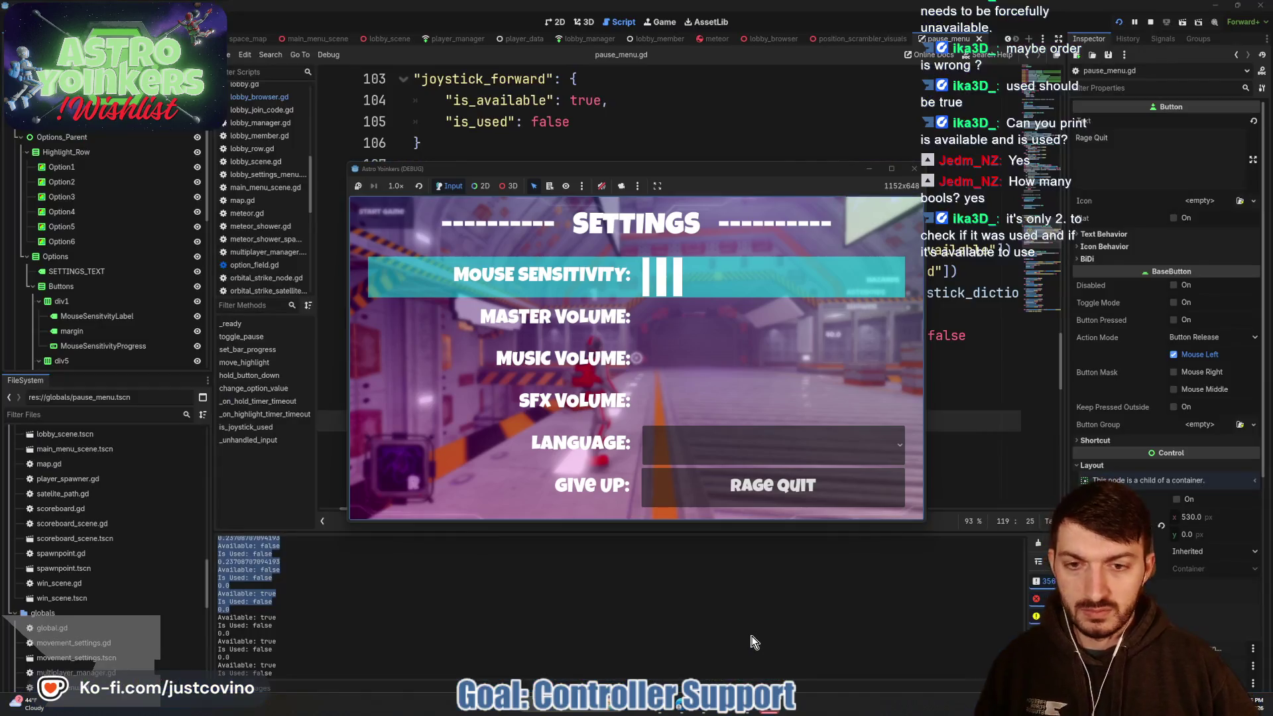
left_click(558, 640)
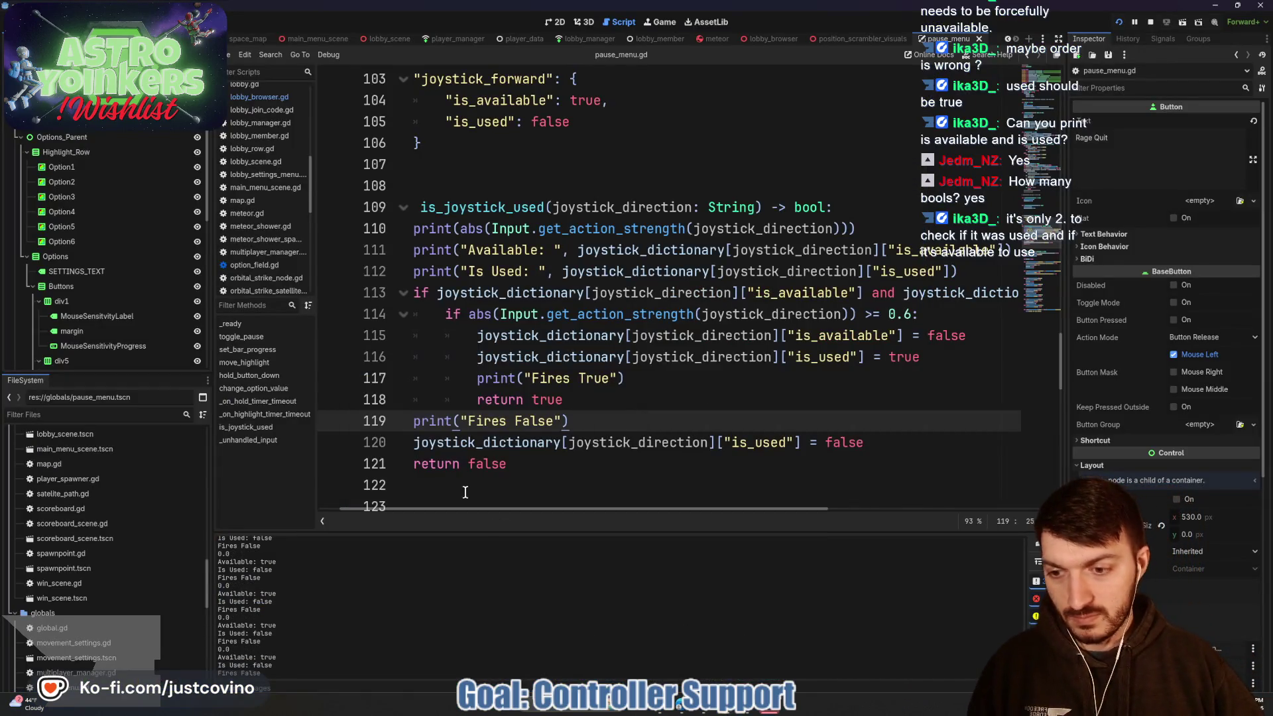
left_click_drag(476, 532, 503, 262)
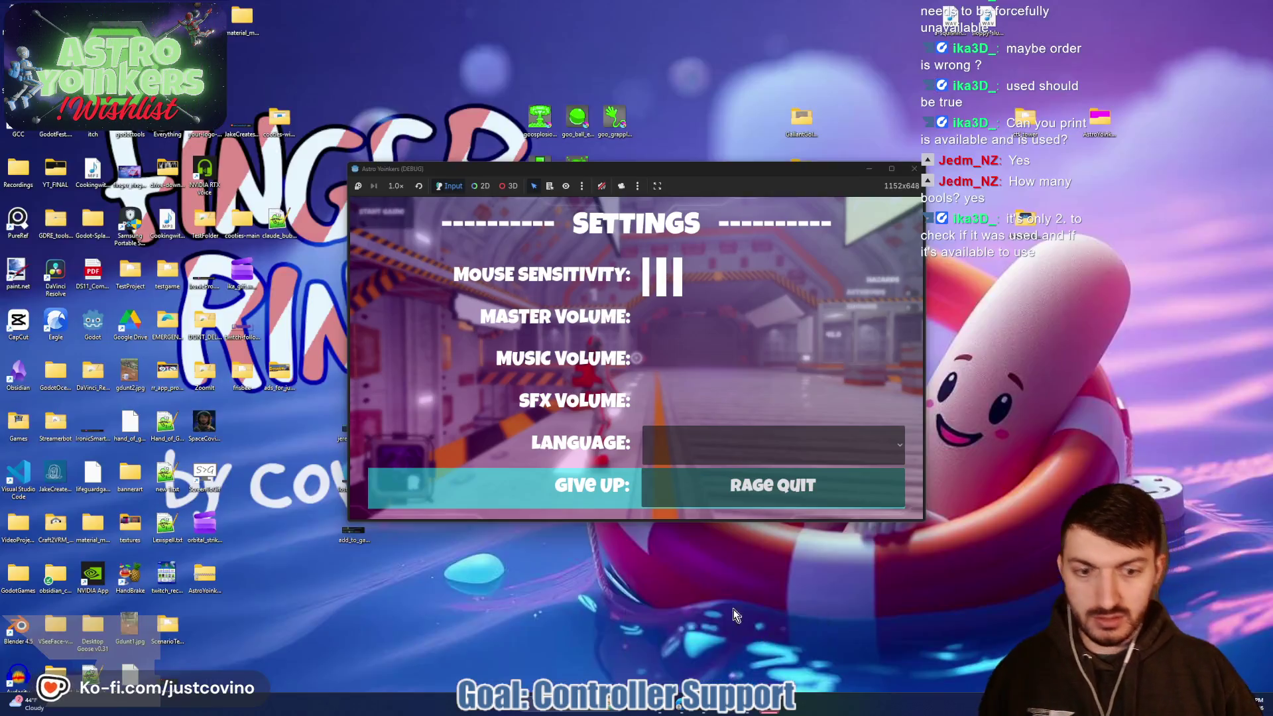
- In the debug game, push the joystick up and down in the settings, then stop the game with F8
left_click(669, 649)
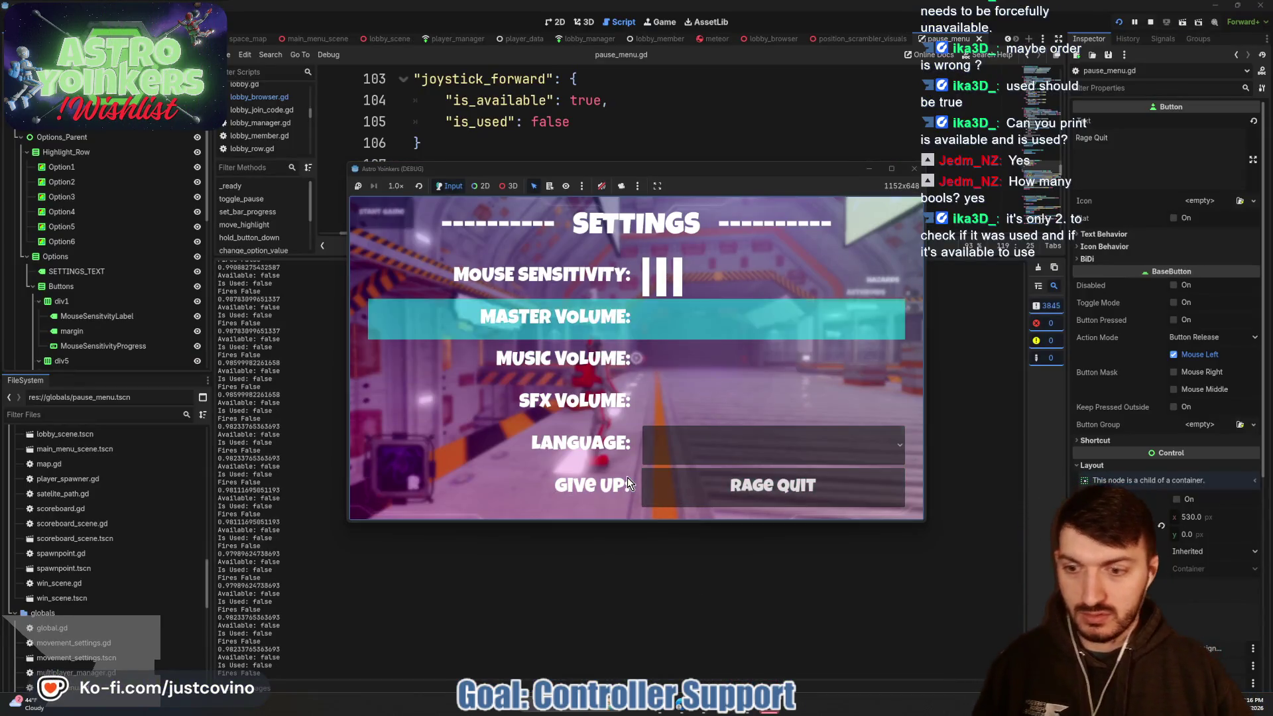
key("Up")
key("Up")
key("Up")
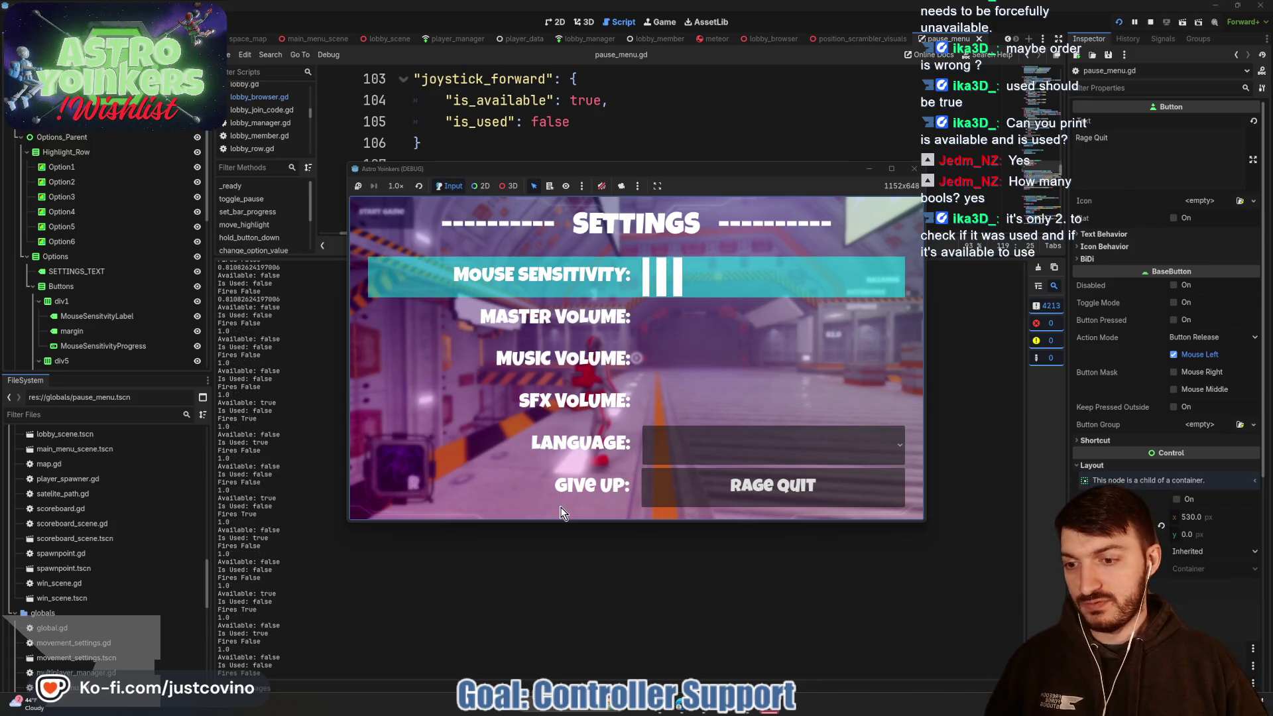
key("Down")
key("Down")
key("Down")
key("F8")
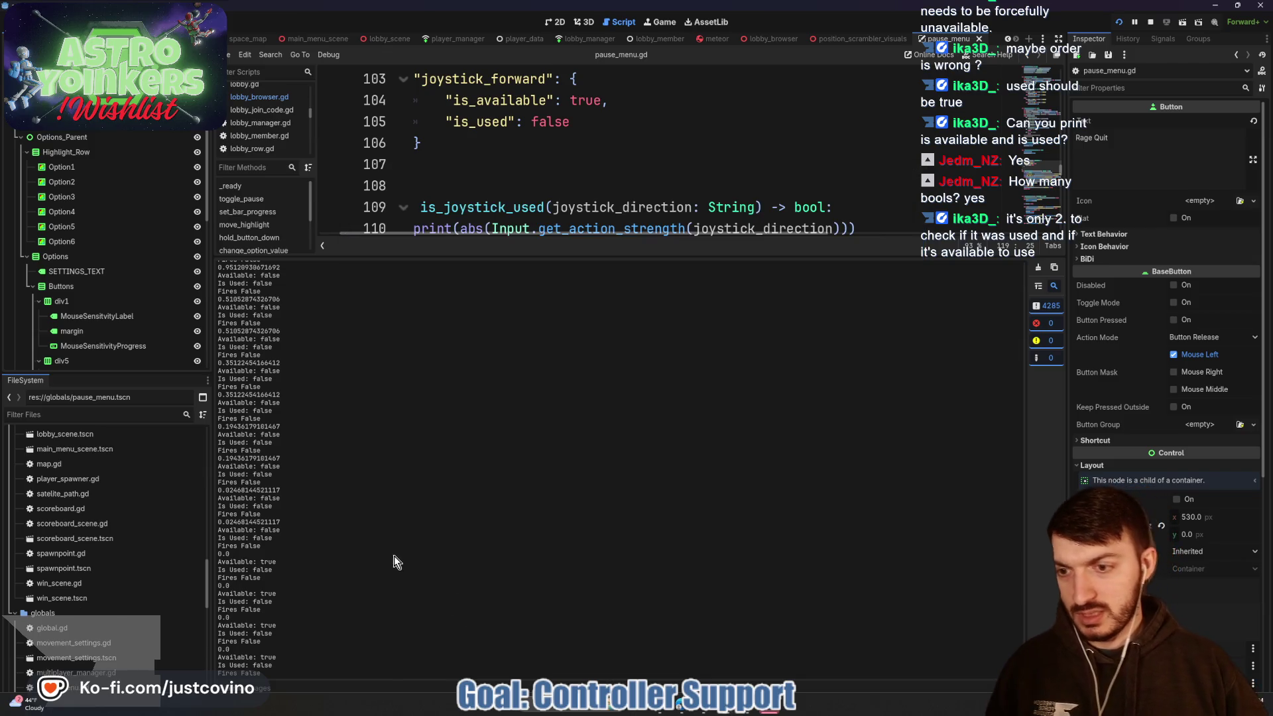
- Scroll up the output log and select the false value on an Is Used line
scroll(260, 521, "up", 2)
scroll(260, 517, "up", 4)
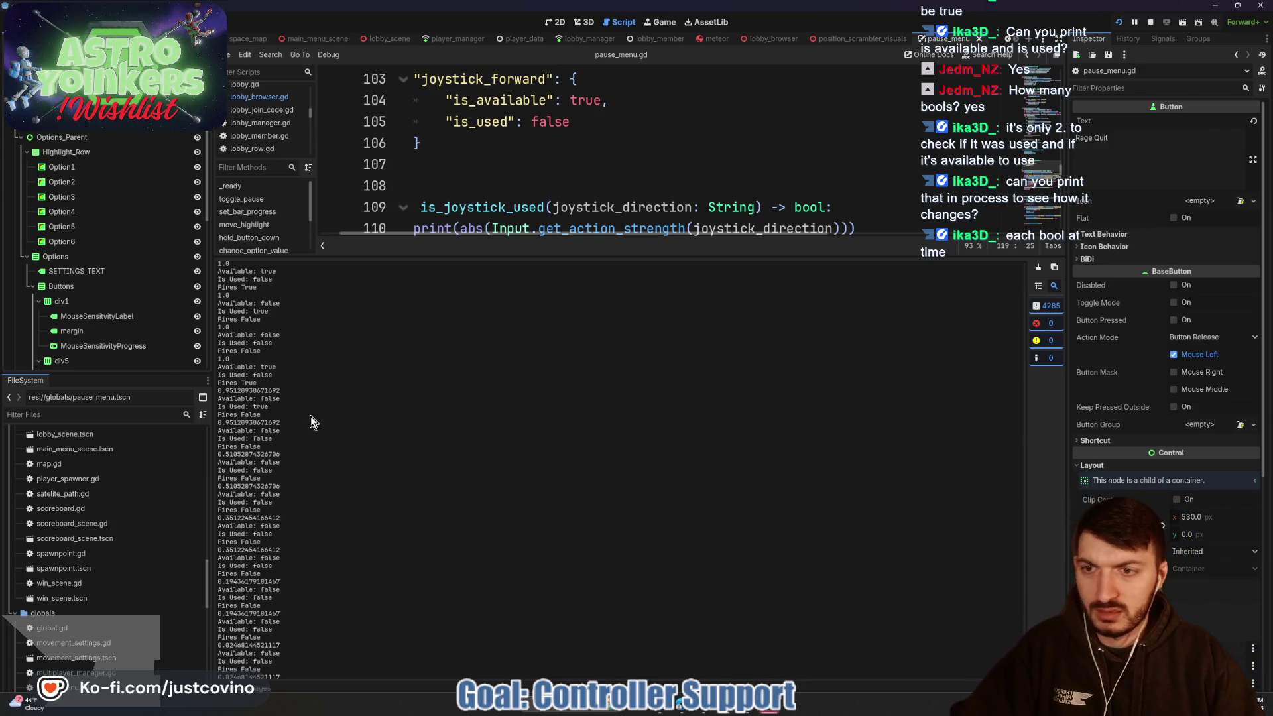
double_click(273, 375)
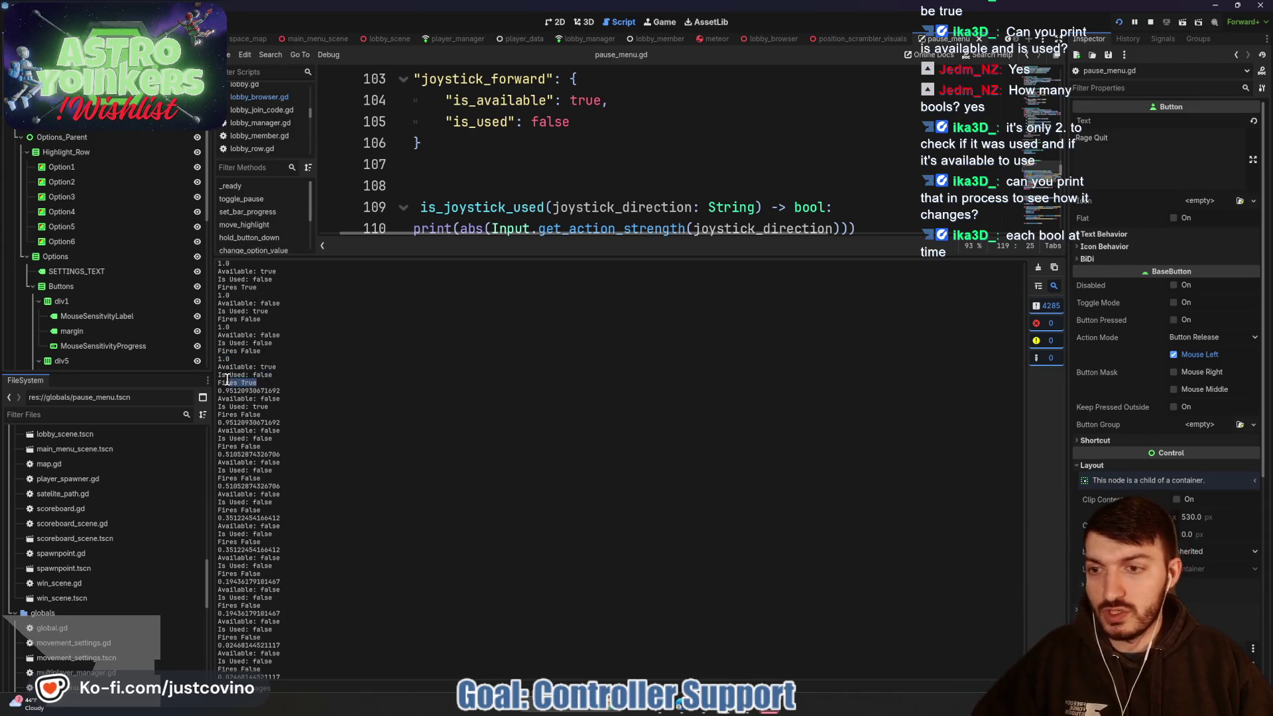